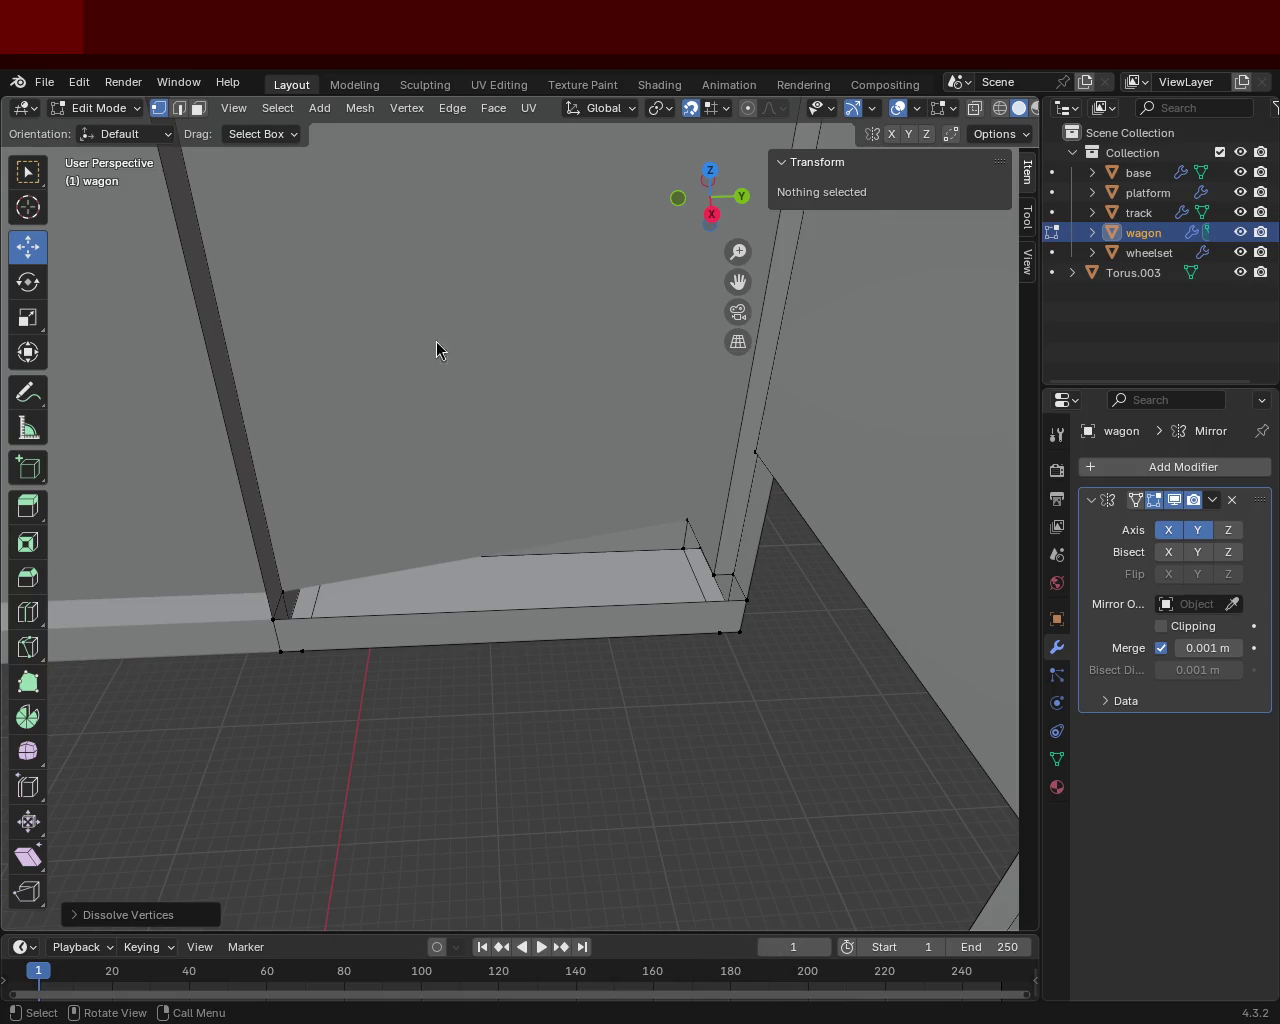
Step: In face select mode, delete the tall wall panel face beside the wagon's door
{"action": "mouse_move", "coordinate": [482, 422]}
{"action": "middle_mouse_down"}
{"action": "mouse_move", "coordinate": [475, 432]}
{"action": "mouse_move", "coordinate": [242, 187]}
{"action": "middle_mouse_up"}
{"action": "left_click", "coordinate": [198, 110]}
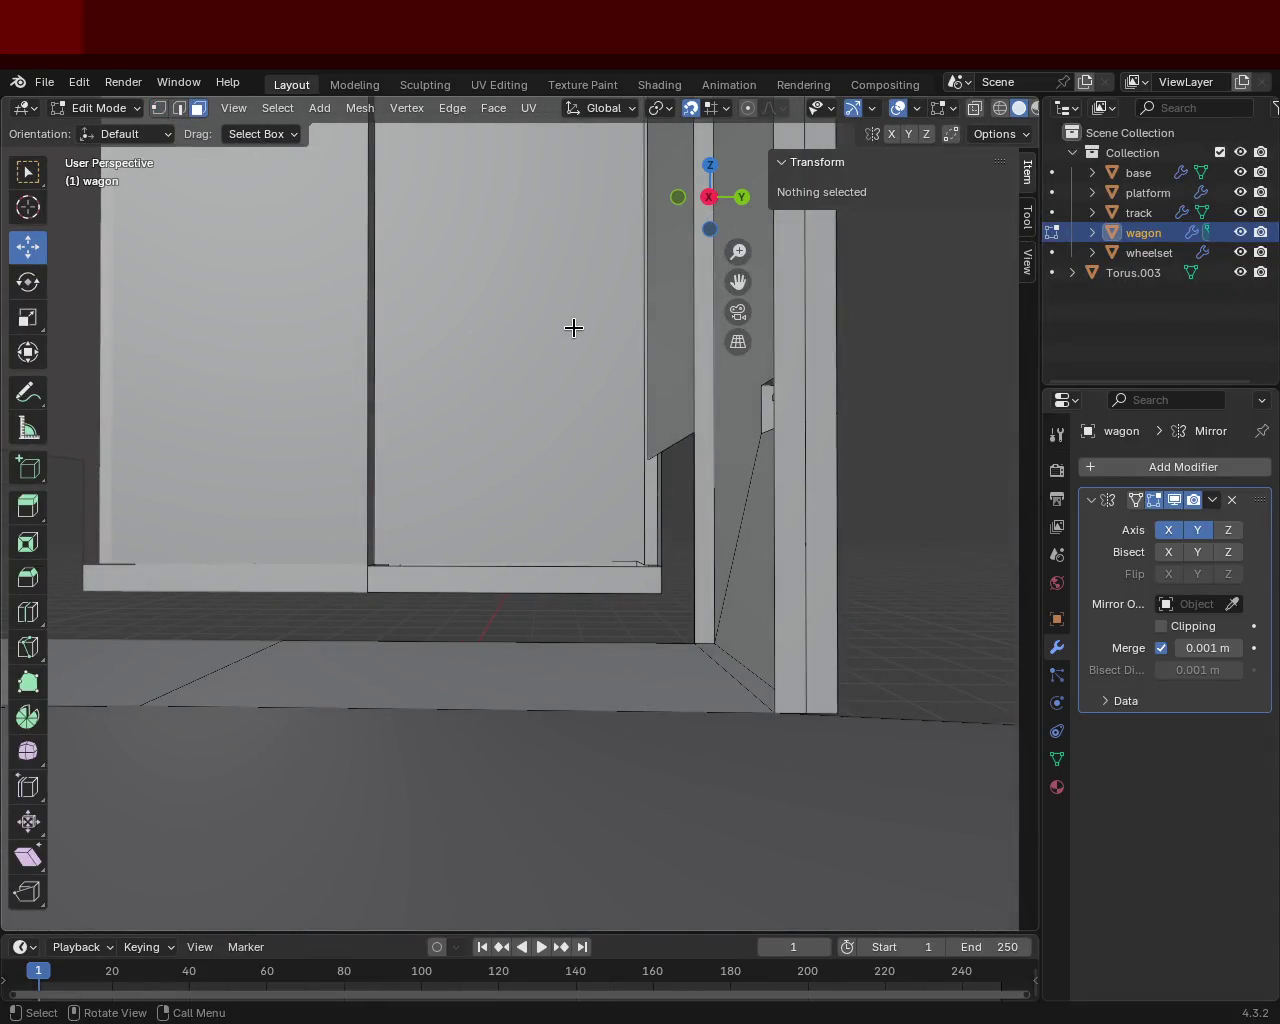
{"action": "left_click", "coordinate": [571, 327]}
{"action": "key", "text": "x"}
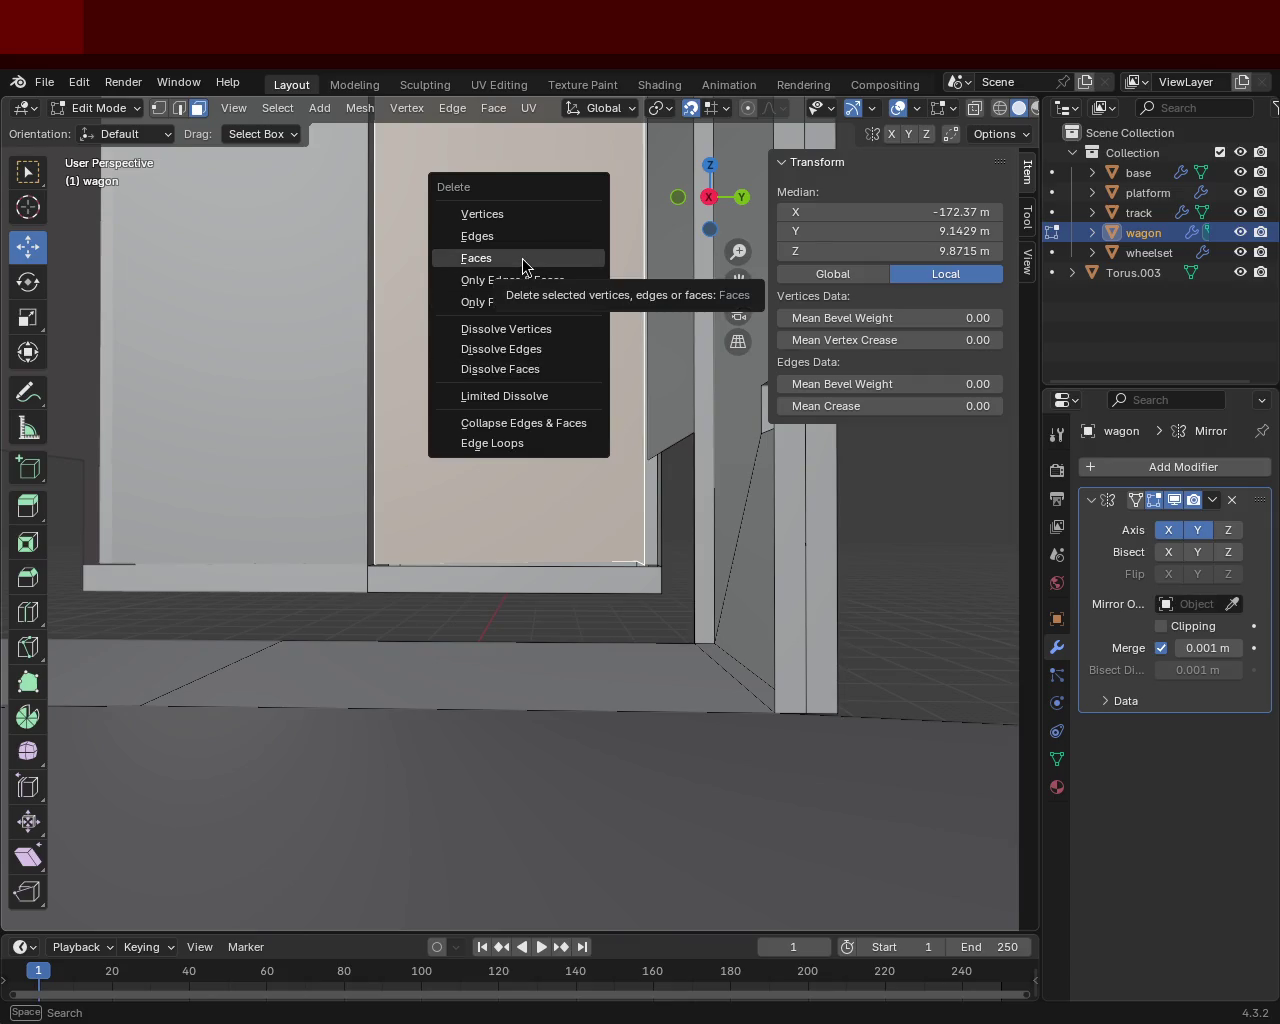
{"action": "left_click", "coordinate": [522, 258]}
{"action": "mouse_move", "coordinate": [540, 280]}
{"action": "middle_mouse_down"}
{"action": "mouse_move", "coordinate": [551, 454]}
{"action": "mouse_move", "coordinate": [411, 437]}
{"action": "mouse_move", "coordinate": [480, 457]}
{"action": "mouse_move", "coordinate": [523, 380]}
{"action": "mouse_move", "coordinate": [631, 694]}
{"action": "mouse_move", "coordinate": [580, 414]}
{"action": "mouse_move", "coordinate": [583, 434]}
{"action": "mouse_move", "coordinate": [449, 431]}
{"action": "mouse_move", "coordinate": [336, 462]}
{"action": "mouse_move", "coordinate": [403, 426]}
{"action": "mouse_move", "coordinate": [560, 520]}
{"action": "mouse_move", "coordinate": [717, 506]}
{"action": "mouse_move", "coordinate": [653, 437]}
{"action": "mouse_move", "coordinate": [594, 517]}
{"action": "mouse_move", "coordinate": [583, 460]}
{"action": "mouse_move", "coordinate": [601, 504]}
{"action": "middle_mouse_up"}
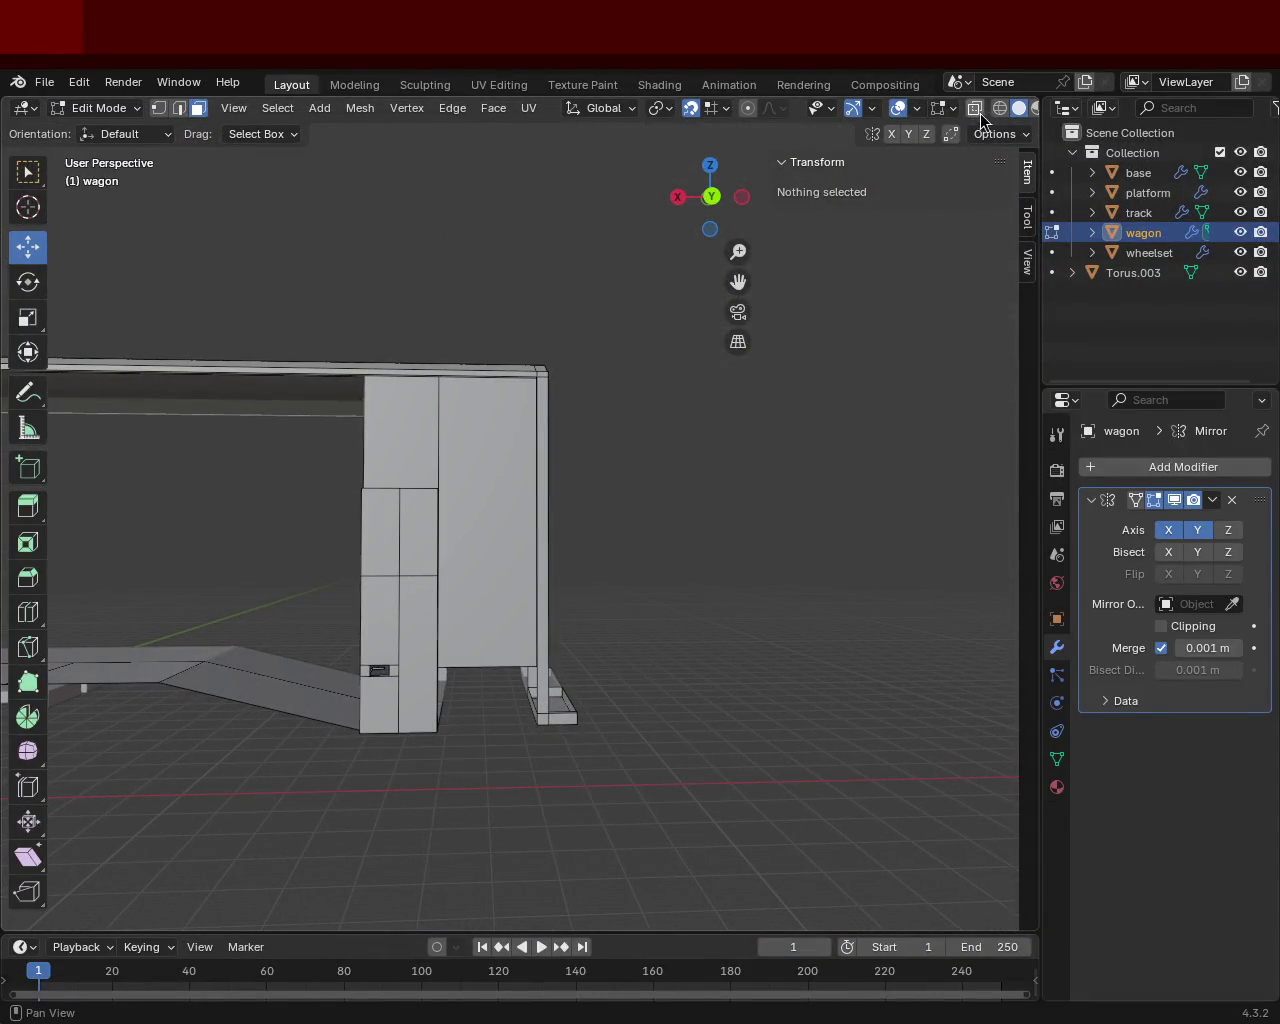
Step: In wireframe Front Orthographic view, box-select the stray vertices along the wagon's left edge
{"action": "left_click", "coordinate": [999, 108]}
{"action": "mouse_move", "coordinate": [560, 562]}
{"action": "middle_mouse_down"}
{"action": "mouse_move", "coordinate": [538, 580]}
{"action": "mouse_move", "coordinate": [583, 660]}
{"action": "mouse_move", "coordinate": [597, 660]}
{"action": "middle_mouse_up"}
{"action": "key", "text": "KP_5"}
{"action": "key", "text": "KP_3"}
{"action": "key", "text": "KP_1"}
{"action": "left_click_drag", "start_coordinate": [323, 249], "coordinate": [406, 588]}
{"action": "left_click_drag", "start_coordinate": [424, 271], "coordinate": [503, 822]}
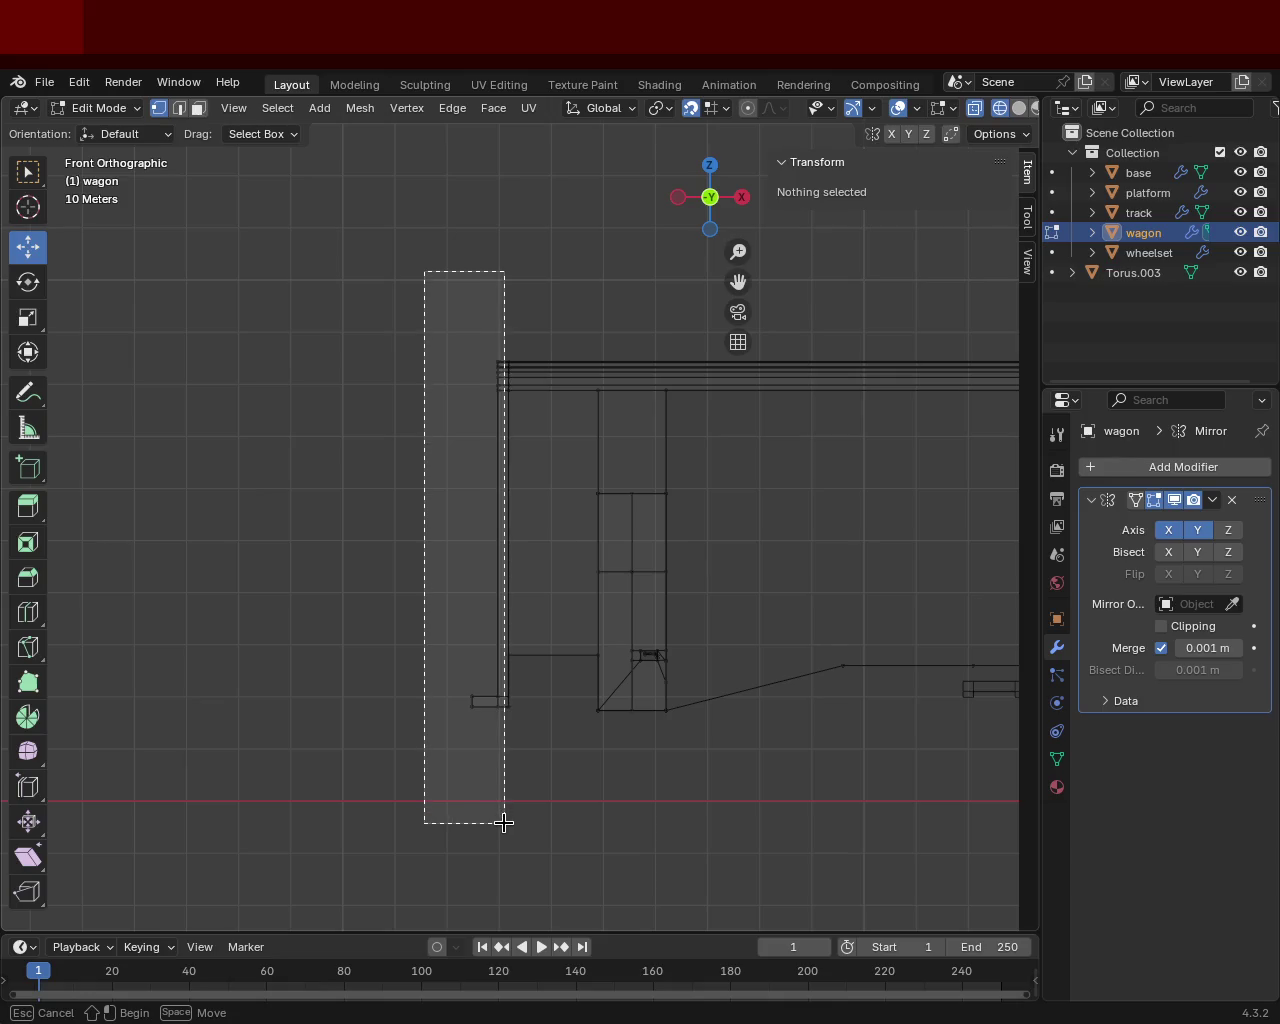
Step: Delete the selected left-edge vertices and return to solid shading
{"action": "key", "text": "x"}
{"action": "left_click", "coordinate": [486, 779]}
{"action": "mouse_move", "coordinate": [457, 652]}
{"action": "middle_mouse_down"}
{"action": "mouse_move", "coordinate": [566, 594]}
{"action": "mouse_move", "coordinate": [494, 483]}
{"action": "mouse_move", "coordinate": [677, 349]}
{"action": "mouse_move", "coordinate": [749, 380]}
{"action": "mouse_move", "coordinate": [674, 451]}
{"action": "mouse_move", "coordinate": [580, 381]}
{"action": "mouse_move", "coordinate": [689, 334]}
{"action": "mouse_move", "coordinate": [605, 371]}
{"action": "mouse_move", "coordinate": [606, 586]}
{"action": "mouse_move", "coordinate": [542, 648]}
{"action": "mouse_move", "coordinate": [534, 460]}
{"action": "mouse_move", "coordinate": [626, 522]}
{"action": "mouse_move", "coordinate": [680, 530]}
{"action": "mouse_move", "coordinate": [512, 554]}
{"action": "mouse_move", "coordinate": [514, 606]}
{"action": "mouse_move", "coordinate": [520, 591]}
{"action": "mouse_move", "coordinate": [578, 580]}
{"action": "mouse_move", "coordinate": [419, 616]}
{"action": "mouse_move", "coordinate": [486, 434]}
{"action": "mouse_move", "coordinate": [474, 374]}
{"action": "mouse_move", "coordinate": [611, 319]}
{"action": "middle_mouse_up"}
{"action": "key", "text": "shift+z"}
{"action": "scroll", "coordinate": [514, 606], "scroll_direction": "up", "scroll_amount": 3}
{"action": "scroll", "coordinate": [550, 515], "scroll_direction": "up", "scroll_amount": 3}
{"action": "scroll", "coordinate": [550, 515], "scroll_direction": "down", "scroll_amount": 4}
{"action": "scroll", "coordinate": [494, 580], "scroll_direction": "up", "scroll_amount": 2}
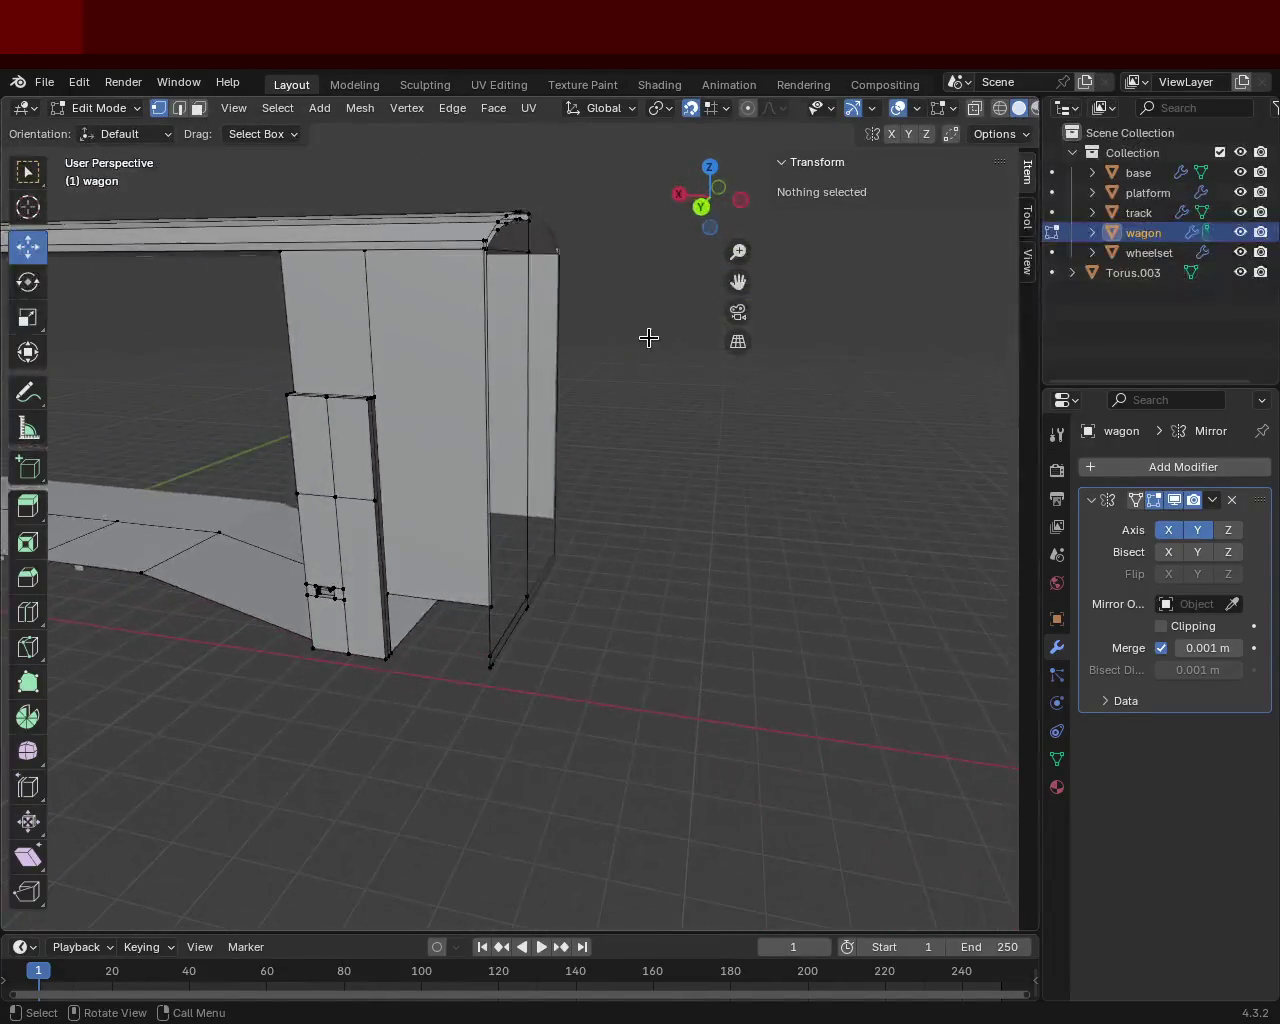
{"action": "key", "text": "KP_3"}
{"action": "key", "text": "KP_1"}
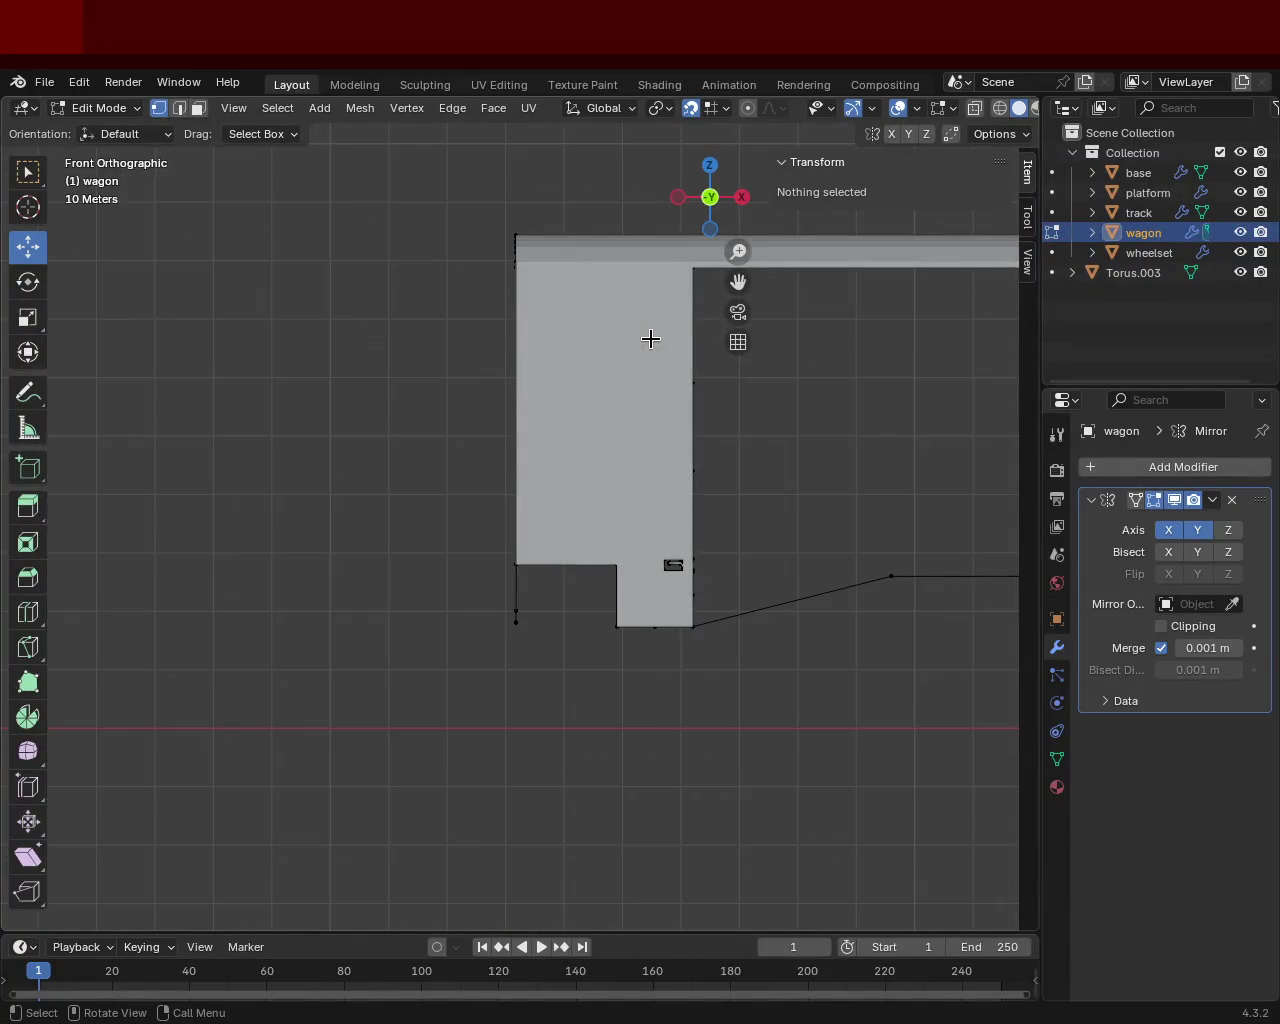
Step: In wireframe, box-select the wagon's left end edge and extrude it vertically
{"action": "left_click", "coordinate": [999, 108]}
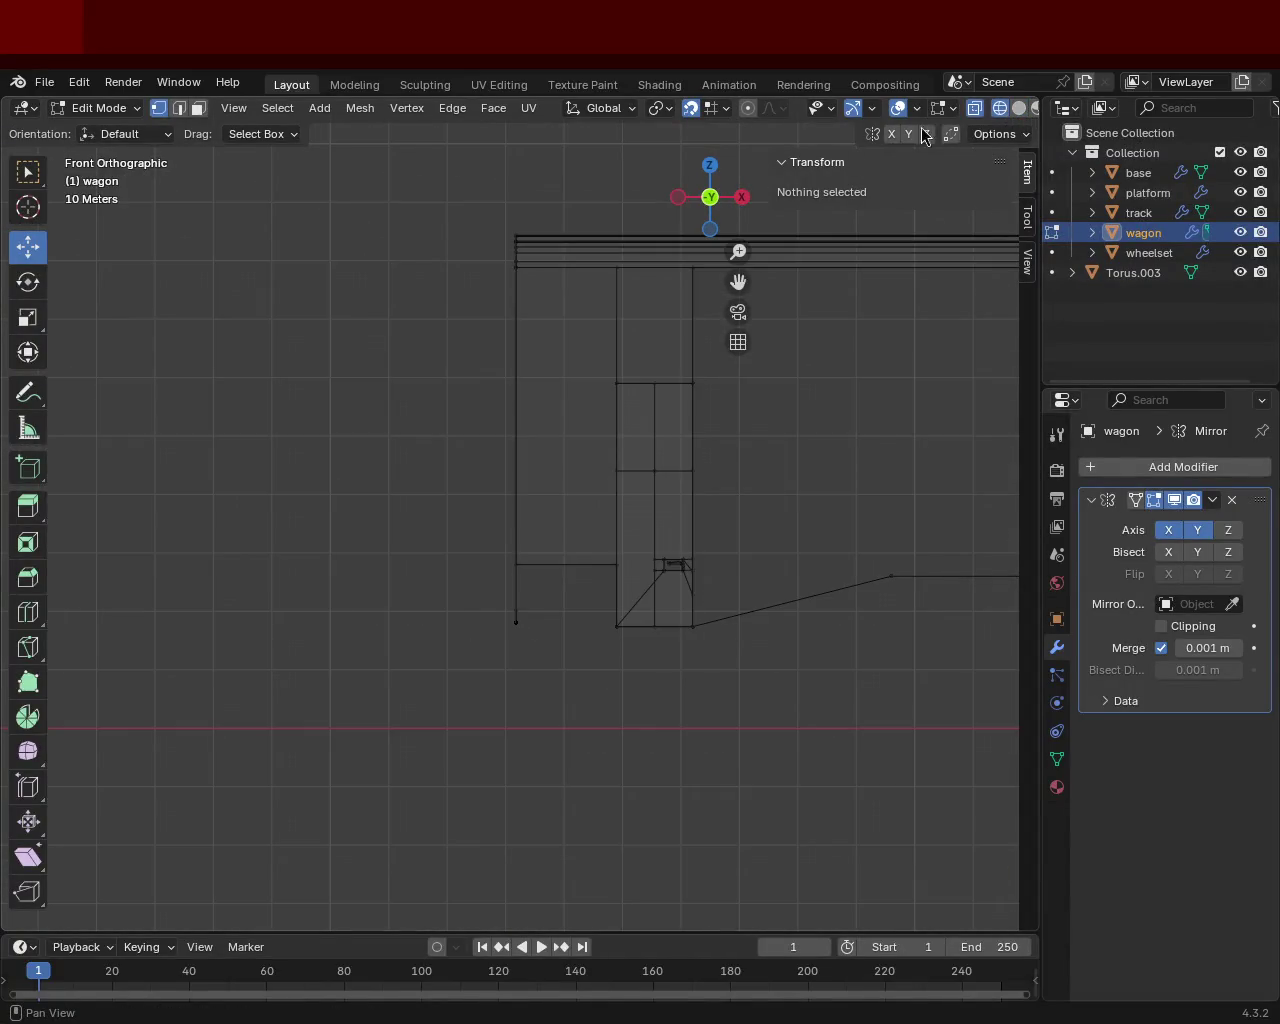
{"action": "mouse_move", "coordinate": [424, 189]}
{"action": "left_mouse_down"}
{"action": "mouse_move", "coordinate": [471, 749]}
{"action": "mouse_move", "coordinate": [537, 844]}
{"action": "mouse_move", "coordinate": [526, 835]}
{"action": "left_mouse_up"}
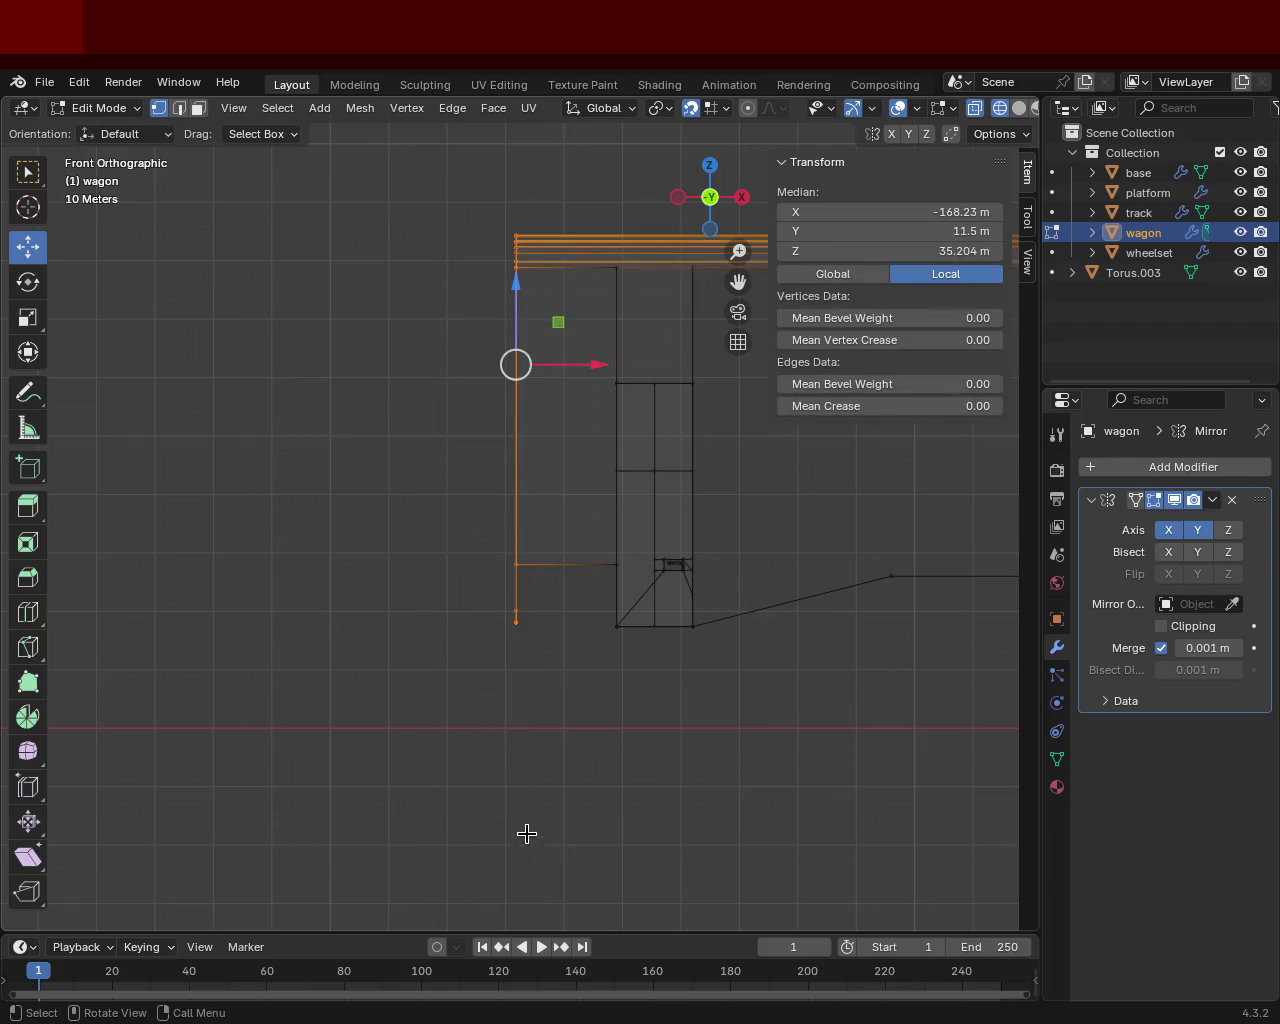
{"action": "key", "text": "g"}
{"action": "key", "text": "z"}
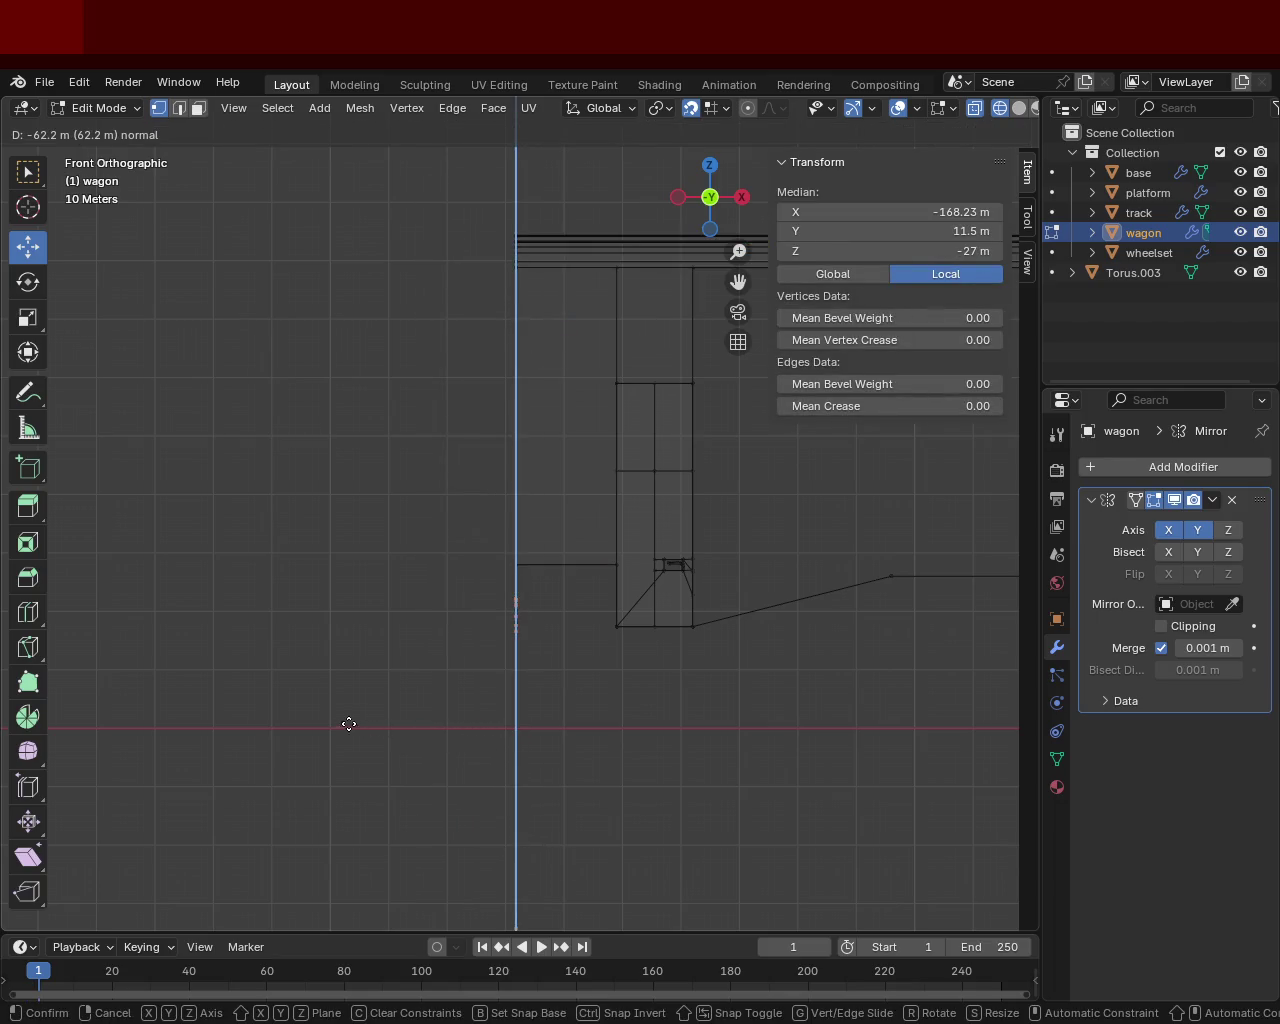
{"action": "left_click", "coordinate": [422, 355]}
{"action": "mouse_move", "coordinate": [422, 355]}
{"action": "middle_mouse_down"}
{"action": "mouse_move", "coordinate": [537, 420]}
{"action": "mouse_move", "coordinate": [303, 474]}
{"action": "mouse_move", "coordinate": [390, 515]}
{"action": "mouse_move", "coordinate": [343, 474]}
{"action": "mouse_move", "coordinate": [417, 463]}
{"action": "middle_mouse_up"}
{"action": "mouse_move", "coordinate": [500, 413]}
{"action": "middle_mouse_down"}
{"action": "mouse_move", "coordinate": [517, 420]}
{"action": "mouse_move", "coordinate": [511, 453]}
{"action": "middle_mouse_up"}
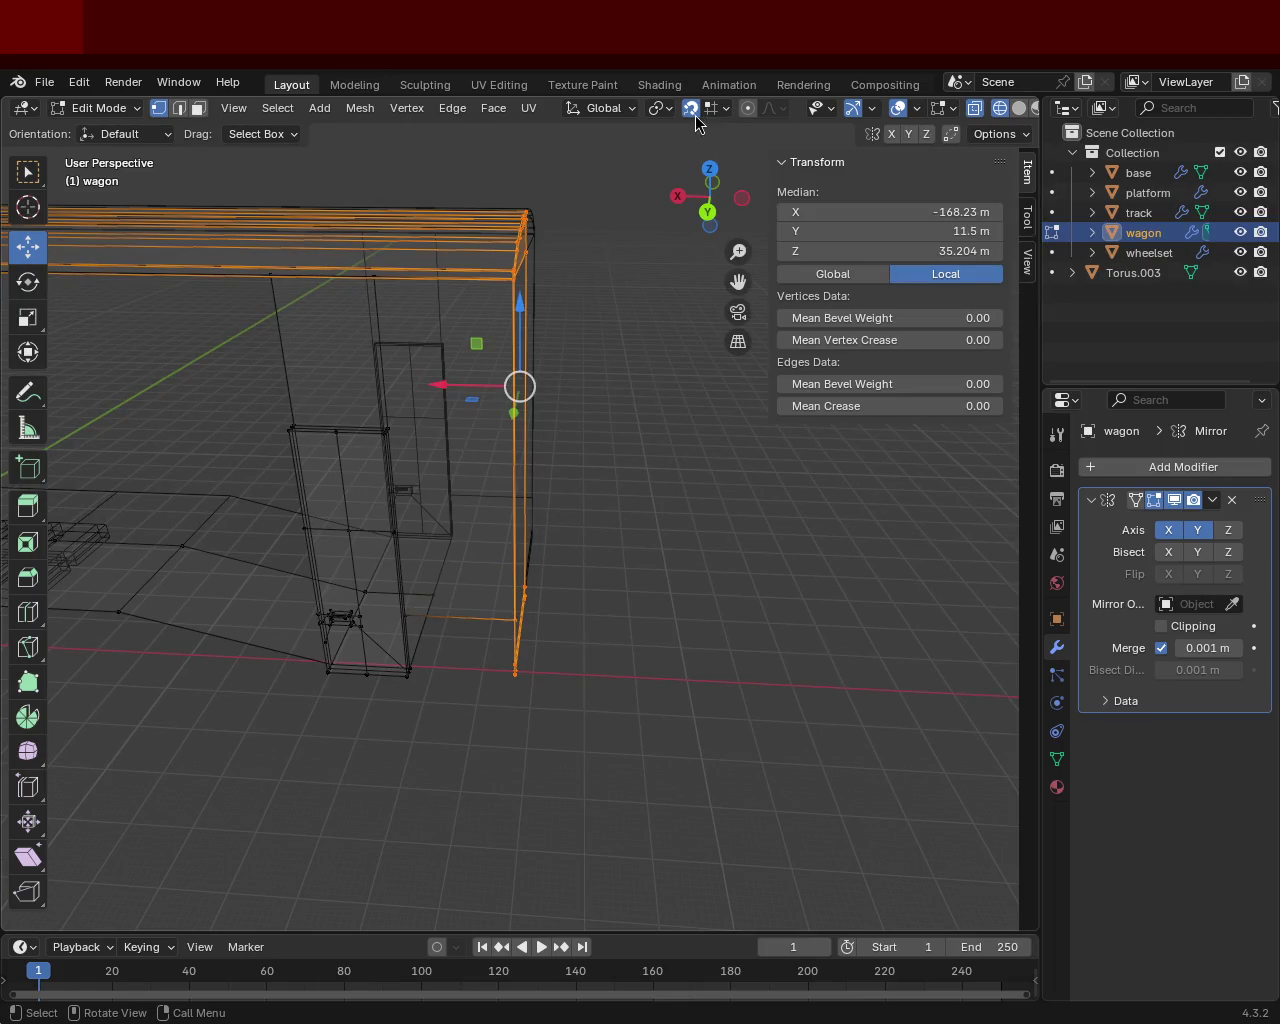
Step: Slide the extruded end edge along the global X axis to form the corner post
{"action": "key", "text": "g"}
{"action": "key", "text": "z"}
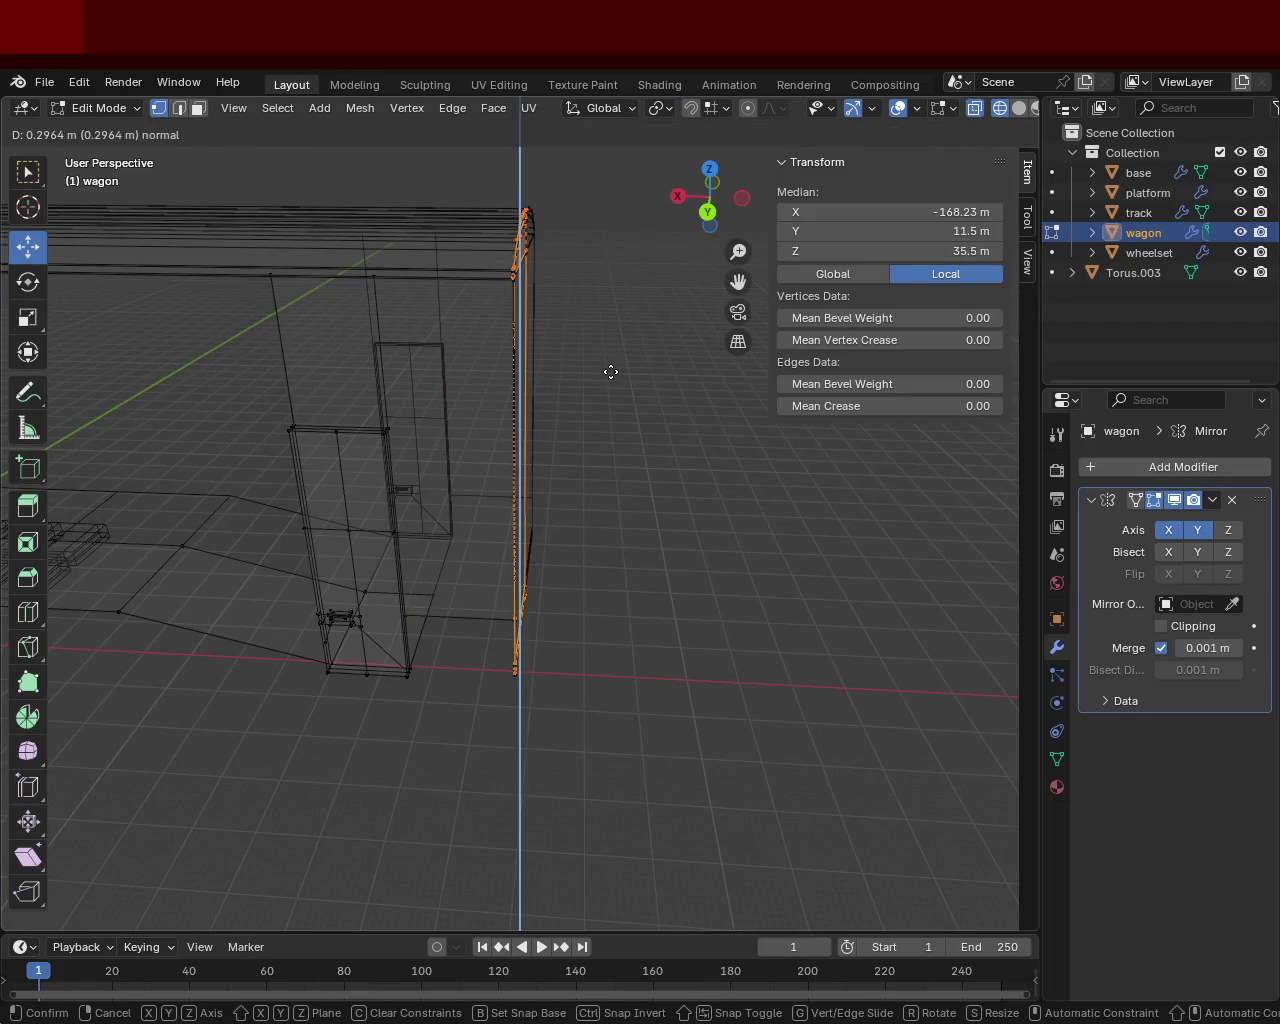
{"action": "key", "text": "z"}
{"action": "key", "text": "x"}
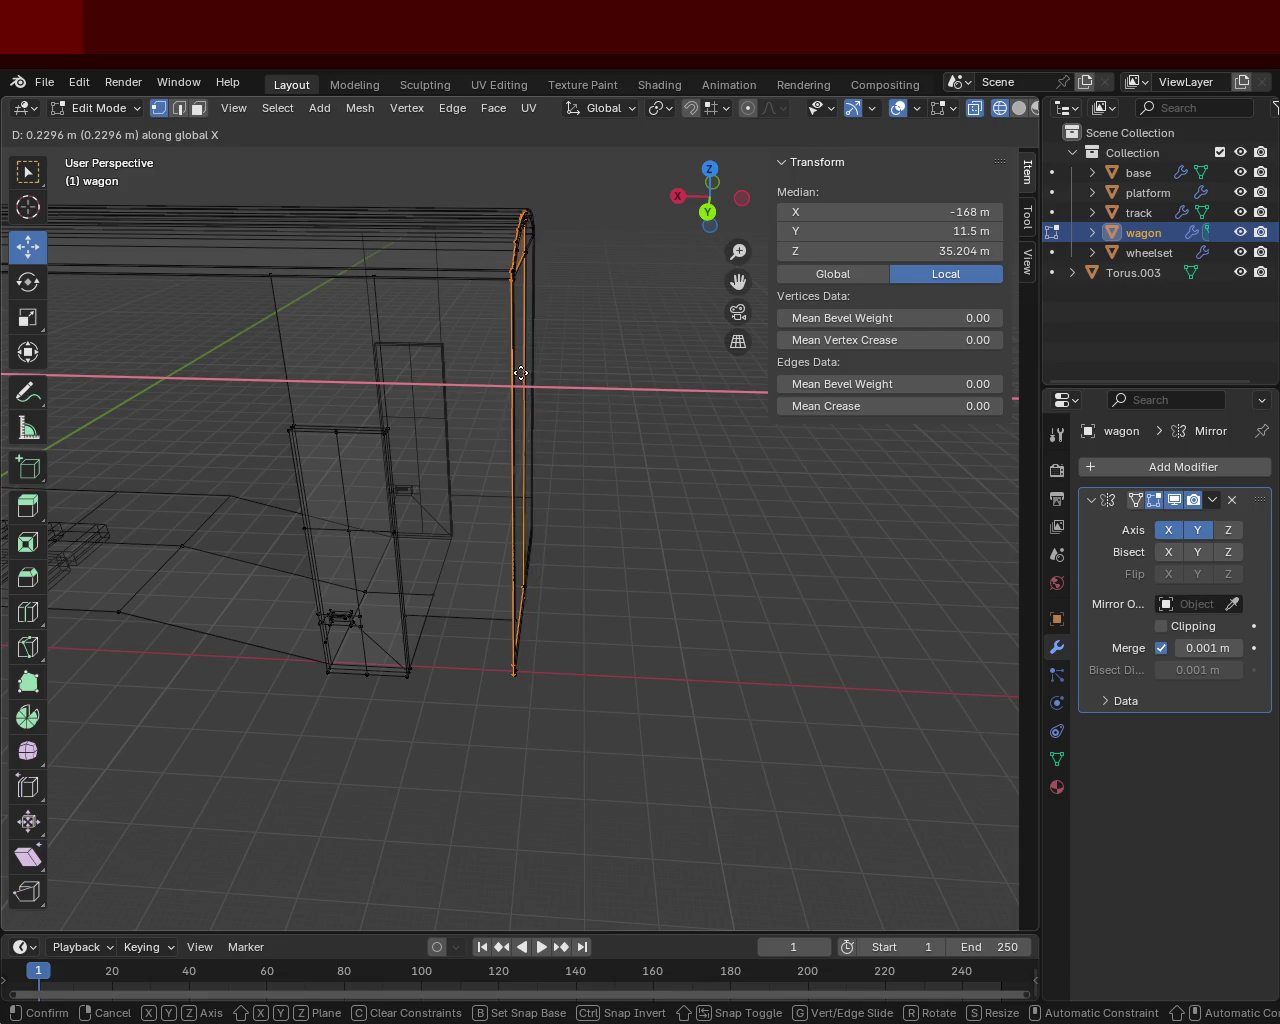
{"action": "left_click", "coordinate": [533, 374]}
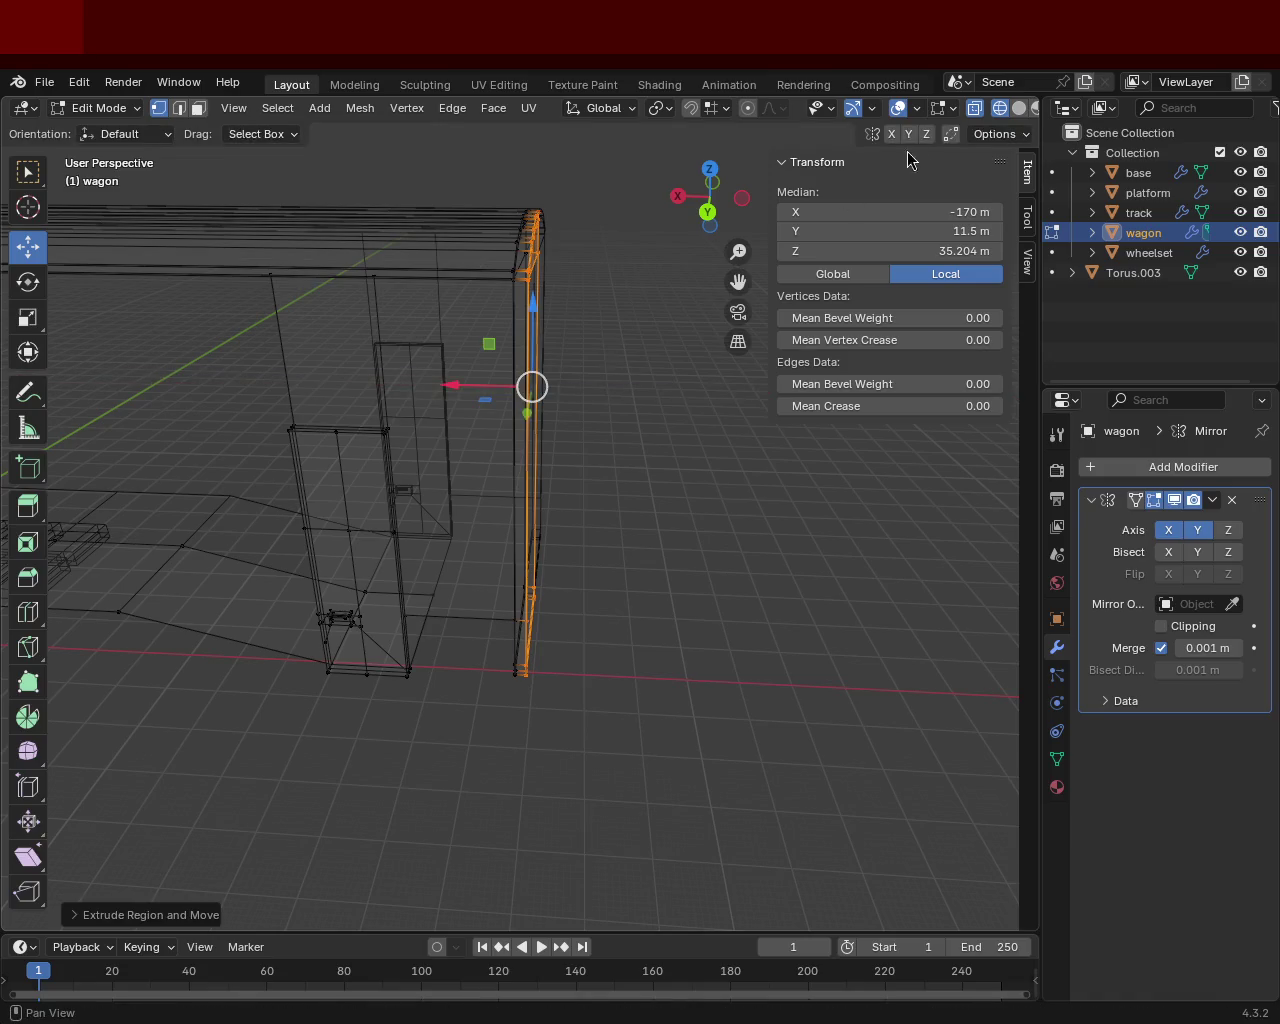
{"action": "mouse_move", "coordinate": [669, 449]}
{"action": "middle_mouse_down"}
{"action": "mouse_move", "coordinate": [539, 512]}
{"action": "mouse_move", "coordinate": [656, 444]}
{"action": "mouse_move", "coordinate": [628, 431]}
{"action": "middle_mouse_up"}
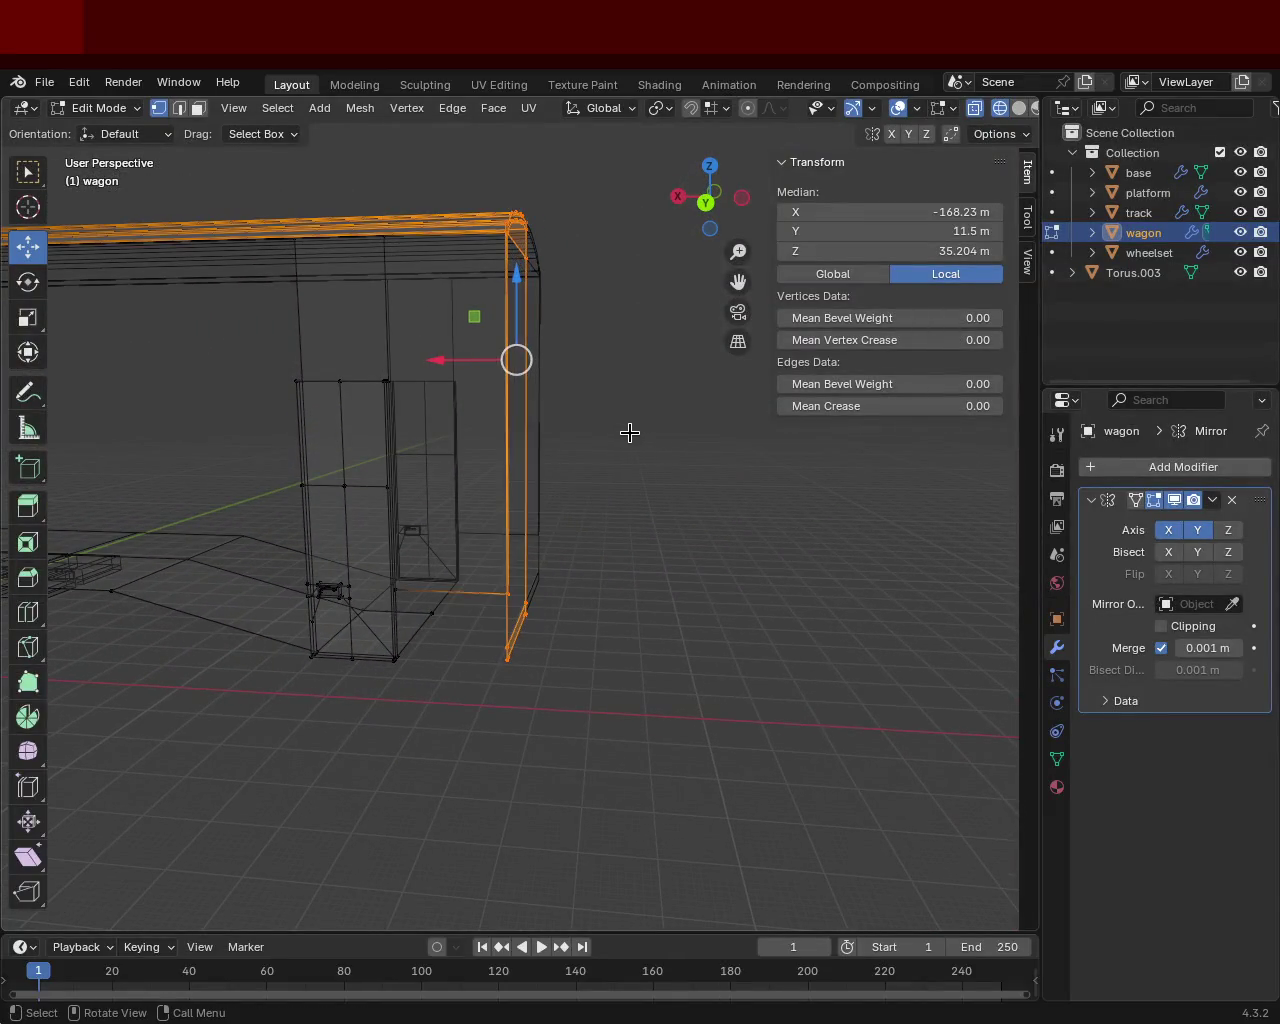
Step: Extrude the selected end faces outward along the global X axis
{"action": "key", "text": "e"}
{"action": "key", "text": "z"}
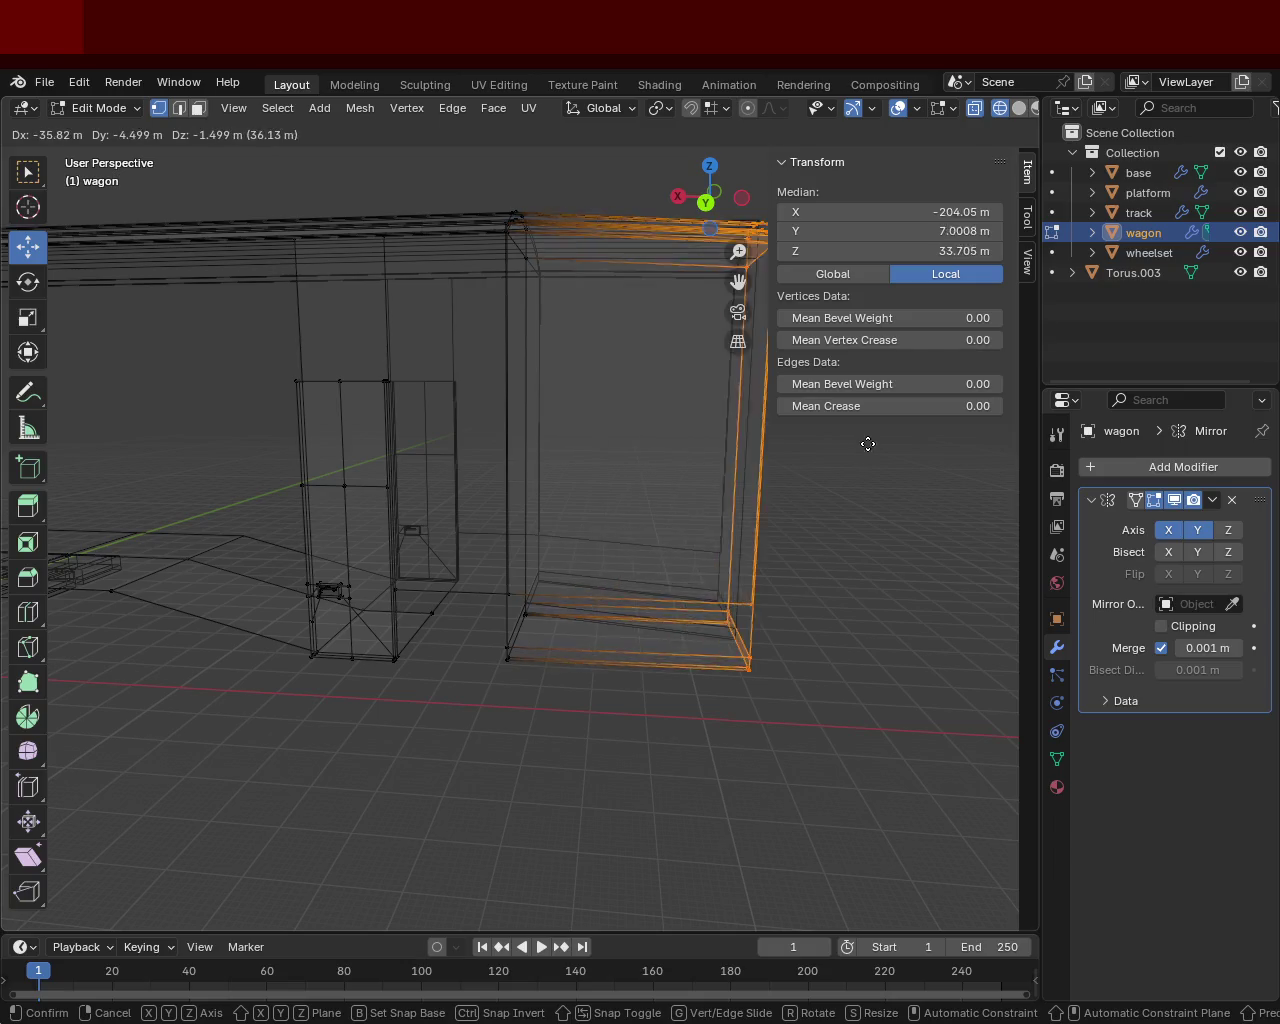
{"action": "key", "text": "y"}
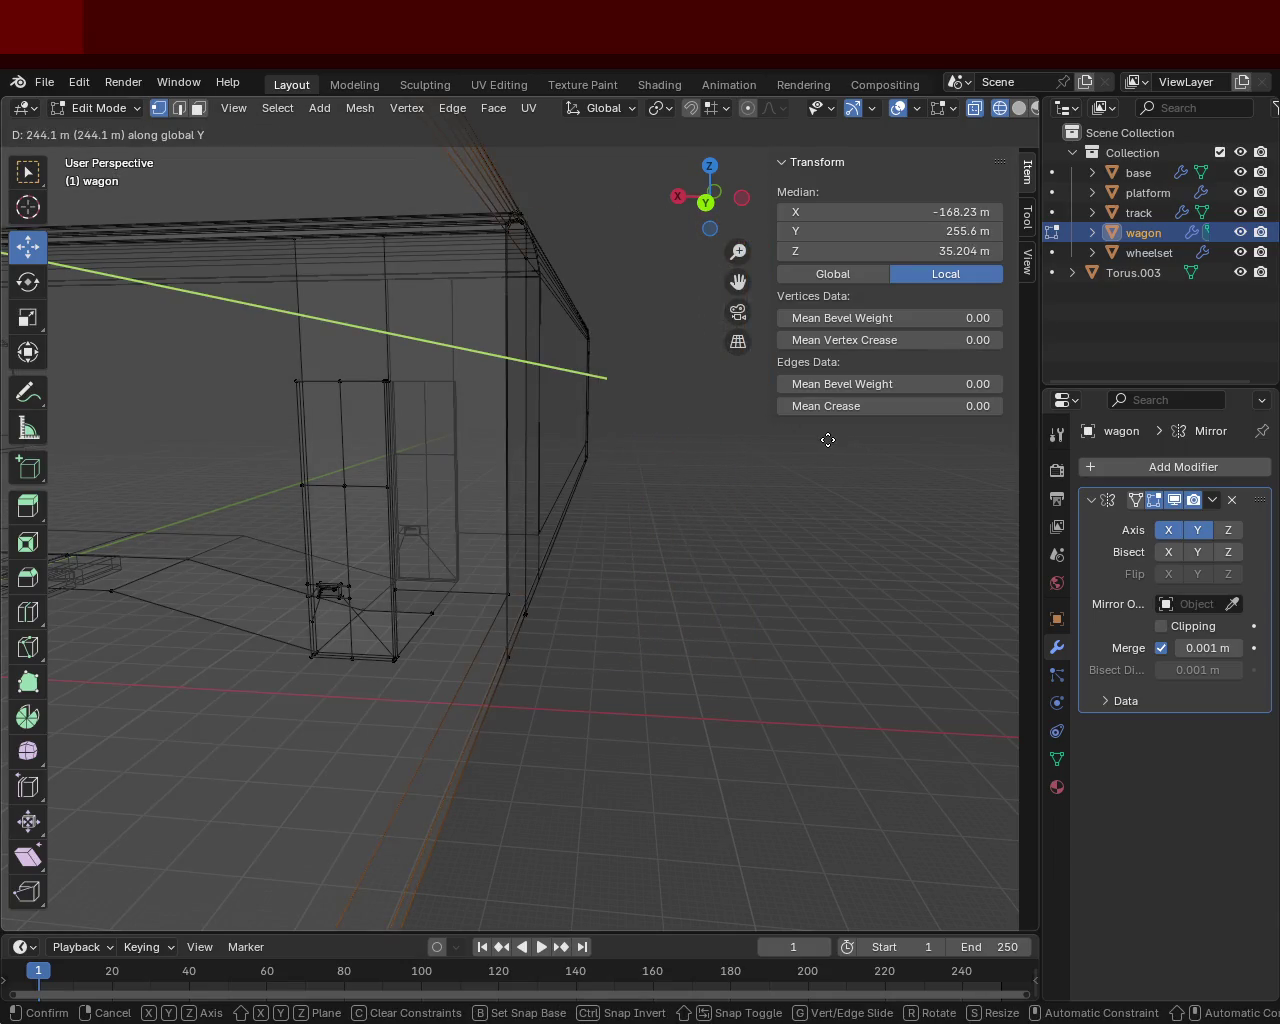
{"action": "key", "text": "z"}
{"action": "key", "text": "x"}
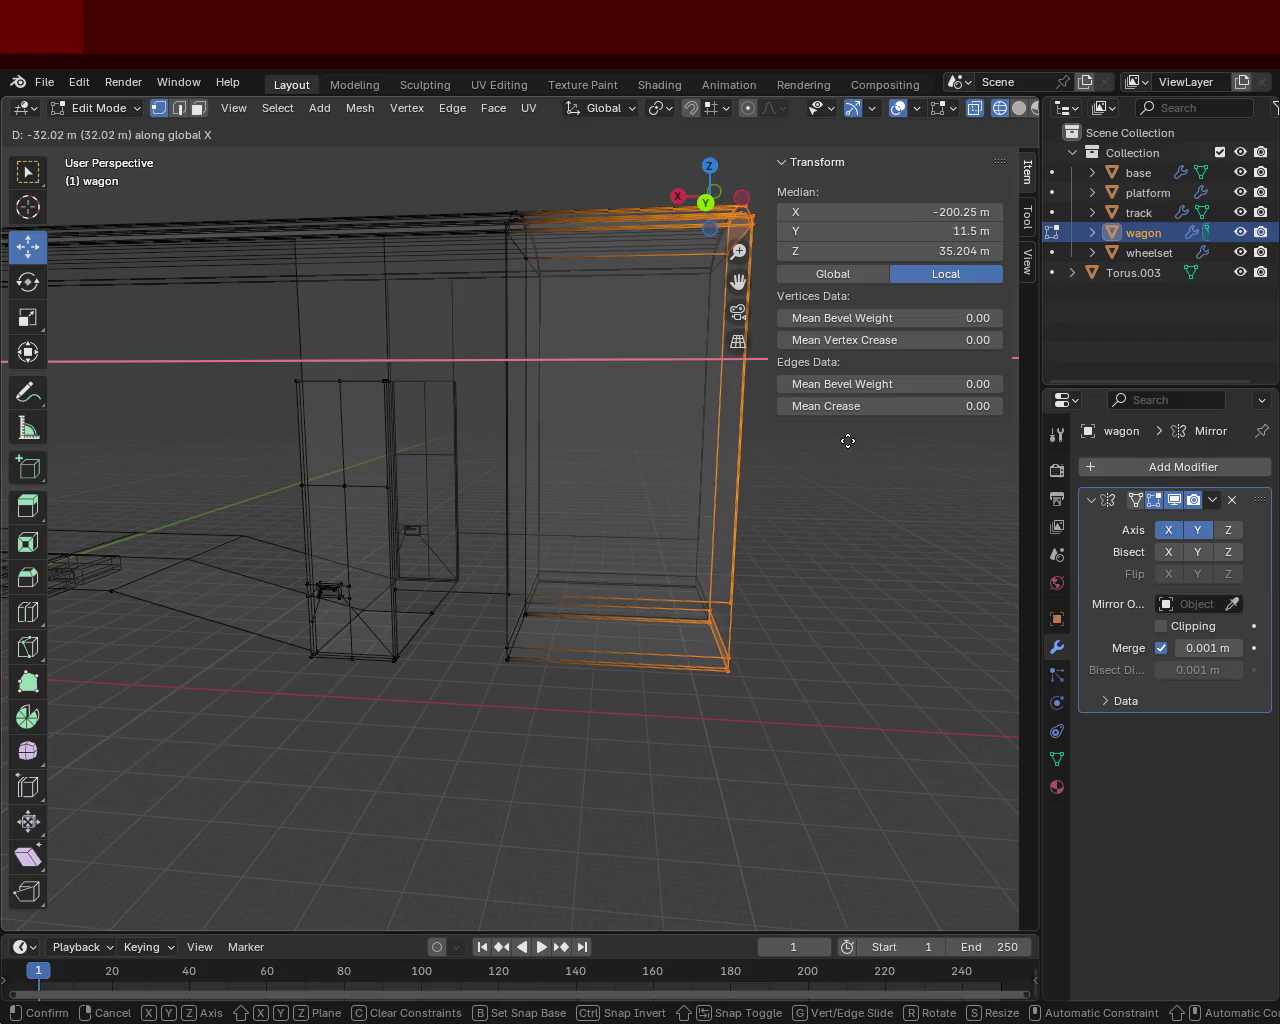
{"action": "left_click", "coordinate": [846, 441]}
{"action": "mouse_move", "coordinate": [837, 537]}
{"action": "middle_mouse_down"}
{"action": "mouse_move", "coordinate": [621, 571]}
{"action": "mouse_move", "coordinate": [600, 520]}
{"action": "middle_mouse_up"}
Step: In solid shading, extrude the end face again along global X for the door-frame section
{"action": "left_click", "coordinate": [1019, 108]}
{"action": "mouse_move", "coordinate": [655, 436]}
{"action": "middle_mouse_down"}
{"action": "mouse_move", "coordinate": [603, 509]}
{"action": "mouse_move", "coordinate": [621, 392]}
{"action": "mouse_move", "coordinate": [729, 420]}
{"action": "mouse_move", "coordinate": [729, 489]}
{"action": "mouse_move", "coordinate": [691, 500]}
{"action": "mouse_move", "coordinate": [673, 471]}
{"action": "mouse_move", "coordinate": [583, 463]}
{"action": "mouse_move", "coordinate": [503, 500]}
{"action": "mouse_move", "coordinate": [651, 423]}
{"action": "mouse_move", "coordinate": [681, 440]}
{"action": "mouse_move", "coordinate": [669, 457]}
{"action": "mouse_move", "coordinate": [603, 440]}
{"action": "mouse_move", "coordinate": [629, 509]}
{"action": "mouse_move", "coordinate": [636, 442]}
{"action": "mouse_move", "coordinate": [441, 497]}
{"action": "middle_mouse_up"}
{"action": "key", "text": "g"}
{"action": "key", "text": "z"}
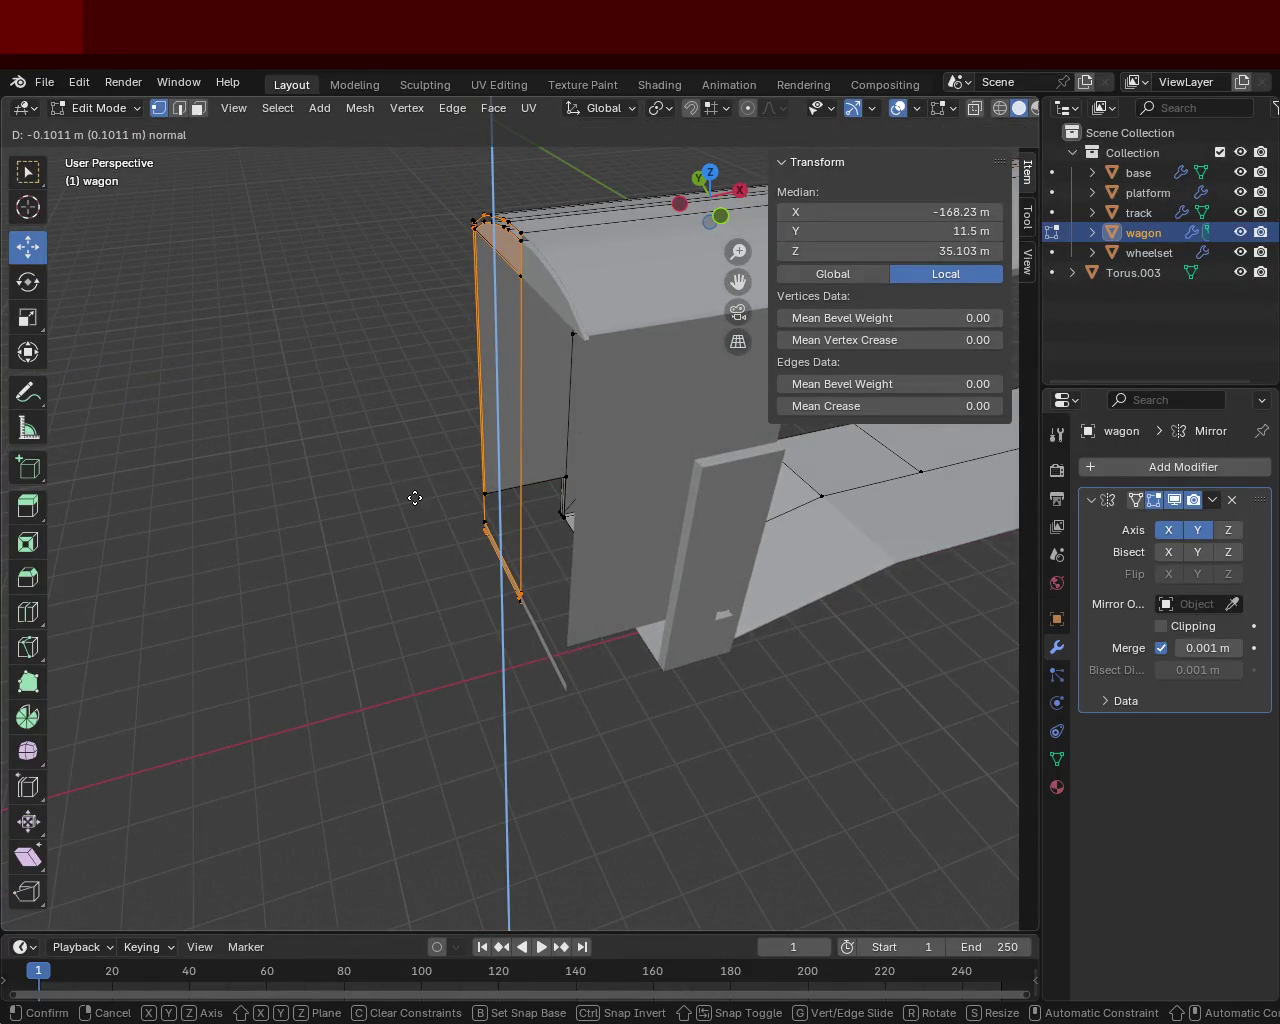
{"action": "key", "text": "y"}
{"action": "key", "text": "z"}
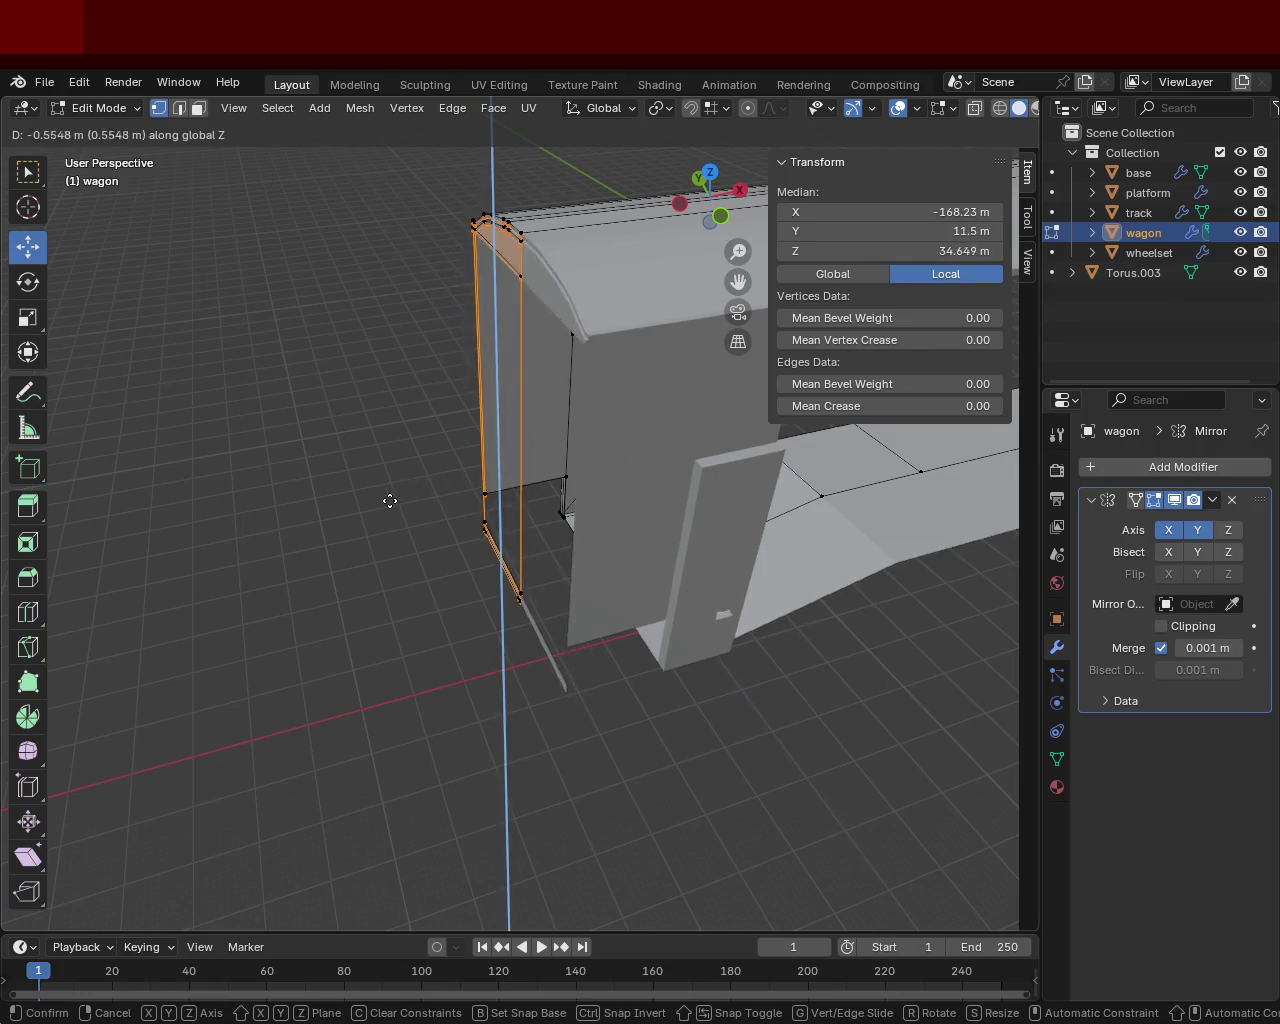
{"action": "key", "text": "x"}
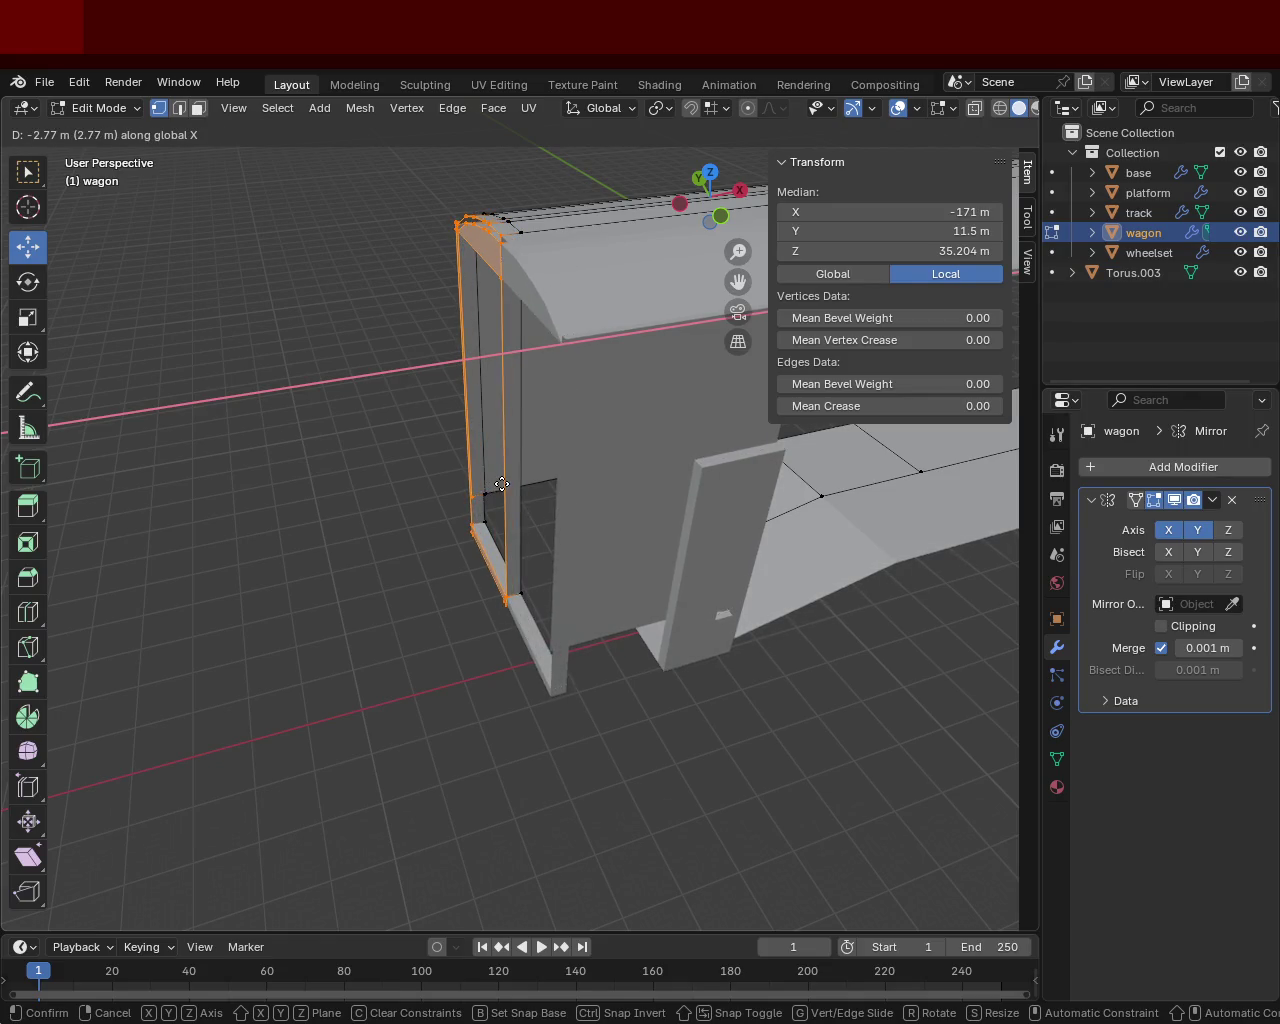
{"action": "left_click", "coordinate": [502, 484]}
{"action": "mouse_move", "coordinate": [389, 451]}
{"action": "middle_mouse_down"}
{"action": "mouse_move", "coordinate": [652, 443]}
{"action": "mouse_move", "coordinate": [652, 401]}
{"action": "mouse_move", "coordinate": [650, 445]}
{"action": "middle_mouse_up"}
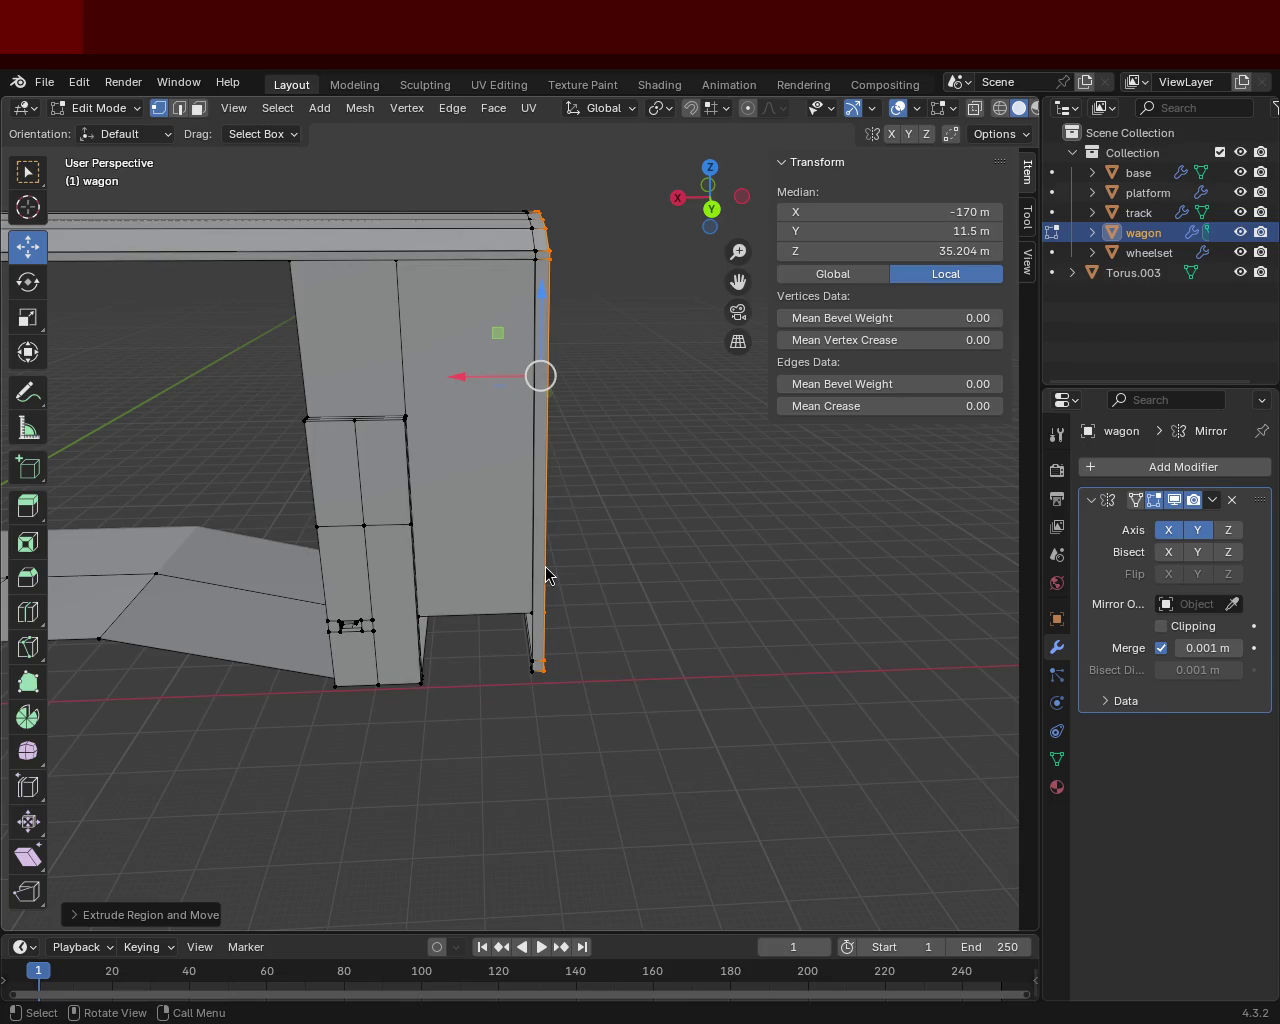
{"action": "mouse_move", "coordinate": [411, 421]}
{"action": "middle_mouse_down"}
{"action": "mouse_move", "coordinate": [486, 450]}
{"action": "mouse_move", "coordinate": [400, 420]}
{"action": "mouse_move", "coordinate": [337, 429]}
{"action": "mouse_move", "coordinate": [450, 444]}
{"action": "mouse_move", "coordinate": [294, 557]}
{"action": "middle_mouse_up"}
Step: Select the vertices along the roof's bottom-left edge near the corner
{"action": "scroll", "coordinate": [337, 429], "scroll_direction": "up", "scroll_amount": 4}
{"action": "left_click", "coordinate": [320, 572]}
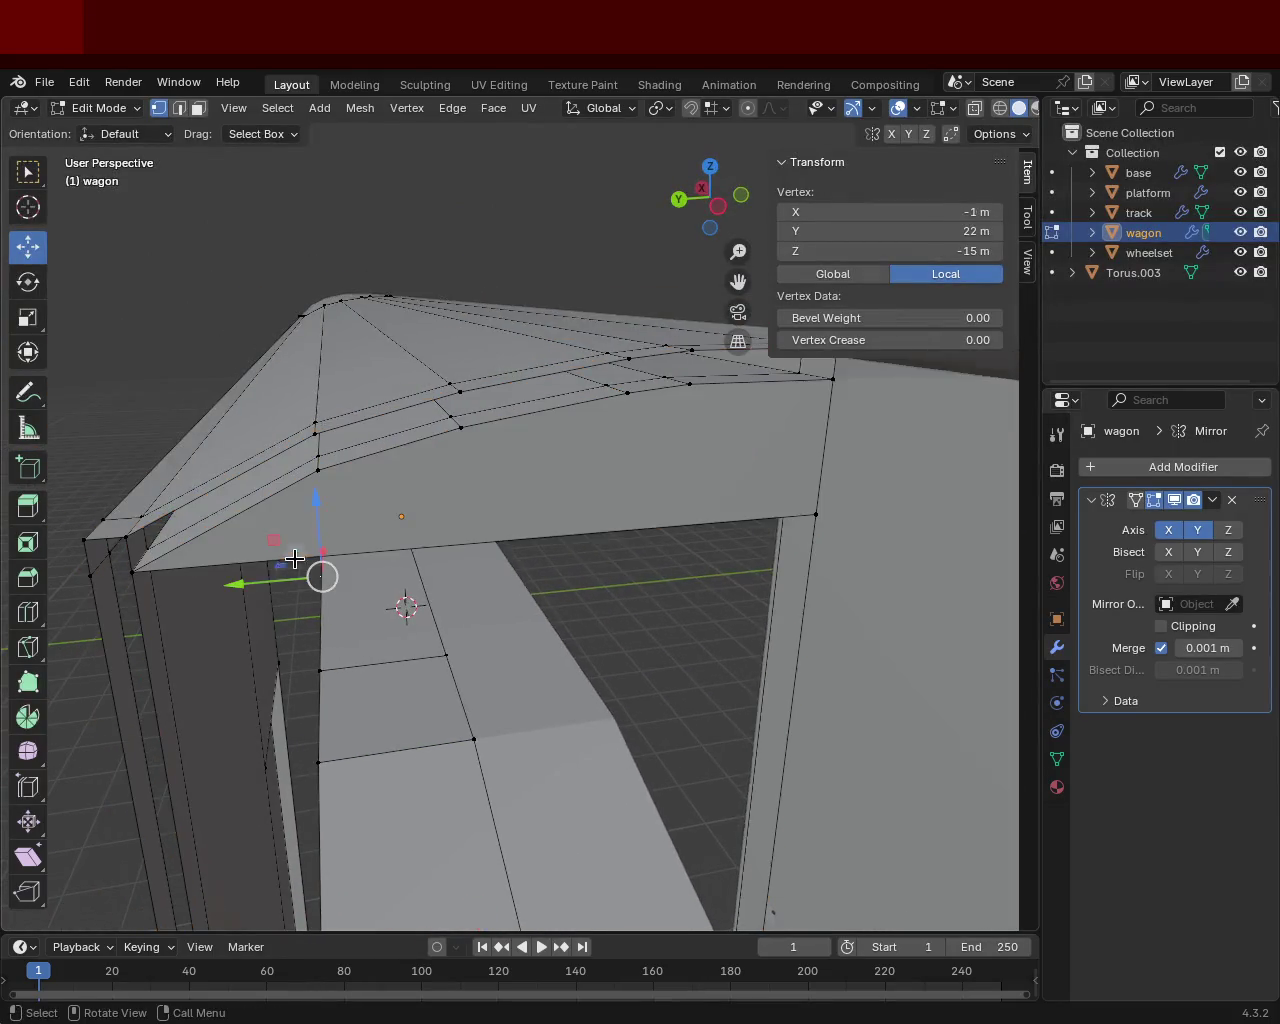
{"action": "left_click", "coordinate": [132, 570]}
{"action": "left_click", "coordinate": [92, 574], "text": "shift"}
{"action": "left_click", "coordinate": [102, 543], "text": "shift"}
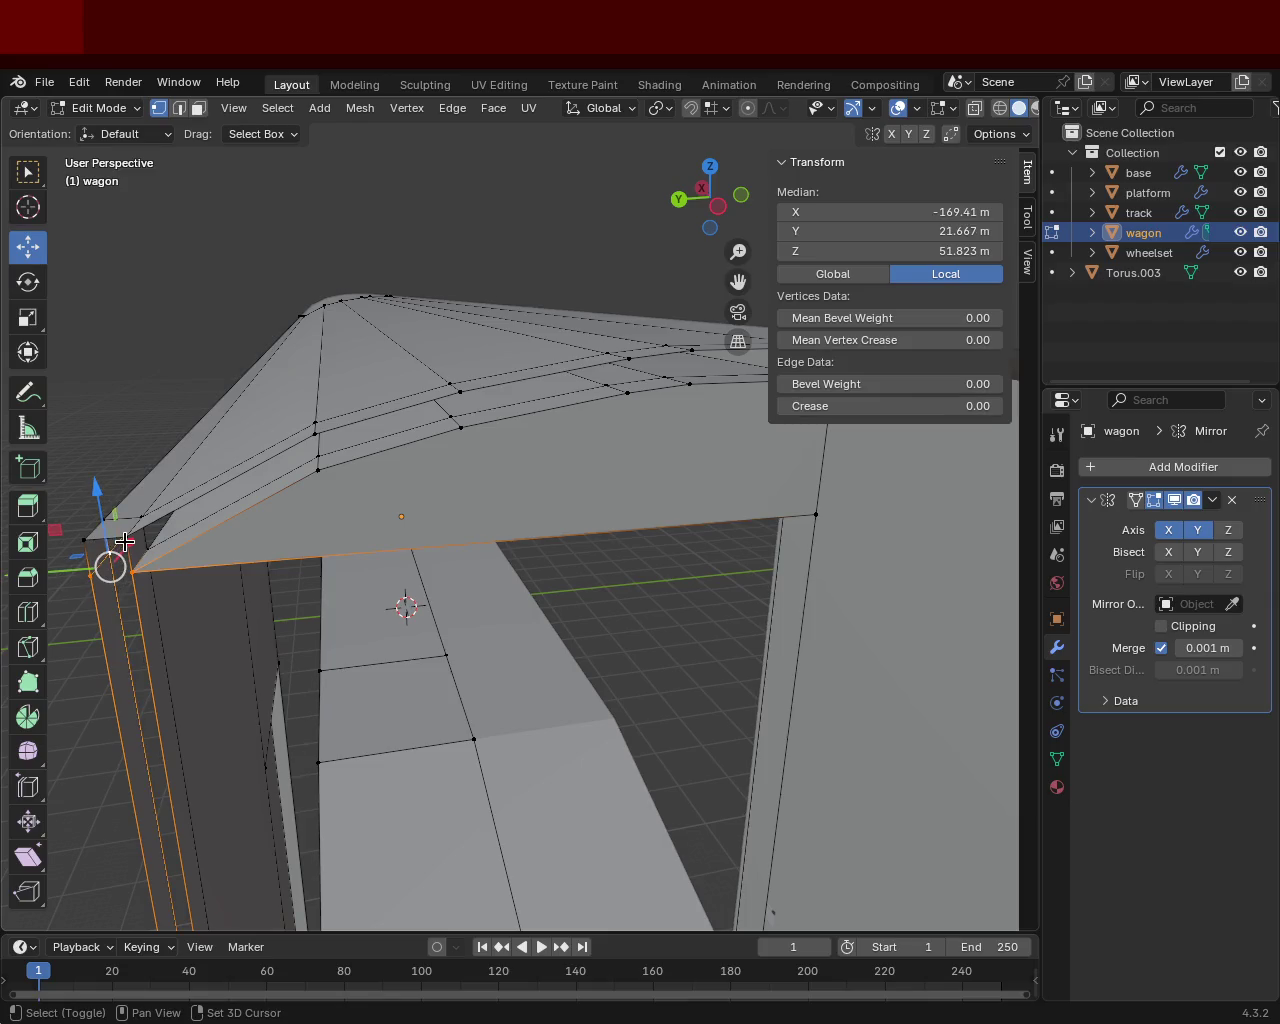
{"action": "left_click", "coordinate": [108, 535], "text": "shift"}
{"action": "left_click", "coordinate": [130, 571], "text": "shift"}
{"action": "left_click", "coordinate": [130, 571], "text": "shift"}
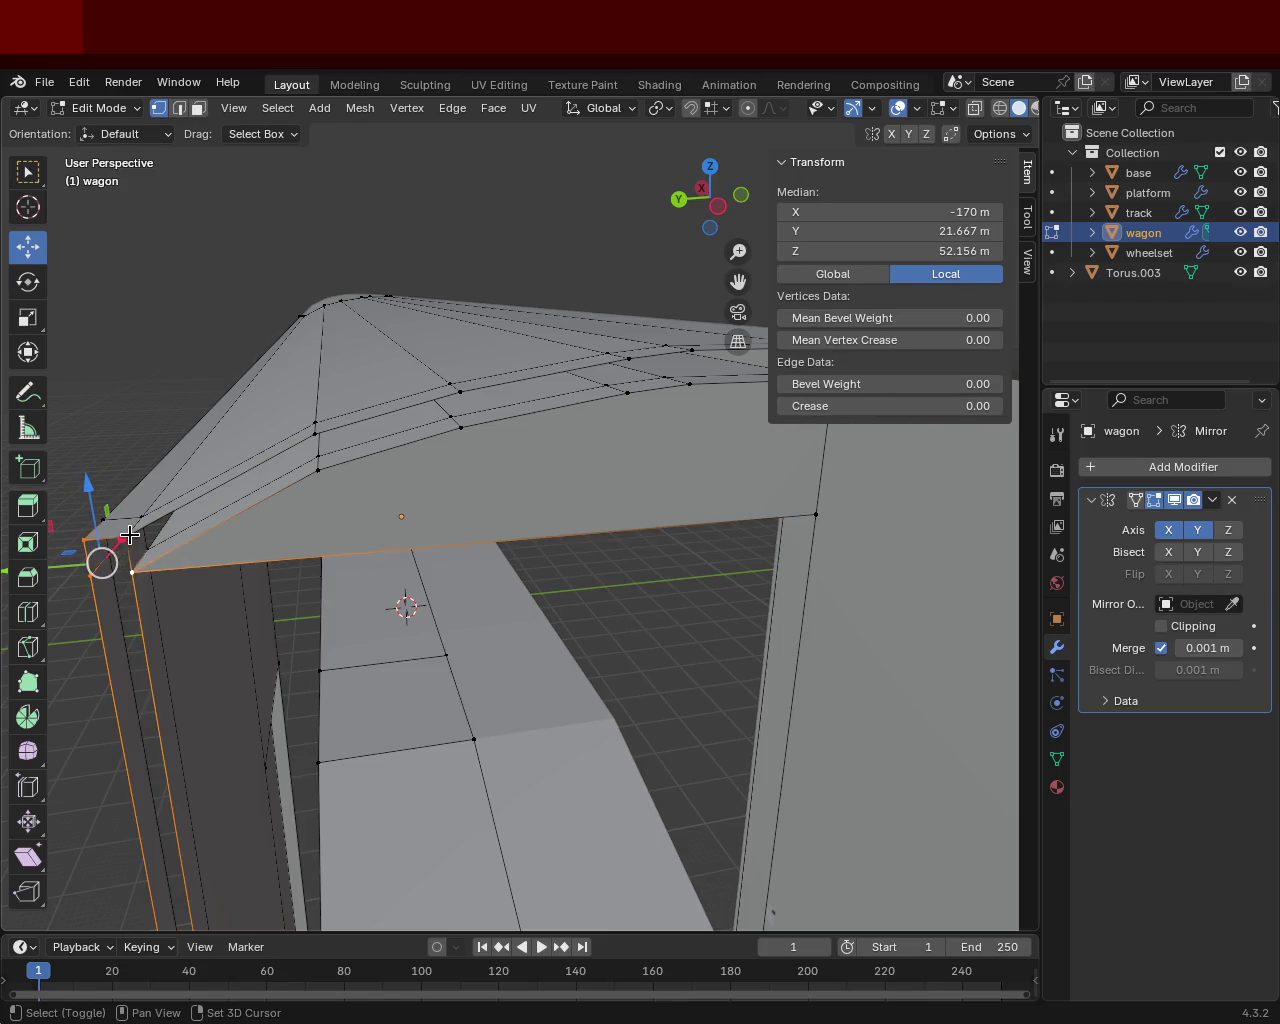
{"action": "left_click", "coordinate": [126, 537]}
{"action": "left_click", "coordinate": [130, 571], "text": "shift"}
{"action": "left_click", "coordinate": [318, 440], "text": "shift"}
{"action": "left_click", "coordinate": [317, 436]}
{"action": "mouse_move", "coordinate": [320, 455]}
{"action": "middle_mouse_down"}
{"action": "mouse_move", "coordinate": [480, 462]}
{"action": "mouse_move", "coordinate": [360, 443]}
{"action": "middle_mouse_up"}
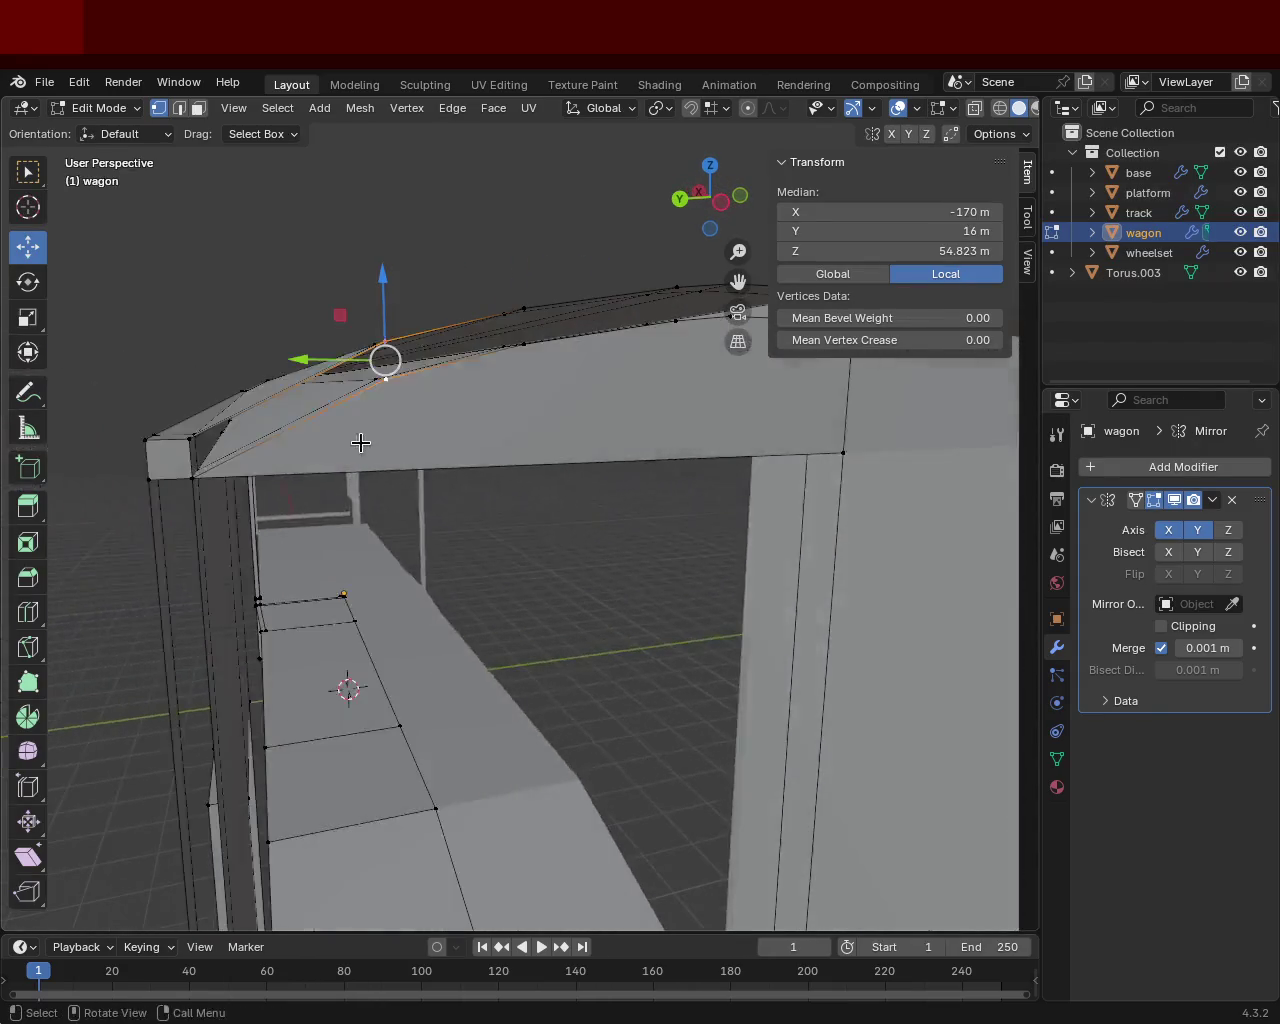
Step: Select roof edges and vertices from above to outline a roof face
{"action": "left_click", "coordinate": [187, 477], "text": "shift"}
{"action": "left_click", "coordinate": [386, 370]}
{"action": "left_click", "coordinate": [490, 362], "text": "shift"}
{"action": "mouse_move", "coordinate": [490, 362]}
{"action": "middle_mouse_down"}
{"action": "mouse_move", "coordinate": [414, 423]}
{"action": "mouse_move", "coordinate": [394, 537]}
{"action": "mouse_move", "coordinate": [470, 458]}
{"action": "middle_mouse_up"}
{"action": "left_click", "coordinate": [391, 537]}
{"action": "left_click", "coordinate": [349, 541], "text": "shift"}
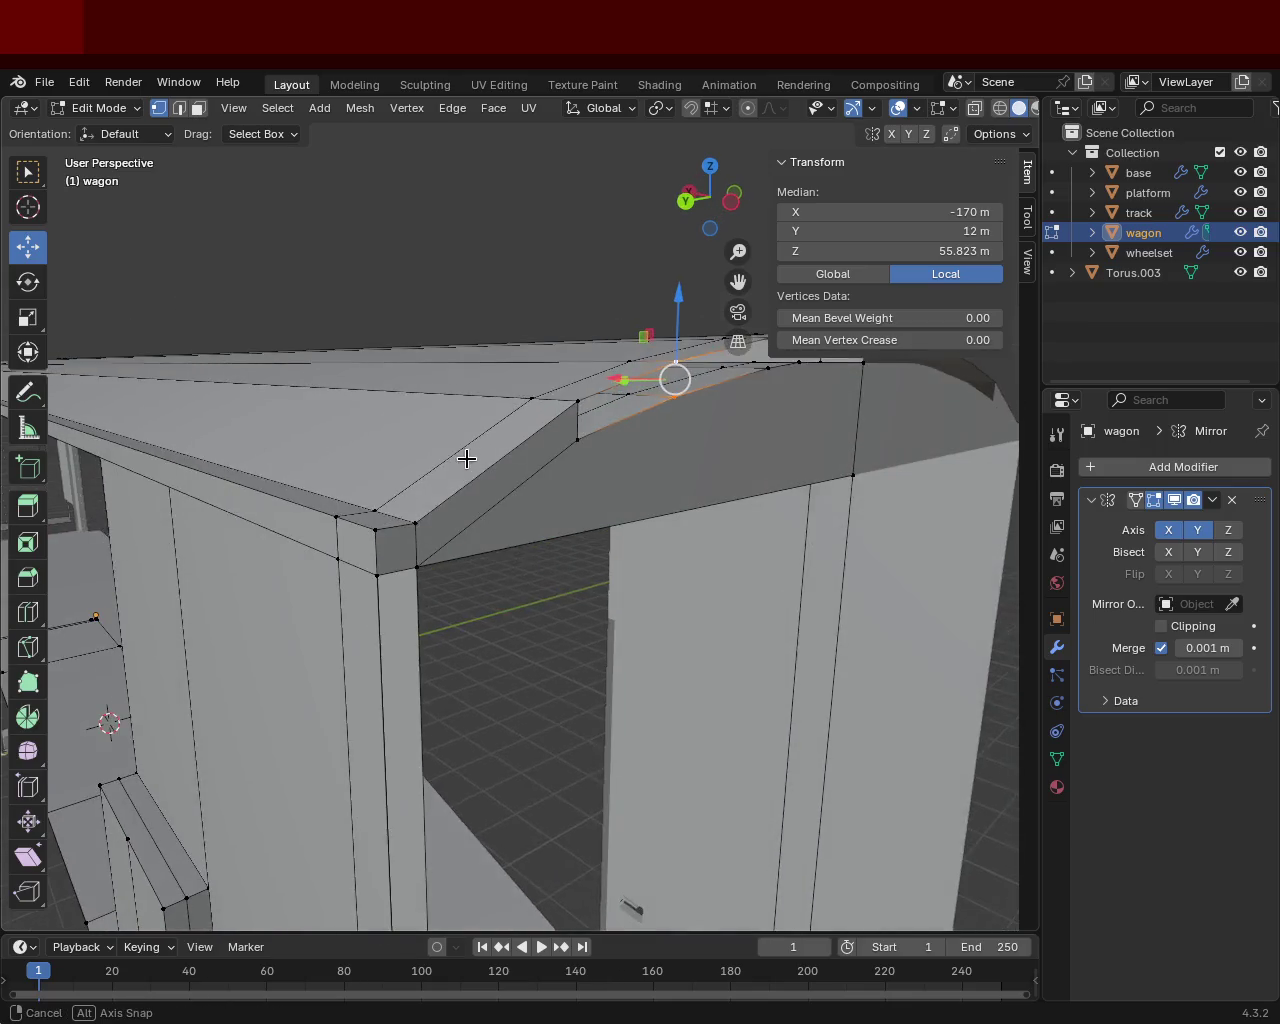
{"action": "left_click", "coordinate": [561, 438], "text": "shift"}
{"action": "left_click", "coordinate": [531, 399], "text": "shift"}
{"action": "middle_click_drag", "start_coordinate": [531, 399], "coordinate": [365, 460], "text": "shift"}
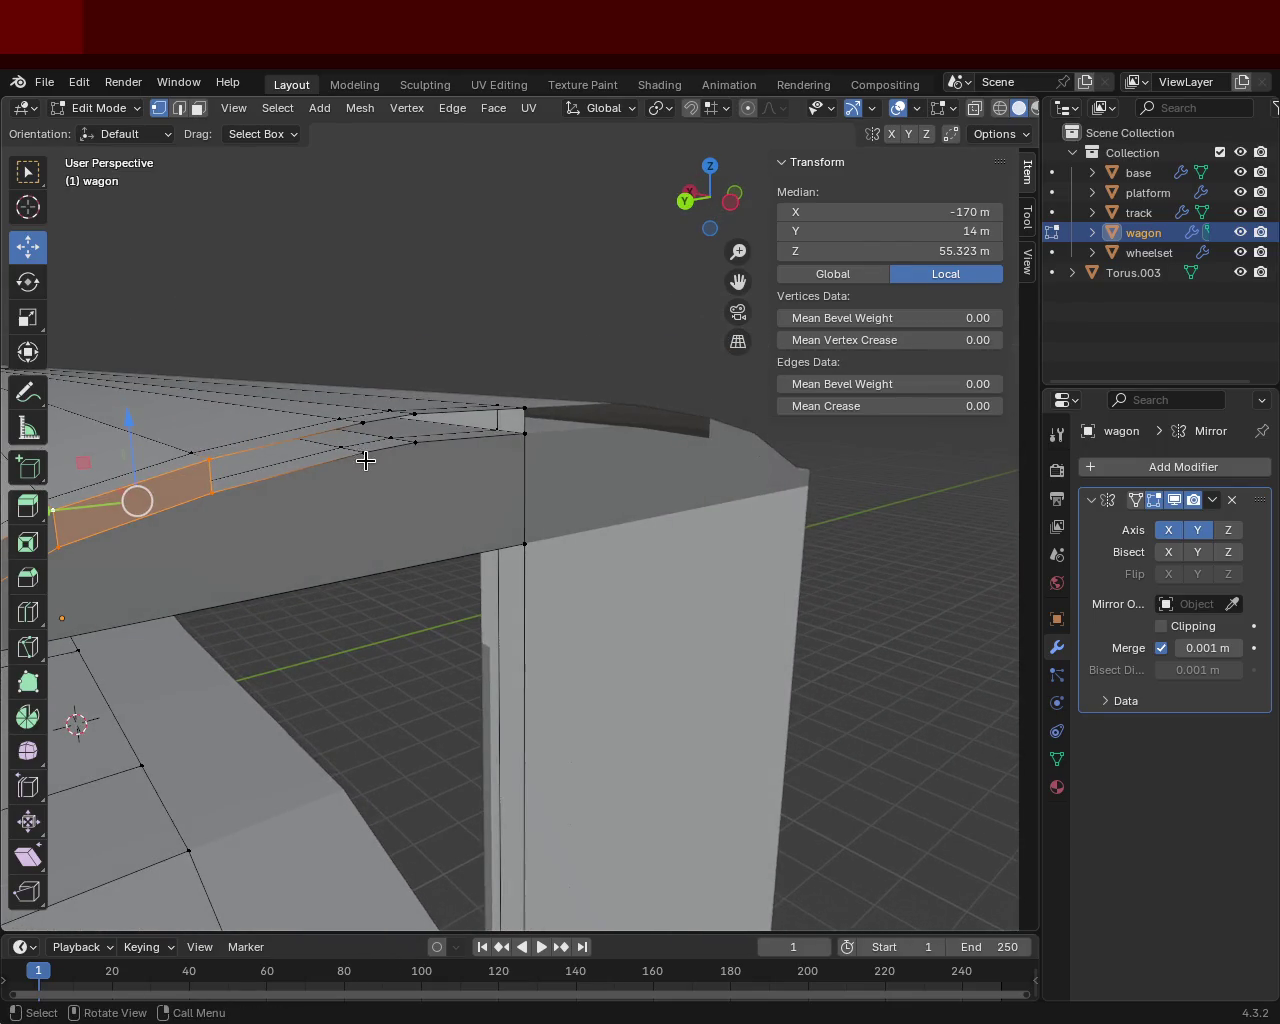
Step: Select the four corners of the adjacent roof face
{"action": "left_click", "coordinate": [365, 452]}
{"action": "left_click", "coordinate": [200, 460], "text": "shift"}
{"action": "left_click", "coordinate": [363, 422], "text": "shift"}
{"action": "left_click", "coordinate": [211, 493], "text": "shift"}
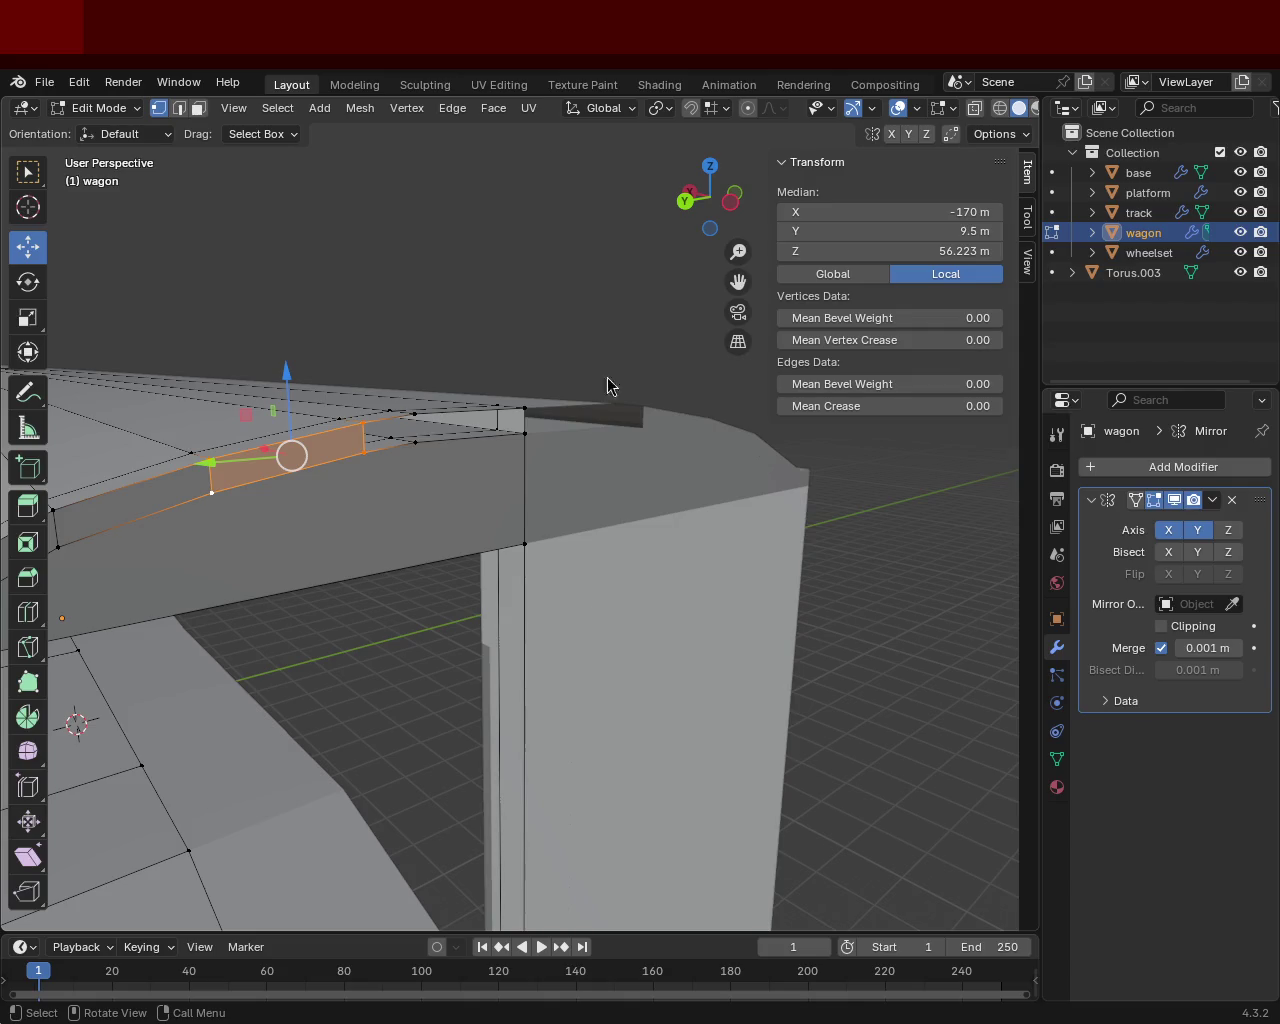
{"action": "middle_click_drag", "start_coordinate": [412, 306], "coordinate": [362, 407]}
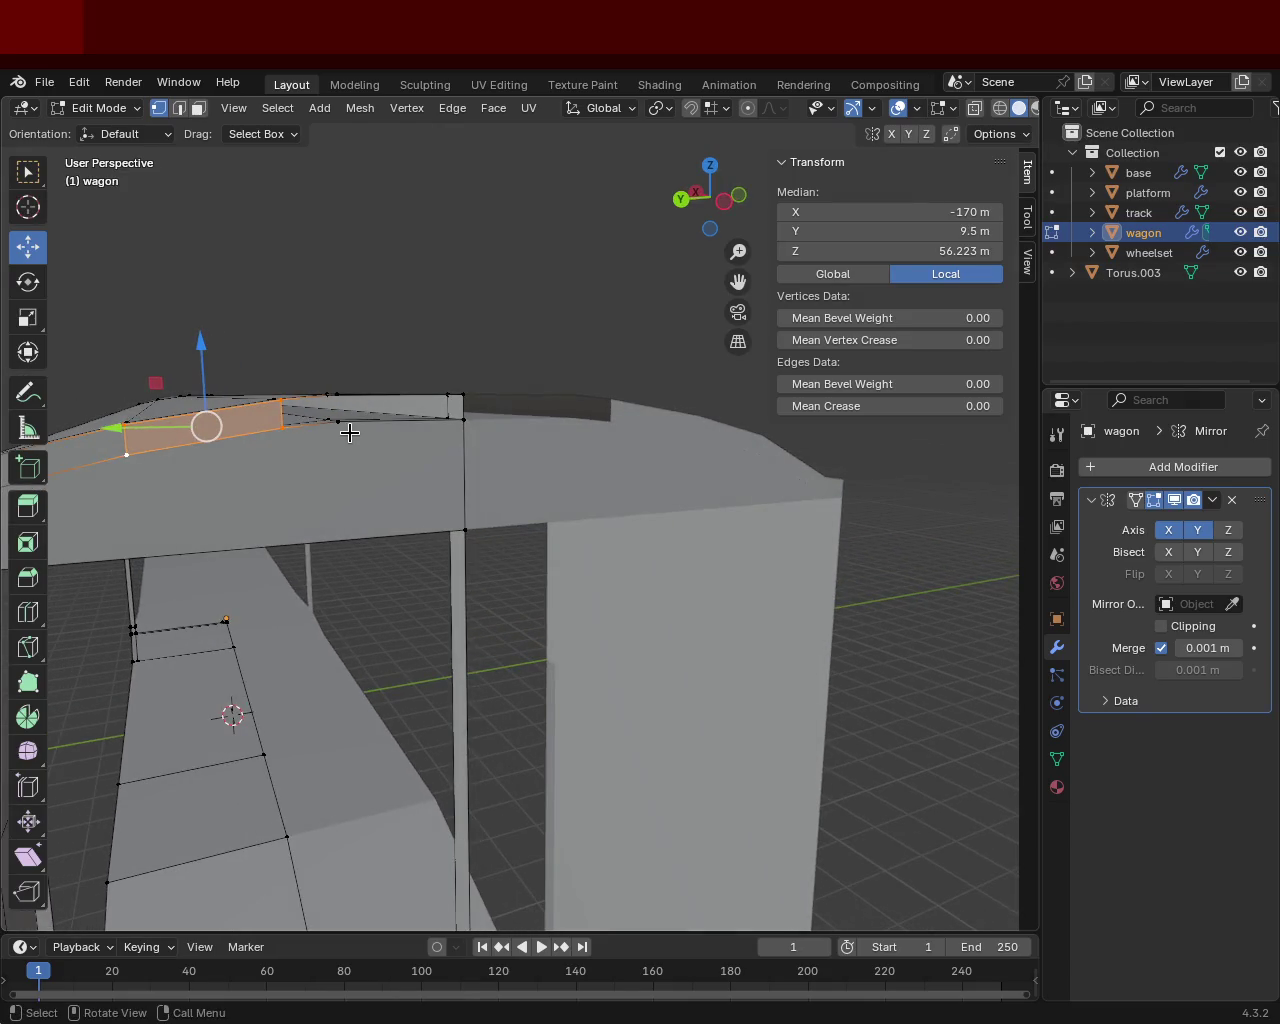
Step: Select the roof corner edges and the short face on the roof's overhanging edge
{"action": "left_click", "coordinate": [350, 432]}
{"action": "scroll", "coordinate": [355, 460], "scroll_direction": "up", "scroll_amount": 3}
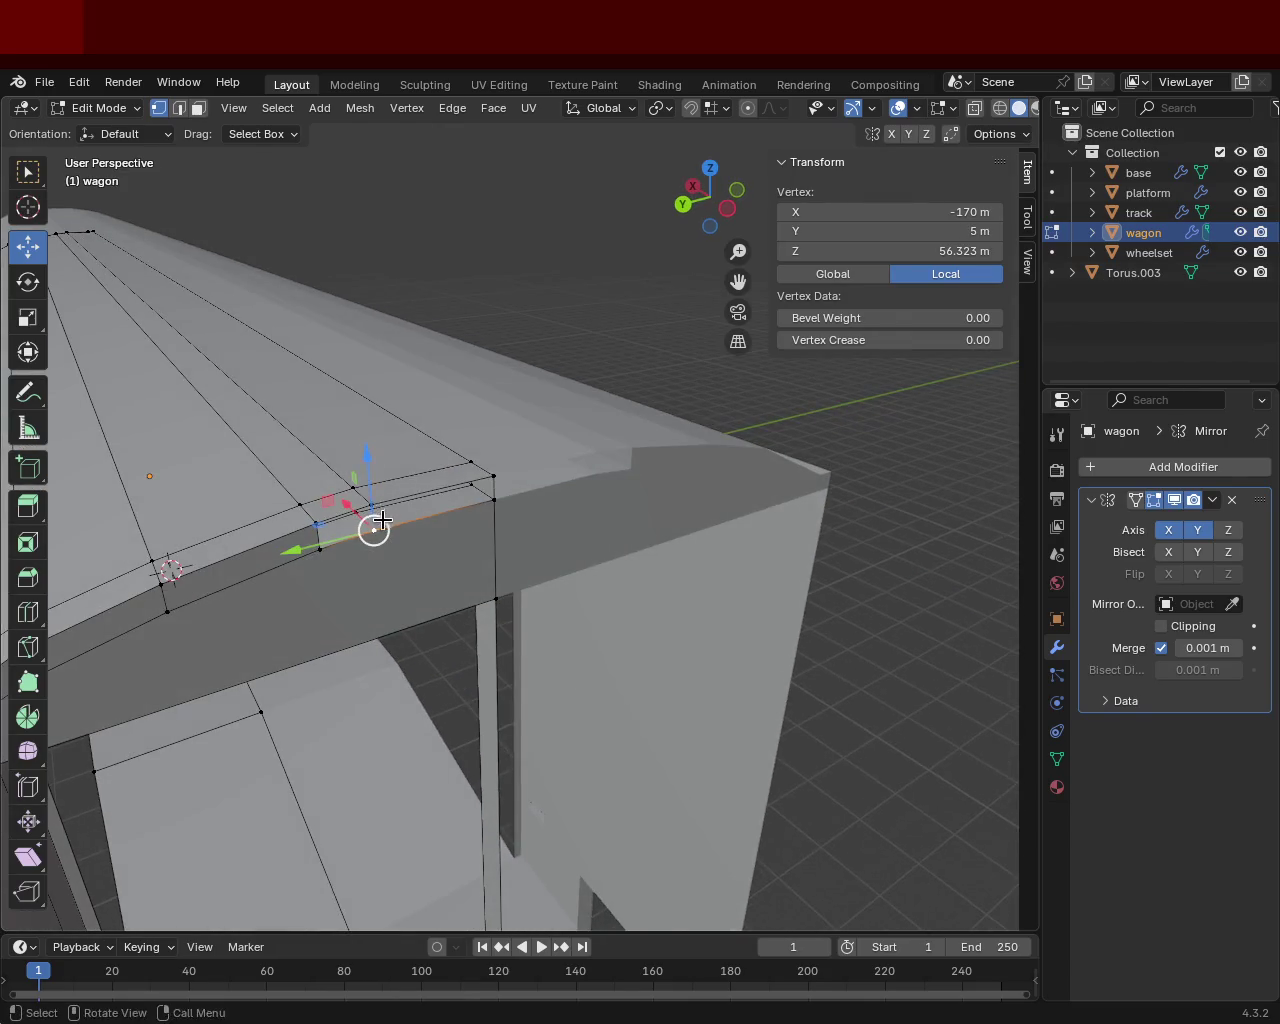
{"action": "left_click", "coordinate": [323, 527], "text": "shift"}
{"action": "left_click", "coordinate": [330, 545], "text": "shift"}
{"action": "left_click", "coordinate": [410, 507]}
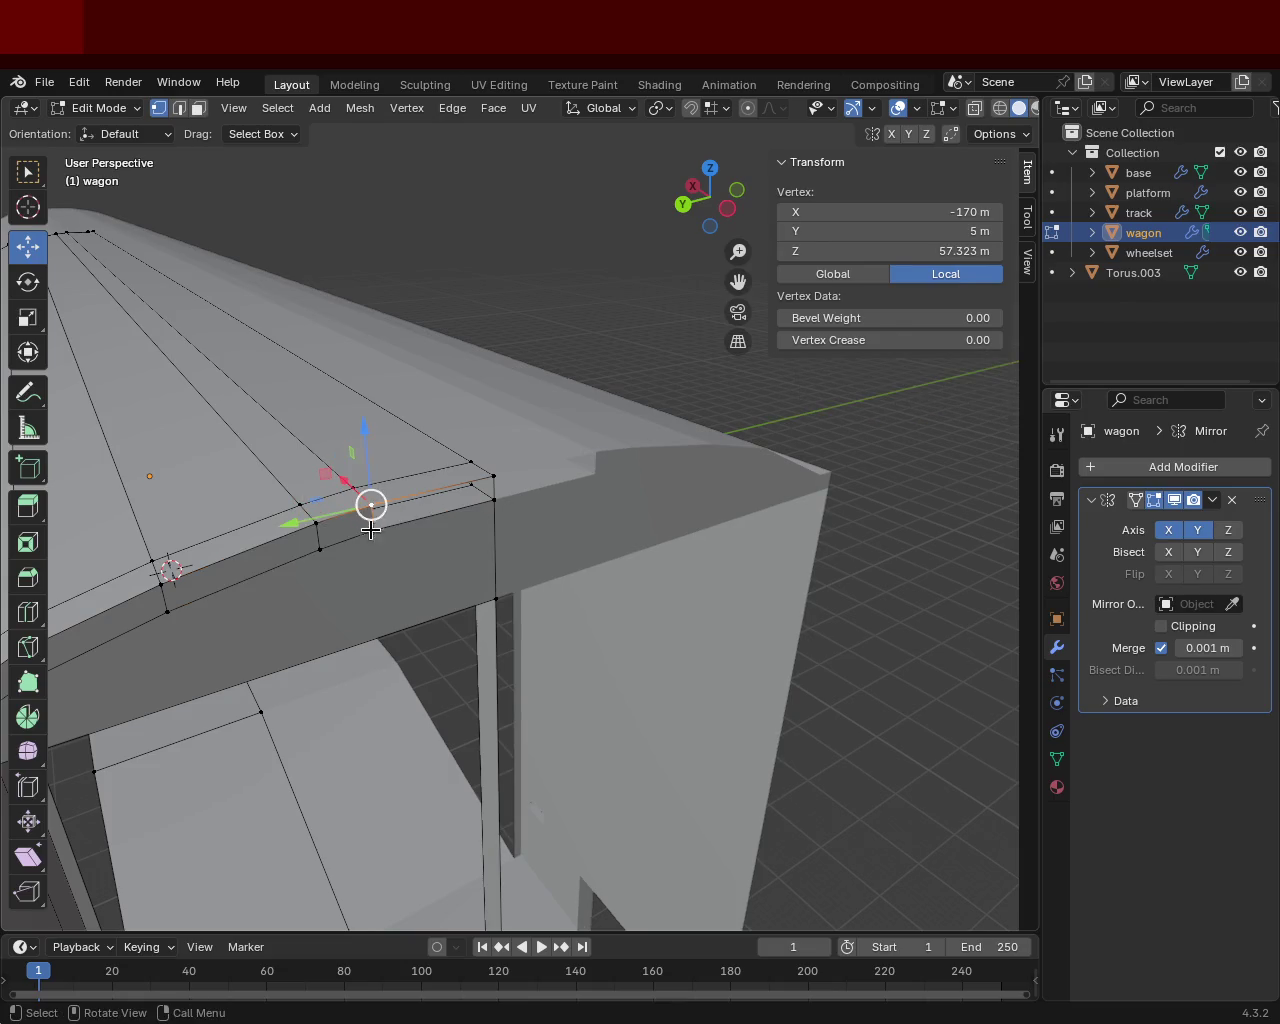
{"action": "left_click", "coordinate": [386, 531], "text": "shift"}
{"action": "left_click", "coordinate": [491, 507], "text": "shift"}
{"action": "left_click", "coordinate": [495, 478], "text": "shift"}
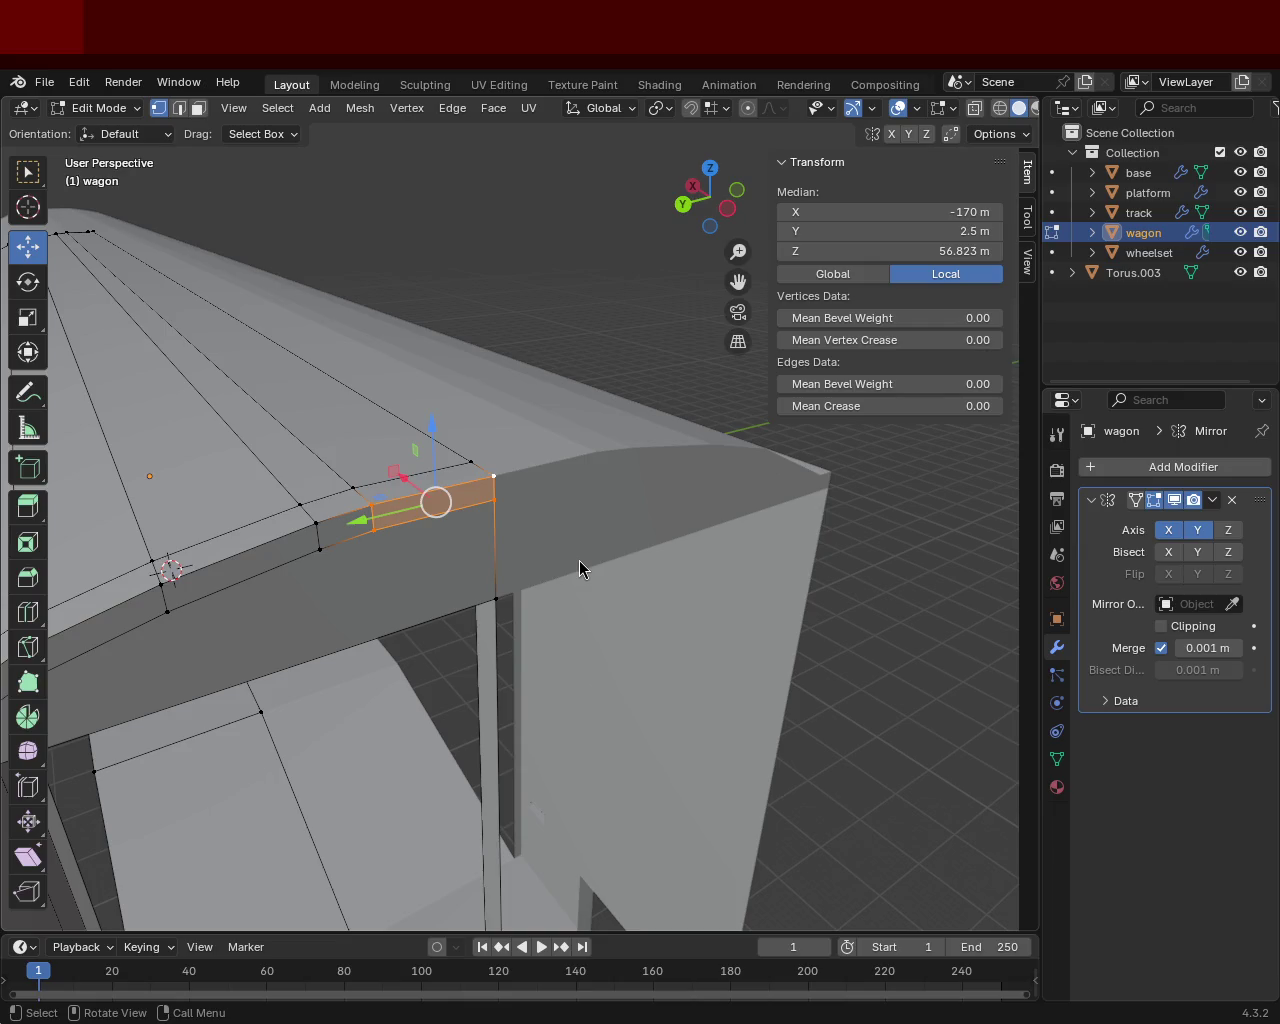
Step: Select the end-wall corner vertices from the roof corner down to the bottom edge
{"action": "mouse_move", "coordinate": [503, 536]}
{"action": "middle_mouse_down"}
{"action": "mouse_move", "coordinate": [305, 427]}
{"action": "mouse_move", "coordinate": [420, 406]}
{"action": "middle_mouse_up"}
{"action": "left_click", "coordinate": [523, 391]}
{"action": "mouse_move", "coordinate": [523, 391]}
{"action": "middle_mouse_down"}
{"action": "mouse_move", "coordinate": [369, 447]}
{"action": "mouse_move", "coordinate": [309, 449]}
{"action": "mouse_move", "coordinate": [408, 444]}
{"action": "mouse_move", "coordinate": [357, 414]}
{"action": "middle_mouse_up"}
{"action": "left_click", "coordinate": [357, 400], "text": "shift"}
{"action": "left_click", "coordinate": [351, 389]}
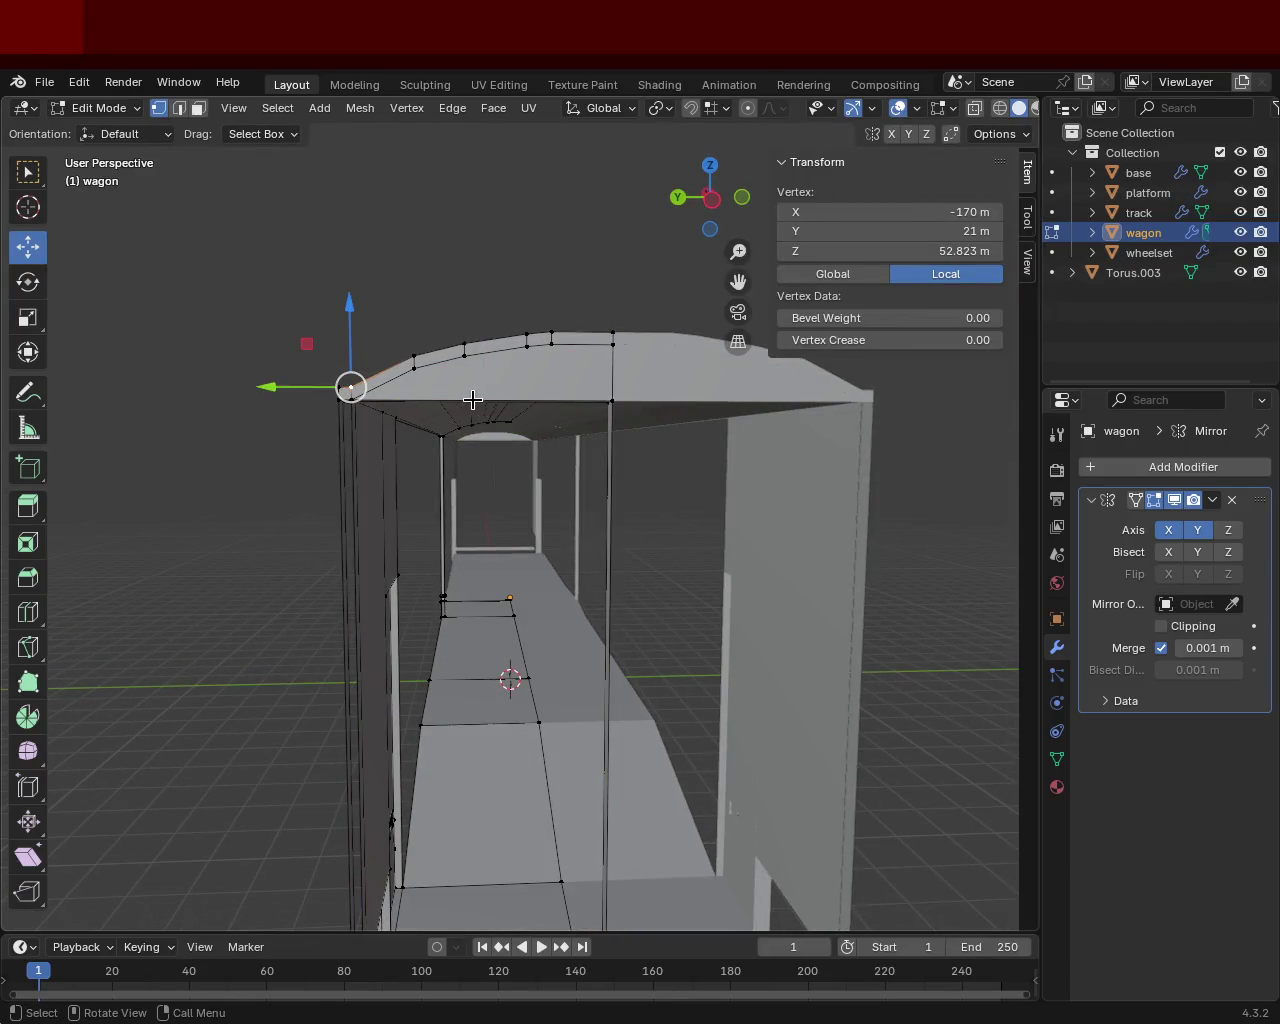
{"action": "left_click", "coordinate": [605, 394]}
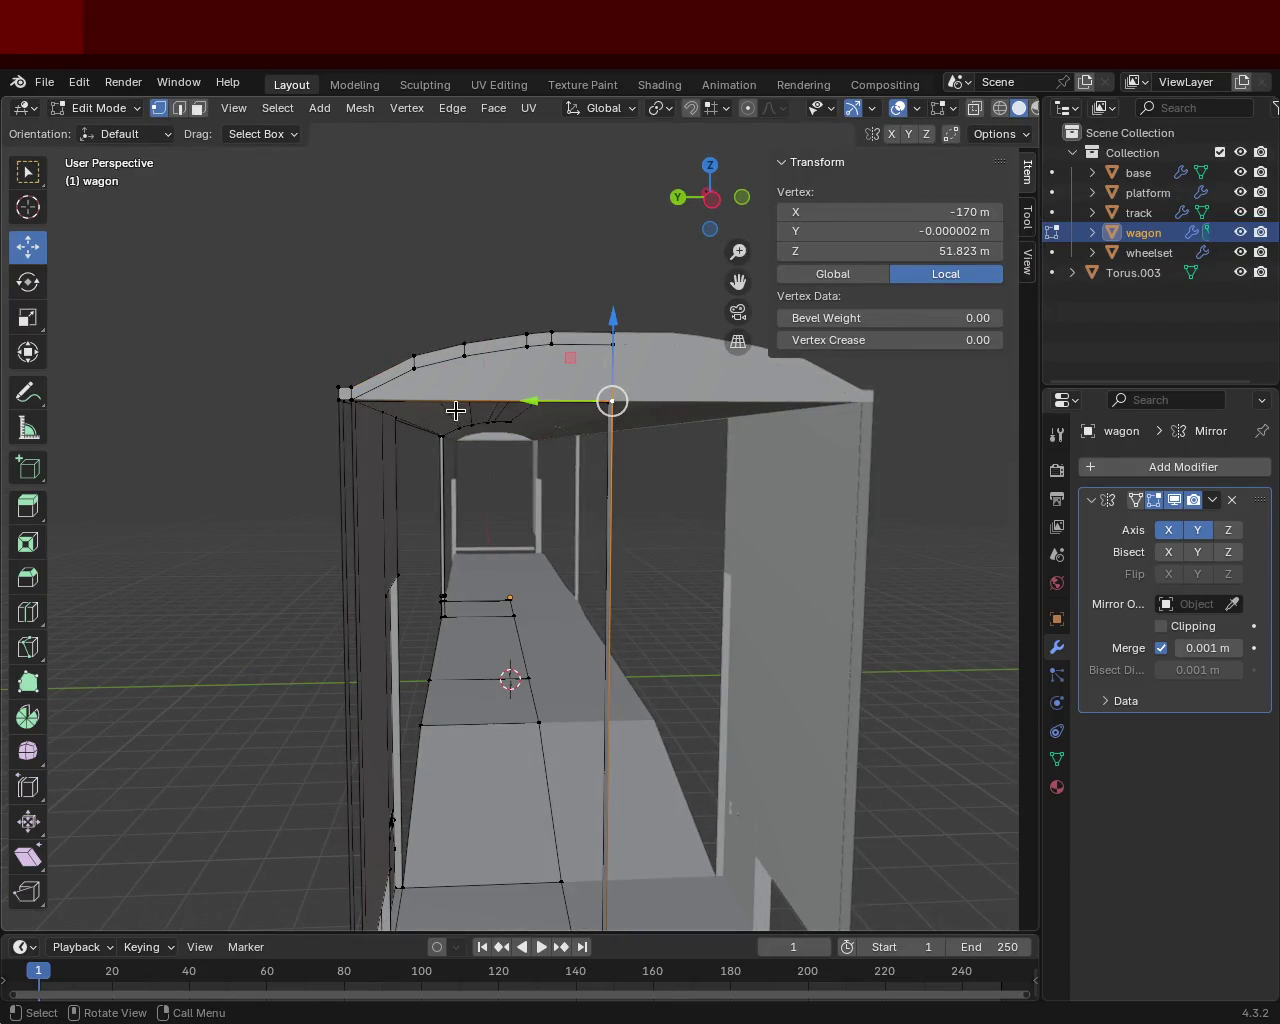
{"action": "left_click", "coordinate": [347, 396], "text": "shift"}
{"action": "mouse_move", "coordinate": [347, 396]}
{"action": "middle_mouse_down"}
{"action": "mouse_move", "coordinate": [500, 443]}
{"action": "mouse_move", "coordinate": [669, 689]}
{"action": "mouse_move", "coordinate": [590, 703]}
{"action": "middle_mouse_up"}
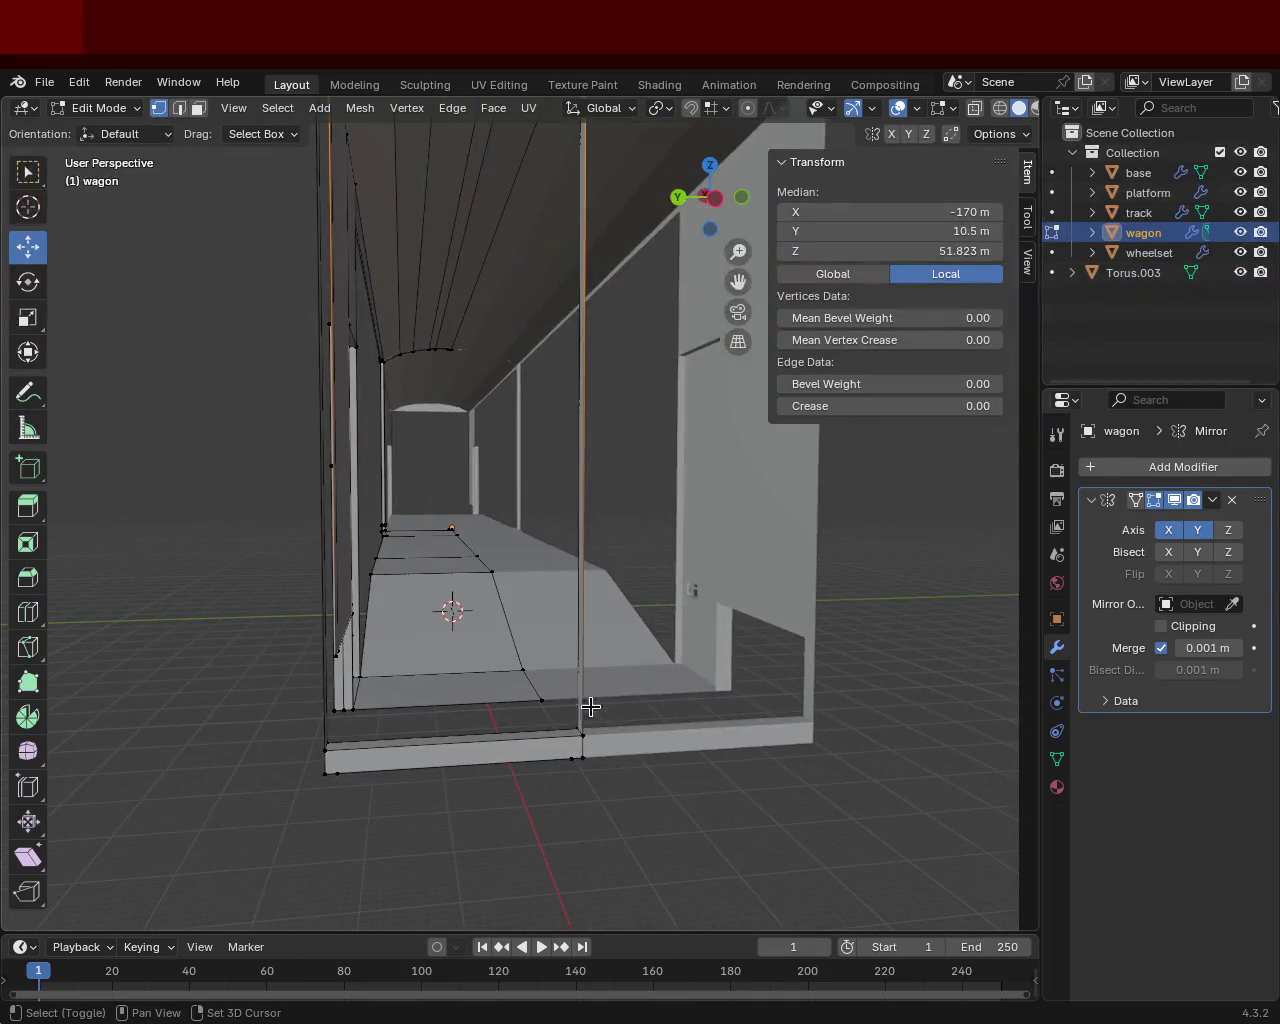
{"action": "left_click", "coordinate": [344, 752], "text": "shift"}
{"action": "mouse_move", "coordinate": [344, 752]}
{"action": "middle_mouse_down"}
{"action": "mouse_move", "coordinate": [402, 569]}
{"action": "mouse_move", "coordinate": [374, 631]}
{"action": "mouse_move", "coordinate": [331, 654]}
{"action": "mouse_move", "coordinate": [321, 602]}
{"action": "mouse_move", "coordinate": [383, 603]}
{"action": "mouse_move", "coordinate": [311, 546]}
{"action": "mouse_move", "coordinate": [283, 589]}
{"action": "mouse_move", "coordinate": [400, 531]}
{"action": "mouse_move", "coordinate": [500, 606]}
{"action": "mouse_move", "coordinate": [568, 609]}
{"action": "mouse_move", "coordinate": [531, 509]}
{"action": "mouse_move", "coordinate": [586, 500]}
{"action": "mouse_move", "coordinate": [483, 517]}
{"action": "mouse_move", "coordinate": [476, 487]}
{"action": "middle_mouse_up"}
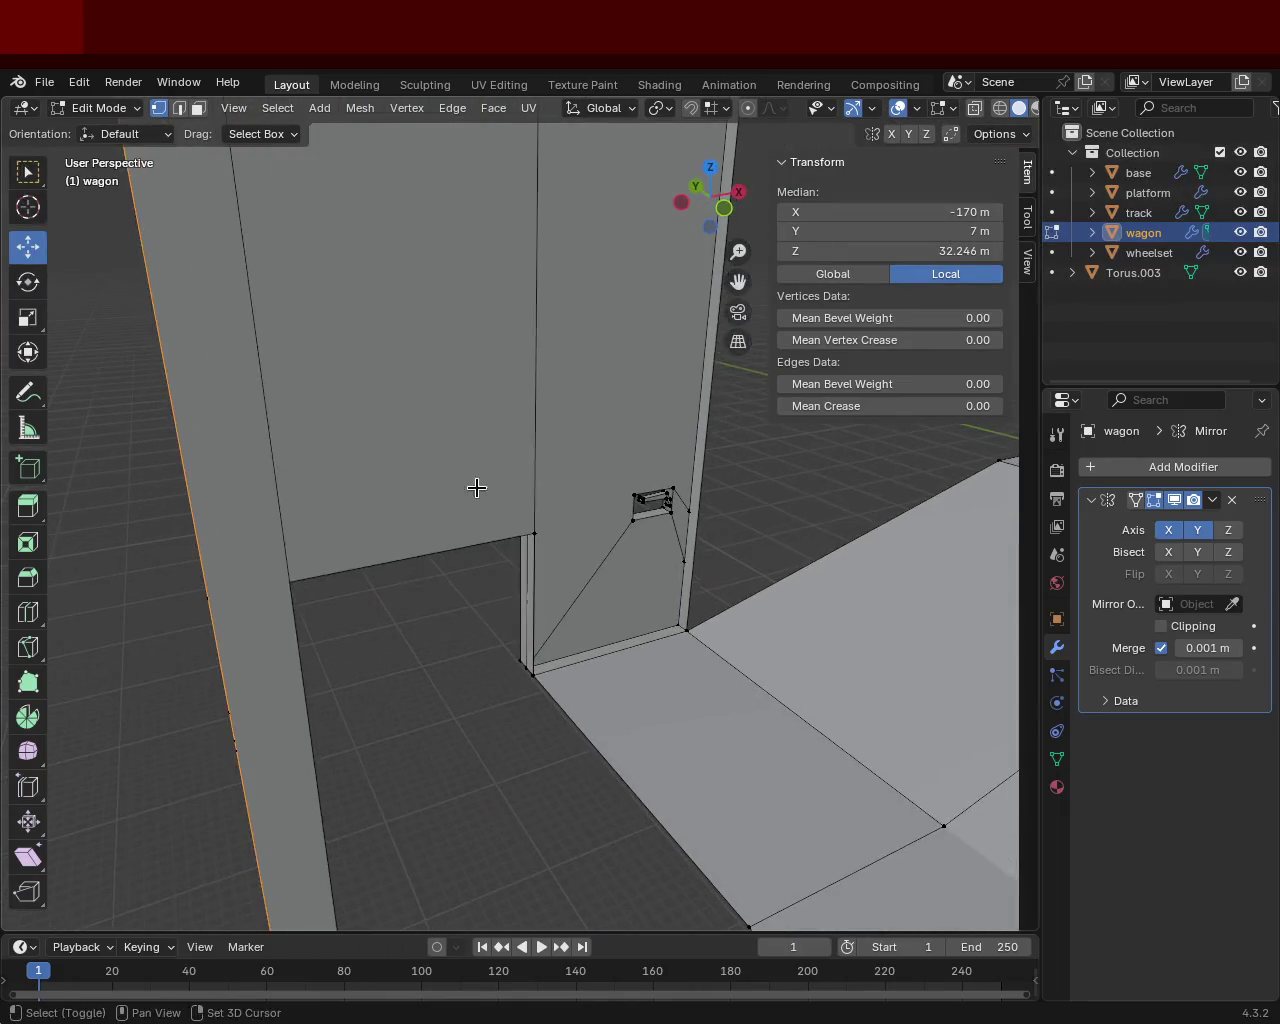
Step: Merge the two door-frame corner vertices At Last
{"action": "left_click", "coordinate": [540, 531]}
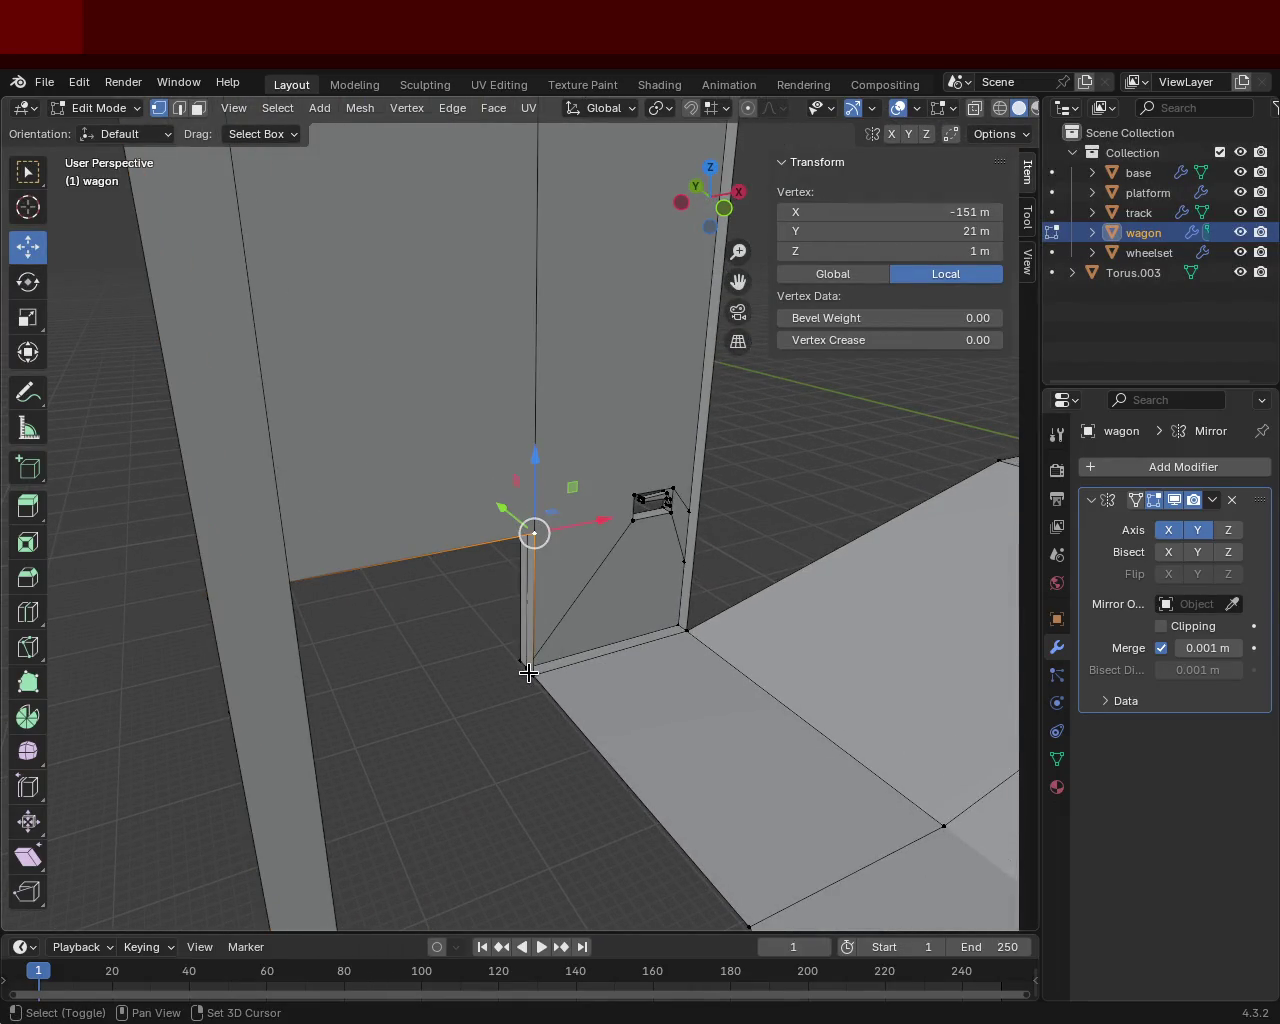
{"action": "left_click", "coordinate": [530, 674], "text": "shift"}
{"action": "key", "text": "m"}
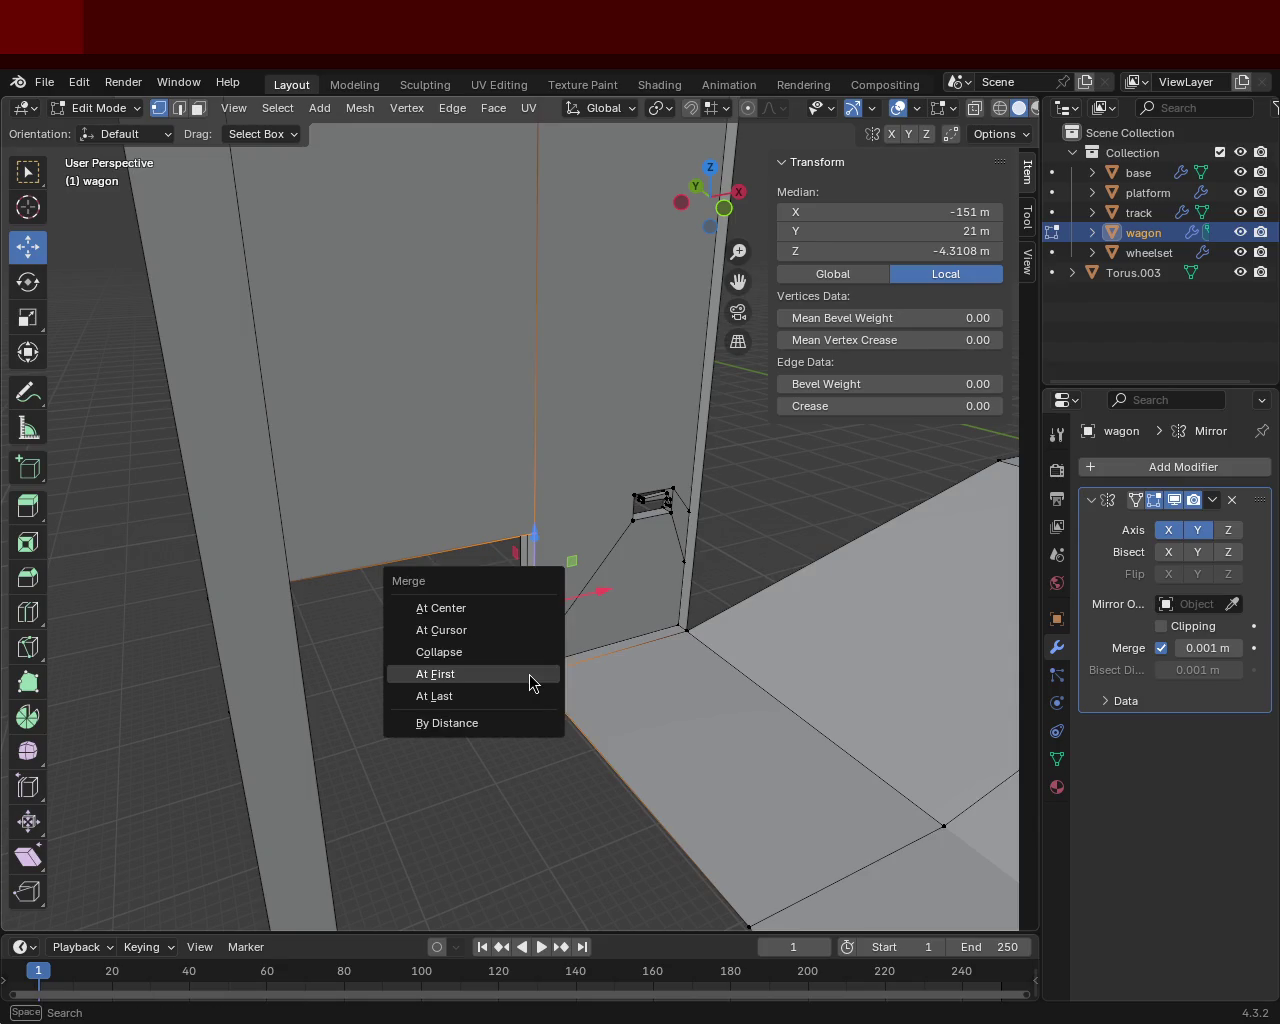
{"action": "left_click", "coordinate": [526, 694]}
{"action": "mouse_move", "coordinate": [323, 597]}
{"action": "middle_mouse_down"}
{"action": "mouse_move", "coordinate": [393, 571]}
{"action": "mouse_move", "coordinate": [440, 483]}
{"action": "mouse_move", "coordinate": [323, 517]}
{"action": "mouse_move", "coordinate": [408, 526]}
{"action": "mouse_move", "coordinate": [511, 562]}
{"action": "middle_mouse_up"}
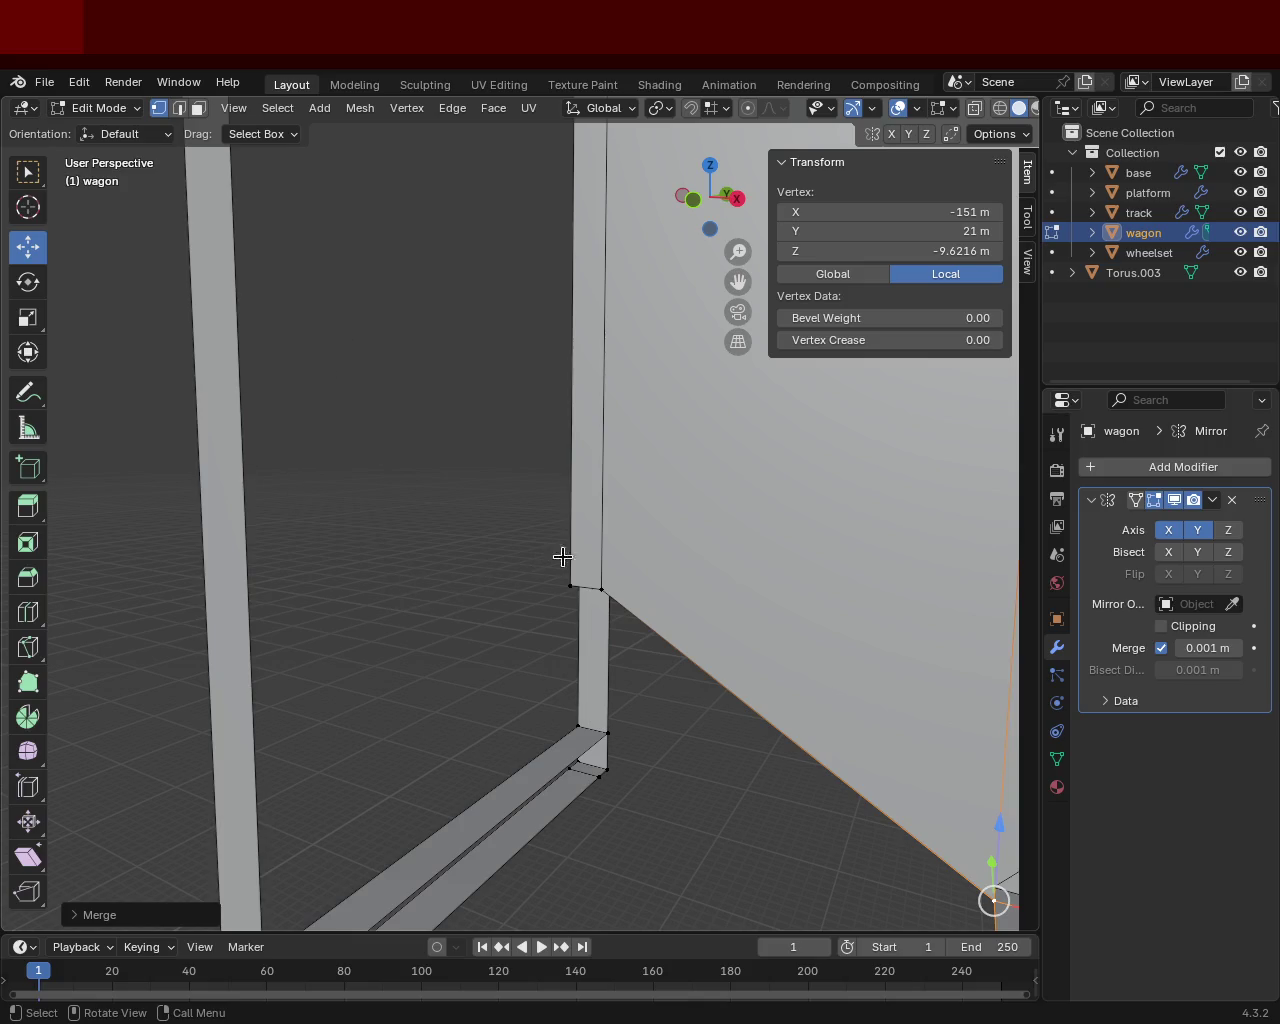
Step: Merge two doubled vertex pairs along the side wall's bottom edge into single points
{"action": "left_click", "coordinate": [601, 589]}
{"action": "left_click", "coordinate": [607, 733], "text": "shift"}
{"action": "mouse_move", "coordinate": [652, 677]}
{"action": "middle_mouse_down"}
{"action": "mouse_move", "coordinate": [683, 594]}
{"action": "mouse_move", "coordinate": [452, 603]}
{"action": "middle_mouse_up"}
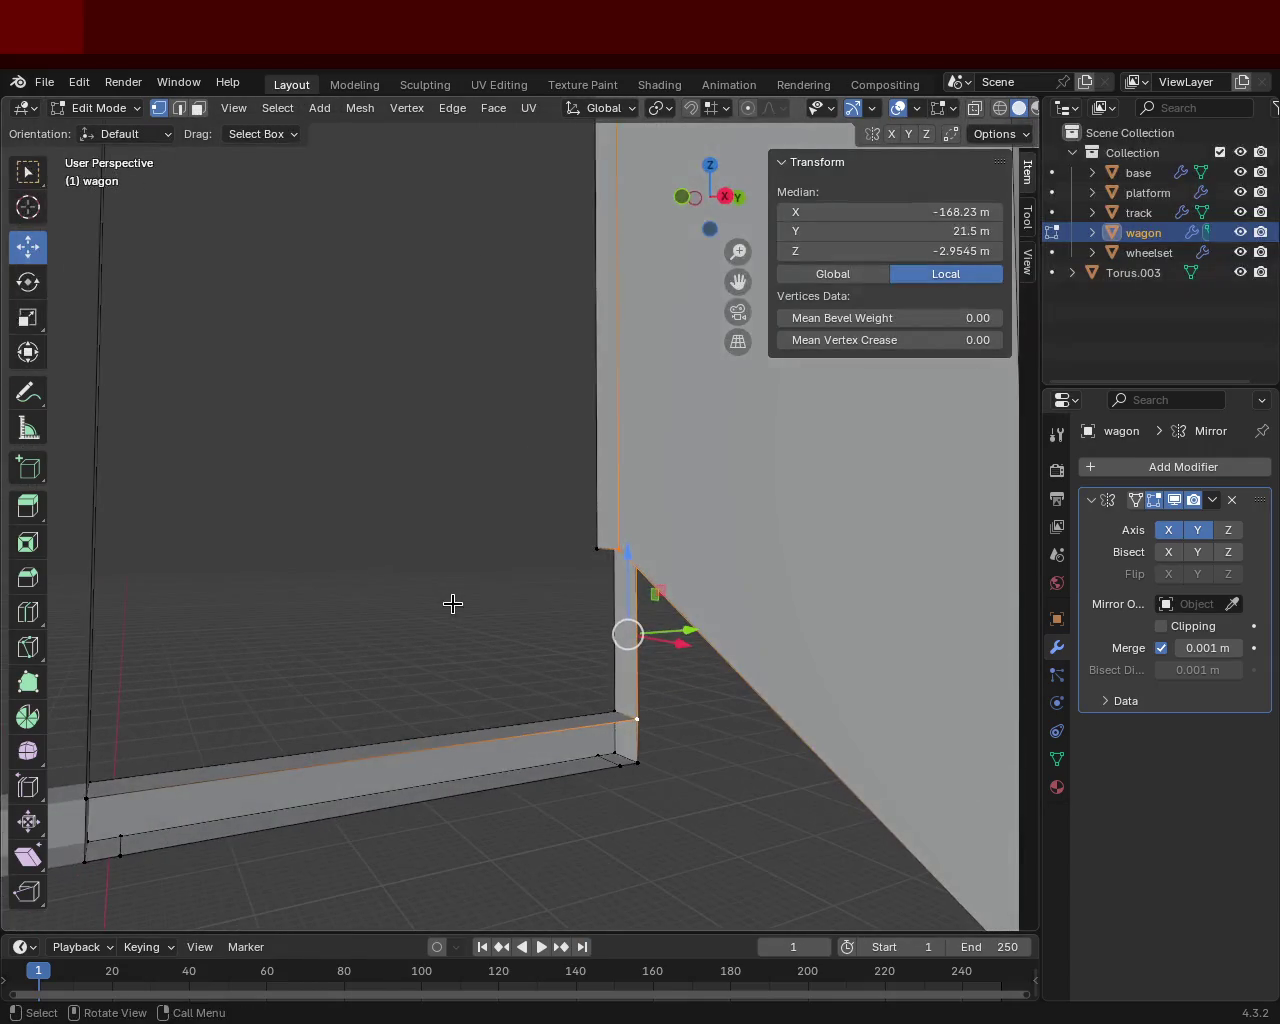
{"action": "key", "text": "m"}
{"action": "left_click", "coordinate": [471, 624]}
{"action": "mouse_move", "coordinate": [528, 631]}
{"action": "middle_mouse_down"}
{"action": "mouse_move", "coordinate": [483, 557]}
{"action": "mouse_move", "coordinate": [486, 663]}
{"action": "middle_mouse_up"}
{"action": "left_click", "coordinate": [414, 600], "text": "shift"}
{"action": "key", "text": "m"}
{"action": "left_click", "coordinate": [414, 600]}
{"action": "mouse_move", "coordinate": [414, 600]}
{"action": "middle_mouse_down"}
{"action": "mouse_move", "coordinate": [457, 585]}
{"action": "mouse_move", "coordinate": [476, 594]}
{"action": "mouse_move", "coordinate": [383, 460]}
{"action": "mouse_move", "coordinate": [420, 590]}
{"action": "mouse_move", "coordinate": [471, 586]}
{"action": "mouse_move", "coordinate": [463, 457]}
{"action": "mouse_move", "coordinate": [500, 366]}
{"action": "mouse_move", "coordinate": [432, 624]}
{"action": "mouse_move", "coordinate": [509, 660]}
{"action": "middle_mouse_up"}
Step: Subdivide the floor-edge strip's edges beside the corner post to add midpoint vertices
{"action": "left_click", "coordinate": [503, 700], "text": "ctrl"}
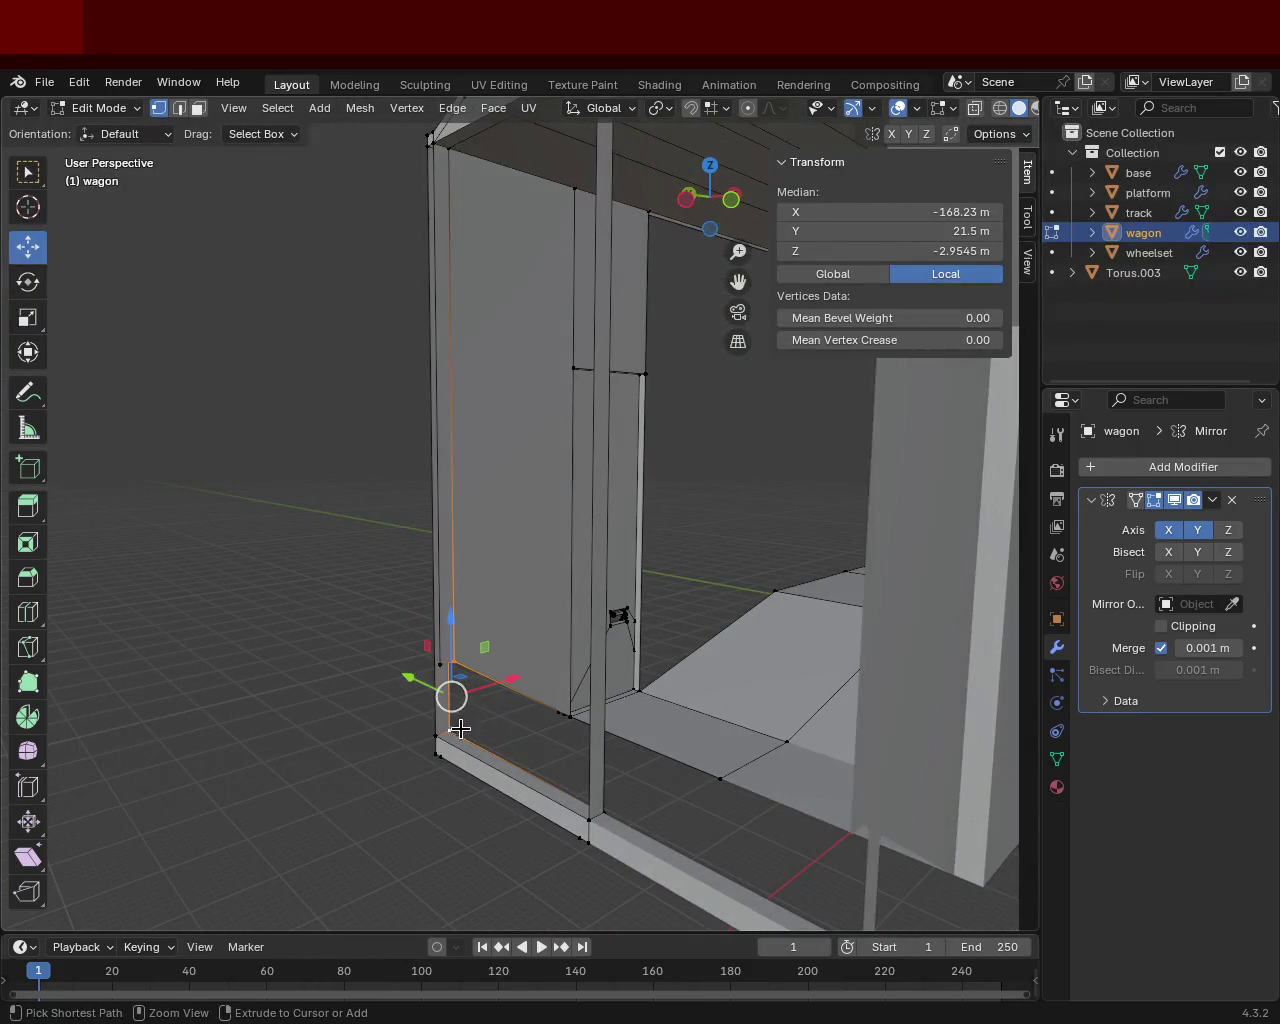
{"action": "mouse_move", "coordinate": [469, 713]}
{"action": "middle_mouse_down"}
{"action": "mouse_move", "coordinate": [477, 780]}
{"action": "mouse_move", "coordinate": [514, 457]}
{"action": "mouse_move", "coordinate": [497, 646]}
{"action": "mouse_move", "coordinate": [588, 530]}
{"action": "mouse_move", "coordinate": [563, 523]}
{"action": "mouse_move", "coordinate": [312, 709]}
{"action": "middle_mouse_up"}
{"action": "left_click", "coordinate": [333, 714], "text": "shift"}
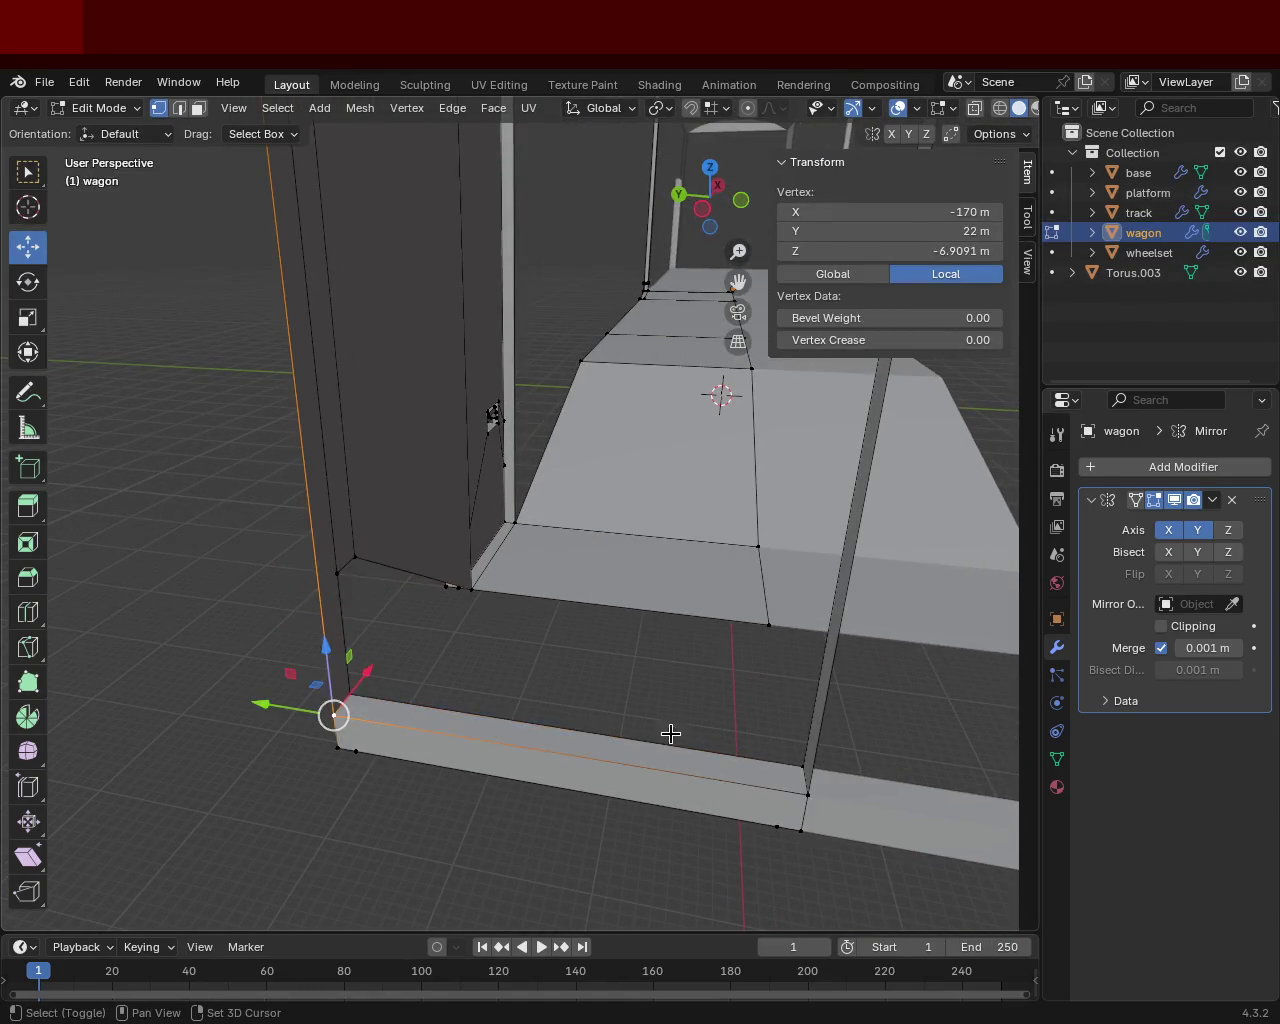
{"action": "key", "text": "ctrl+e"}
{"action": "left_click", "coordinate": [657, 591]}
{"action": "left_click", "coordinate": [350, 693]}
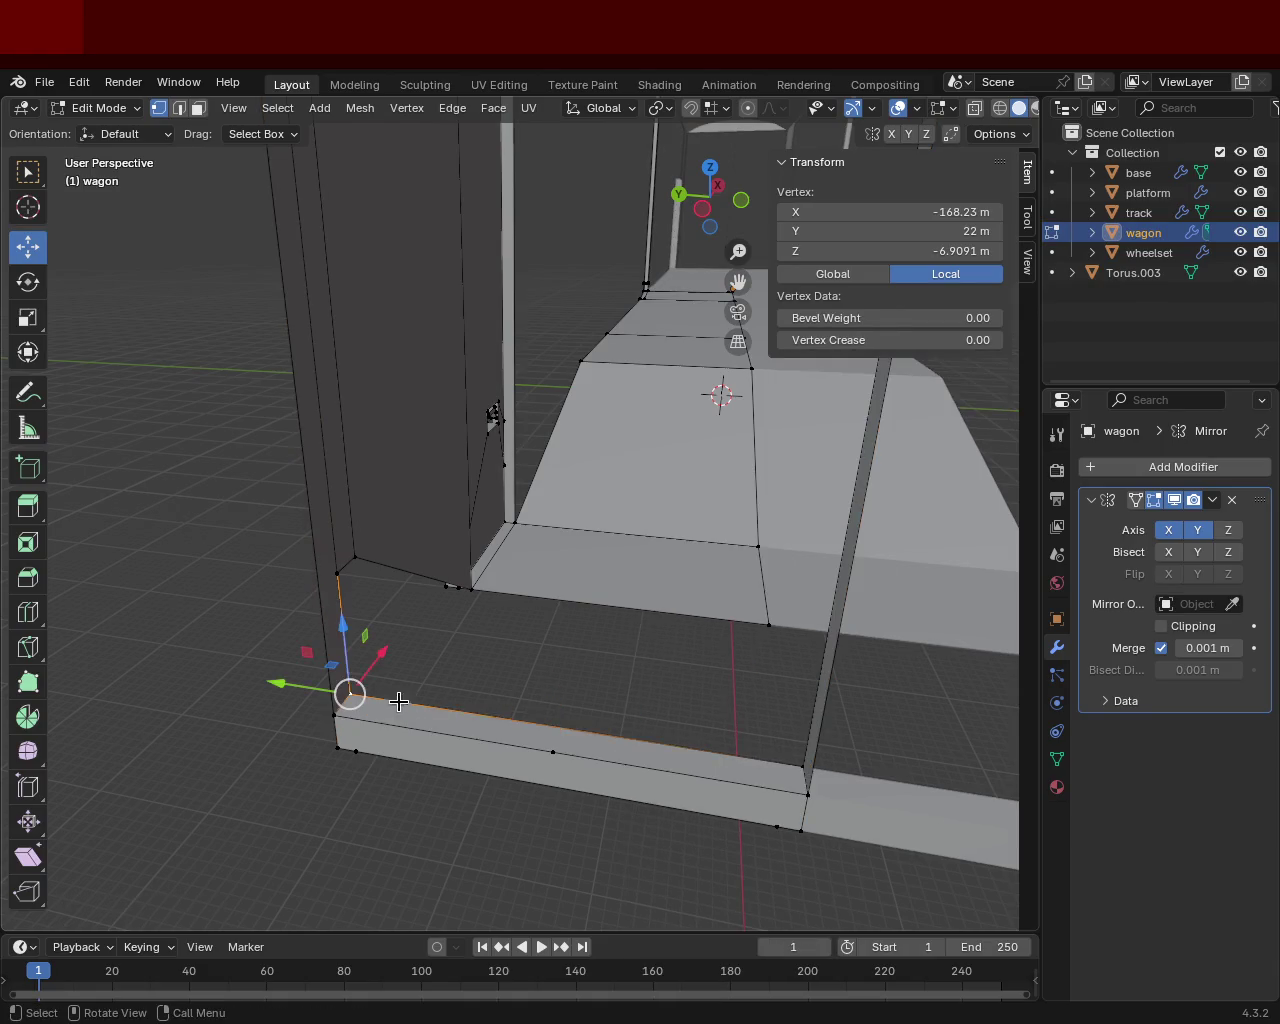
{"action": "left_click", "coordinate": [800, 760]}
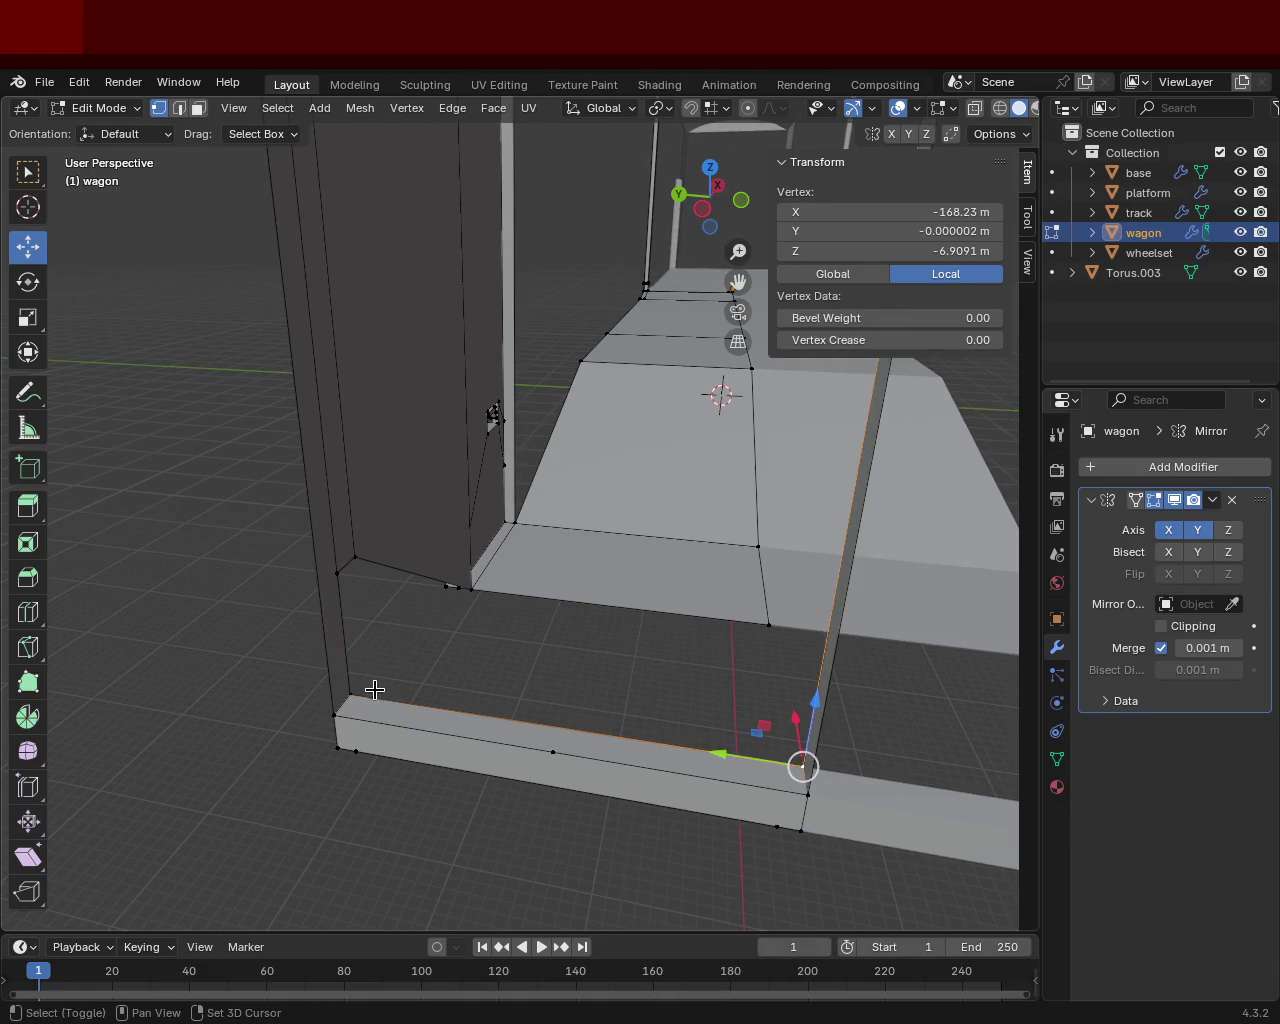
{"action": "left_click", "coordinate": [352, 693], "text": "shift"}
{"action": "key", "text": "ctrl+e"}
{"action": "left_click", "coordinate": [366, 690]}
Step: Slide the new midpoint vertex along its edge and move the edge along Y to 21 m
{"action": "left_click", "coordinate": [557, 728], "text": "shift"}
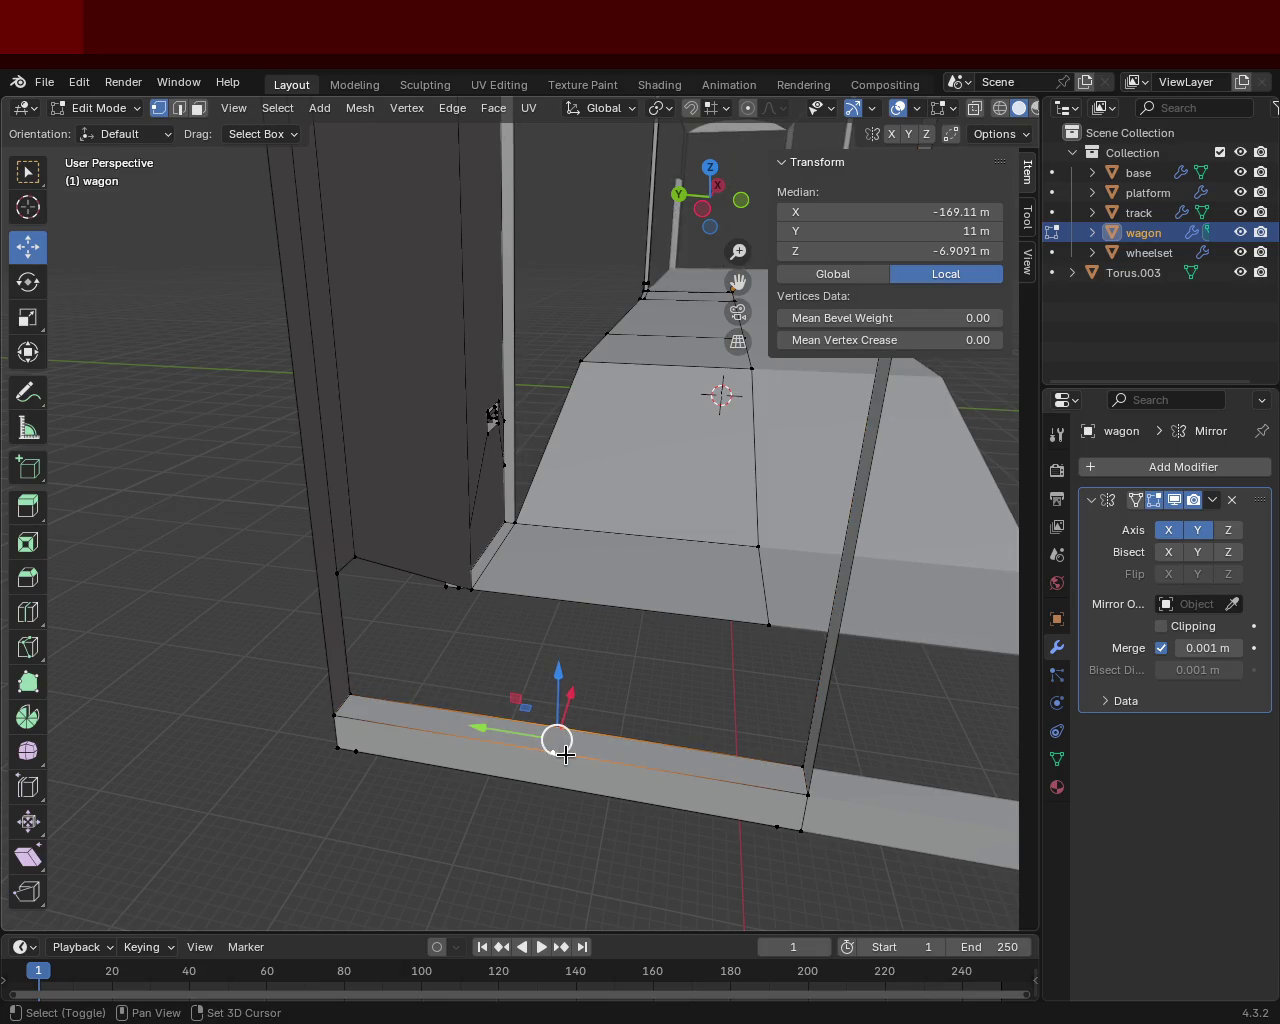
{"action": "key", "text": "g"}
{"action": "key", "text": "g"}
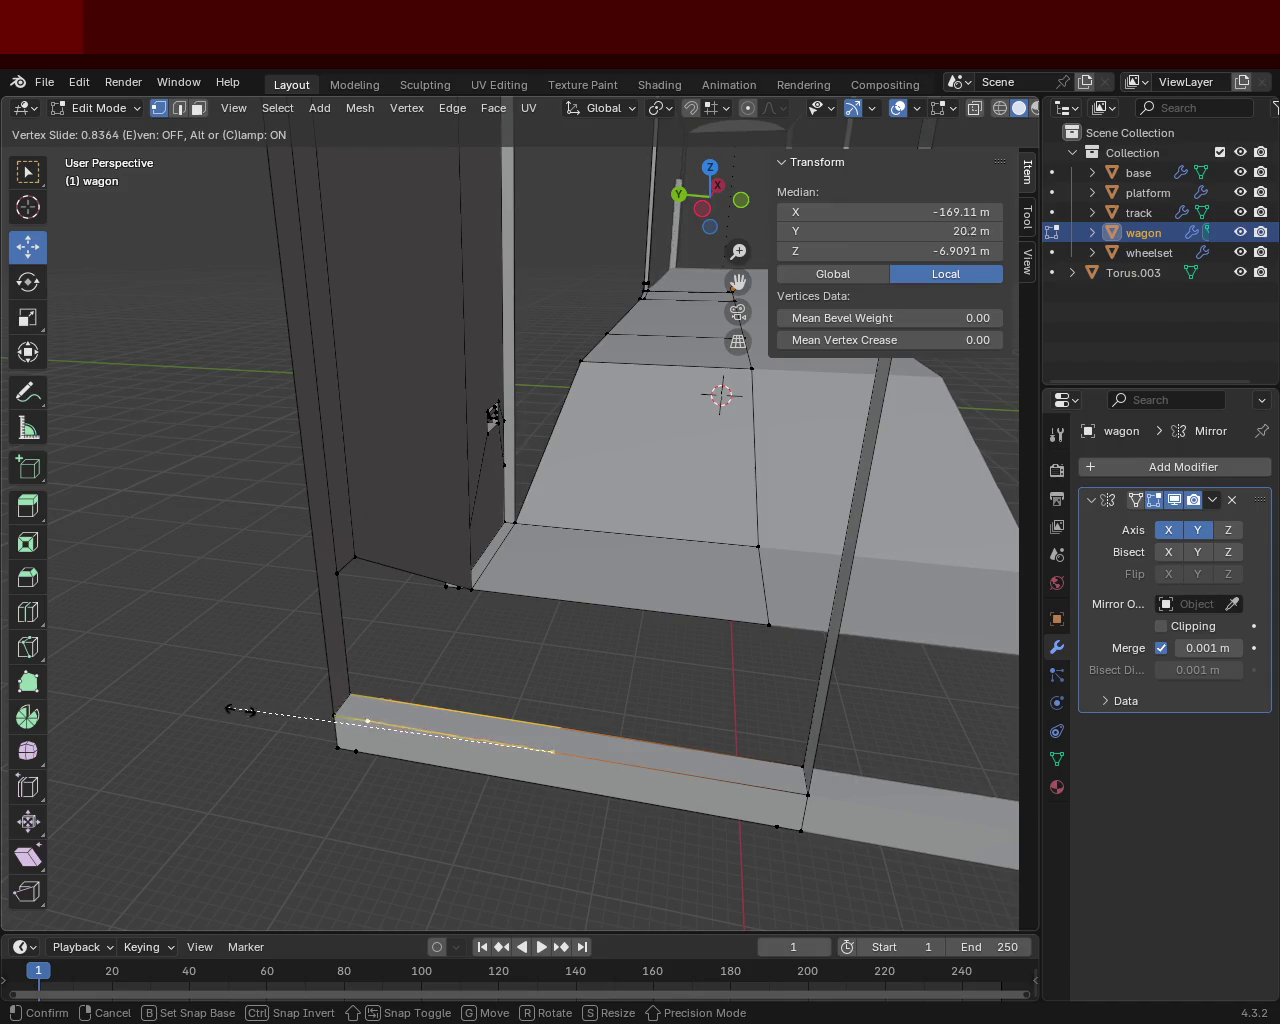
{"action": "left_click", "coordinate": [291, 725]}
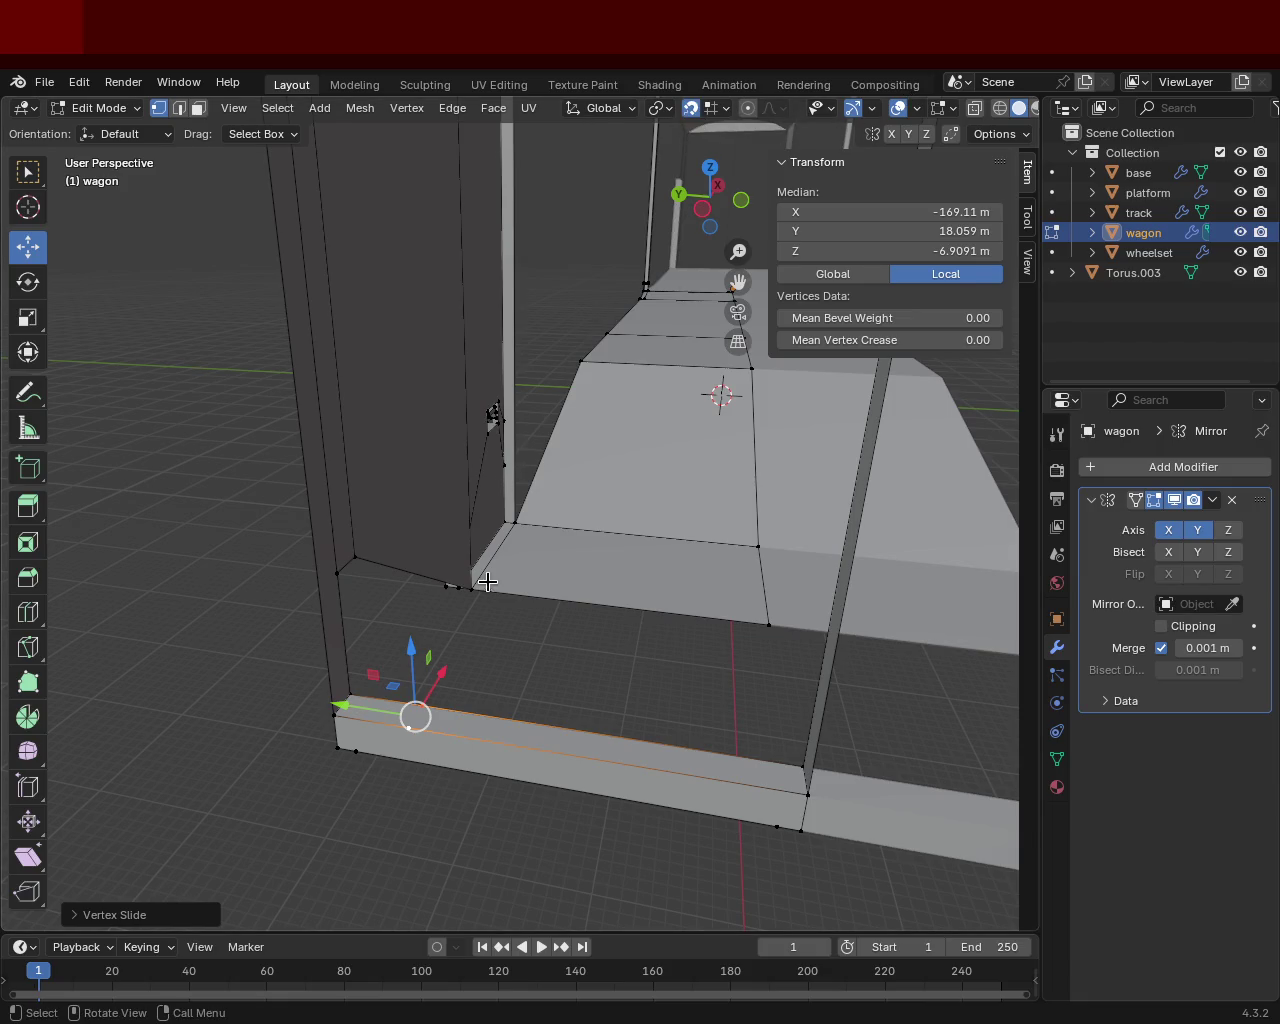
{"action": "mouse_move", "coordinate": [340, 707]}
{"action": "left_mouse_down"}
{"action": "mouse_move", "coordinate": [350, 723]}
{"action": "mouse_move", "coordinate": [357, 705]}
{"action": "left_mouse_up"}
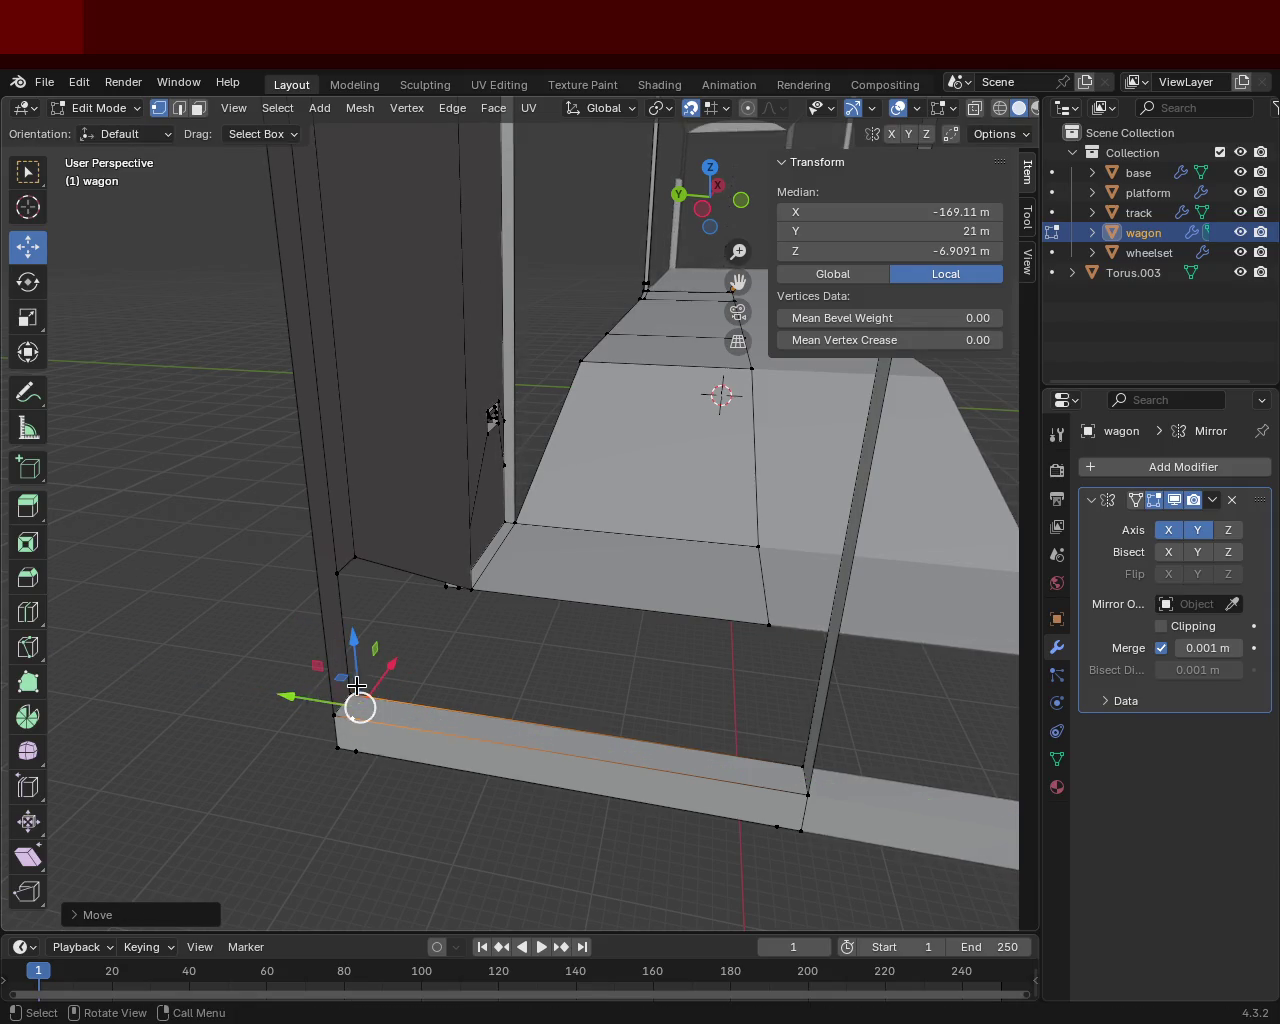
Step: Select the doubled vertices at the corner post's base
{"action": "left_click", "coordinate": [362, 553]}
{"action": "left_click", "coordinate": [352, 716], "text": "shift"}
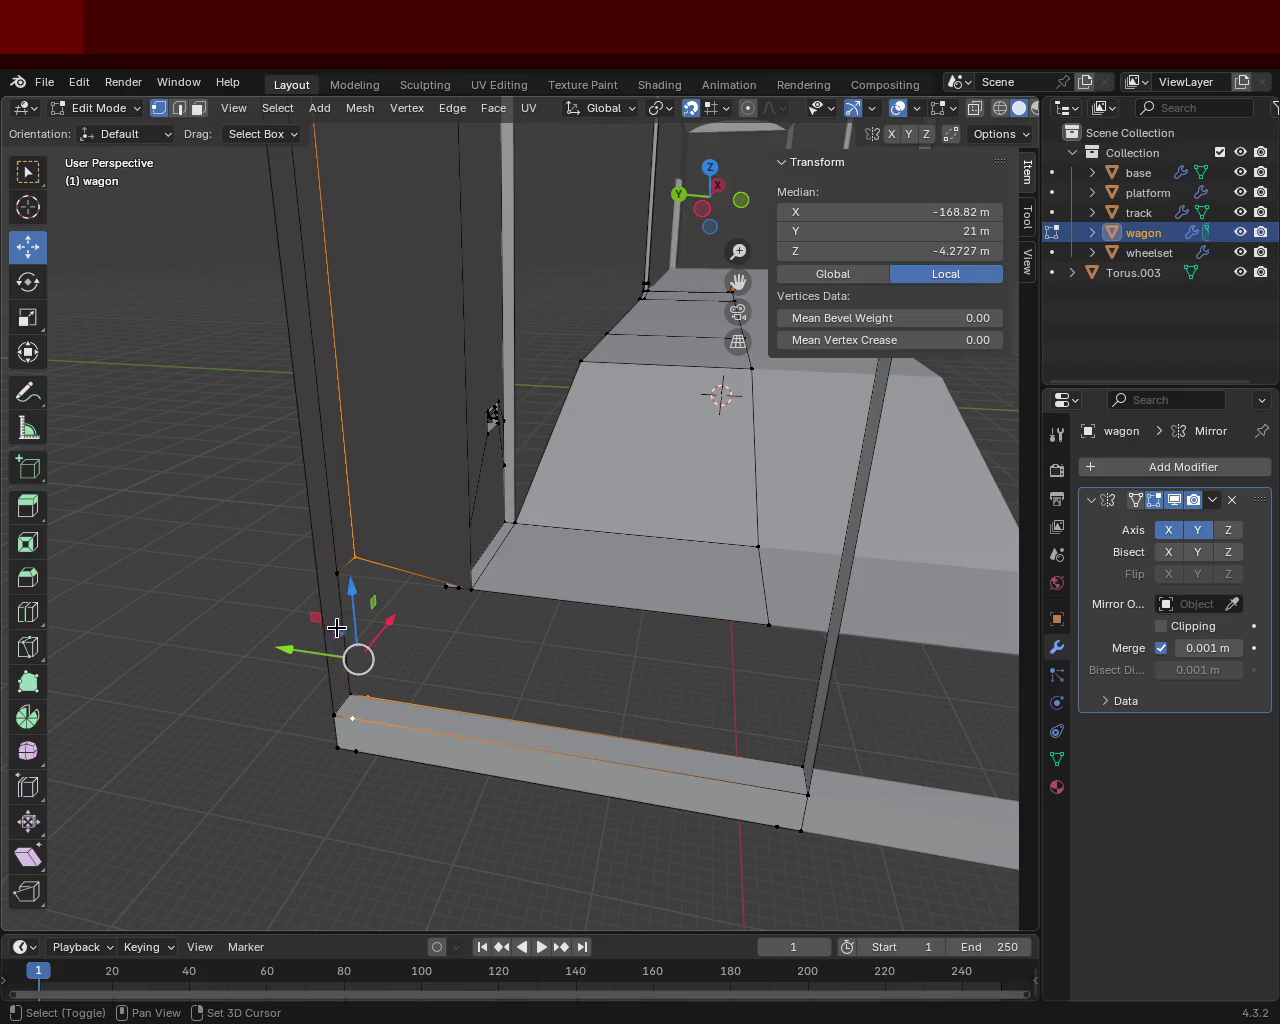
{"action": "left_click", "coordinate": [336, 576], "text": "shift"}
{"action": "middle_click_drag", "start_coordinate": [443, 606], "coordinate": [483, 612]}
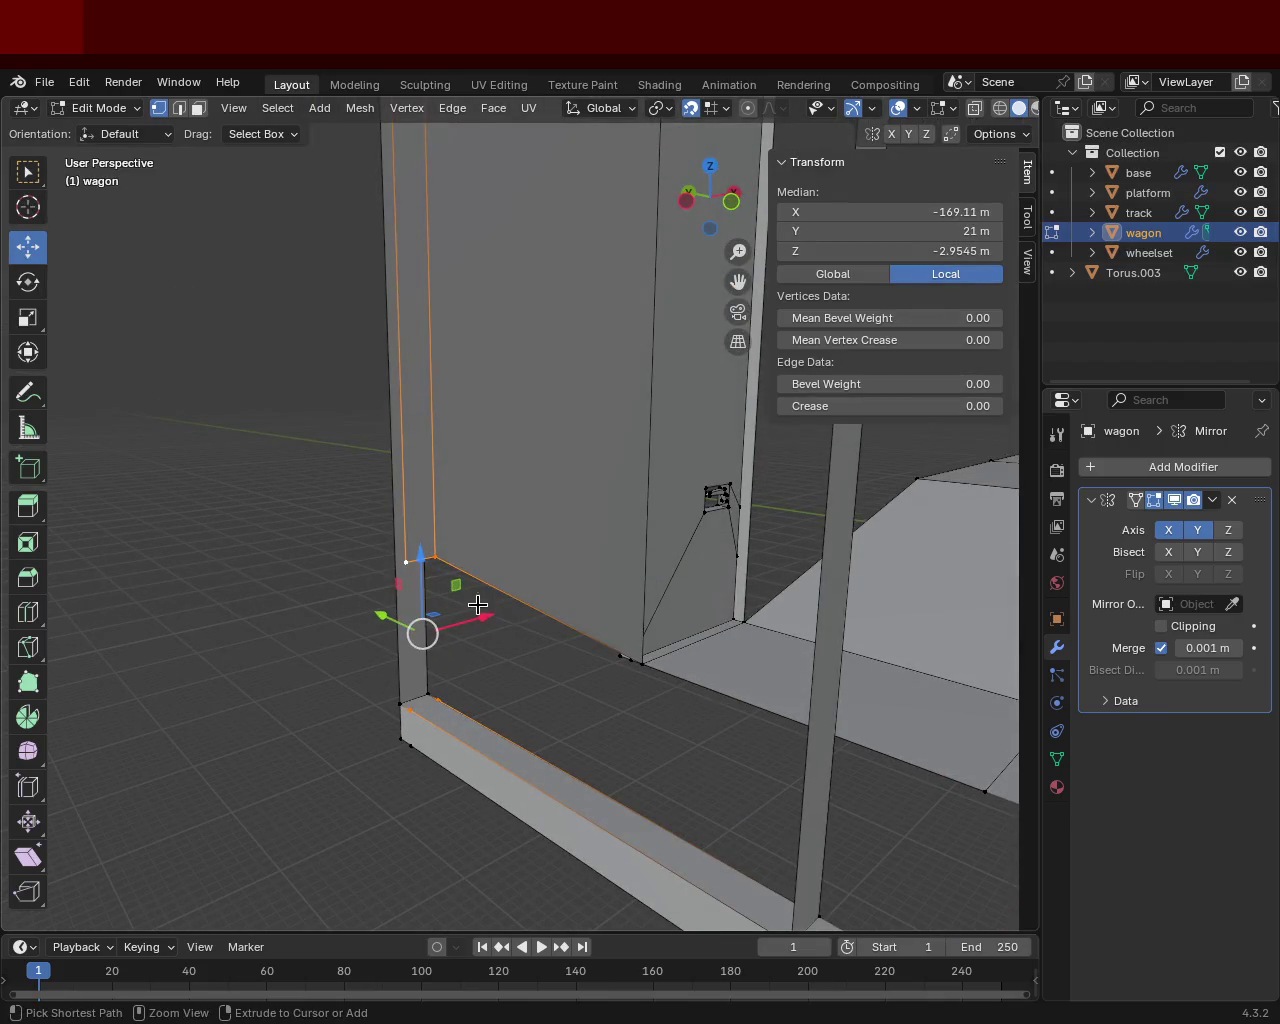
{"action": "left_click", "coordinate": [435, 556]}
{"action": "left_click", "coordinate": [443, 695], "text": "shift"}
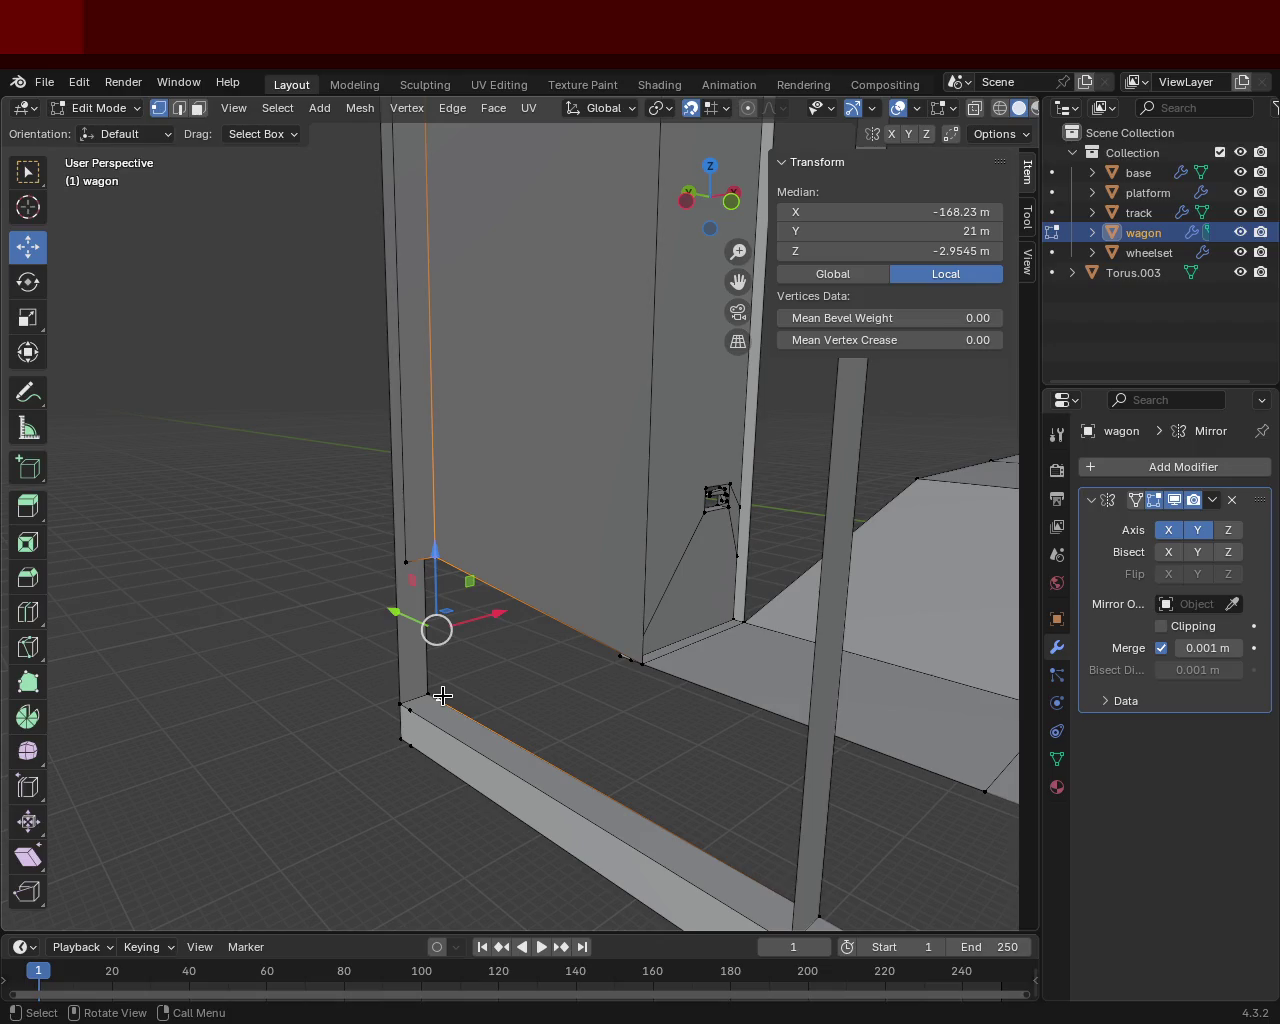
{"action": "left_click", "coordinate": [400, 711], "text": "shift"}
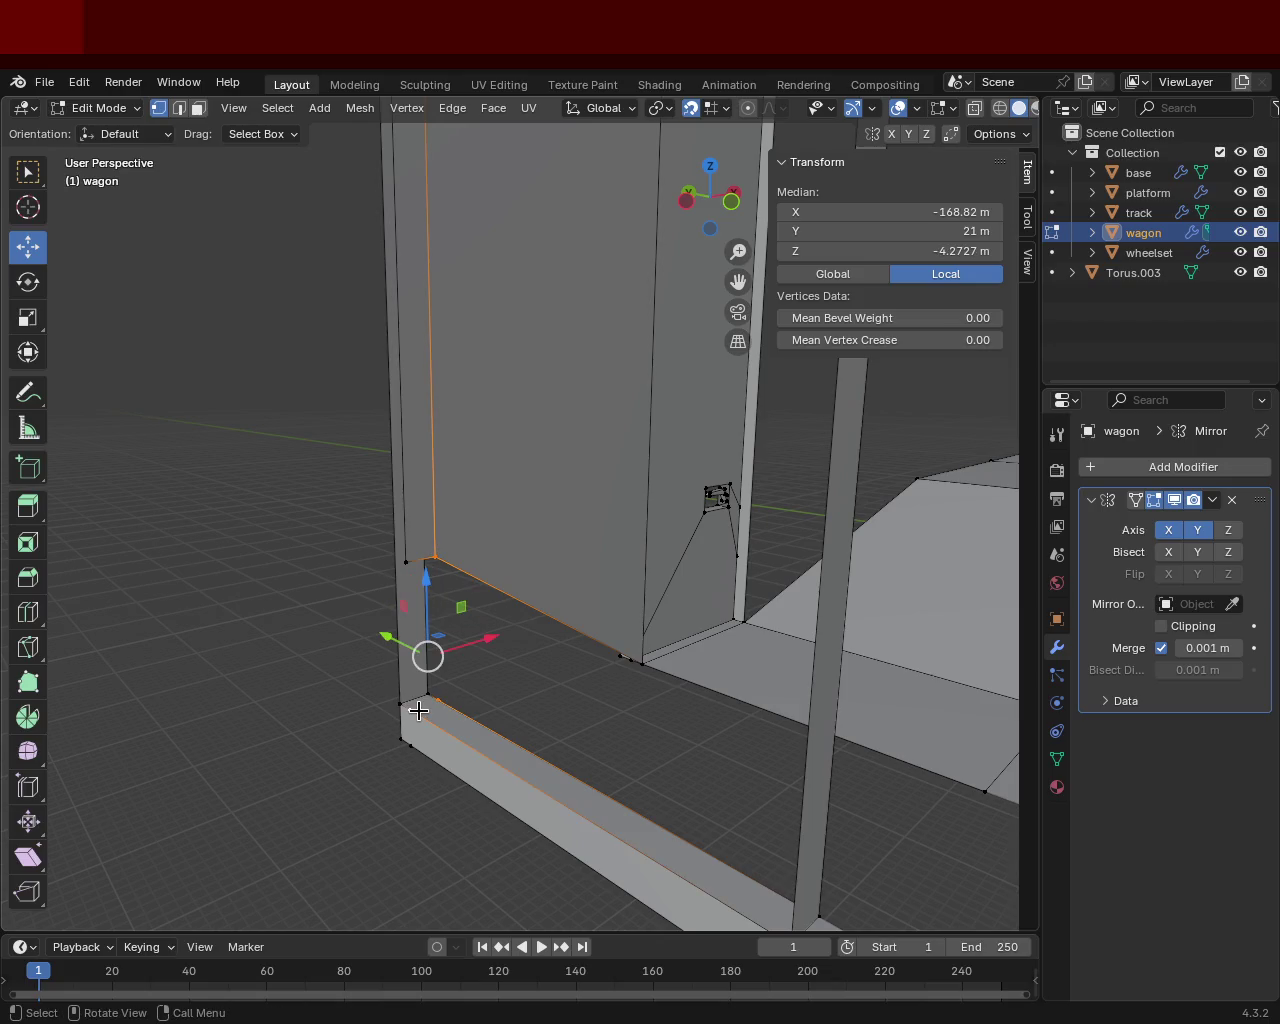
{"action": "key", "text": "k"}
{"action": "key", "text": "Escape"}
{"action": "left_click", "coordinate": [418, 710], "text": "shift"}
{"action": "left_click", "coordinate": [437, 690]}
{"action": "left_click", "coordinate": [434, 556], "text": "shift"}
Step: Merge the post-base vertices into one point after trying several merge options
{"action": "key", "text": "m"}
{"action": "left_click", "coordinate": [434, 562]}
{"action": "key", "text": "ctrl+z"}
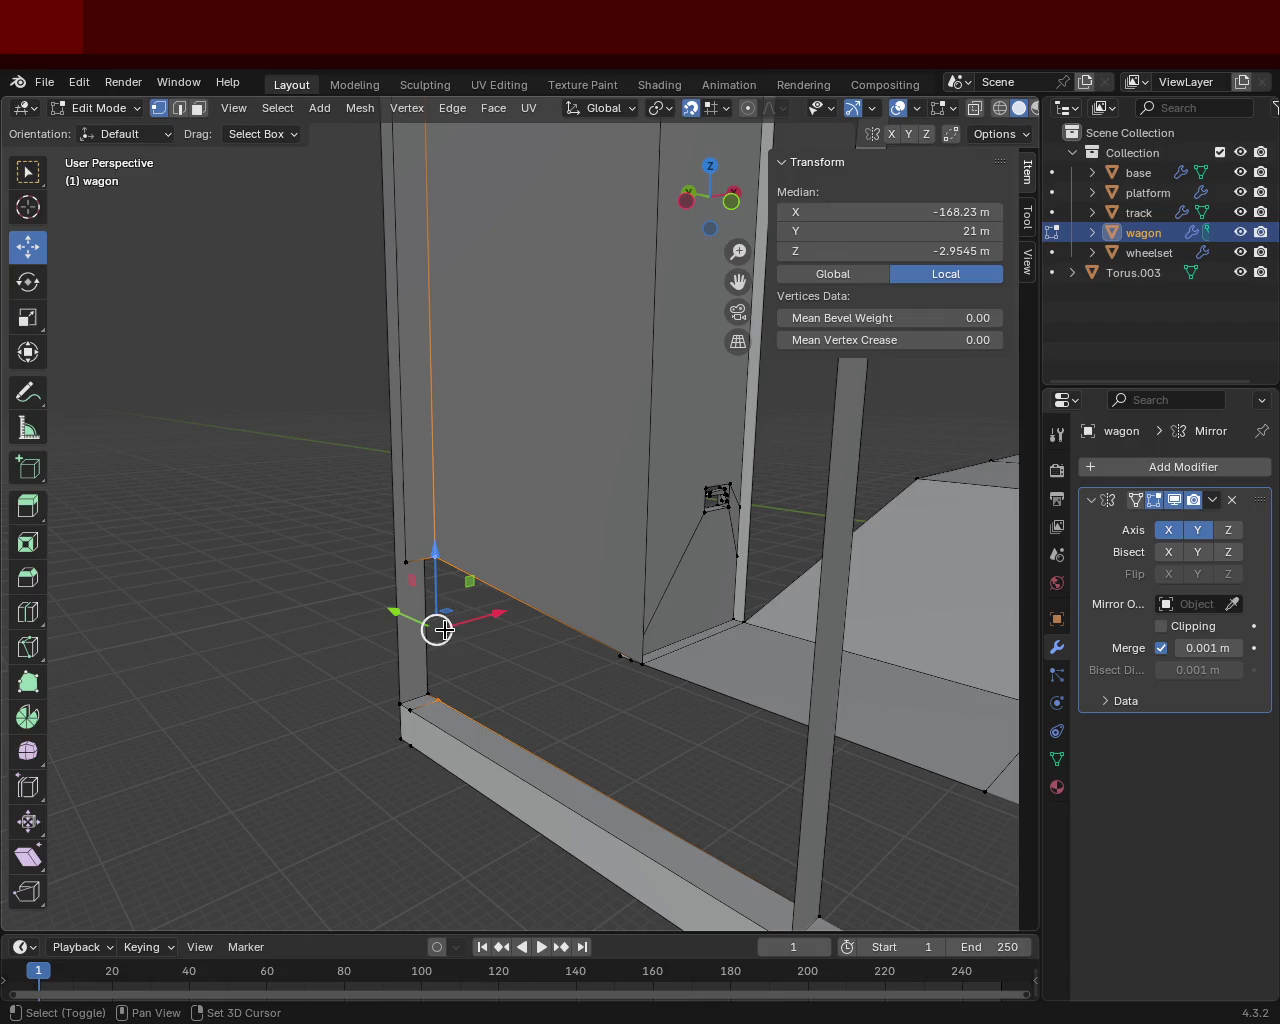
{"action": "key", "text": "m"}
{"action": "left_click", "coordinate": [426, 651]}
{"action": "key", "text": "ctrl+z"}
{"action": "left_click", "coordinate": [410, 705], "text": "shift"}
{"action": "key", "text": "m"}
{"action": "left_click", "coordinate": [400, 706]}
{"action": "key", "text": "ctrl+z"}
{"action": "key", "text": "m"}
{"action": "left_click", "coordinate": [408, 643]}
{"action": "mouse_move", "coordinate": [413, 680]}
{"action": "middle_mouse_down"}
{"action": "mouse_move", "coordinate": [471, 693]}
{"action": "mouse_move", "coordinate": [546, 674]}
{"action": "mouse_move", "coordinate": [443, 700]}
{"action": "mouse_move", "coordinate": [489, 649]}
{"action": "mouse_move", "coordinate": [431, 541]}
{"action": "mouse_move", "coordinate": [671, 337]}
{"action": "mouse_move", "coordinate": [526, 603]}
{"action": "mouse_move", "coordinate": [650, 668]}
{"action": "mouse_move", "coordinate": [563, 626]}
{"action": "mouse_move", "coordinate": [457, 600]}
{"action": "mouse_move", "coordinate": [543, 665]}
{"action": "middle_mouse_up"}
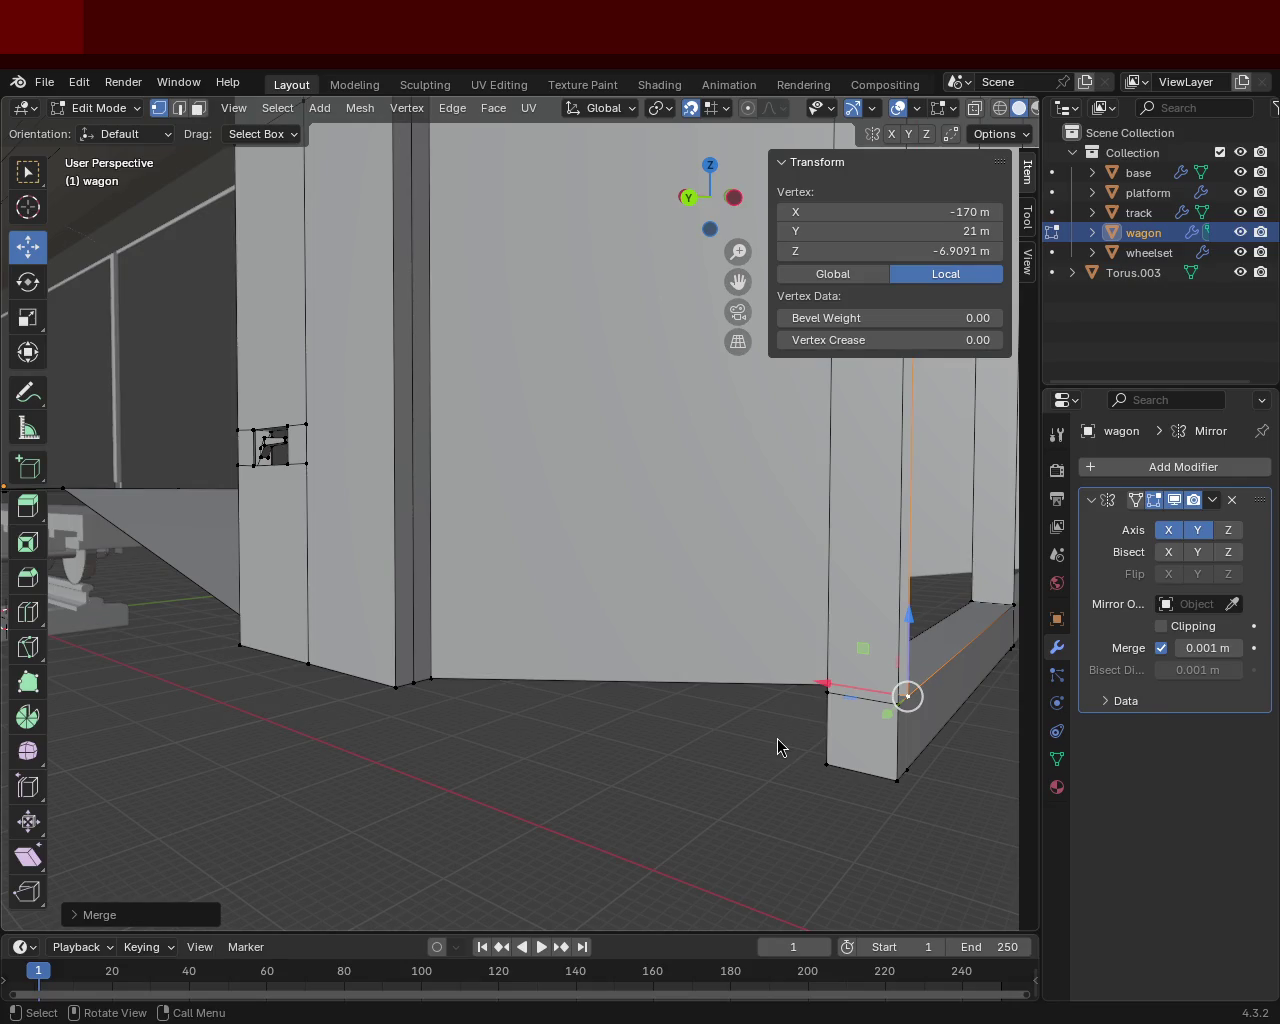
Step: Move the two beam-corner vertices to Z −6.9091 m and Y 21.5 m
{"action": "mouse_move", "coordinate": [515, 315]}
{"action": "middle_mouse_down"}
{"action": "mouse_move", "coordinate": [294, 534]}
{"action": "mouse_move", "coordinate": [427, 586]}
{"action": "mouse_move", "coordinate": [371, 531]}
{"action": "mouse_move", "coordinate": [400, 651]}
{"action": "mouse_move", "coordinate": [480, 517]}
{"action": "mouse_move", "coordinate": [488, 591]}
{"action": "mouse_move", "coordinate": [534, 580]}
{"action": "mouse_move", "coordinate": [537, 526]}
{"action": "mouse_move", "coordinate": [520, 597]}
{"action": "mouse_move", "coordinate": [479, 578]}
{"action": "middle_mouse_up"}
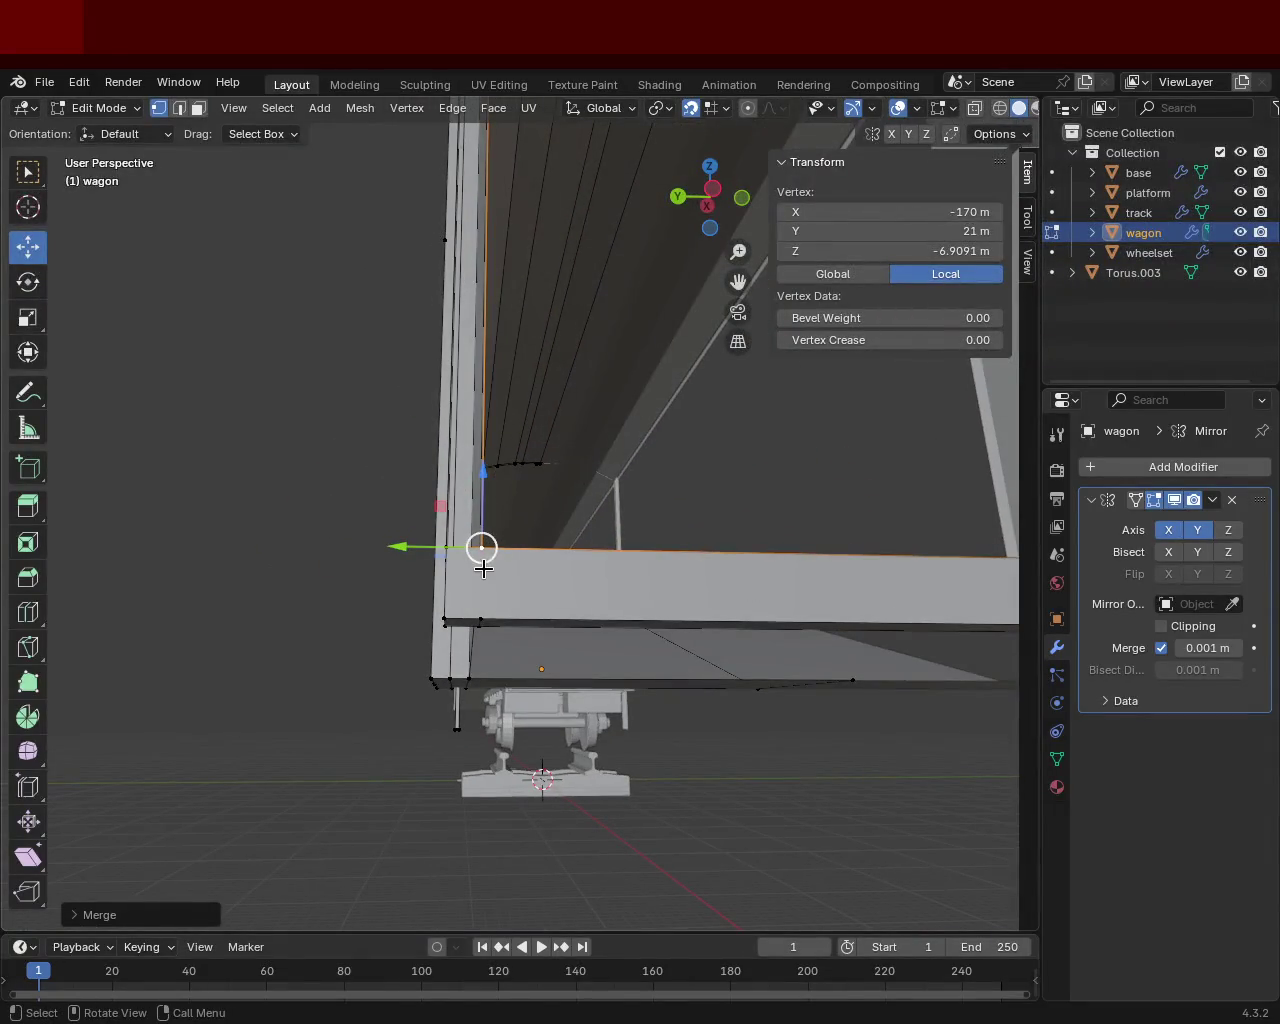
{"action": "left_click", "coordinate": [481, 621], "text": "shift"}
{"action": "left_click", "coordinate": [483, 553], "text": "ctrl"}
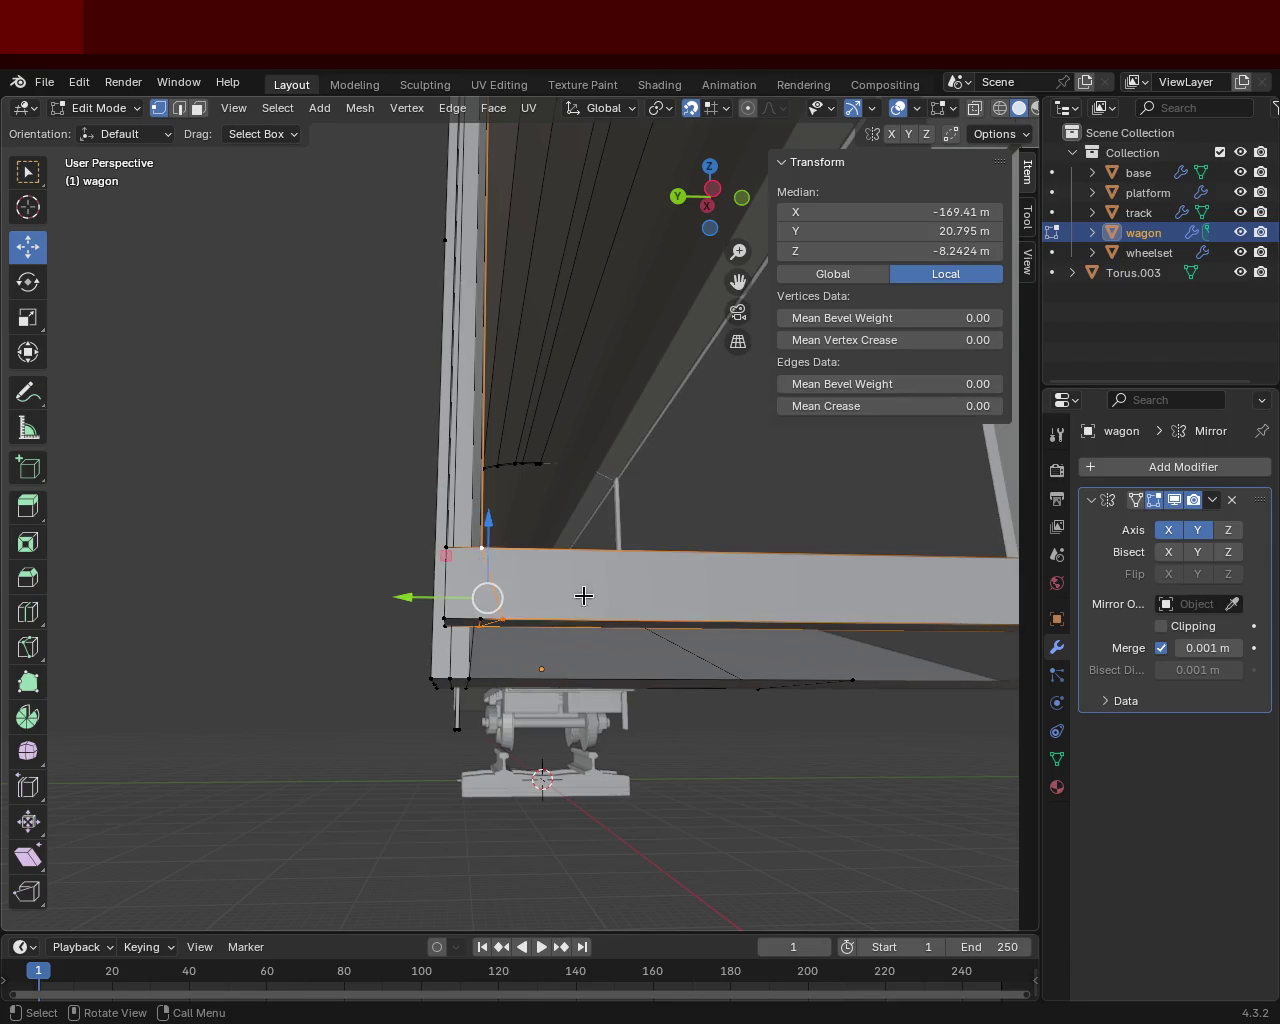
{"action": "key", "text": "ctrl+z"}
{"action": "key", "text": "ctrl+z"}
{"action": "left_click", "coordinate": [482, 553], "text": "shift"}
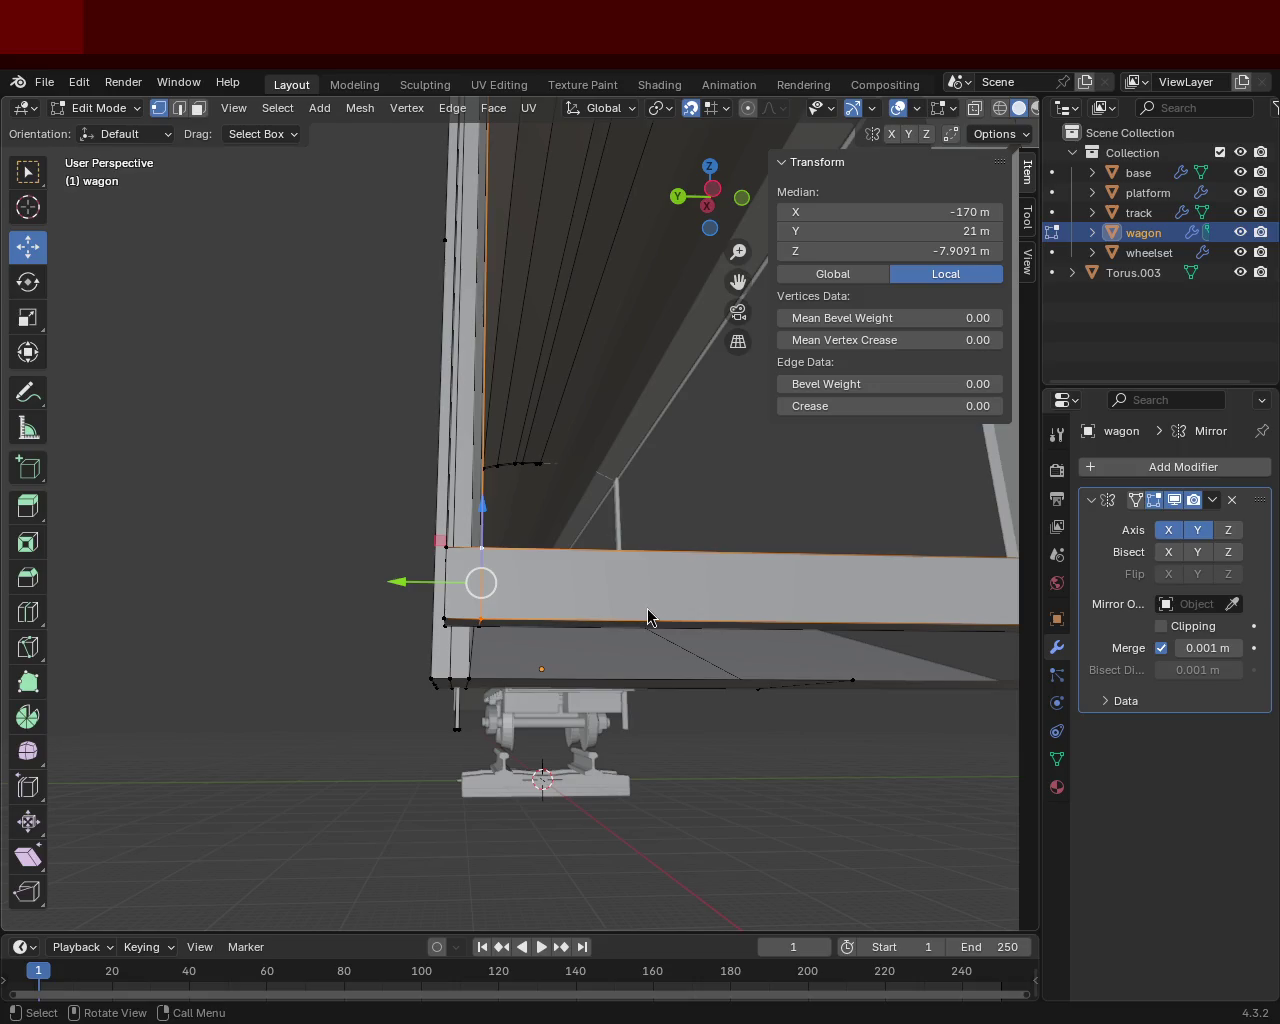
{"action": "mouse_move", "coordinate": [569, 499]}
{"action": "middle_mouse_down"}
{"action": "mouse_move", "coordinate": [434, 560]}
{"action": "mouse_move", "coordinate": [449, 600]}
{"action": "mouse_move", "coordinate": [543, 600]}
{"action": "middle_mouse_up"}
{"action": "left_click_drag", "start_coordinate": [434, 705], "coordinate": [424, 698]}
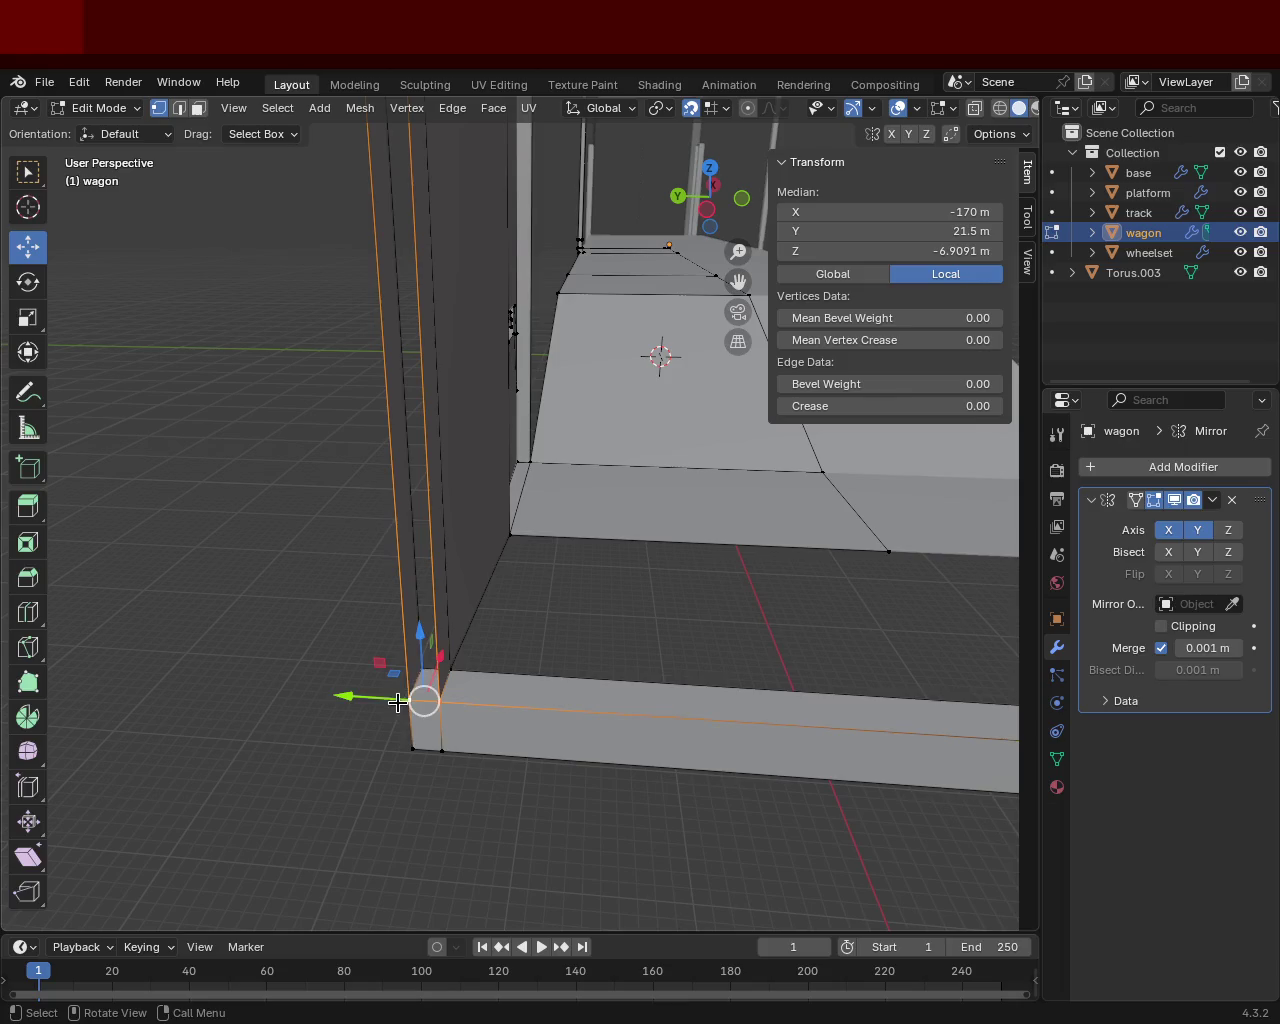
Step: Select the vertical corner edge and orbit below the wagon to inspect its underside corner
{"action": "scroll", "coordinate": [545, 428], "scroll_direction": "up", "scroll_amount": 1}
{"action": "scroll", "coordinate": [545, 428], "scroll_direction": "down", "scroll_amount": 2}
{"action": "scroll", "coordinate": [536, 328], "scroll_direction": "down", "scroll_amount": 2}
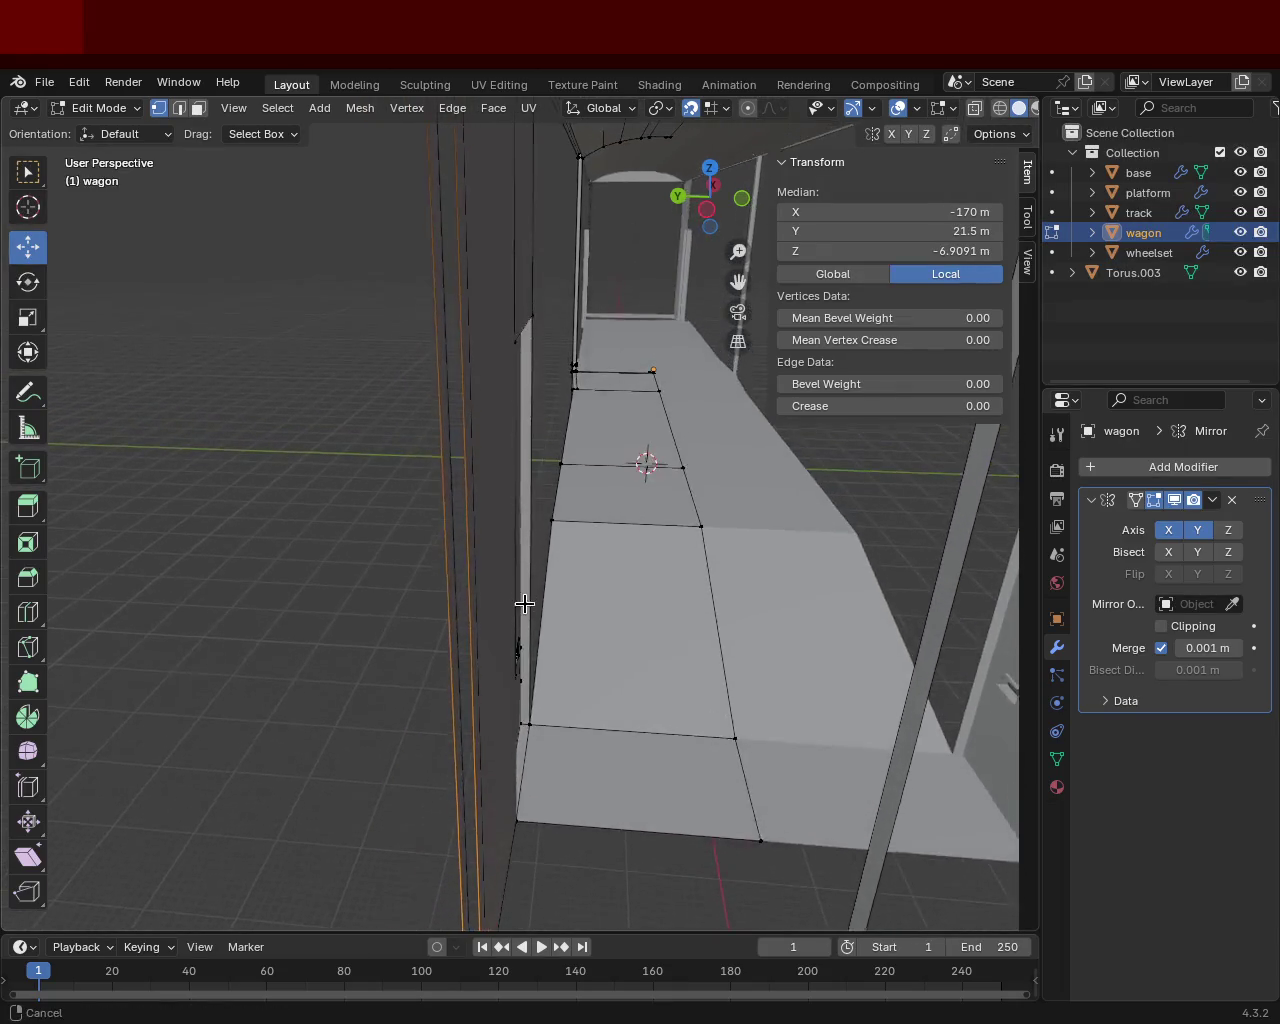
{"action": "scroll", "coordinate": [517, 457], "scroll_direction": "down", "scroll_amount": 2}
{"action": "scroll", "coordinate": [489, 352], "scroll_direction": "down", "scroll_amount": 1}
{"action": "left_click", "coordinate": [477, 331], "text": "shift"}
{"action": "left_click", "coordinate": [467, 328], "text": "shift"}
{"action": "middle_click_drag", "start_coordinate": [500, 391], "coordinate": [380, 386]}
{"action": "scroll", "coordinate": [509, 320], "scroll_direction": "up", "scroll_amount": 3}
{"action": "mouse_move", "coordinate": [509, 320]}
{"action": "middle_mouse_down"}
{"action": "mouse_move", "coordinate": [543, 524]}
{"action": "mouse_move", "coordinate": [544, 458]}
{"action": "mouse_move", "coordinate": [624, 564]}
{"action": "middle_mouse_up"}
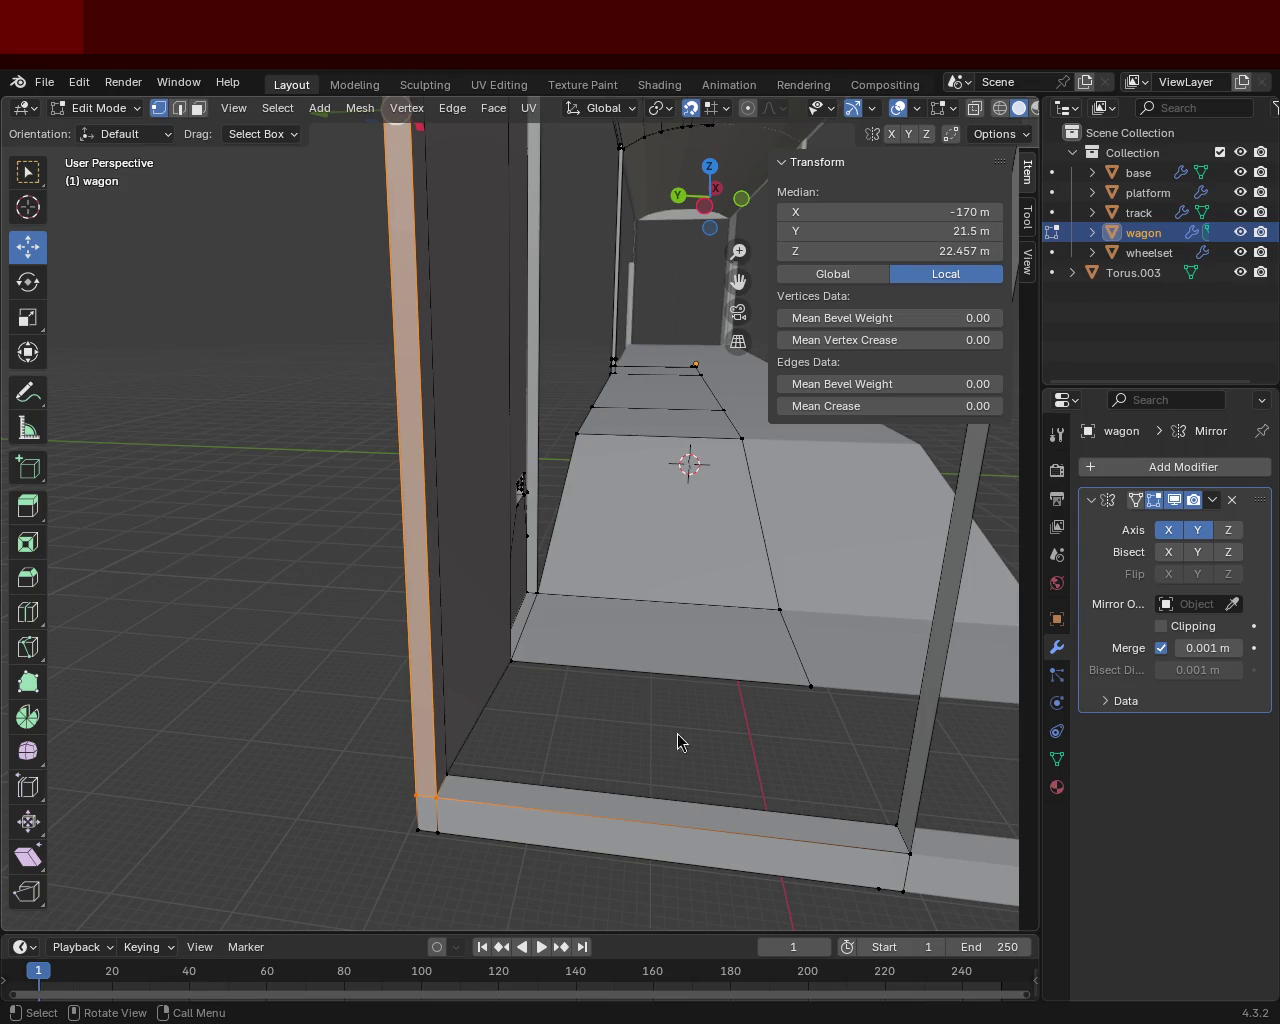
{"action": "mouse_move", "coordinate": [493, 443]}
{"action": "middle_mouse_down"}
{"action": "mouse_move", "coordinate": [349, 455]}
{"action": "mouse_move", "coordinate": [271, 529]}
{"action": "mouse_move", "coordinate": [457, 425]}
{"action": "mouse_move", "coordinate": [497, 480]}
{"action": "mouse_move", "coordinate": [566, 397]}
{"action": "mouse_move", "coordinate": [561, 540]}
{"action": "mouse_move", "coordinate": [406, 557]}
{"action": "middle_mouse_up"}
{"action": "mouse_move", "coordinate": [284, 509]}
{"action": "middle_mouse_down"}
{"action": "mouse_move", "coordinate": [530, 374]}
{"action": "mouse_move", "coordinate": [463, 380]}
{"action": "mouse_move", "coordinate": [380, 443]}
{"action": "mouse_move", "coordinate": [270, 403]}
{"action": "mouse_move", "coordinate": [251, 363]}
{"action": "mouse_move", "coordinate": [51, 420]}
{"action": "mouse_move", "coordinate": [500, 474]}
{"action": "mouse_move", "coordinate": [451, 397]}
{"action": "mouse_move", "coordinate": [363, 423]}
{"action": "mouse_move", "coordinate": [386, 417]}
{"action": "mouse_move", "coordinate": [640, 625]}
{"action": "mouse_move", "coordinate": [672, 550]}
{"action": "middle_mouse_up"}
Step: Delete the vertices of the slanted strip at the door post's base
{"action": "left_click", "coordinate": [662, 578], "text": "shift"}
{"action": "left_click", "coordinate": [652, 588], "text": "shift"}
{"action": "left_click", "coordinate": [652, 588], "text": "shift"}
{"action": "left_click", "coordinate": [572, 426], "text": "shift"}
{"action": "left_click", "coordinate": [585, 420], "text": "shift"}
{"action": "left_click", "coordinate": [603, 412], "text": "shift"}
{"action": "left_click", "coordinate": [607, 428], "text": "shift"}
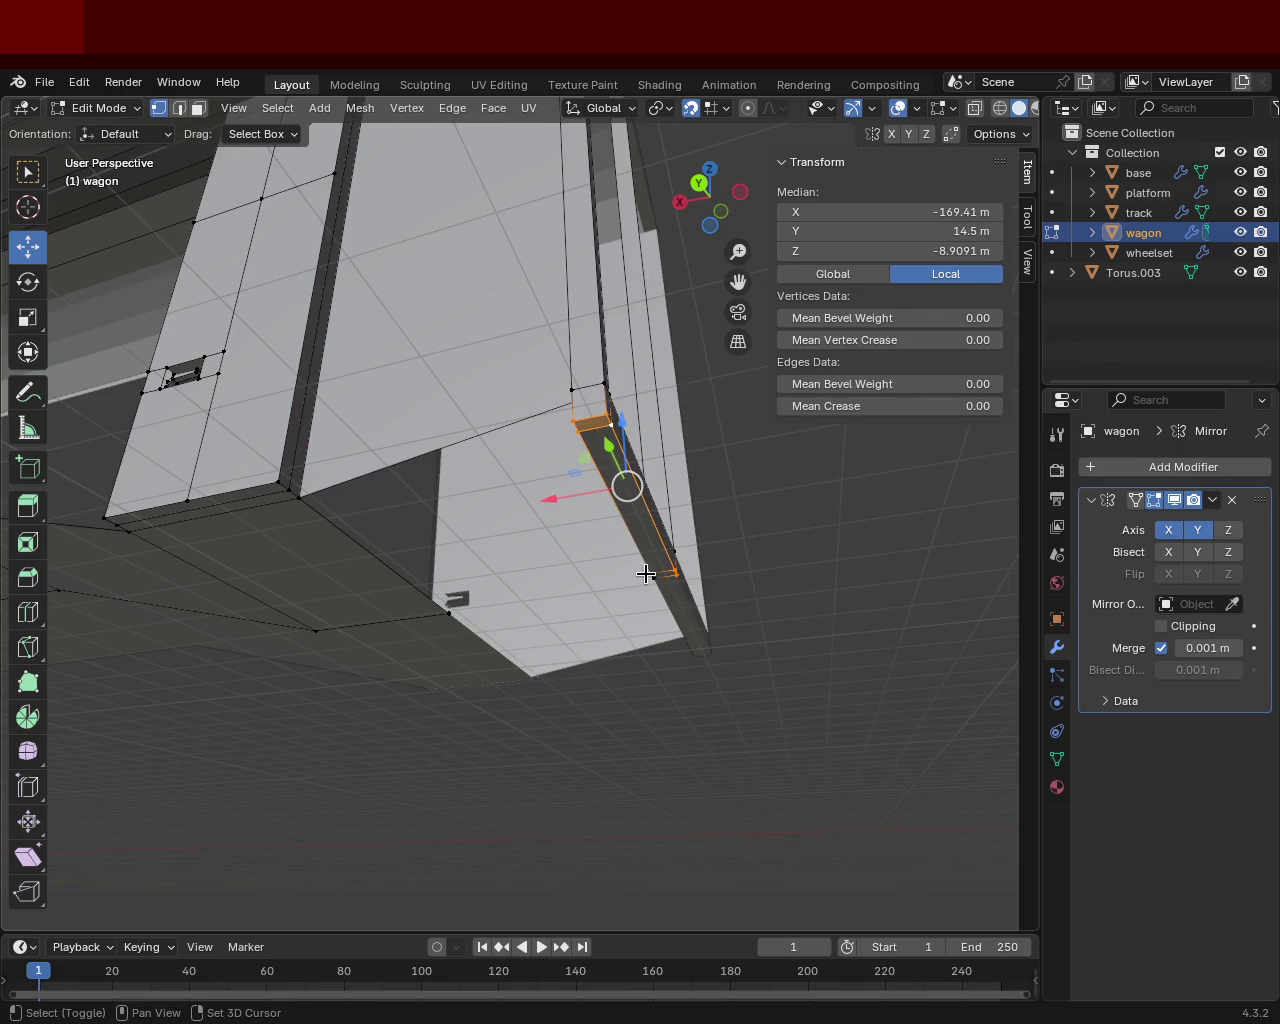
{"action": "left_click", "coordinate": [652, 578], "text": "shift"}
{"action": "left_click", "coordinate": [655, 578], "text": "shift"}
{"action": "key", "text": "x"}
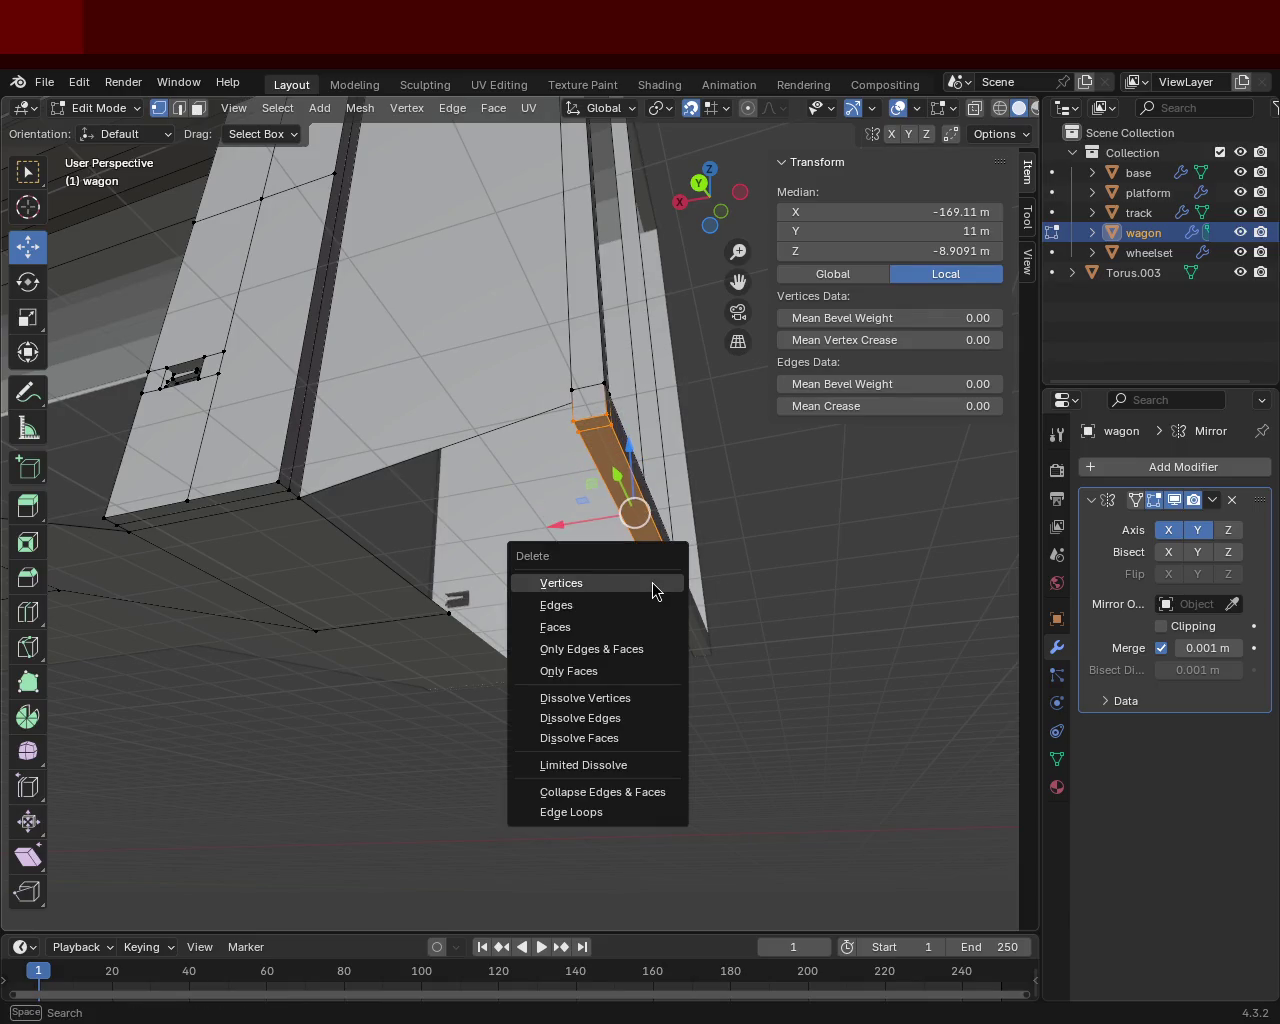
{"action": "left_click", "coordinate": [652, 588]}
Step: Fill the gap left by the strip with a new face from its corner vertices
{"action": "mouse_move", "coordinate": [634, 531]}
{"action": "middle_mouse_down"}
{"action": "mouse_move", "coordinate": [509, 591]}
{"action": "mouse_move", "coordinate": [578, 651]}
{"action": "middle_mouse_up"}
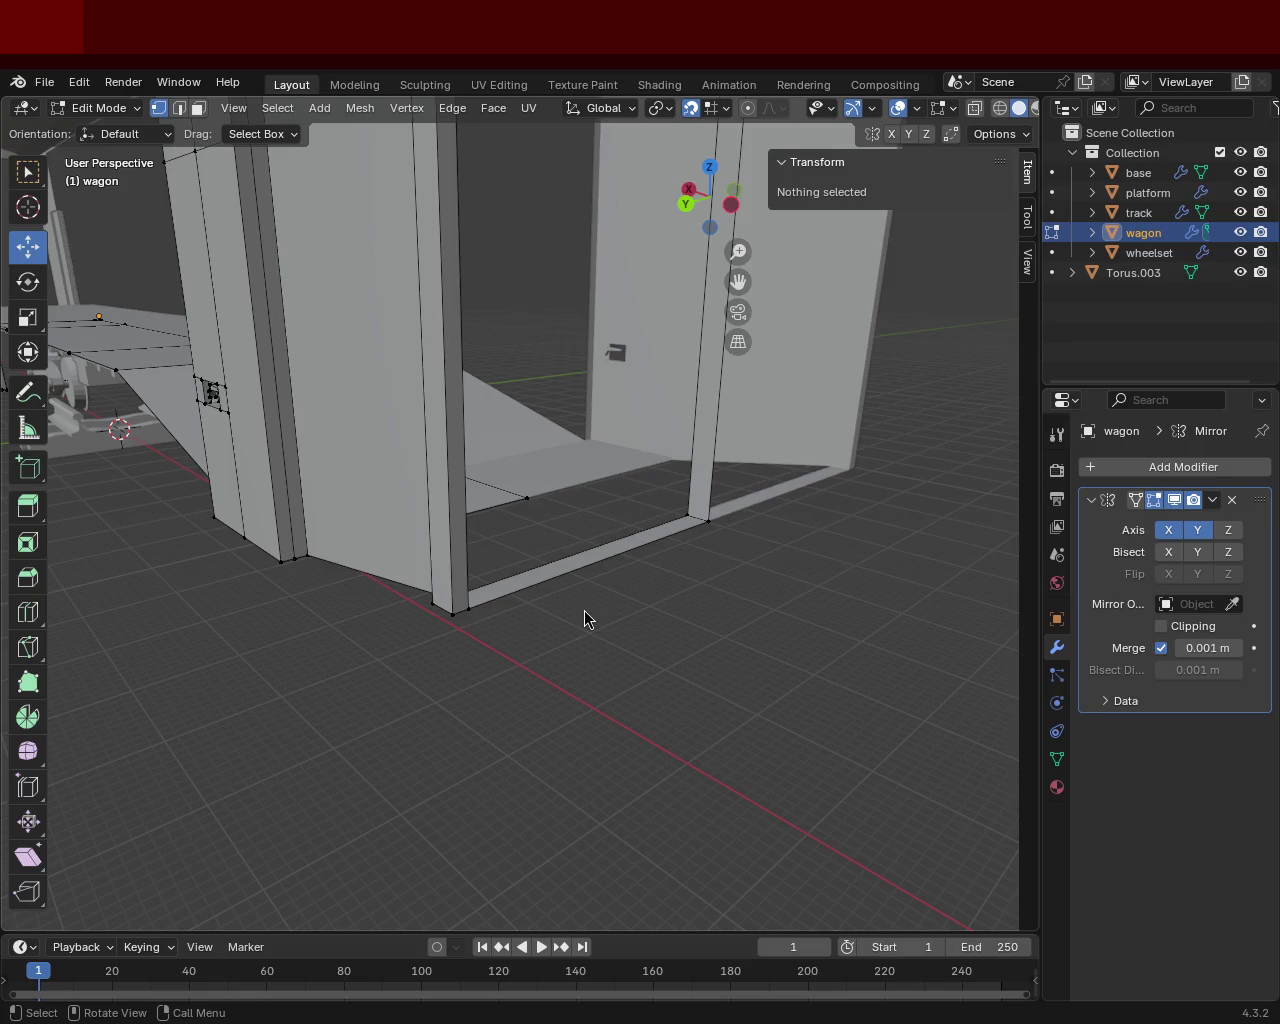
{"action": "mouse_move", "coordinate": [459, 549]}
{"action": "middle_mouse_down"}
{"action": "mouse_move", "coordinate": [368, 537]}
{"action": "mouse_move", "coordinate": [371, 628]}
{"action": "middle_mouse_up"}
{"action": "left_click", "coordinate": [669, 591]}
{"action": "left_click", "coordinate": [615, 467], "text": "shift"}
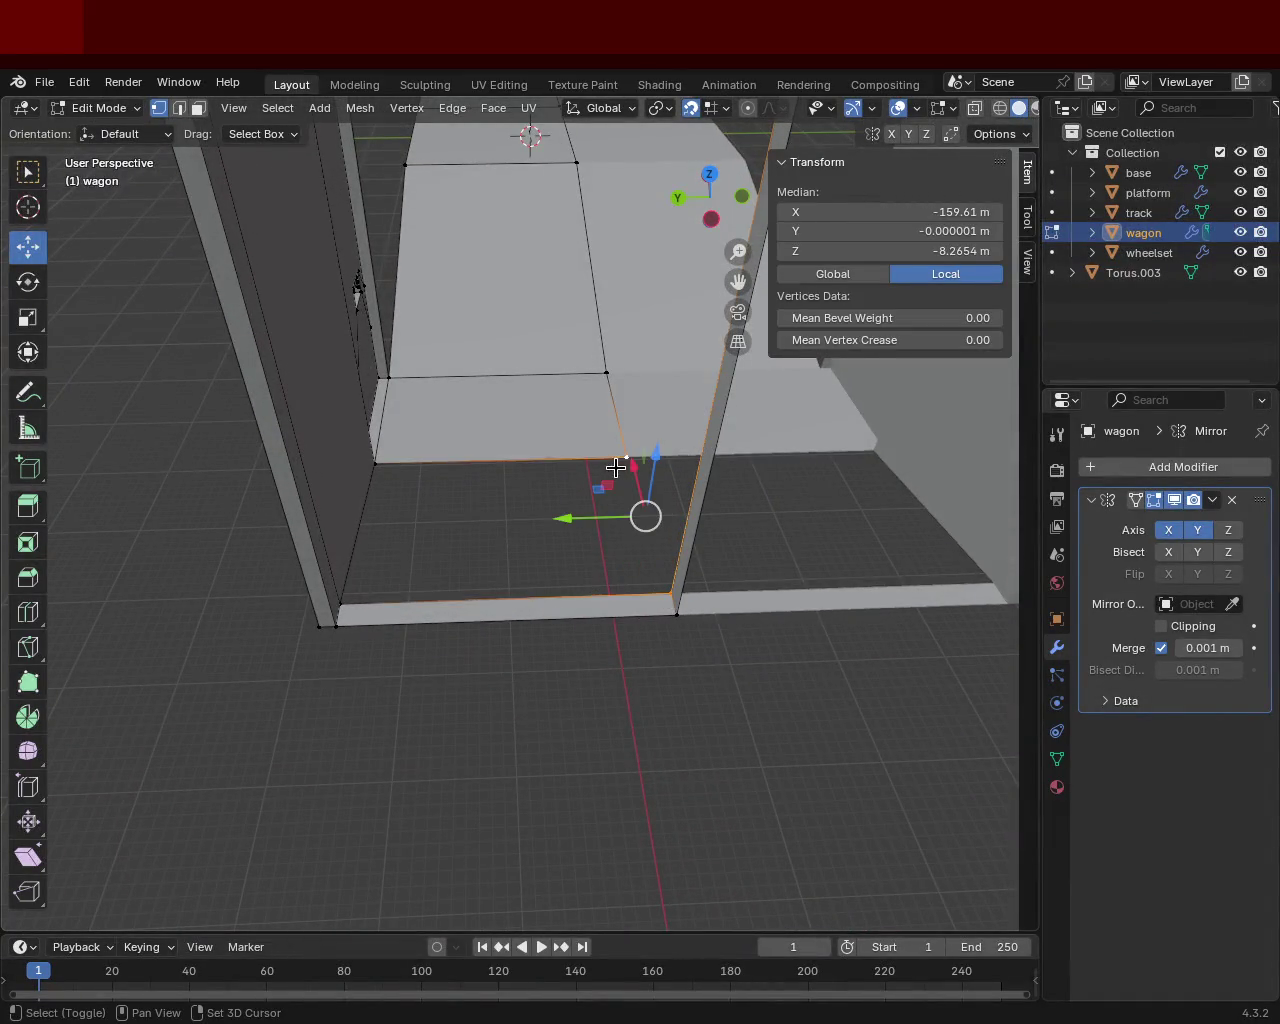
{"action": "middle_click_drag", "start_coordinate": [615, 467], "coordinate": [408, 460]}
{"action": "left_click", "coordinate": [331, 580], "text": "shift"}
{"action": "key", "text": "f"}
{"action": "mouse_move", "coordinate": [359, 578]}
{"action": "middle_mouse_down"}
{"action": "mouse_move", "coordinate": [551, 286]}
{"action": "mouse_move", "coordinate": [567, 412]}
{"action": "mouse_move", "coordinate": [626, 391]}
{"action": "mouse_move", "coordinate": [634, 363]}
{"action": "mouse_move", "coordinate": [718, 492]}
{"action": "mouse_move", "coordinate": [583, 497]}
{"action": "mouse_move", "coordinate": [429, 480]}
{"action": "mouse_move", "coordinate": [514, 511]}
{"action": "mouse_move", "coordinate": [654, 606]}
{"action": "mouse_move", "coordinate": [457, 443]}
{"action": "mouse_move", "coordinate": [490, 570]}
{"action": "mouse_move", "coordinate": [540, 650]}
{"action": "mouse_move", "coordinate": [666, 580]}
{"action": "mouse_move", "coordinate": [683, 594]}
{"action": "mouse_move", "coordinate": [620, 586]}
{"action": "mouse_move", "coordinate": [498, 607]}
{"action": "mouse_move", "coordinate": [449, 637]}
{"action": "mouse_move", "coordinate": [606, 594]}
{"action": "mouse_move", "coordinate": [657, 543]}
{"action": "mouse_move", "coordinate": [623, 480]}
{"action": "mouse_move", "coordinate": [499, 443]}
{"action": "mouse_move", "coordinate": [350, 599]}
{"action": "middle_mouse_up"}
{"action": "left_click", "coordinate": [388, 536]}
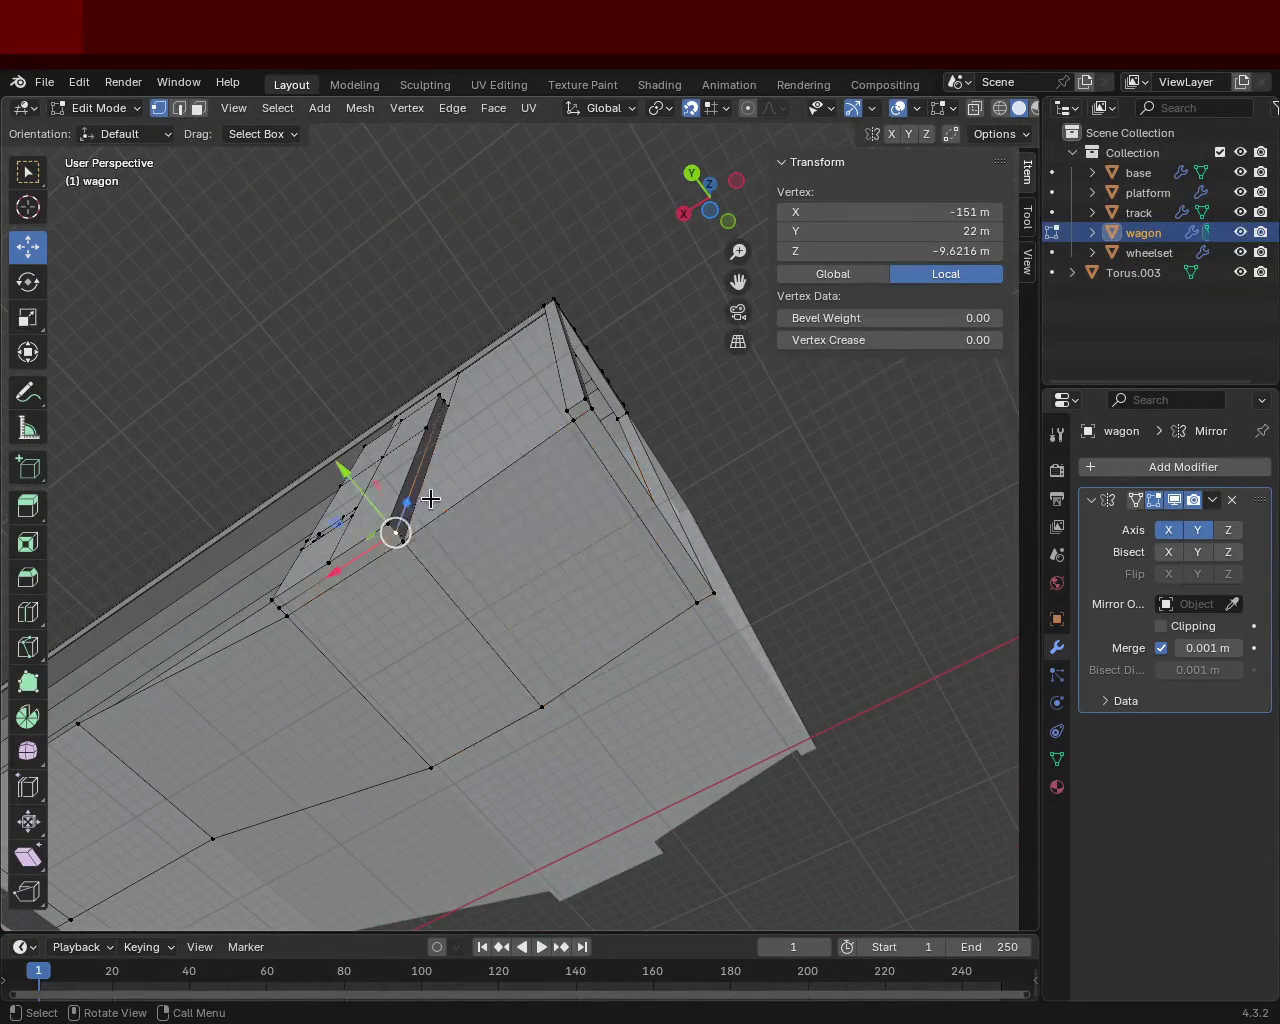
{"action": "middle_click_drag", "start_coordinate": [388, 536], "coordinate": [426, 474]}
{"action": "left_click", "coordinate": [436, 416], "text": "shift"}
{"action": "left_click", "coordinate": [438, 418]}
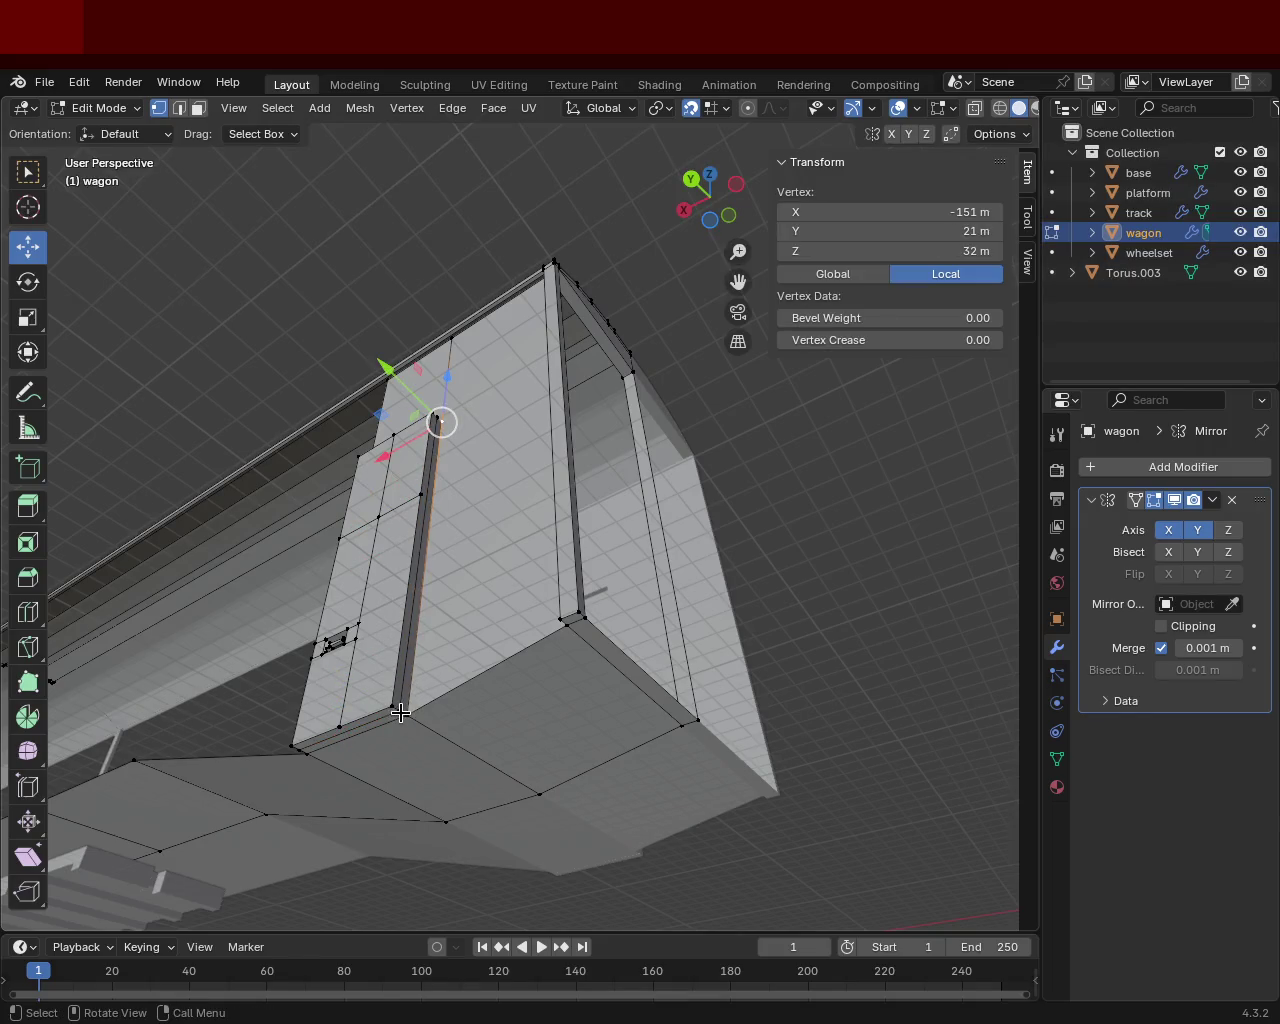
{"action": "left_click", "coordinate": [436, 415], "text": "shift"}
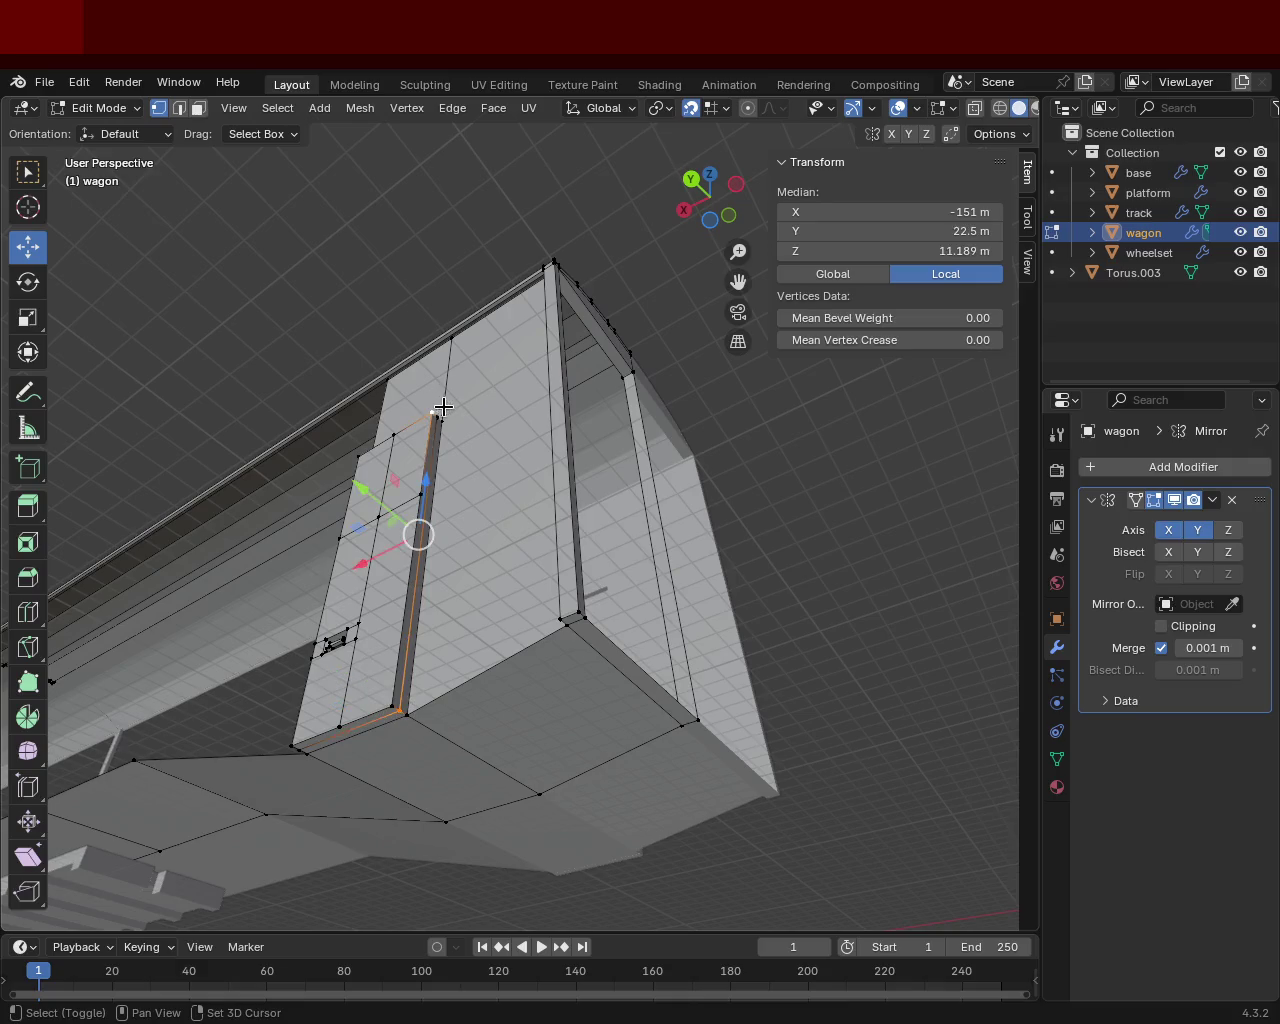
{"action": "left_click", "coordinate": [443, 414], "text": "shift"}
{"action": "left_click", "coordinate": [443, 414], "text": "shift"}
{"action": "mouse_move", "coordinate": [449, 423]}
{"action": "middle_mouse_down"}
{"action": "mouse_move", "coordinate": [494, 524]}
{"action": "mouse_move", "coordinate": [480, 451]}
{"action": "mouse_move", "coordinate": [527, 367]}
{"action": "middle_mouse_up"}
{"action": "left_click", "coordinate": [704, 458], "text": "shift"}
{"action": "middle_click_drag", "start_coordinate": [704, 458], "coordinate": [617, 500]}
{"action": "left_click", "coordinate": [634, 320], "text": "shift"}
{"action": "mouse_move", "coordinate": [634, 320]}
{"action": "middle_mouse_down"}
{"action": "mouse_move", "coordinate": [474, 296]}
{"action": "mouse_move", "coordinate": [449, 269]}
{"action": "mouse_move", "coordinate": [511, 380]}
{"action": "mouse_move", "coordinate": [549, 374]}
{"action": "mouse_move", "coordinate": [386, 460]}
{"action": "mouse_move", "coordinate": [483, 389]}
{"action": "mouse_move", "coordinate": [521, 390]}
{"action": "middle_mouse_up"}
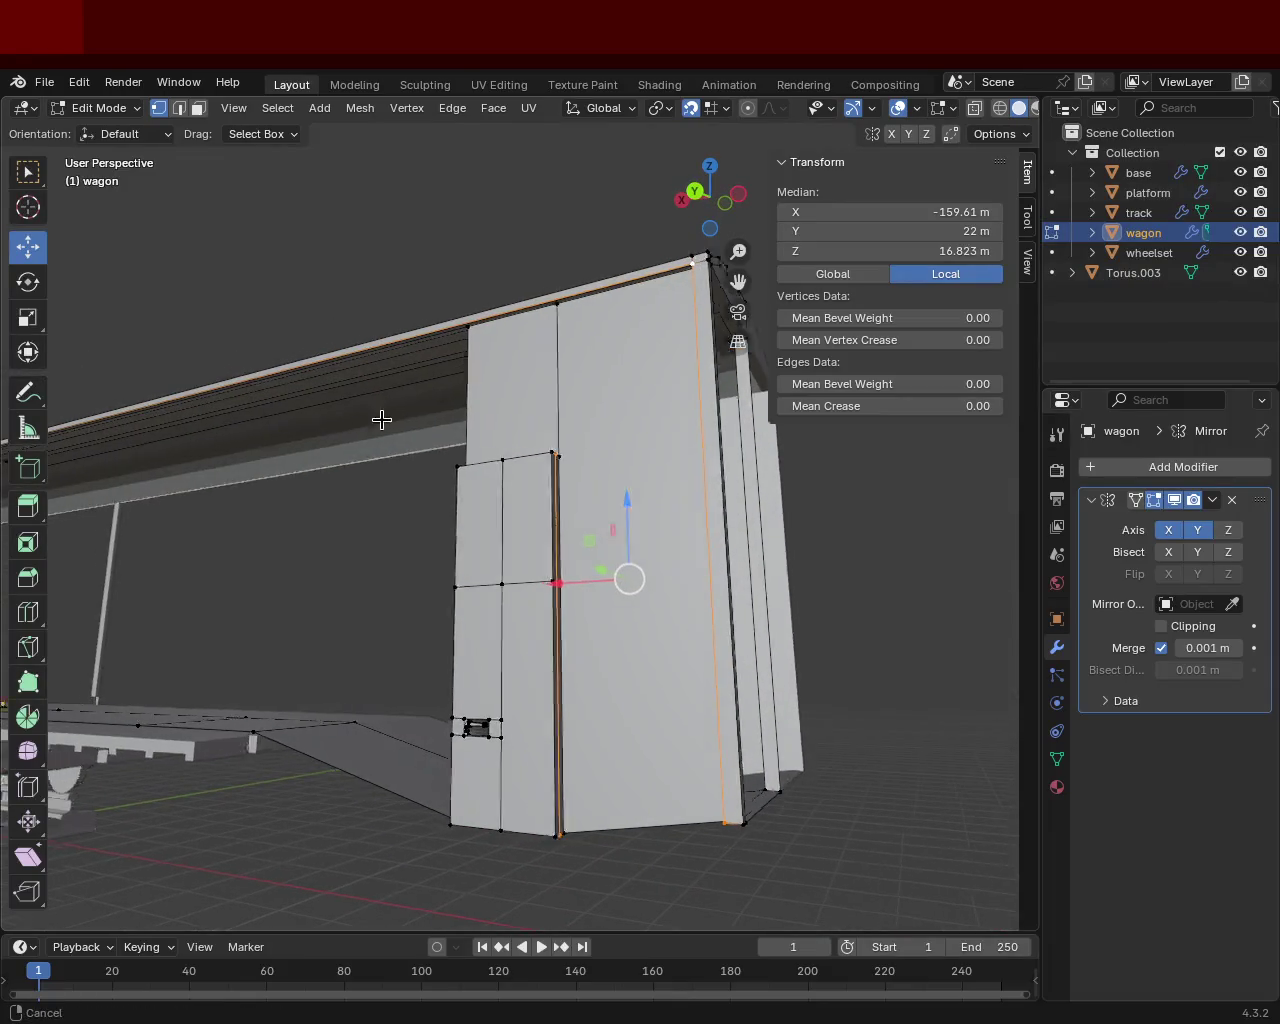
{"action": "scroll", "coordinate": [340, 450], "scroll_direction": "down", "scroll_amount": 5, "text": "ctrl"}
{"action": "mouse_move", "coordinate": [183, 483]}
{"action": "middle_mouse_down"}
{"action": "mouse_move", "coordinate": [343, 489]}
{"action": "mouse_move", "coordinate": [289, 454]}
{"action": "mouse_move", "coordinate": [629, 517]}
{"action": "mouse_move", "coordinate": [275, 468]}
{"action": "middle_mouse_up"}
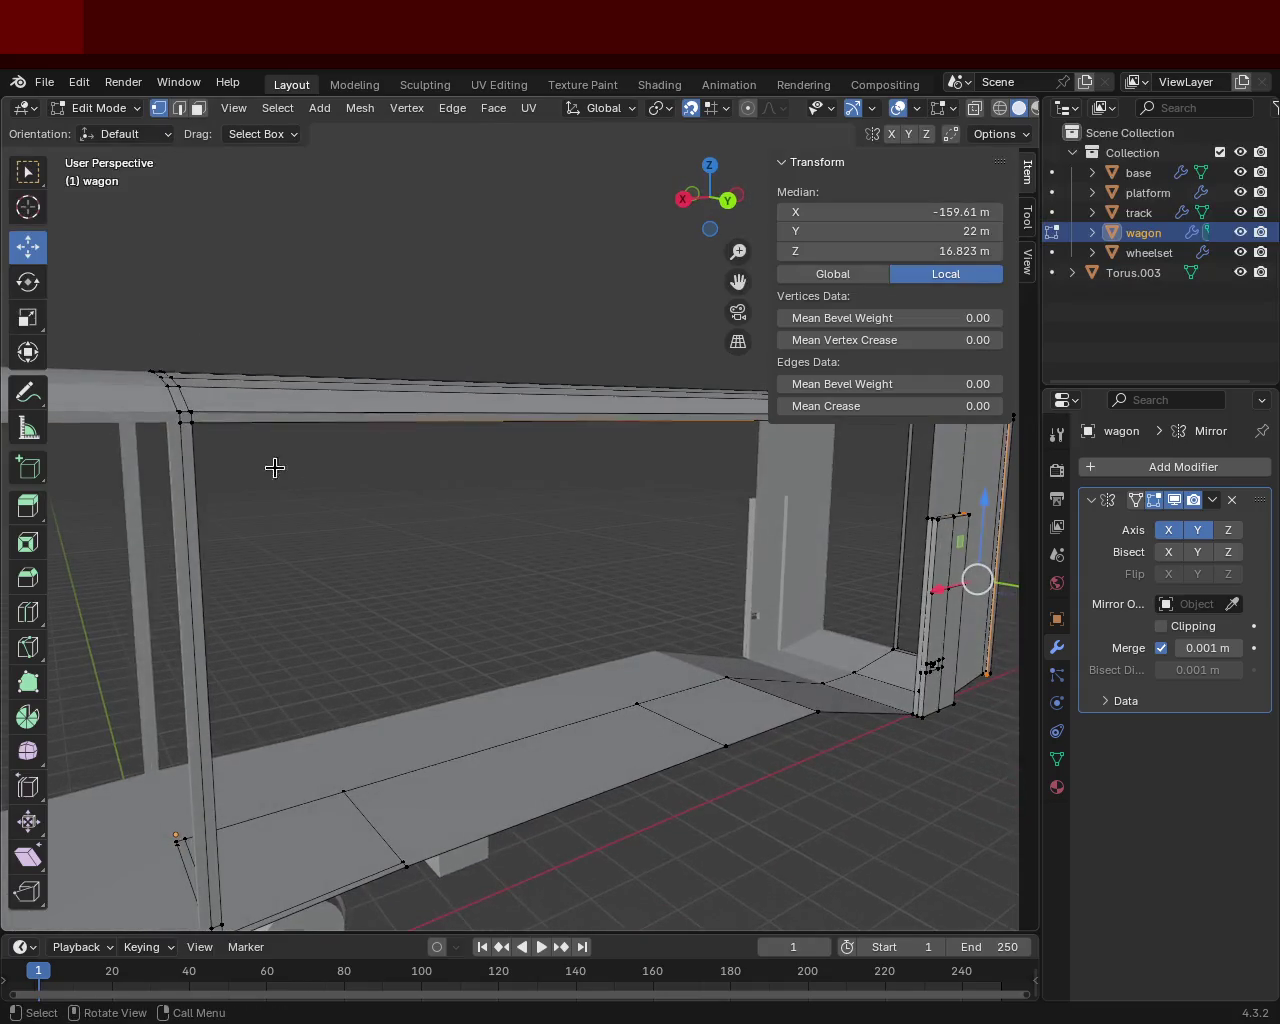
{"action": "left_click", "coordinate": [198, 426]}
{"action": "mouse_move", "coordinate": [594, 434]}
{"action": "middle_mouse_down"}
{"action": "mouse_move", "coordinate": [560, 503]}
{"action": "mouse_move", "coordinate": [492, 451]}
{"action": "mouse_move", "coordinate": [743, 558]}
{"action": "mouse_move", "coordinate": [863, 458]}
{"action": "middle_mouse_up"}
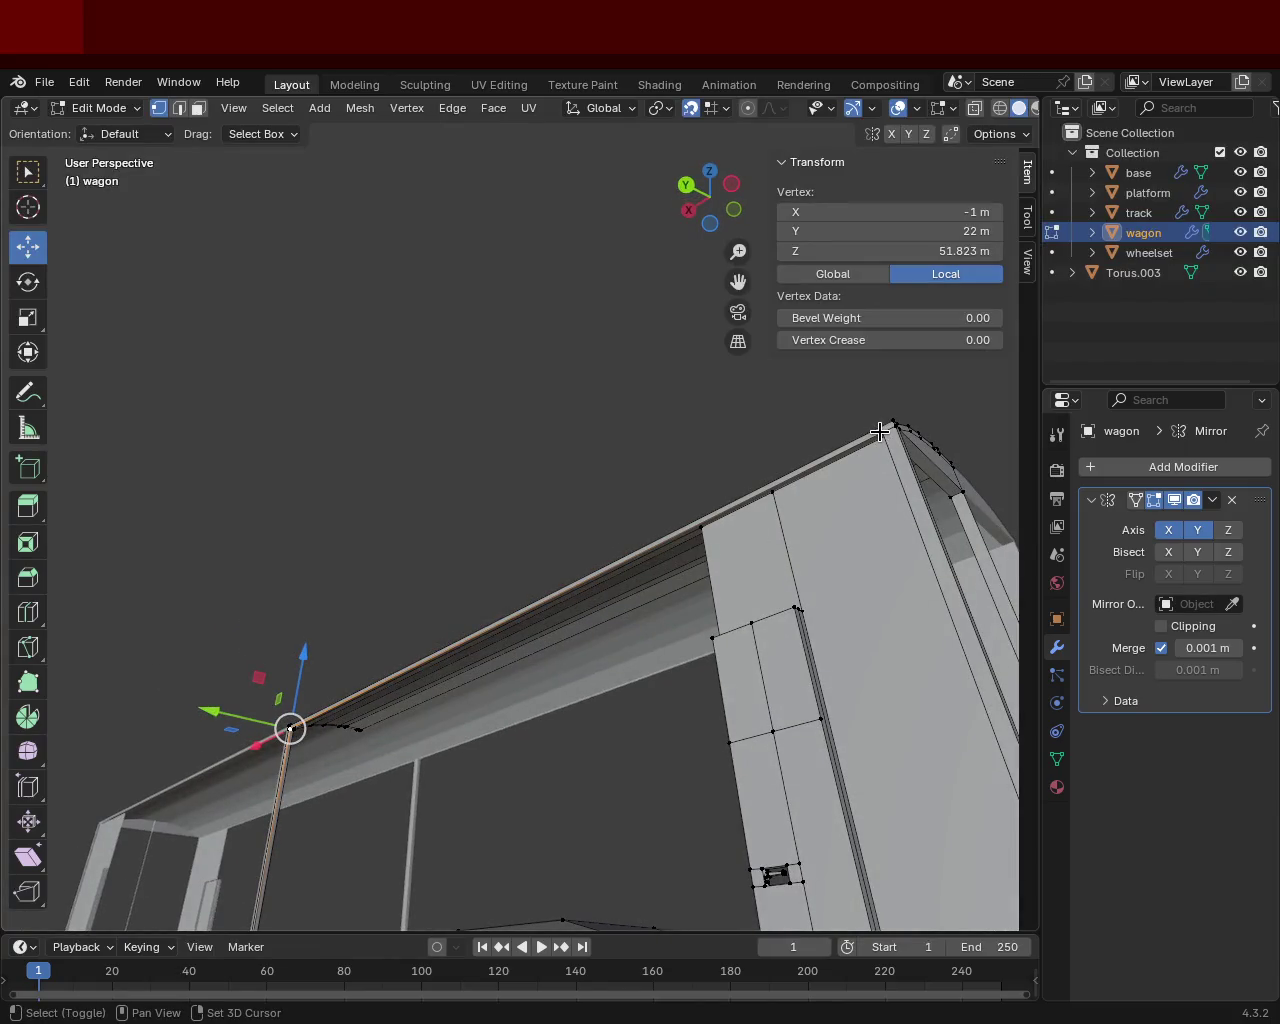
Step: Subdivide the roof beam edge and slide the new vertex above the door post to X −151 m
{"action": "left_click", "coordinate": [879, 431], "text": "shift"}
{"action": "right_click", "coordinate": [900, 486]}
{"action": "left_click", "coordinate": [760, 484]}
{"action": "left_click", "coordinate": [486, 632]}
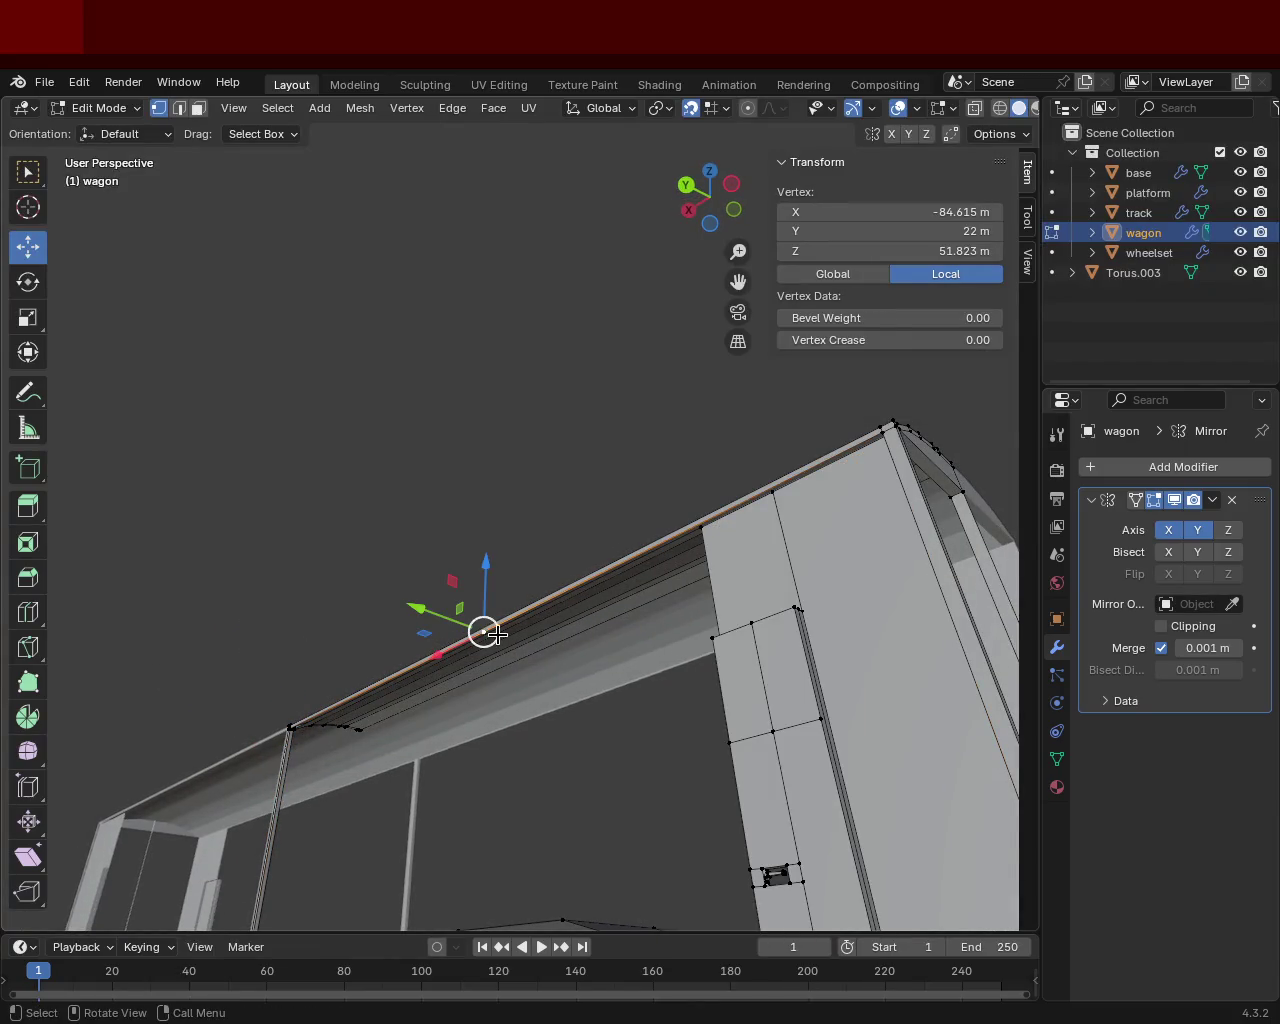
{"action": "key", "text": "shift+v"}
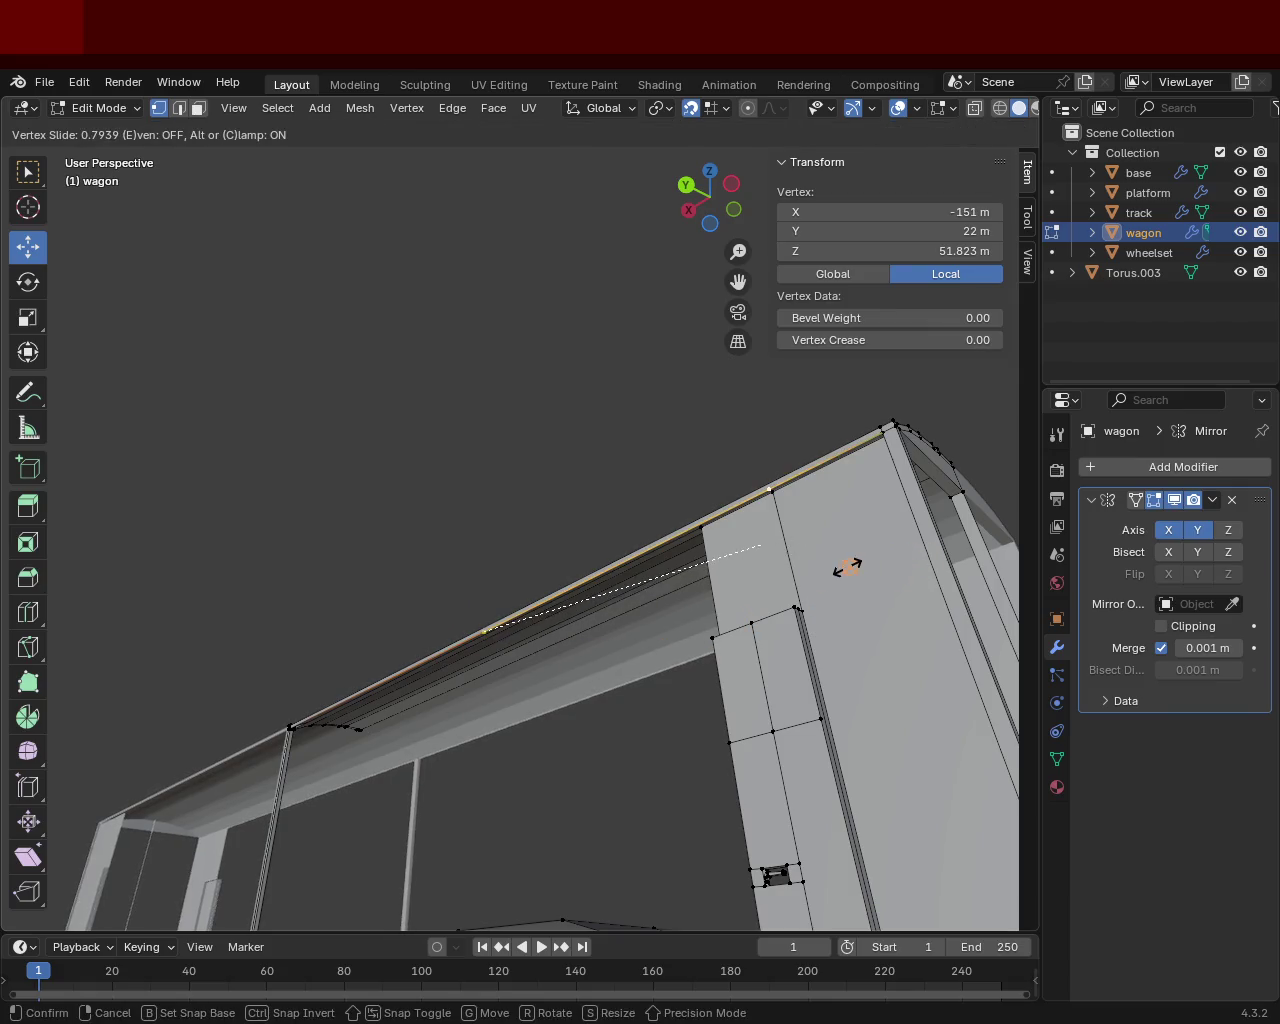
{"action": "left_click", "coordinate": [847, 566]}
{"action": "middle_click_drag", "start_coordinate": [847, 566], "coordinate": [694, 608]}
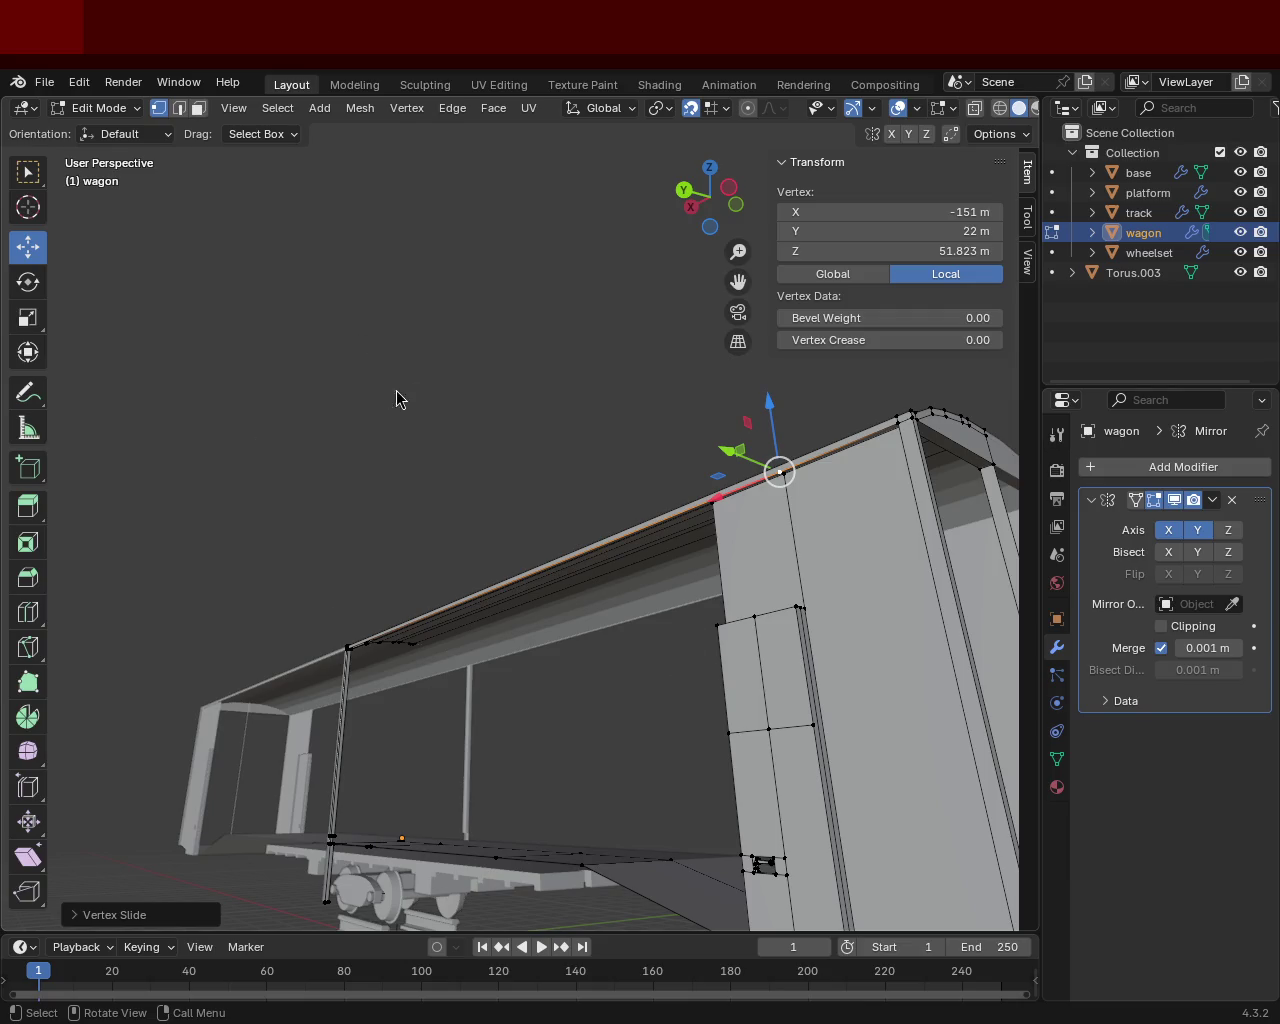
Step: Select the door-post top, roof-beam vertex and wall corners of the front wall face
{"action": "middle_click_drag", "start_coordinate": [390, 397], "coordinate": [533, 514]}
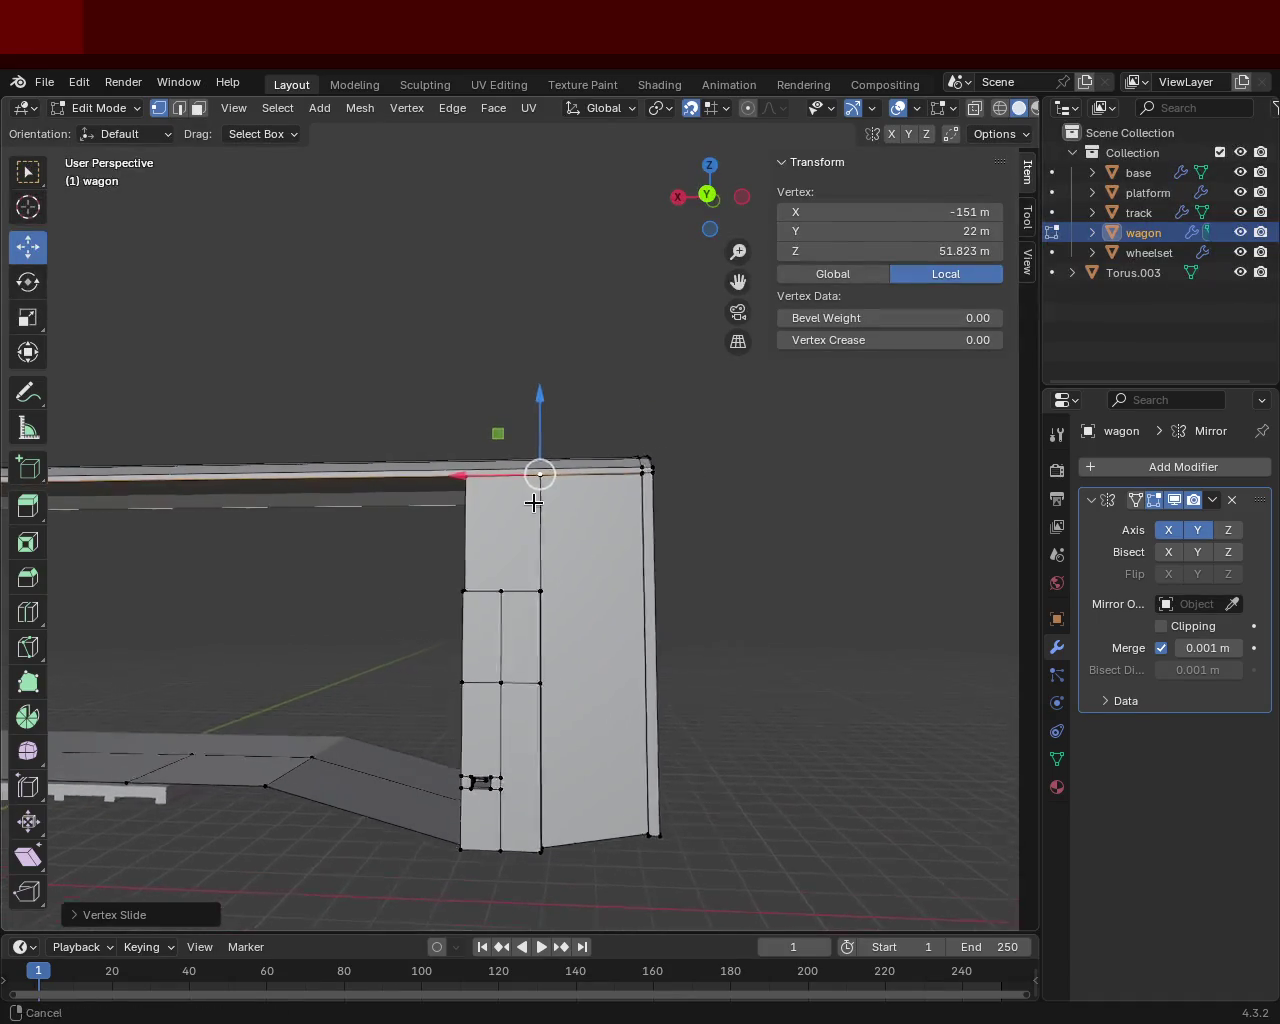
{"action": "scroll", "coordinate": [540, 515], "scroll_direction": "up", "scroll_amount": 4}
{"action": "scroll", "coordinate": [580, 512], "scroll_direction": "up", "scroll_amount": 1}
{"action": "mouse_move", "coordinate": [594, 509]}
{"action": "middle_mouse_down"}
{"action": "mouse_move", "coordinate": [714, 549]}
{"action": "mouse_move", "coordinate": [367, 509]}
{"action": "mouse_move", "coordinate": [514, 560]}
{"action": "mouse_move", "coordinate": [532, 419]}
{"action": "mouse_move", "coordinate": [511, 533]}
{"action": "middle_mouse_up"}
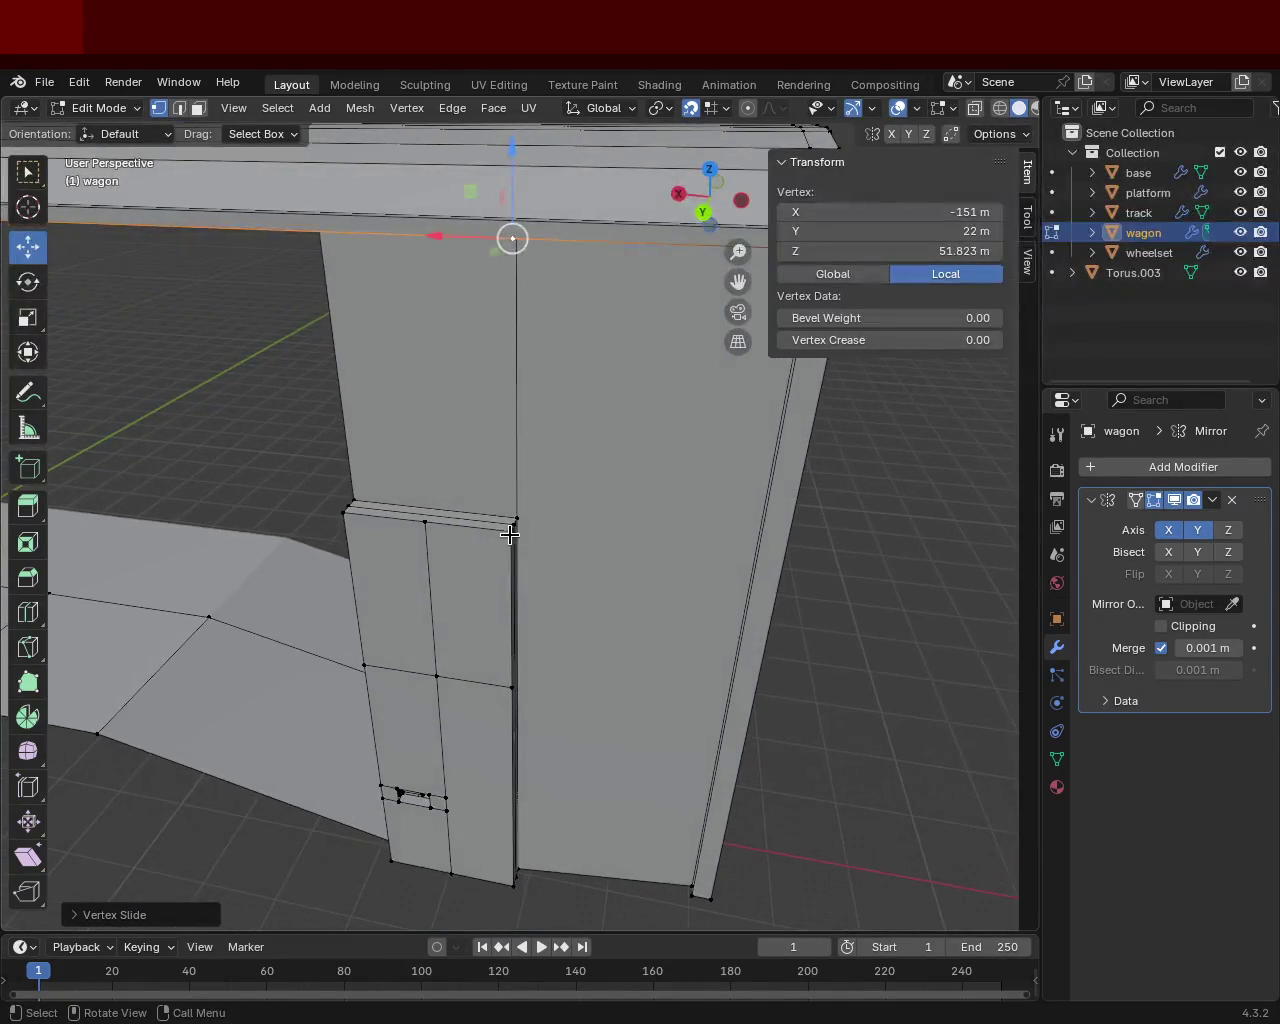
{"action": "middle_click_drag", "start_coordinate": [409, 431], "coordinate": [480, 463]}
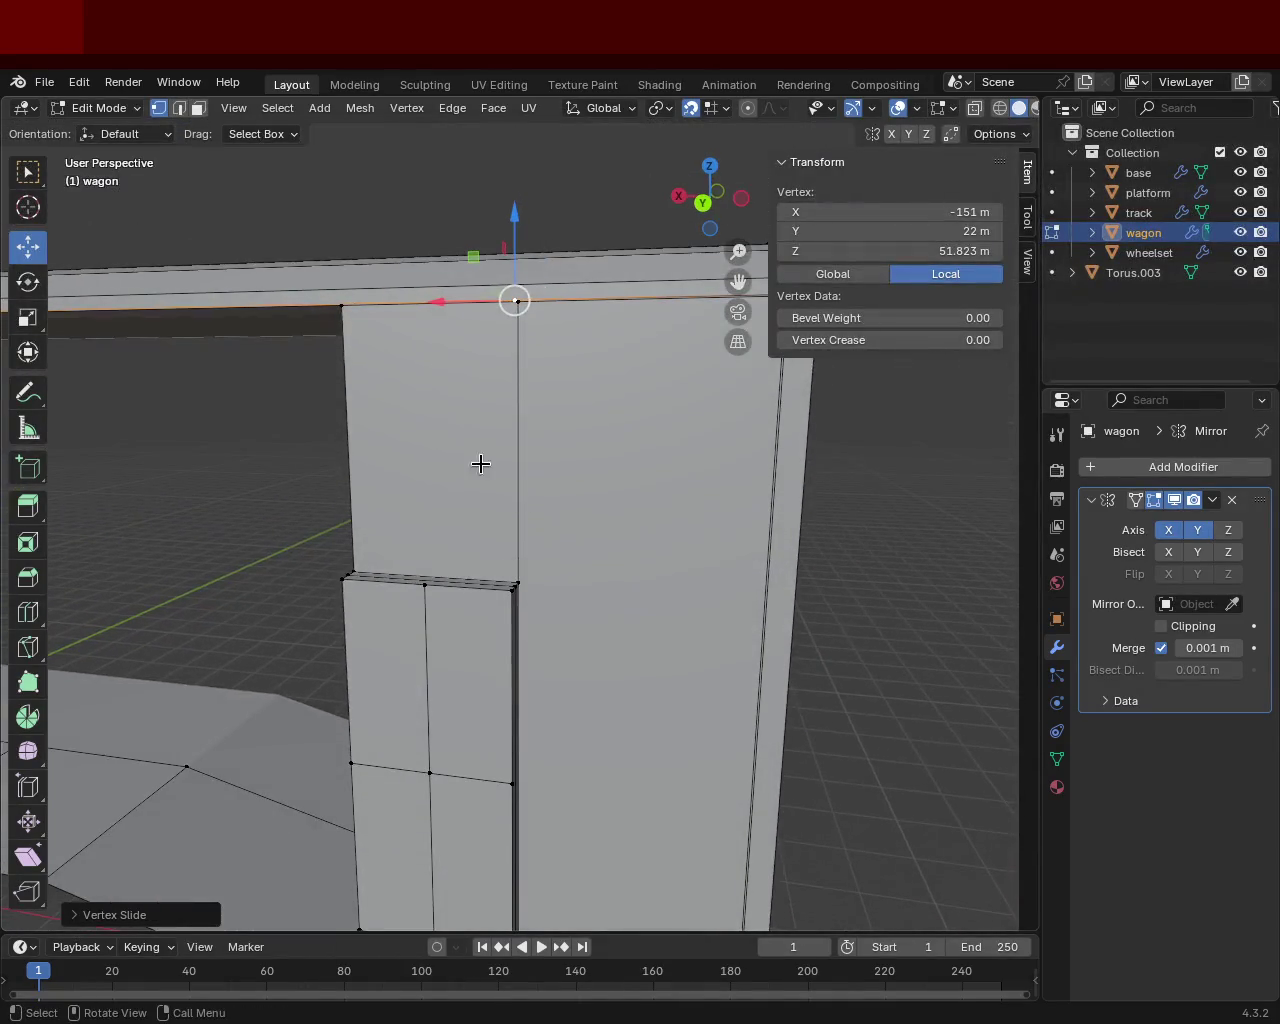
{"action": "left_click", "coordinate": [516, 585]}
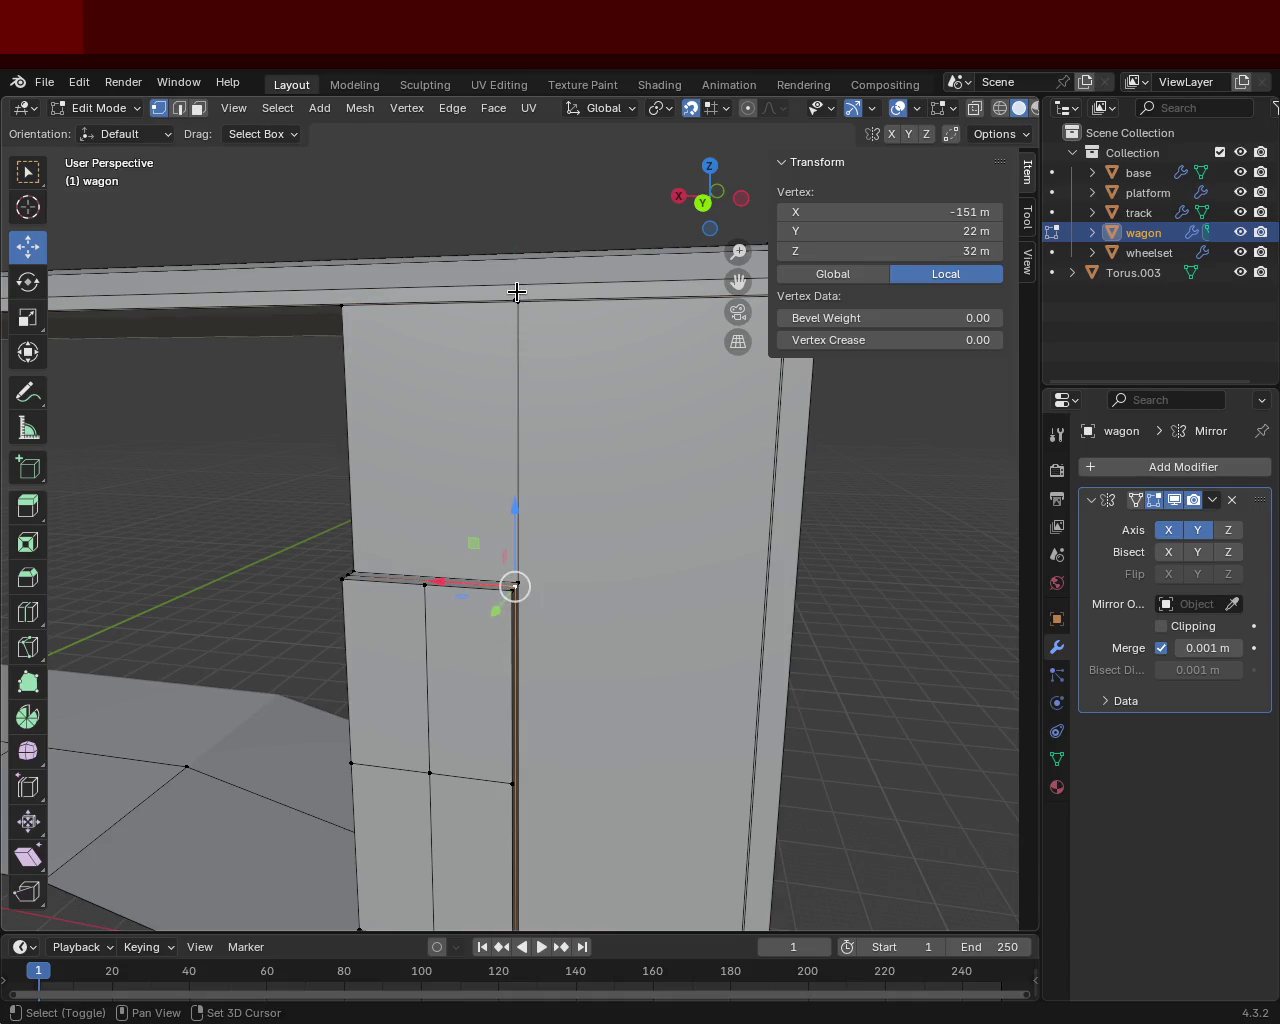
{"action": "left_click", "coordinate": [517, 295], "text": "shift"}
{"action": "middle_click_drag", "start_coordinate": [490, 400], "coordinate": [591, 308]}
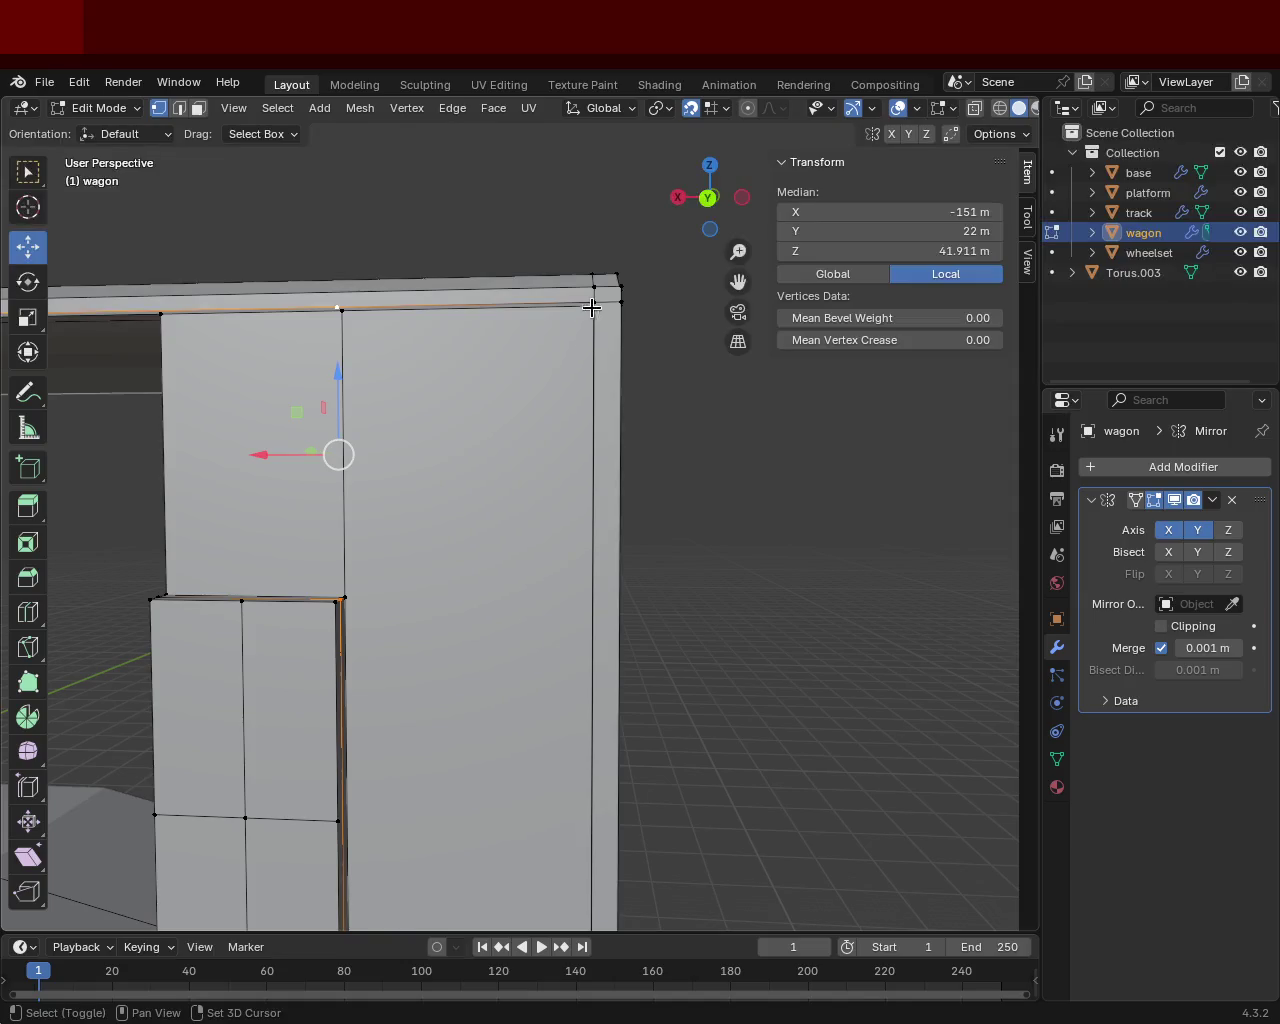
{"action": "left_click", "coordinate": [593, 300], "text": "shift"}
{"action": "mouse_move", "coordinate": [500, 603]}
{"action": "middle_mouse_down"}
{"action": "mouse_move", "coordinate": [563, 334]}
{"action": "mouse_move", "coordinate": [591, 589]}
{"action": "mouse_move", "coordinate": [500, 363]}
{"action": "mouse_move", "coordinate": [457, 623]}
{"action": "middle_mouse_up"}
{"action": "left_click", "coordinate": [406, 713], "text": "shift"}
{"action": "left_click", "coordinate": [612, 717], "text": "shift"}
Step: Select the vertices along the top of the door frame
{"action": "mouse_move", "coordinate": [603, 617]}
{"action": "middle_mouse_down"}
{"action": "mouse_move", "coordinate": [569, 534]}
{"action": "mouse_move", "coordinate": [514, 537]}
{"action": "mouse_move", "coordinate": [514, 559]}
{"action": "mouse_move", "coordinate": [423, 497]}
{"action": "mouse_move", "coordinate": [323, 543]}
{"action": "mouse_move", "coordinate": [331, 577]}
{"action": "mouse_move", "coordinate": [340, 525]}
{"action": "mouse_move", "coordinate": [540, 470]}
{"action": "mouse_move", "coordinate": [623, 477]}
{"action": "mouse_move", "coordinate": [639, 560]}
{"action": "mouse_move", "coordinate": [462, 614]}
{"action": "middle_mouse_up"}
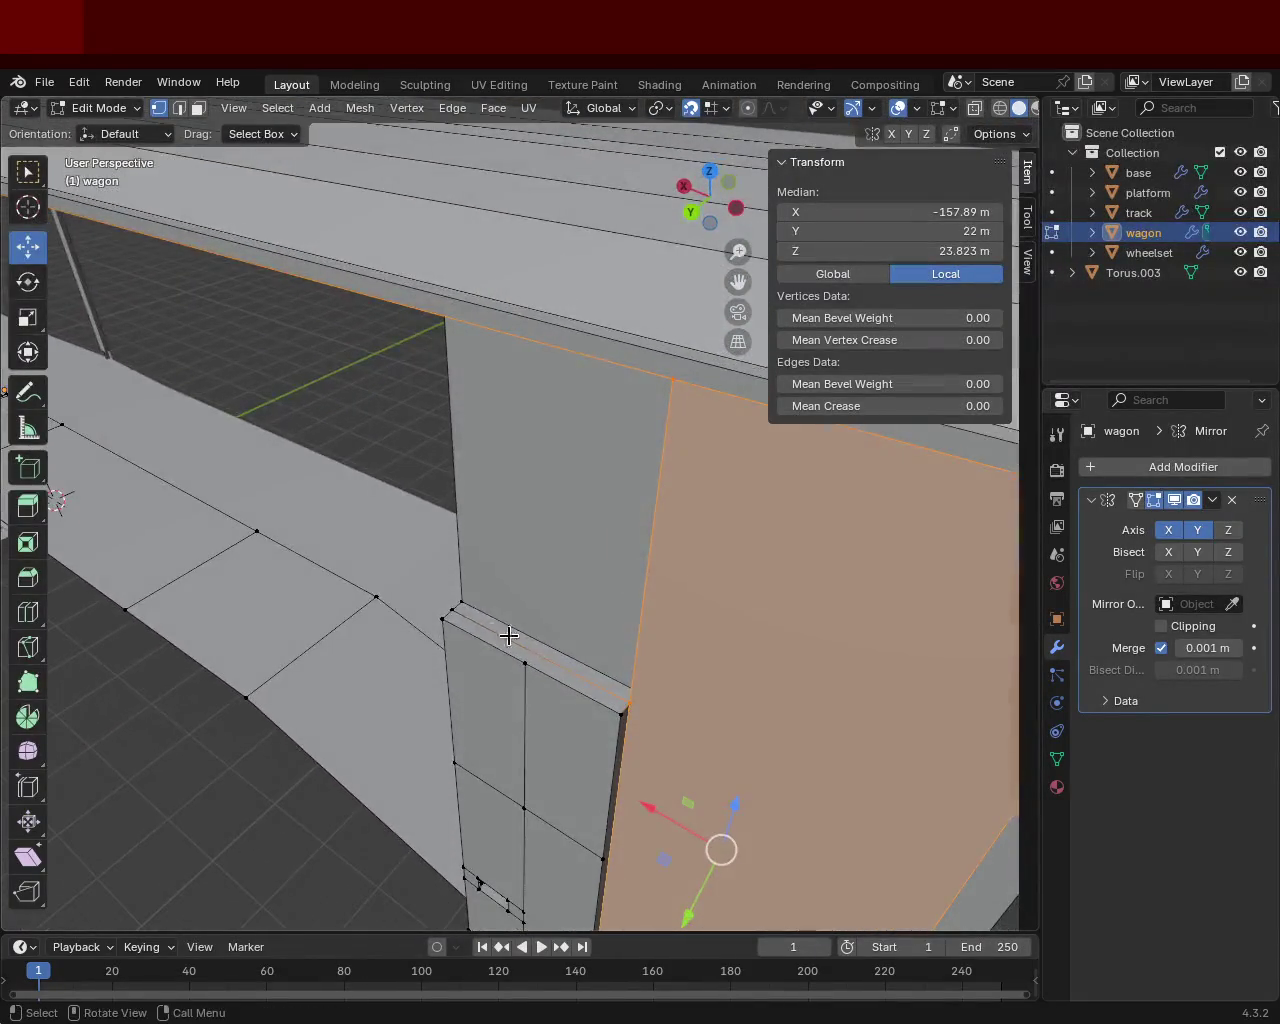
{"action": "left_click", "coordinate": [452, 608]}
{"action": "left_click", "coordinate": [634, 702], "text": "shift"}
{"action": "left_click", "coordinate": [673, 381], "text": "shift"}
{"action": "mouse_move", "coordinate": [673, 381]}
{"action": "middle_mouse_down"}
{"action": "mouse_move", "coordinate": [780, 537]}
{"action": "mouse_move", "coordinate": [540, 411]}
{"action": "mouse_move", "coordinate": [723, 449]}
{"action": "mouse_move", "coordinate": [426, 555]}
{"action": "mouse_move", "coordinate": [589, 534]}
{"action": "middle_mouse_up"}
{"action": "mouse_move", "coordinate": [317, 515]}
{"action": "middle_mouse_down"}
{"action": "mouse_move", "coordinate": [660, 549]}
{"action": "mouse_move", "coordinate": [303, 560]}
{"action": "mouse_move", "coordinate": [311, 372]}
{"action": "mouse_move", "coordinate": [495, 612]}
{"action": "mouse_move", "coordinate": [417, 663]}
{"action": "mouse_move", "coordinate": [546, 349]}
{"action": "mouse_move", "coordinate": [433, 524]}
{"action": "middle_mouse_up"}
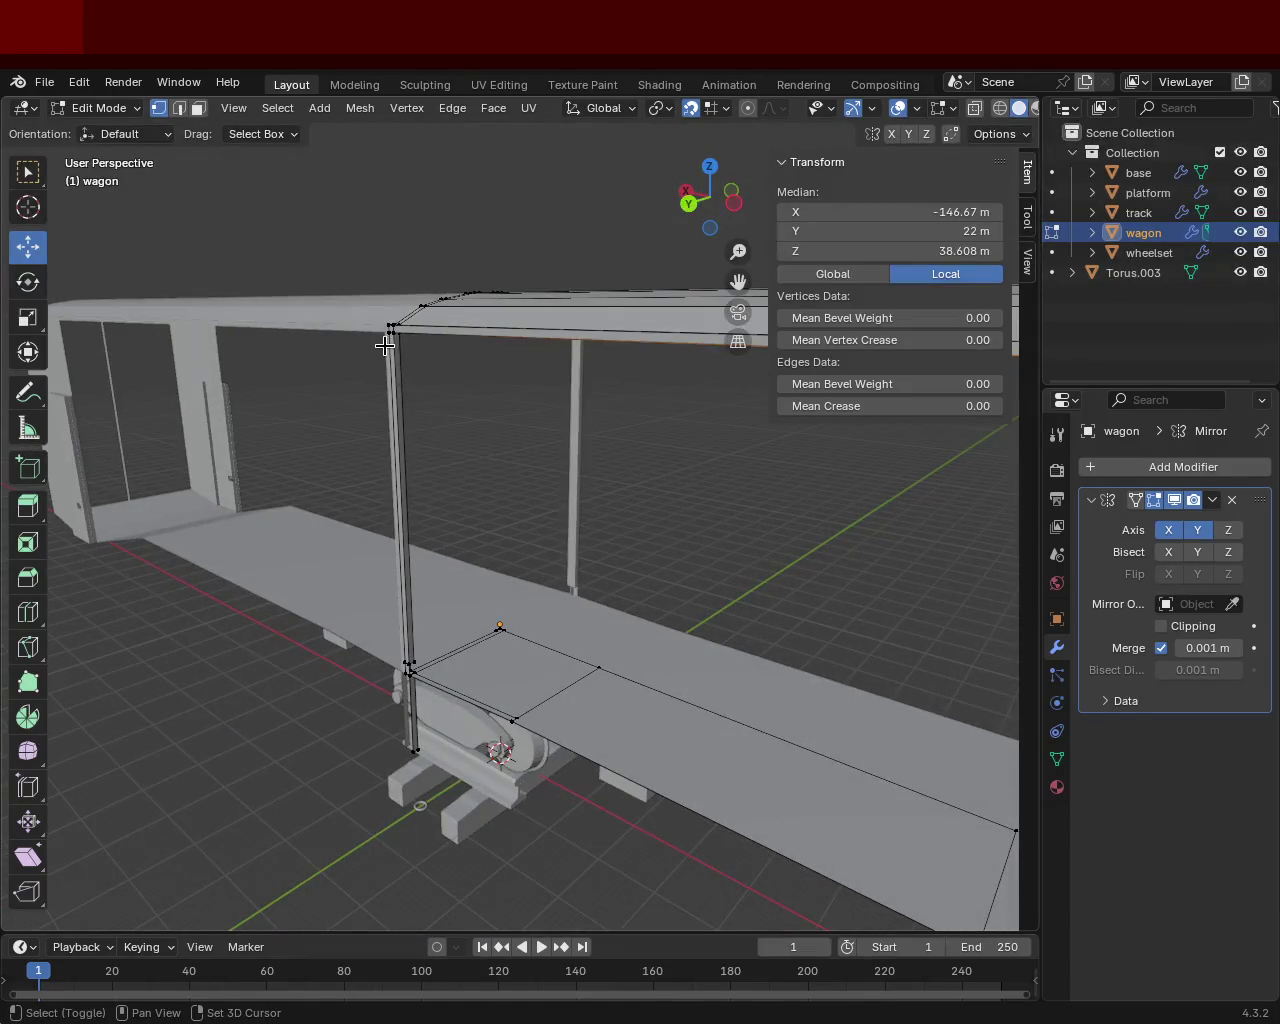
Step: Subdivide the corner post edge and slide its midpoint up to X −1, Y 22, Z 42 m
{"action": "mouse_move", "coordinate": [389, 603]}
{"action": "middle_mouse_down"}
{"action": "mouse_move", "coordinate": [497, 655]}
{"action": "mouse_move", "coordinate": [740, 475]}
{"action": "mouse_move", "coordinate": [558, 586]}
{"action": "mouse_move", "coordinate": [606, 617]}
{"action": "middle_mouse_up"}
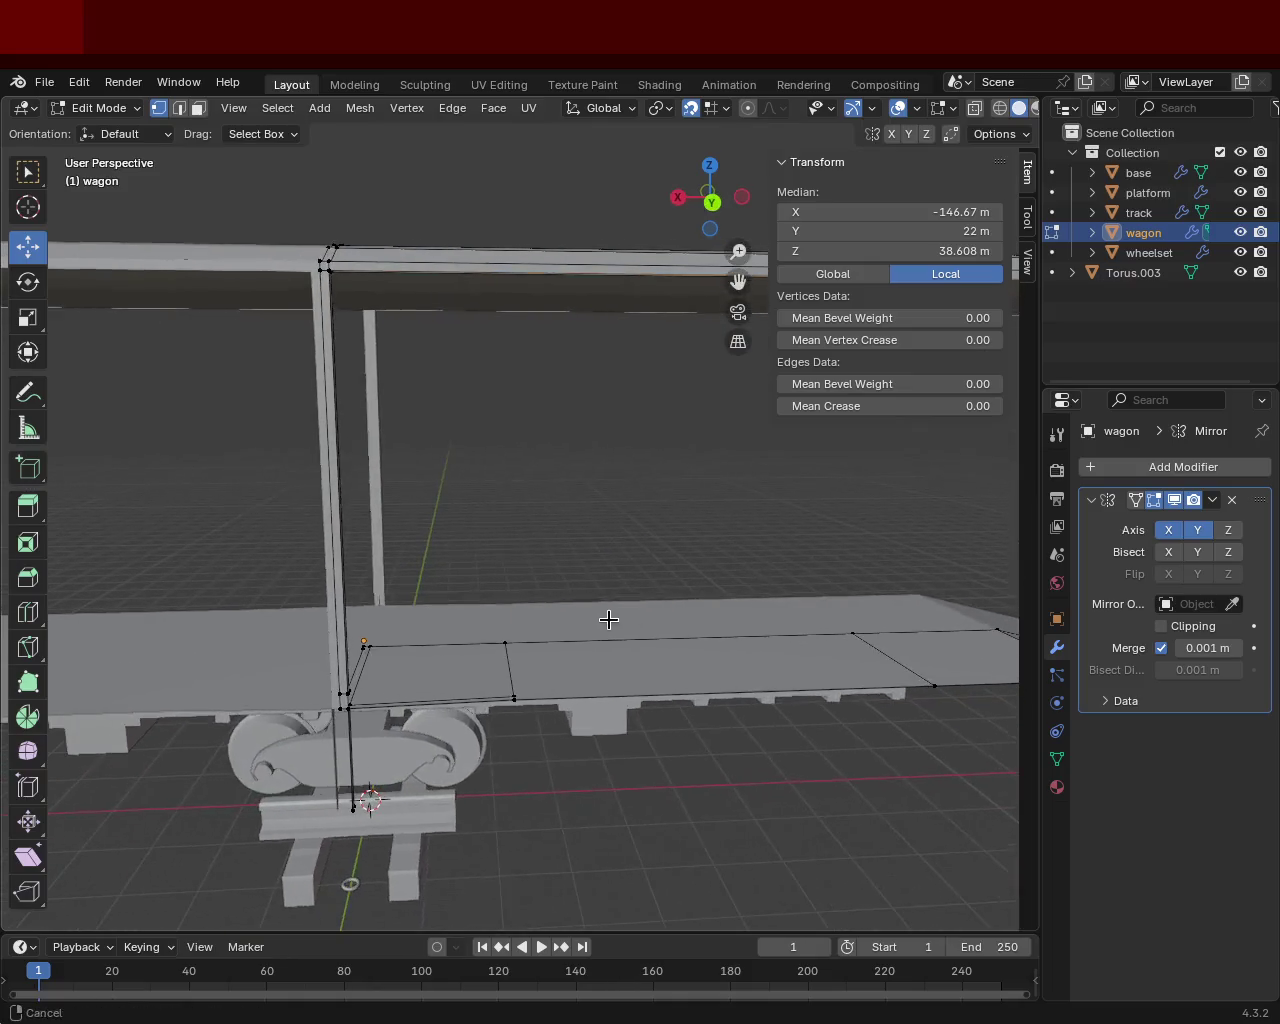
{"action": "left_click", "coordinate": [347, 697]}
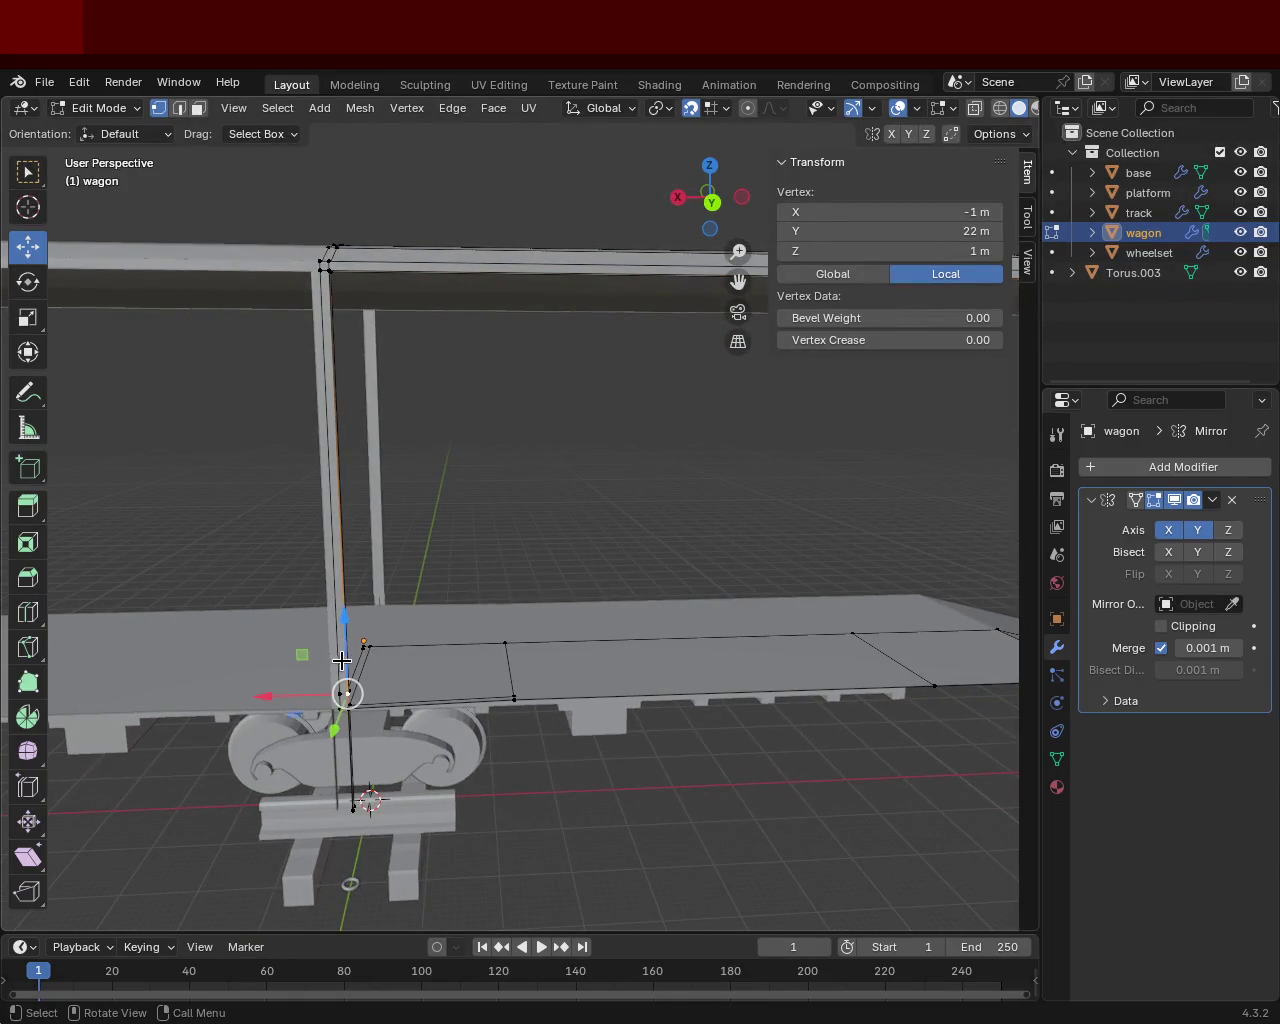
{"action": "left_click", "coordinate": [327, 276], "text": "shift"}
{"action": "right_click", "coordinate": [342, 298]}
{"action": "left_click", "coordinate": [340, 331]}
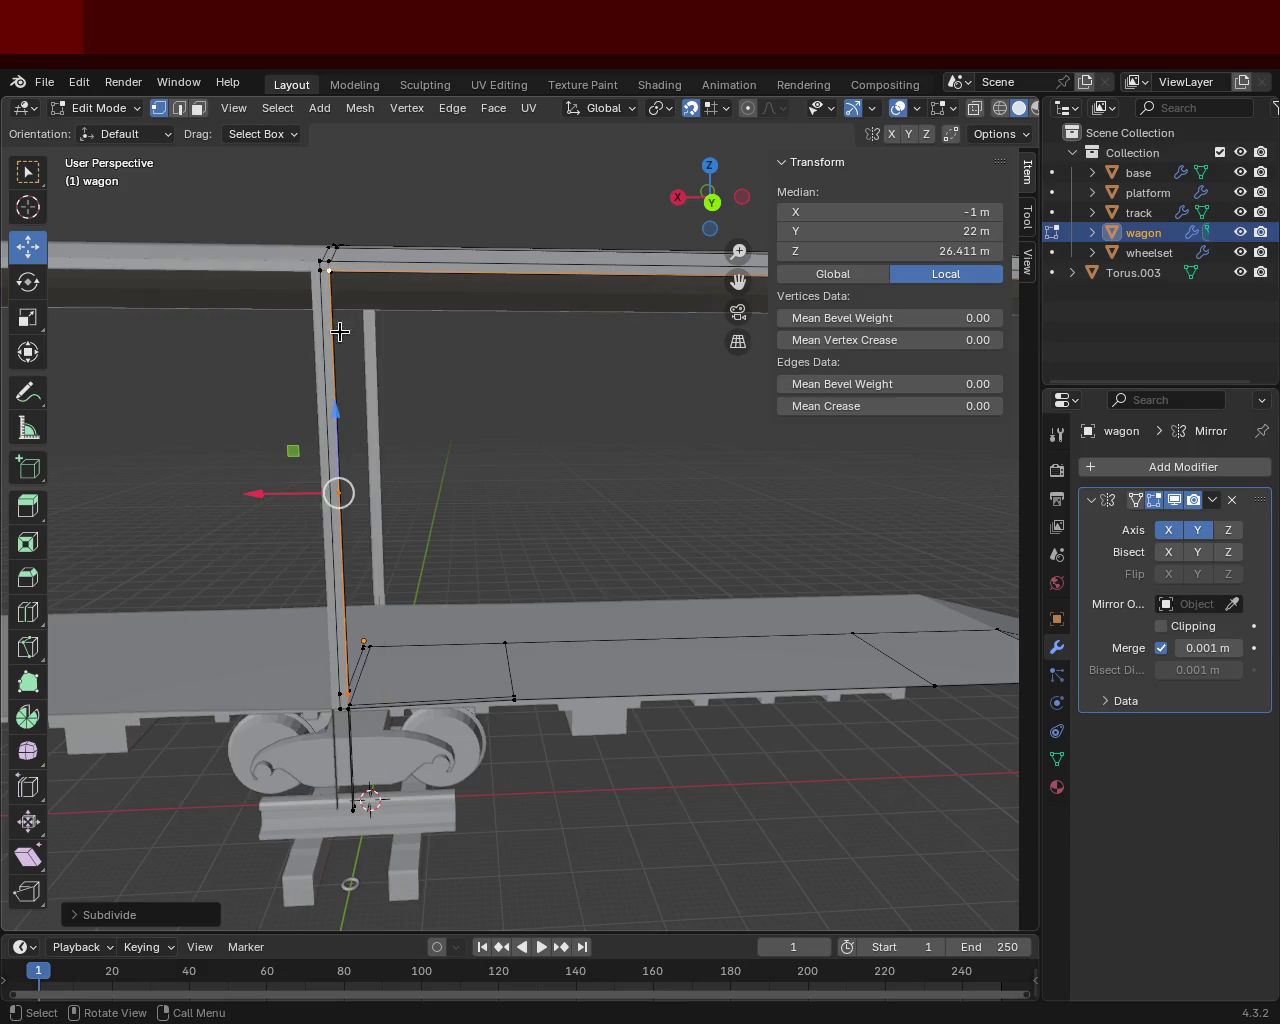
{"action": "left_click", "coordinate": [337, 491]}
{"action": "key", "text": "shift+v"}
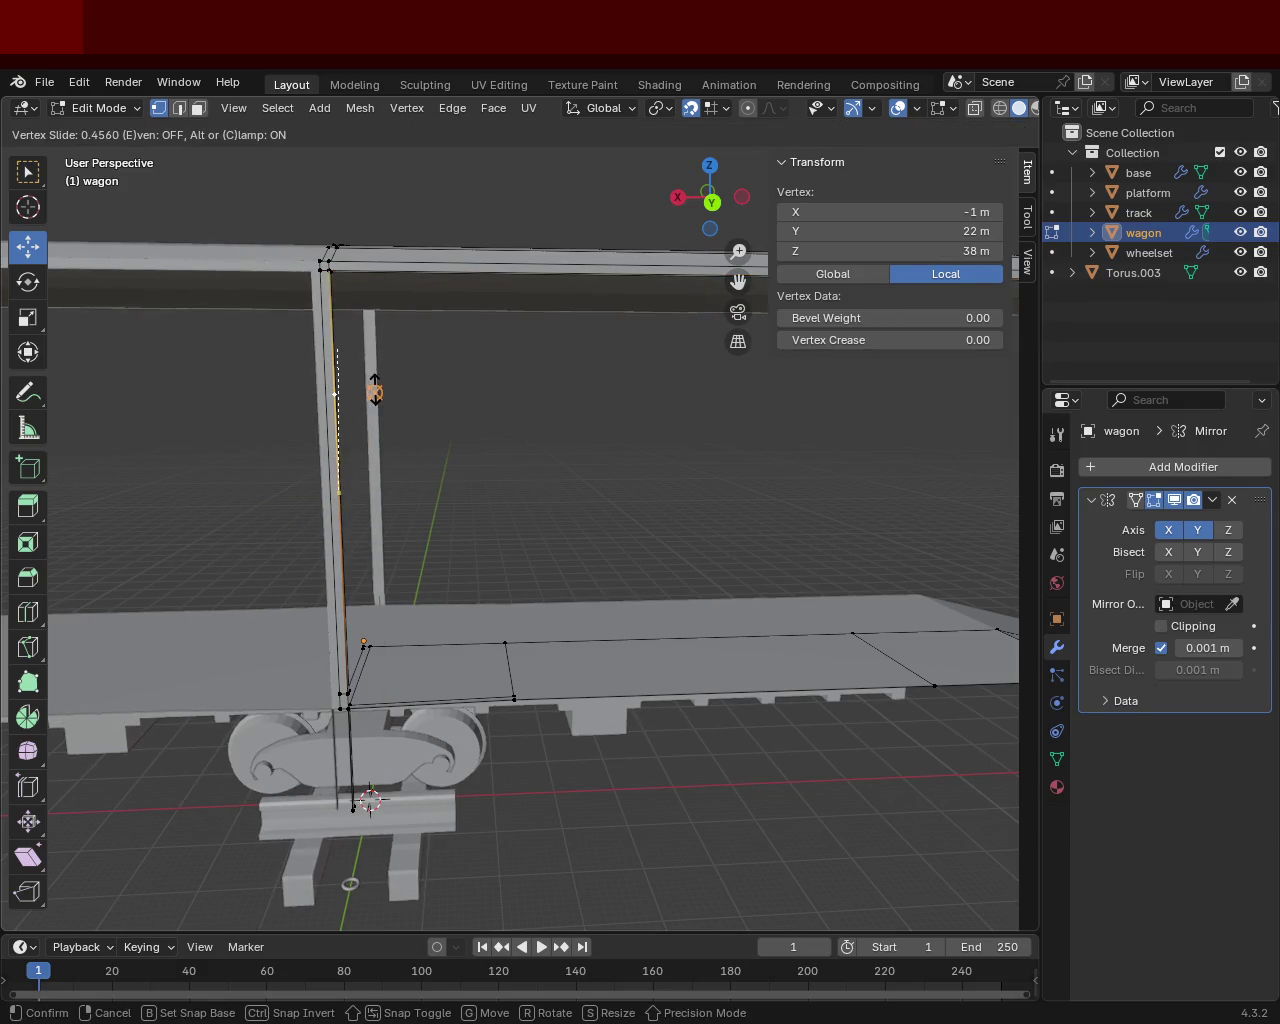
{"action": "left_click", "coordinate": [380, 364]}
{"action": "mouse_move", "coordinate": [634, 523]}
{"action": "middle_mouse_down"}
{"action": "mouse_move", "coordinate": [691, 483]}
{"action": "mouse_move", "coordinate": [600, 509]}
{"action": "middle_mouse_up"}
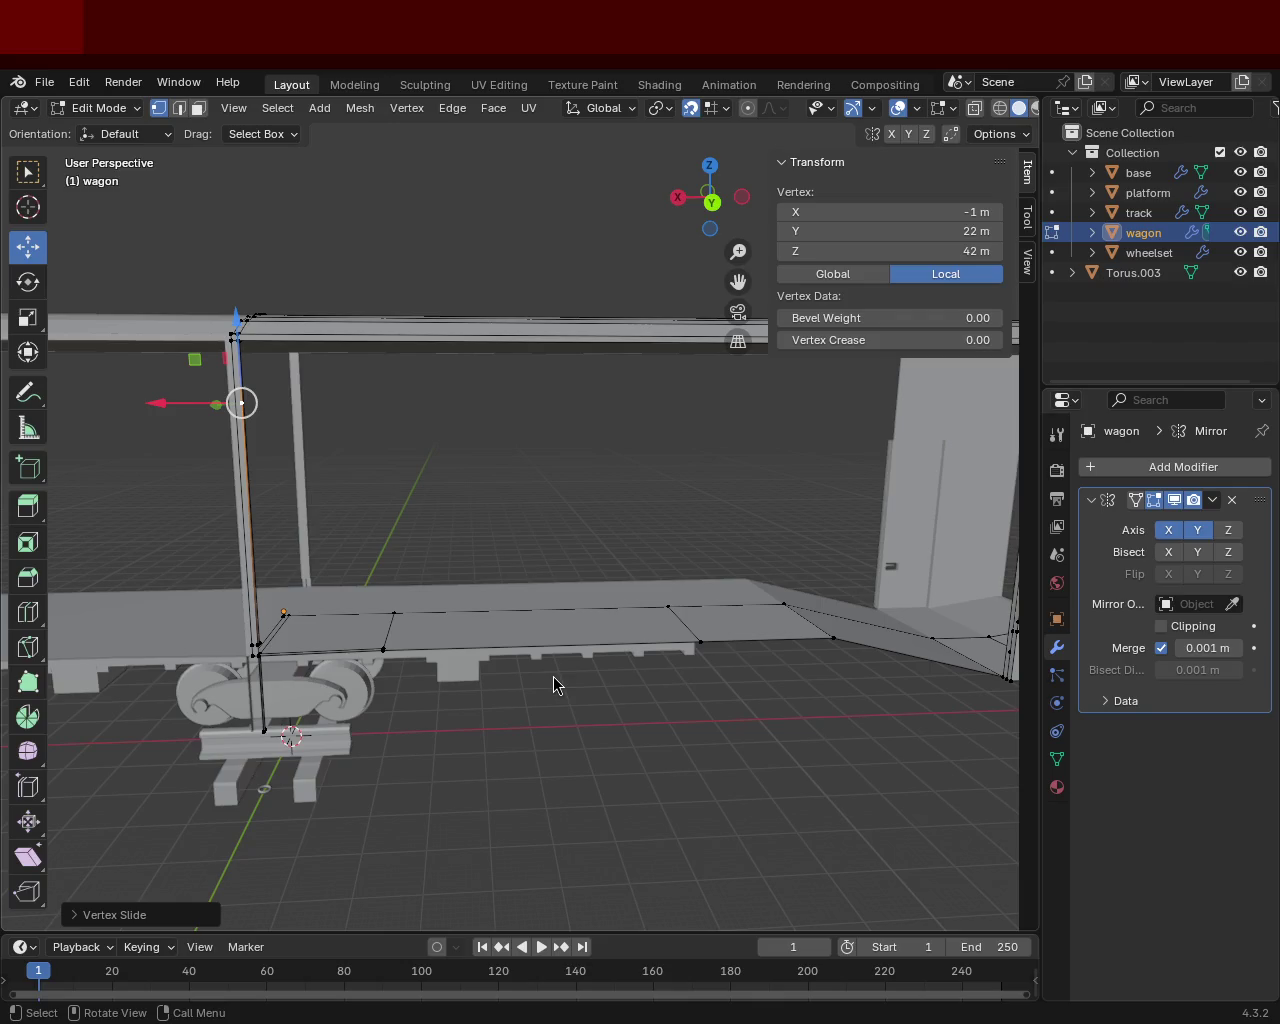
{"action": "mouse_move", "coordinate": [490, 507]}
{"action": "middle_mouse_down"}
{"action": "mouse_move", "coordinate": [408, 522]}
{"action": "mouse_move", "coordinate": [603, 549]}
{"action": "mouse_move", "coordinate": [500, 509]}
{"action": "mouse_move", "coordinate": [560, 498]}
{"action": "middle_mouse_up"}
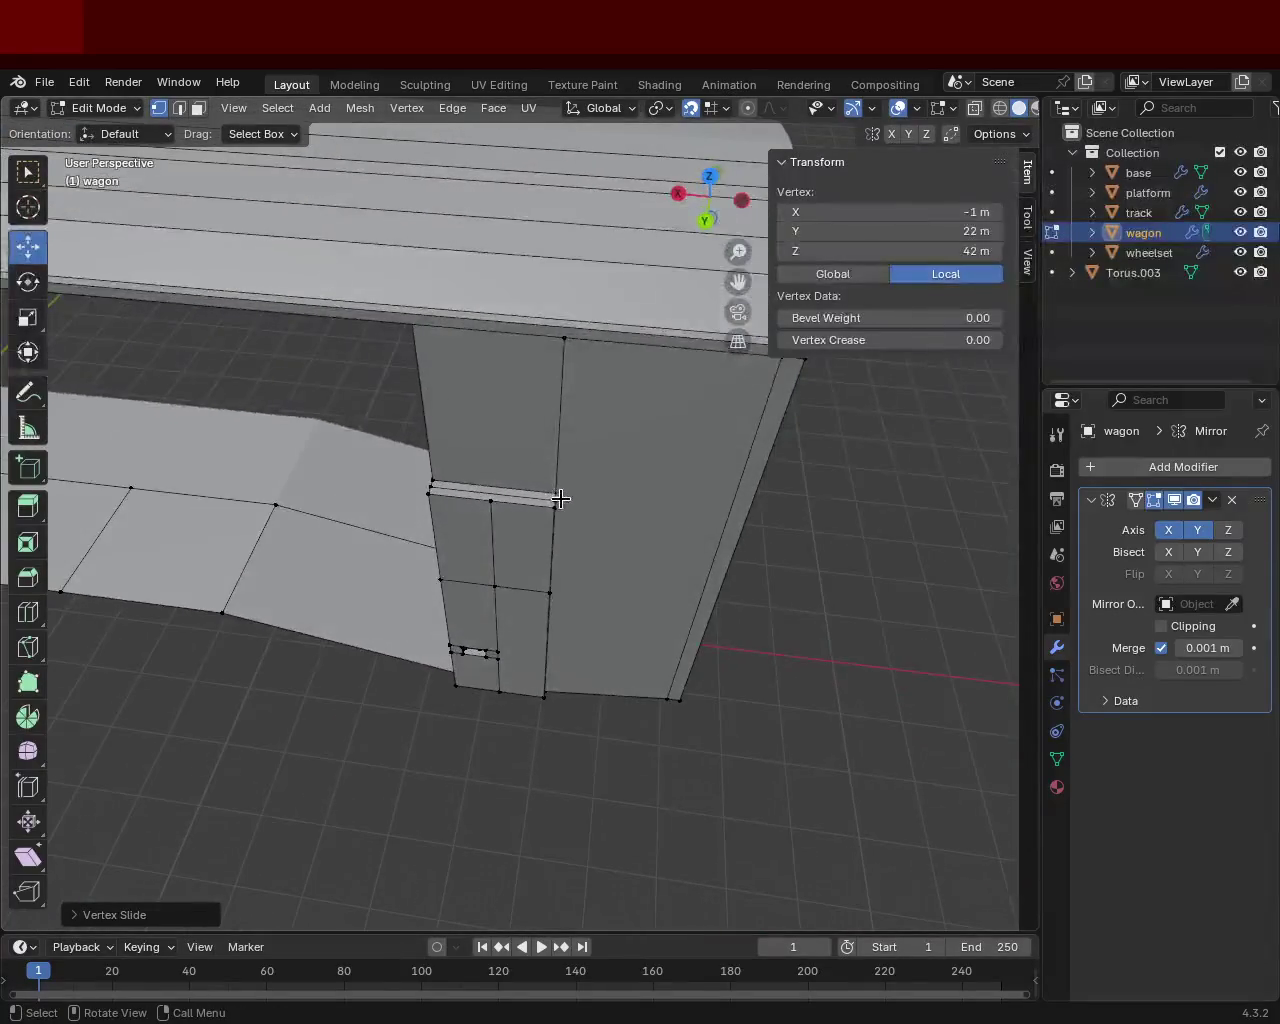
{"action": "left_click", "coordinate": [558, 499]}
{"action": "left_click", "coordinate": [432, 483], "text": "shift"}
{"action": "left_click", "coordinate": [432, 483]}
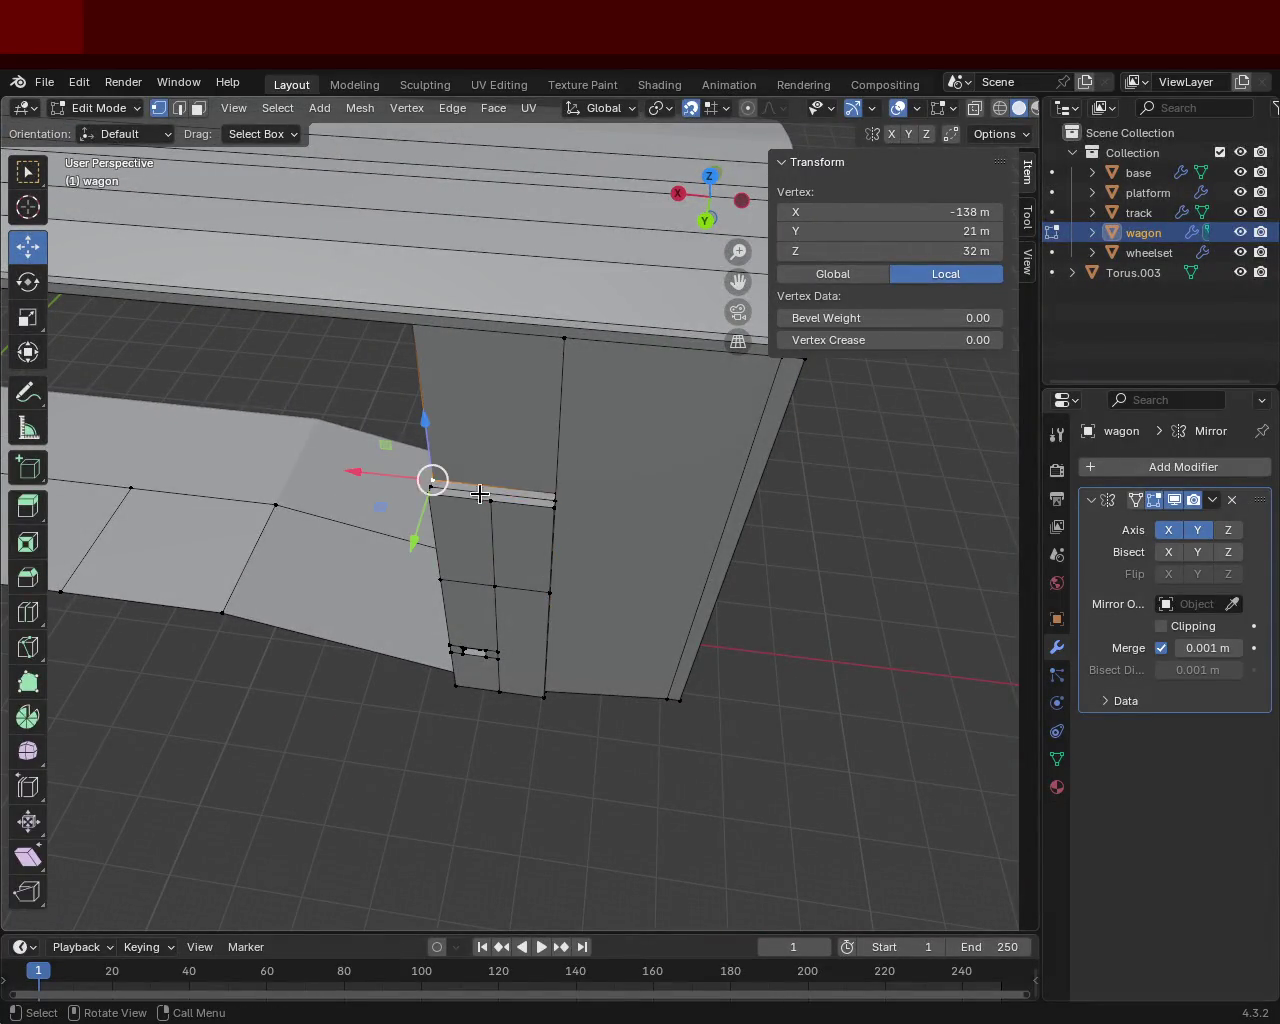
{"action": "left_click", "coordinate": [555, 499], "text": "shift"}
{"action": "mouse_move", "coordinate": [337, 483]}
{"action": "middle_mouse_down", "text": "shift"}
{"action": "mouse_move", "coordinate": [765, 482]}
{"action": "mouse_move", "coordinate": [729, 437]}
{"action": "middle_mouse_up", "text": "shift"}
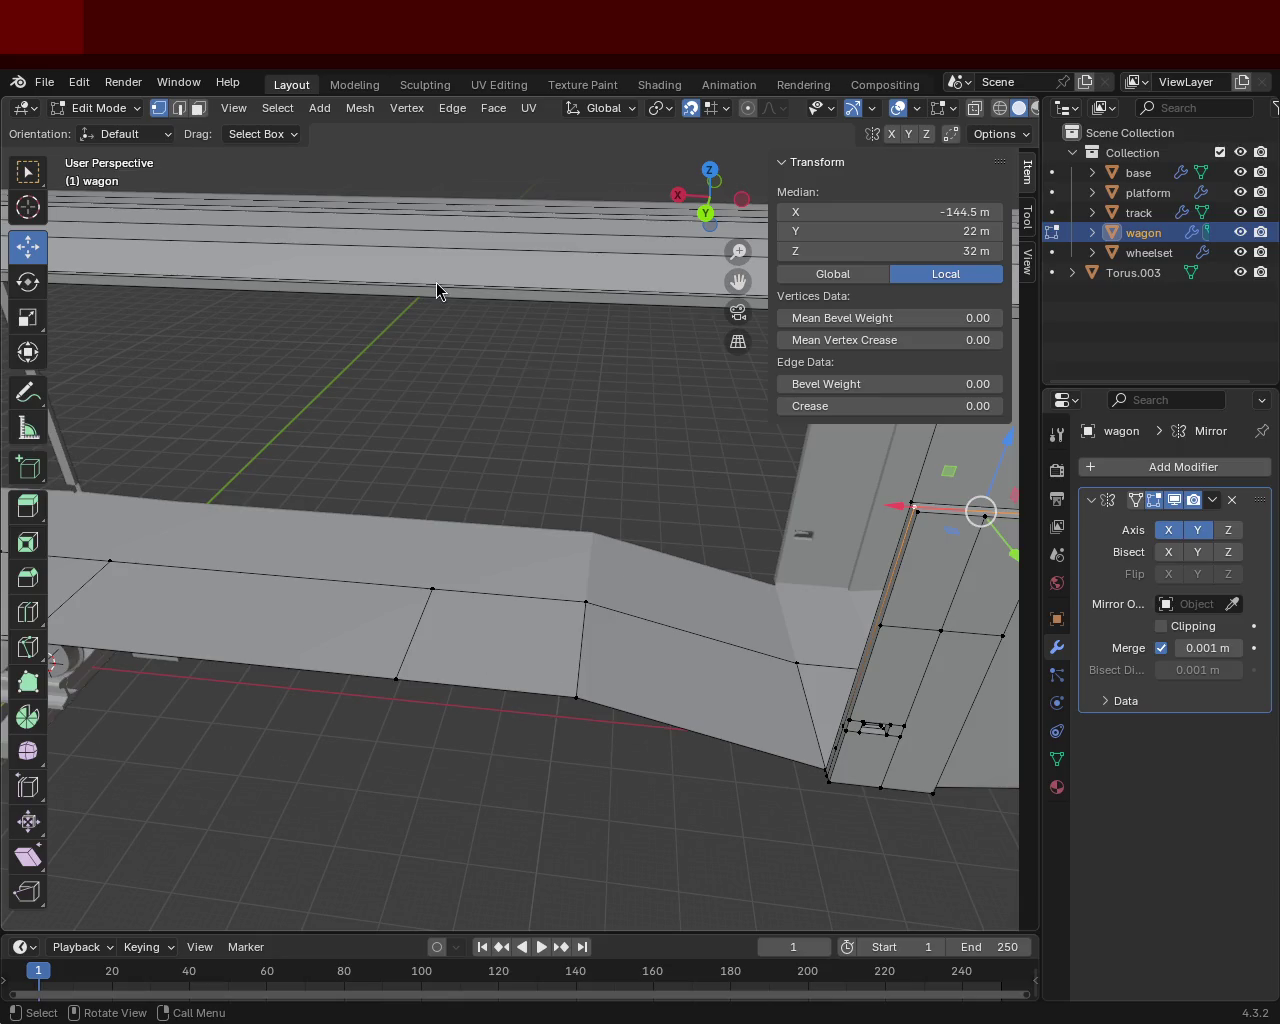
Step: Dissolve the two stray lower vertices on the door-frame edge near the floor
{"action": "key", "text": "KP_Decimal"}
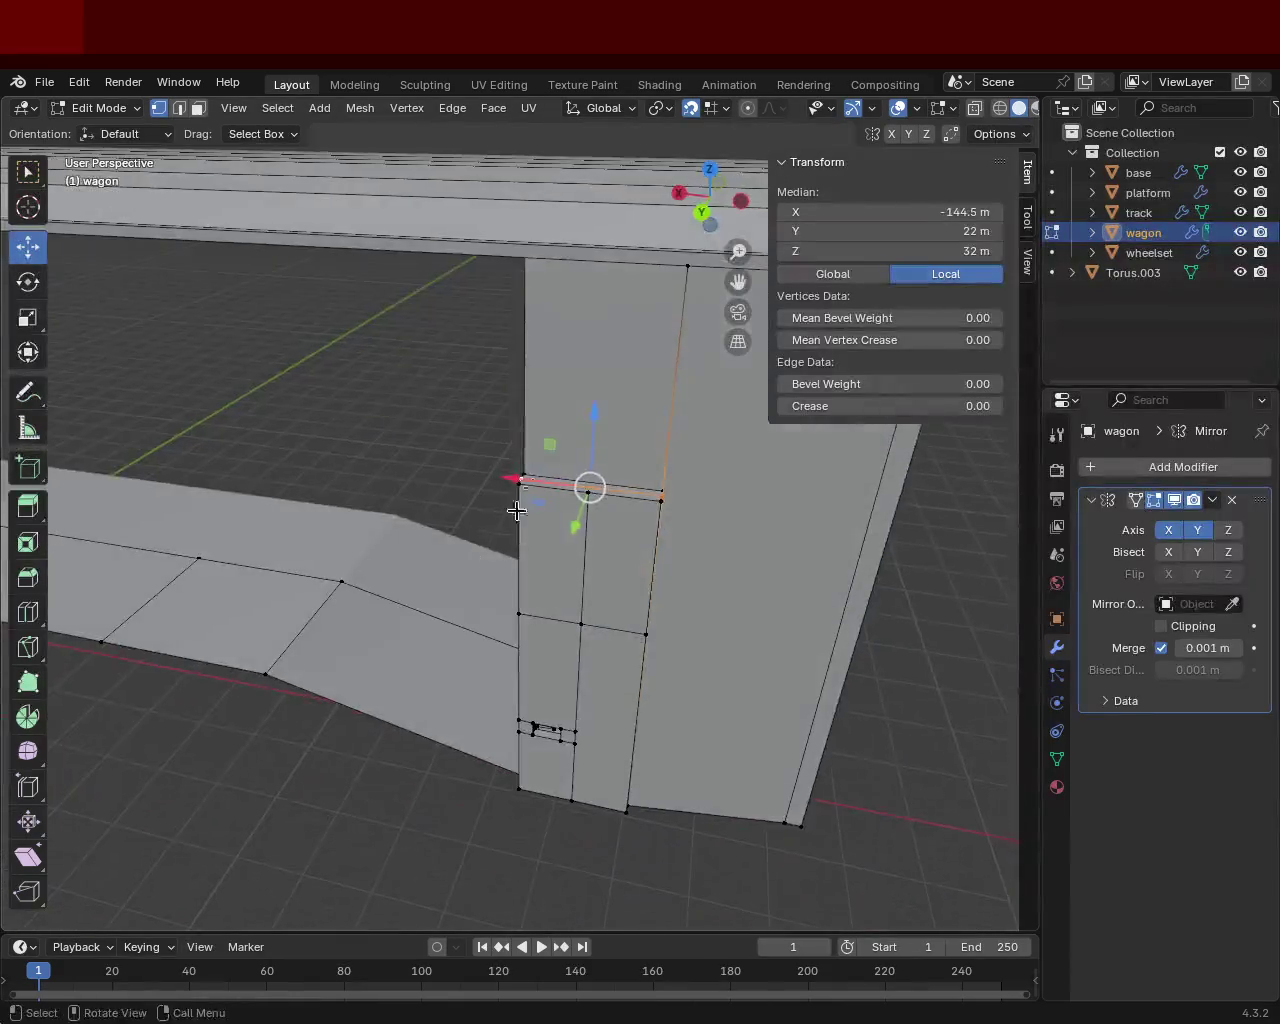
{"action": "mouse_move", "coordinate": [505, 521]}
{"action": "middle_mouse_down"}
{"action": "mouse_move", "coordinate": [672, 483]}
{"action": "mouse_move", "coordinate": [551, 486]}
{"action": "mouse_move", "coordinate": [620, 429]}
{"action": "mouse_move", "coordinate": [521, 469]}
{"action": "mouse_move", "coordinate": [460, 526]}
{"action": "mouse_move", "coordinate": [459, 570]}
{"action": "mouse_move", "coordinate": [660, 489]}
{"action": "middle_mouse_up"}
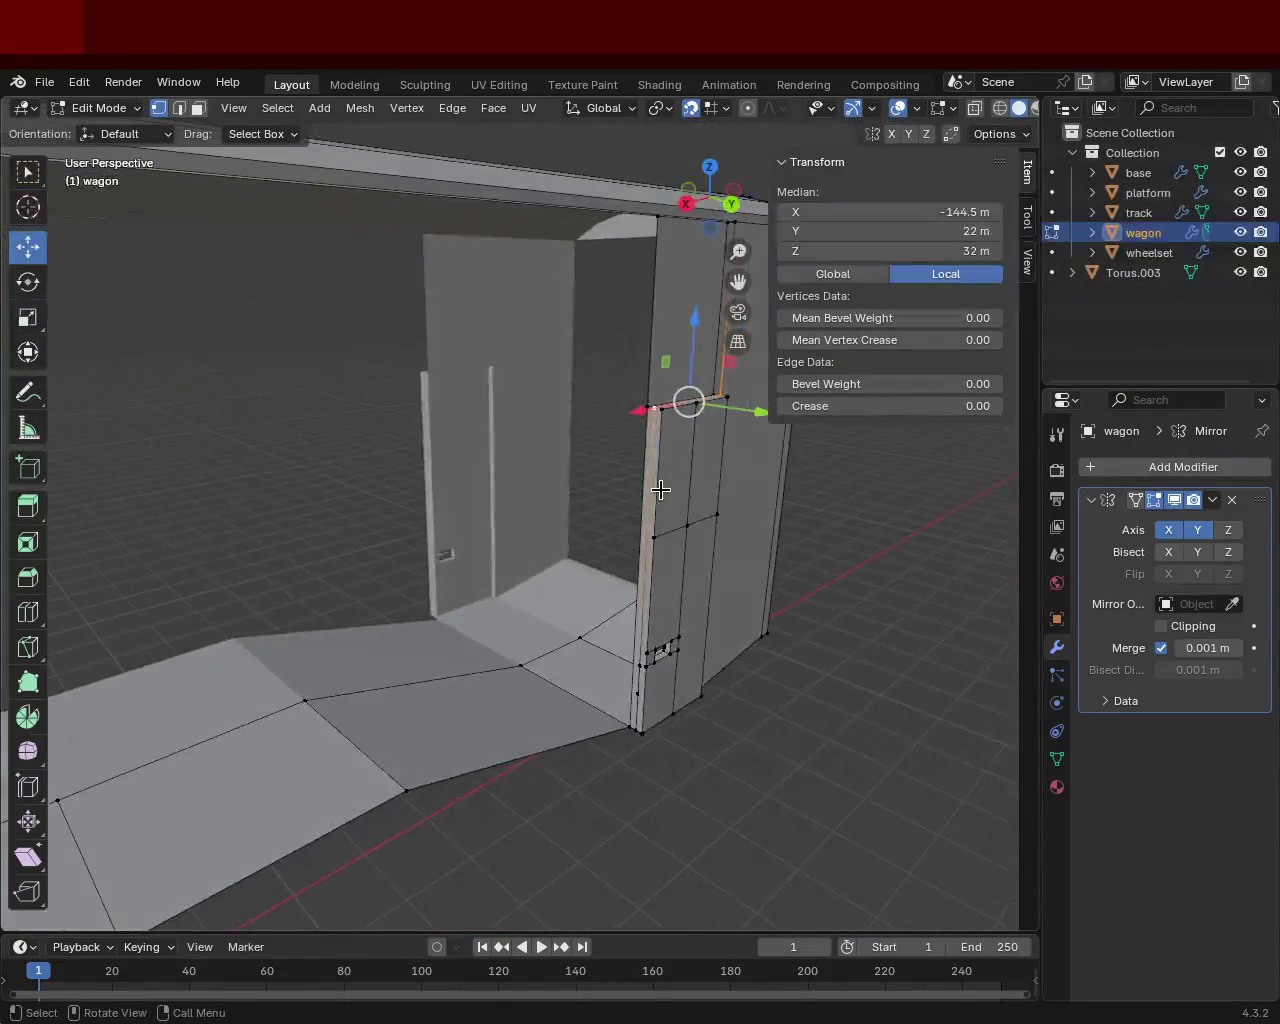
{"action": "scroll", "coordinate": [670, 622], "scroll_direction": "up", "scroll_amount": 3}
{"action": "mouse_move", "coordinate": [672, 624]}
{"action": "middle_mouse_down", "text": "shift"}
{"action": "mouse_move", "coordinate": [587, 615]}
{"action": "mouse_move", "coordinate": [591, 576]}
{"action": "middle_mouse_up", "text": "shift"}
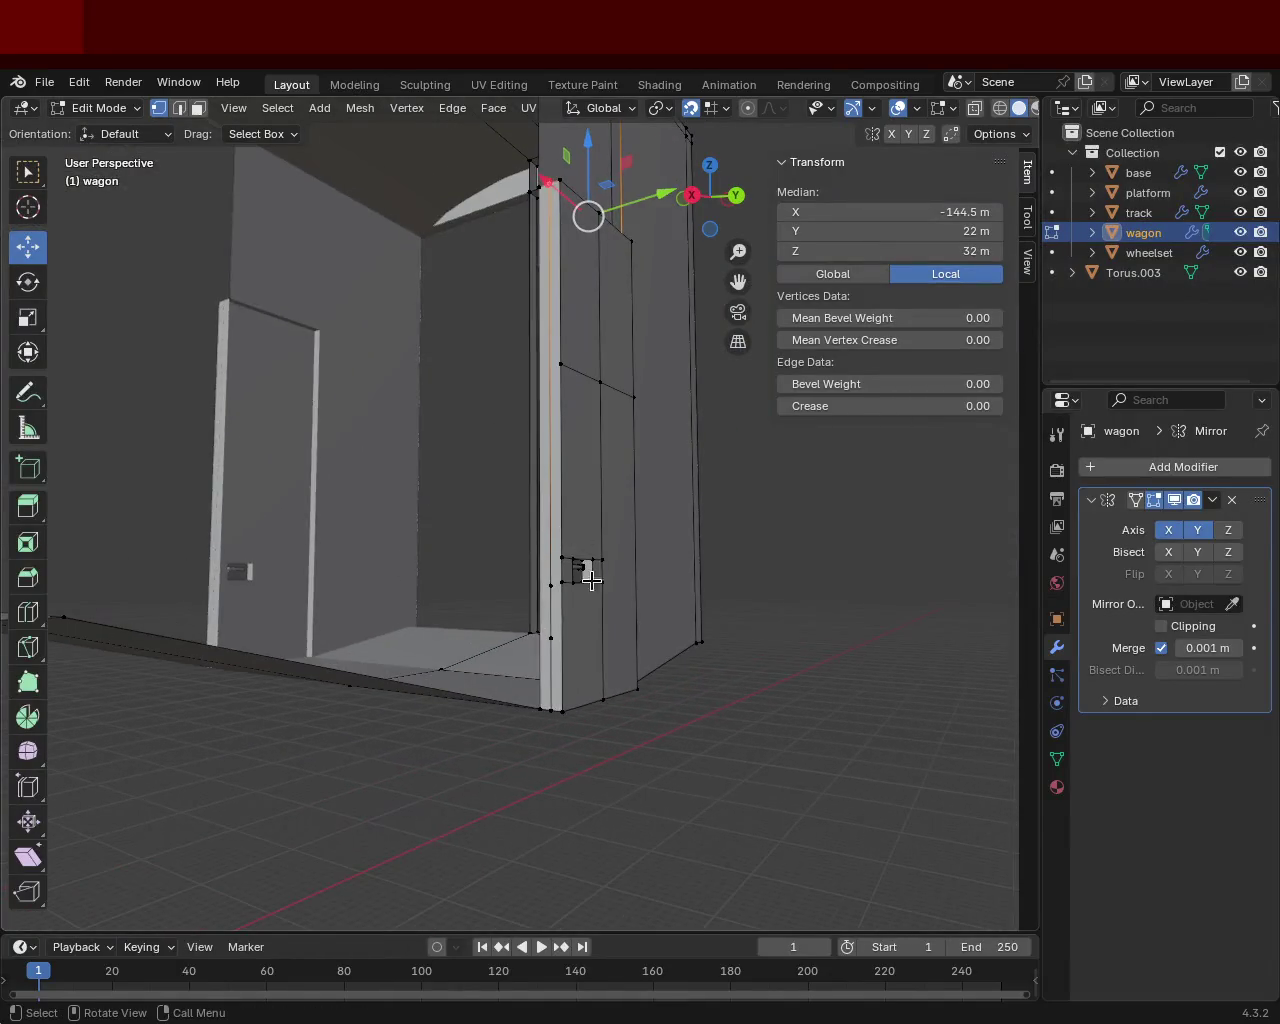
{"action": "left_click", "coordinate": [551, 637]}
{"action": "left_click", "coordinate": [550, 586], "text": "shift"}
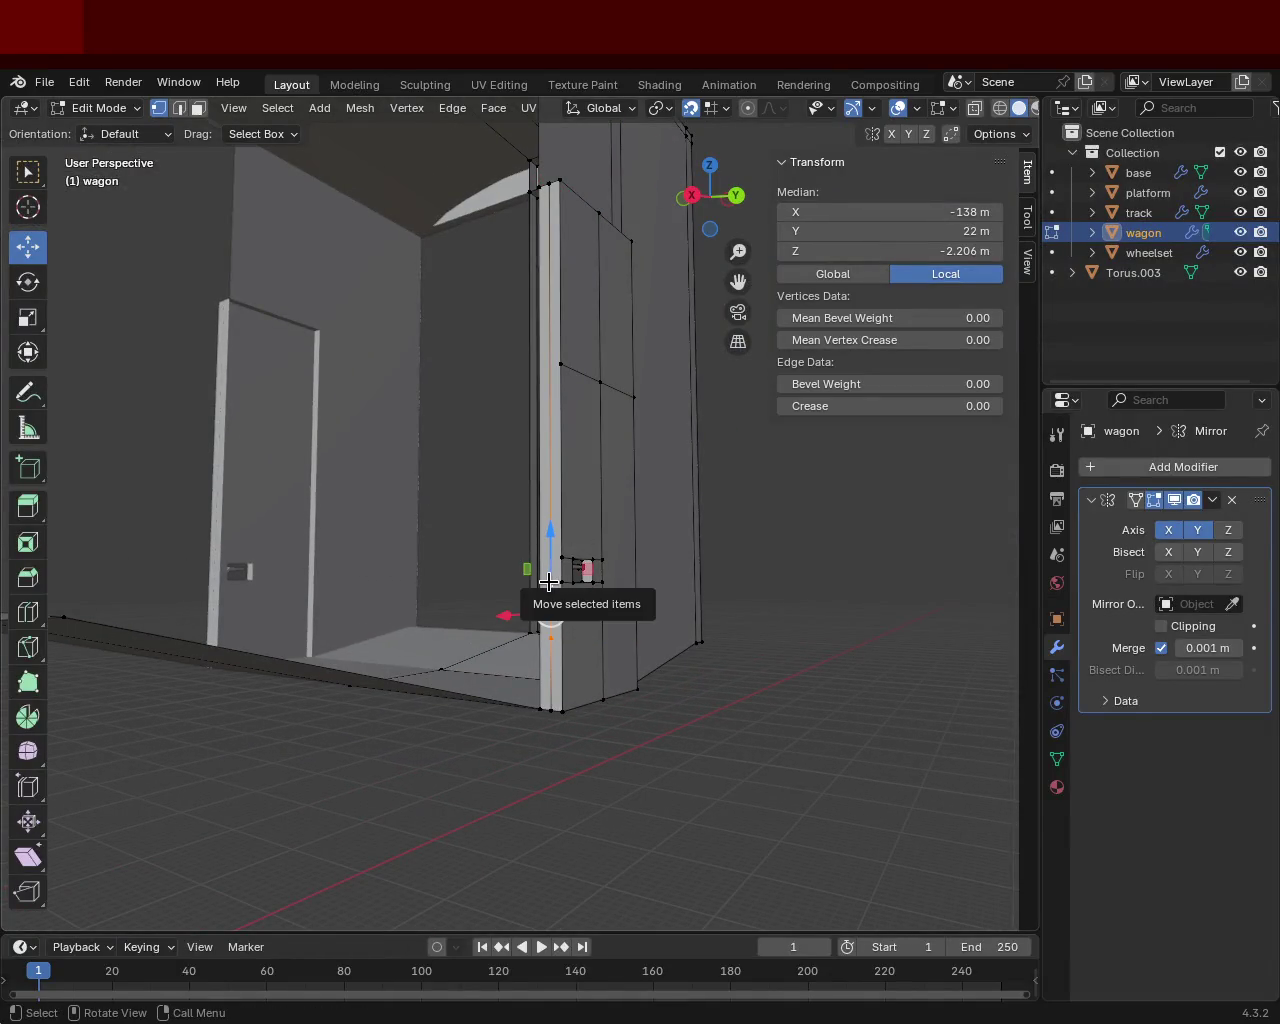
{"action": "key", "text": "x"}
{"action": "left_click", "coordinate": [523, 694]}
{"action": "mouse_move", "coordinate": [520, 688]}
{"action": "middle_mouse_down"}
{"action": "mouse_move", "coordinate": [541, 586]}
{"action": "mouse_move", "coordinate": [524, 596]}
{"action": "middle_mouse_up"}
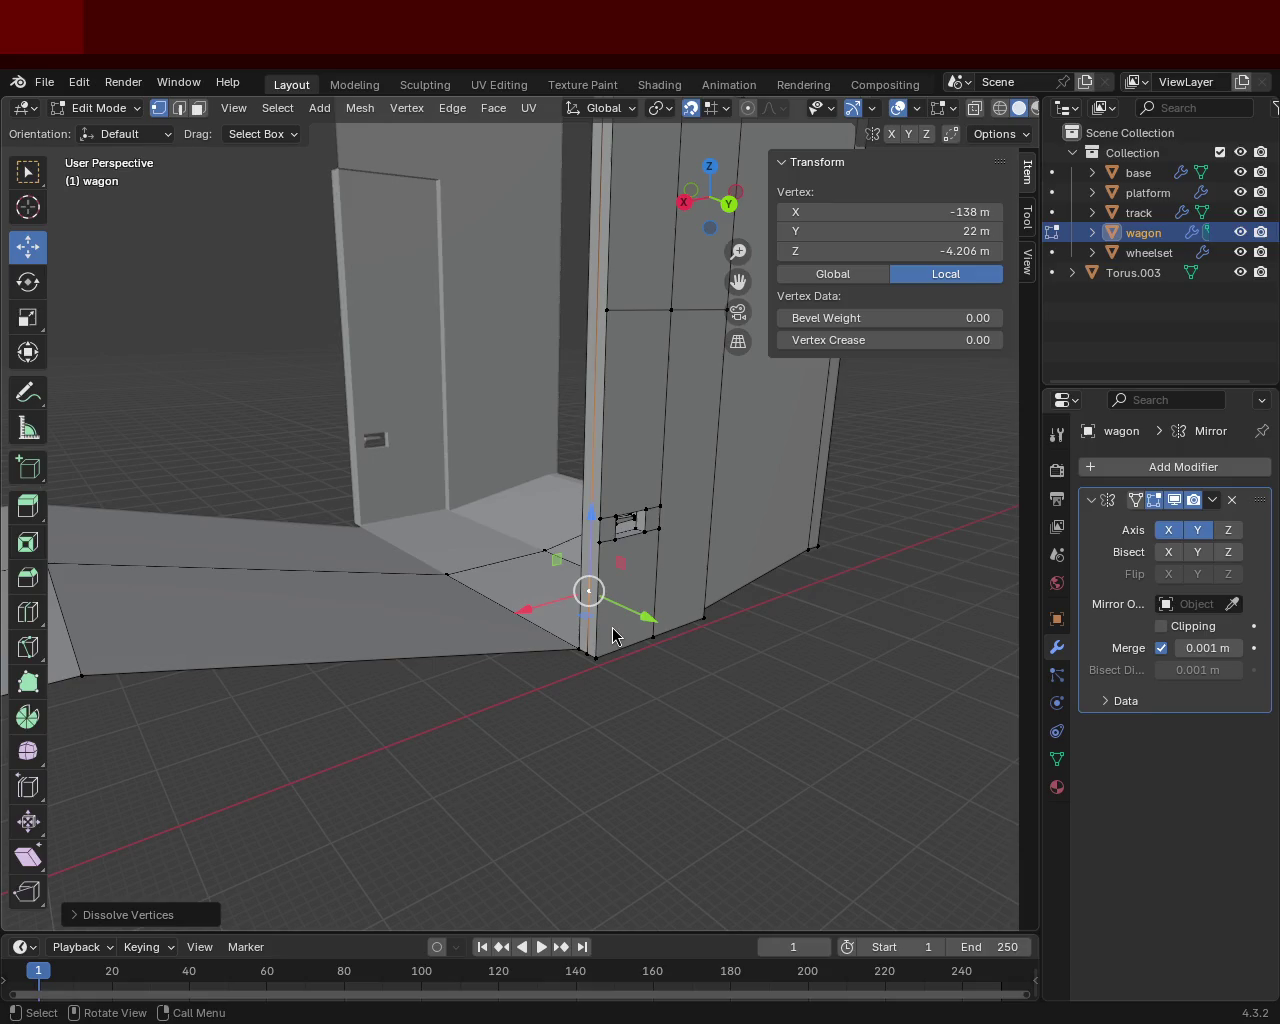
Step: Delete the stray vertices left at the base of the door edge
{"action": "middle_click_drag", "start_coordinate": [689, 643], "coordinate": [629, 634]}
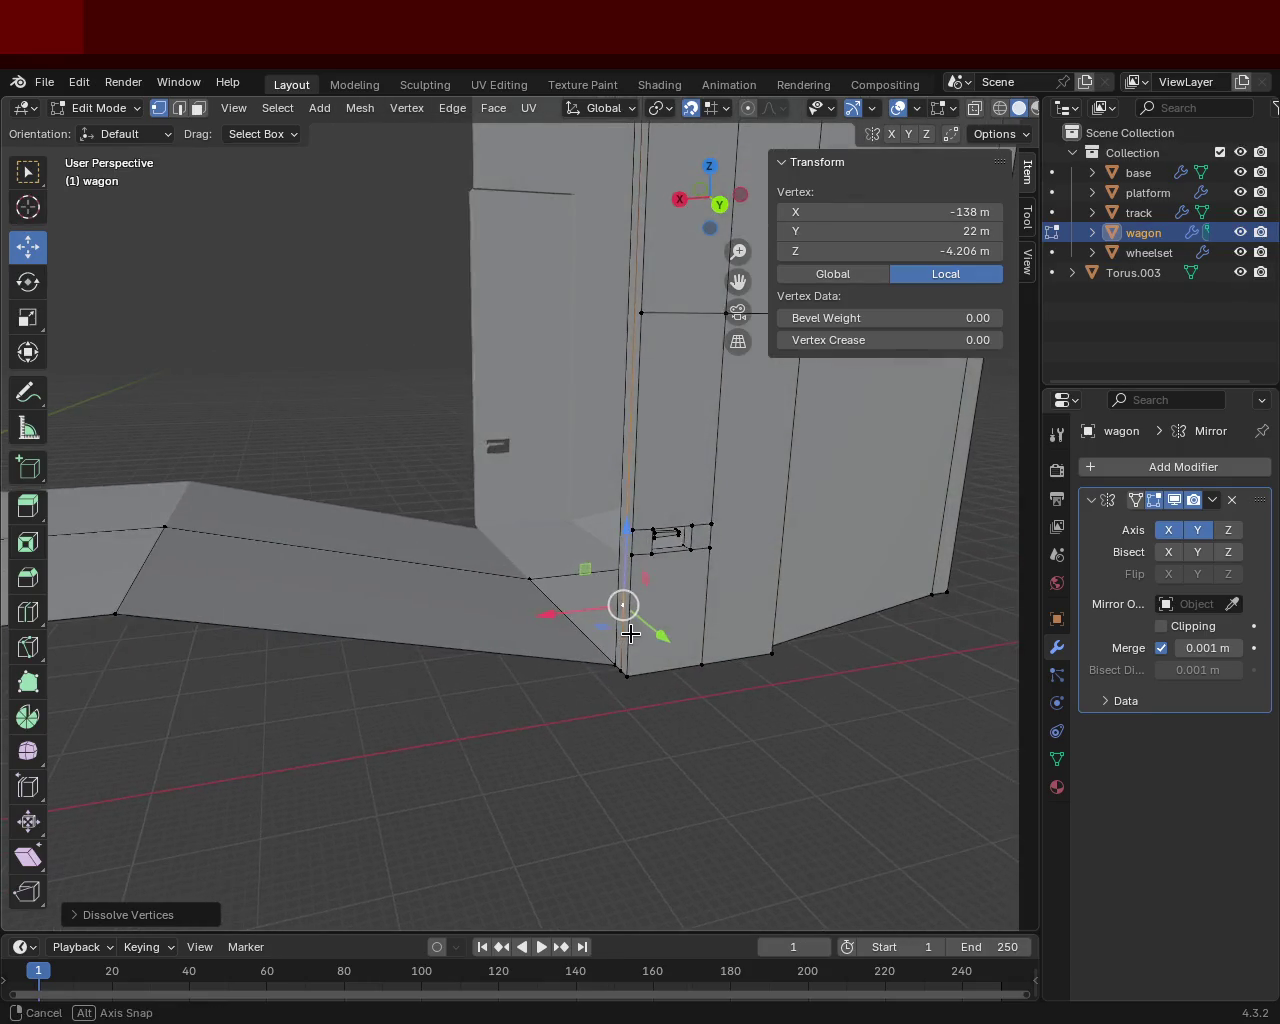
{"action": "key", "text": "x"}
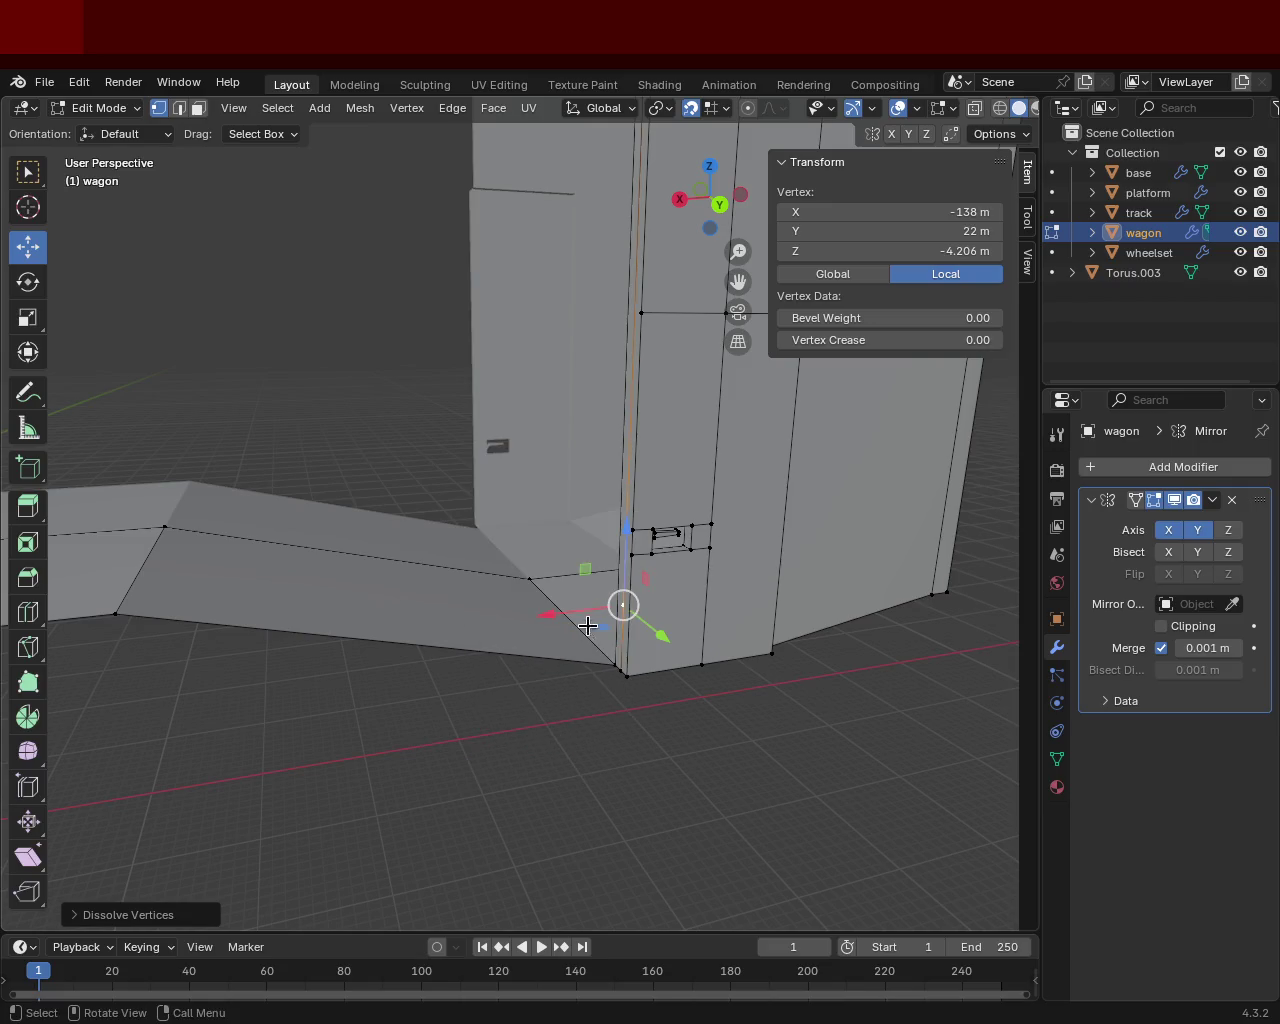
{"action": "mouse_move", "coordinate": [600, 600]}
{"action": "middle_mouse_down"}
{"action": "mouse_move", "coordinate": [594, 517]}
{"action": "mouse_move", "coordinate": [621, 771]}
{"action": "mouse_move", "coordinate": [571, 649]}
{"action": "middle_mouse_up"}
{"action": "key", "text": "x"}
{"action": "left_click", "coordinate": [598, 497]}
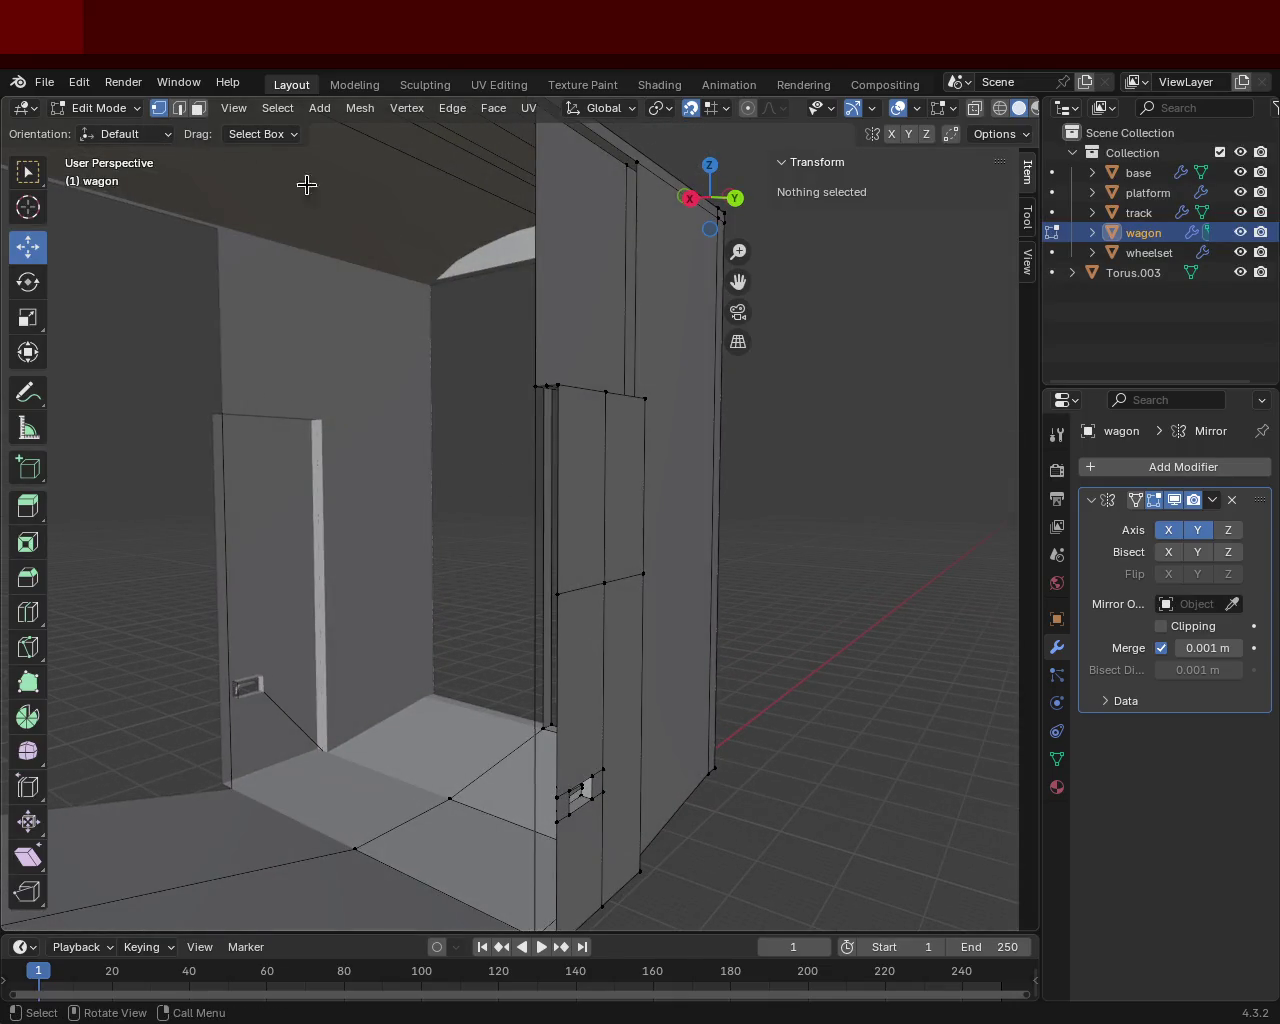
Step: Select the door-edge vertices from top to bottom to pick out the door-edge face
{"action": "left_click", "coordinate": [537, 385]}
{"action": "left_click", "coordinate": [540, 384], "text": "shift"}
{"action": "mouse_move", "coordinate": [540, 384]}
{"action": "middle_mouse_down"}
{"action": "mouse_move", "coordinate": [552, 423]}
{"action": "mouse_move", "coordinate": [526, 429]}
{"action": "middle_mouse_up"}
{"action": "left_click", "coordinate": [521, 422], "text": "shift"}
{"action": "left_click", "coordinate": [517, 747], "text": "shift"}
{"action": "left_click", "coordinate": [501, 733], "text": "shift"}
{"action": "mouse_move", "coordinate": [508, 486]}
{"action": "middle_mouse_down"}
{"action": "mouse_move", "coordinate": [551, 479]}
{"action": "mouse_move", "coordinate": [554, 533]}
{"action": "middle_mouse_up"}
Step: Test-move the bottom door-edge vertex, then undo the move
{"action": "left_click", "coordinate": [528, 271]}
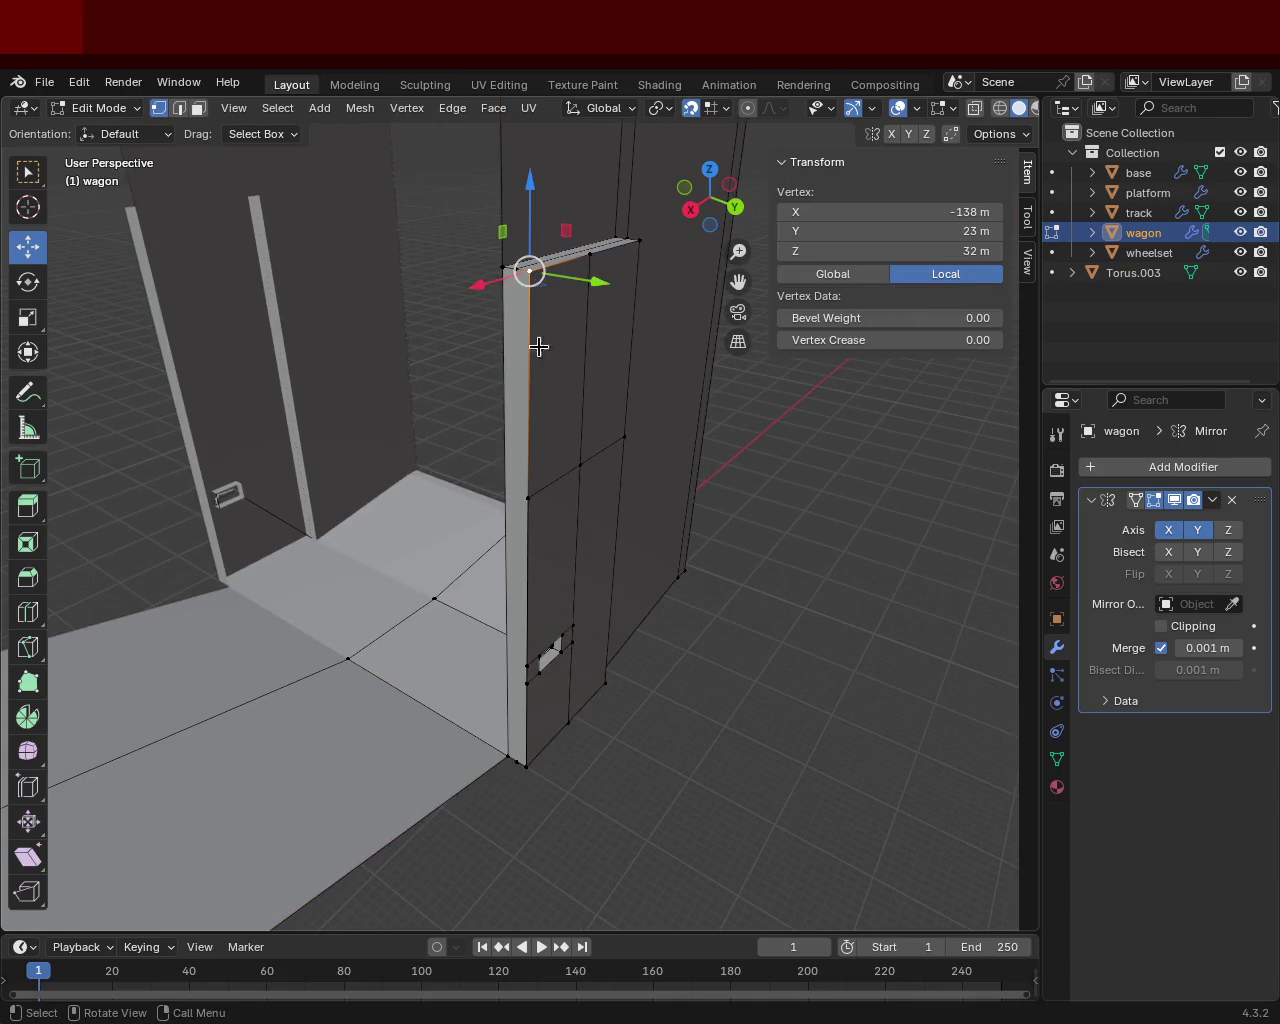
{"action": "left_click", "coordinate": [504, 268]}
{"action": "left_click", "coordinate": [519, 276]}
{"action": "left_click", "coordinate": [508, 756], "text": "shift"}
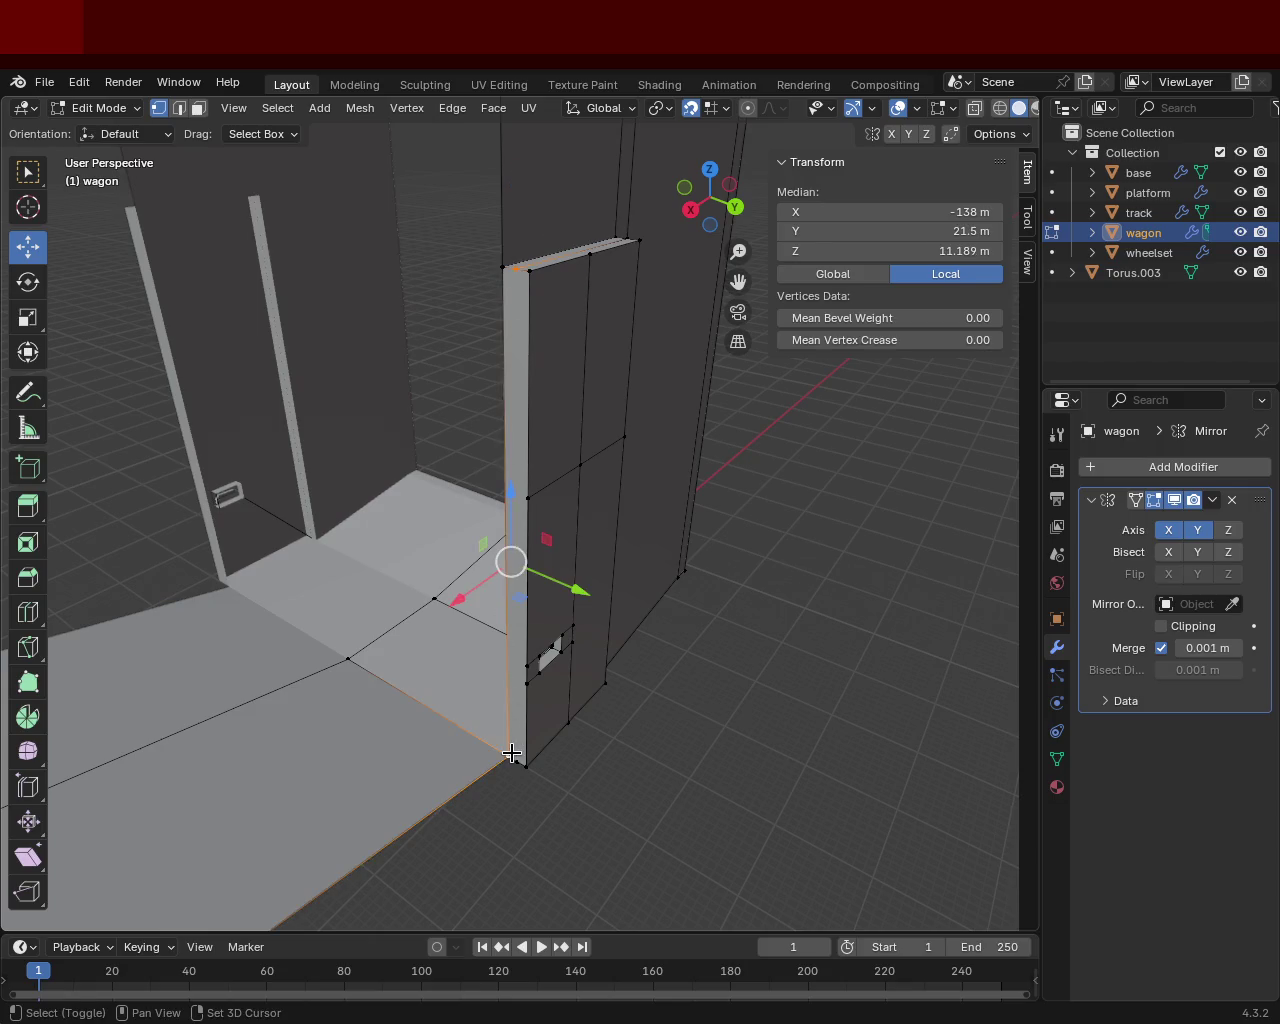
{"action": "left_click", "coordinate": [519, 772]}
{"action": "left_click_drag", "start_coordinate": [500, 729], "coordinate": [509, 749]}
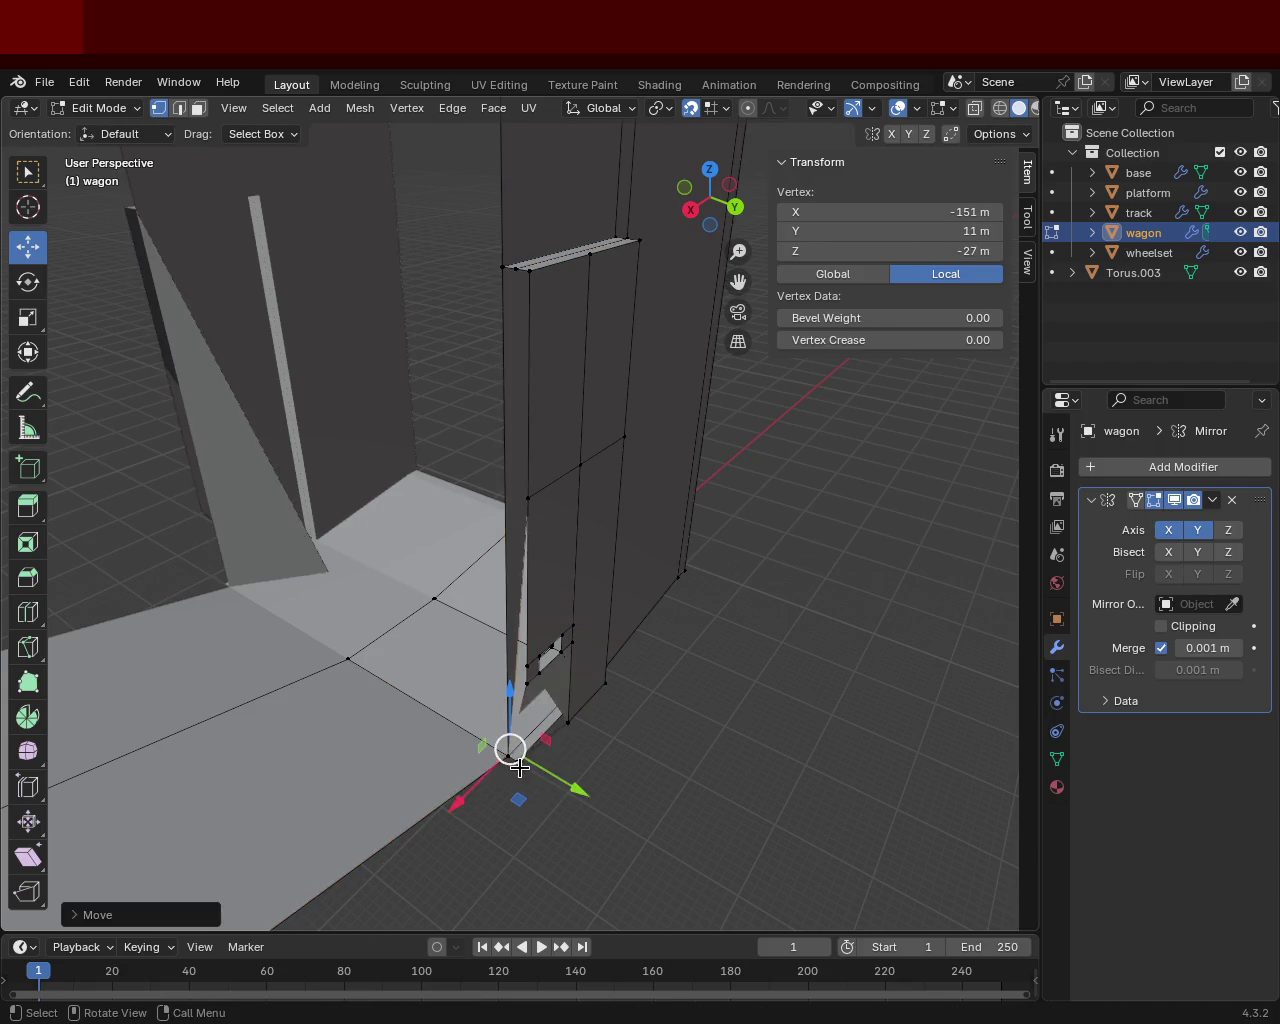
{"action": "key", "text": "ctrl+z"}
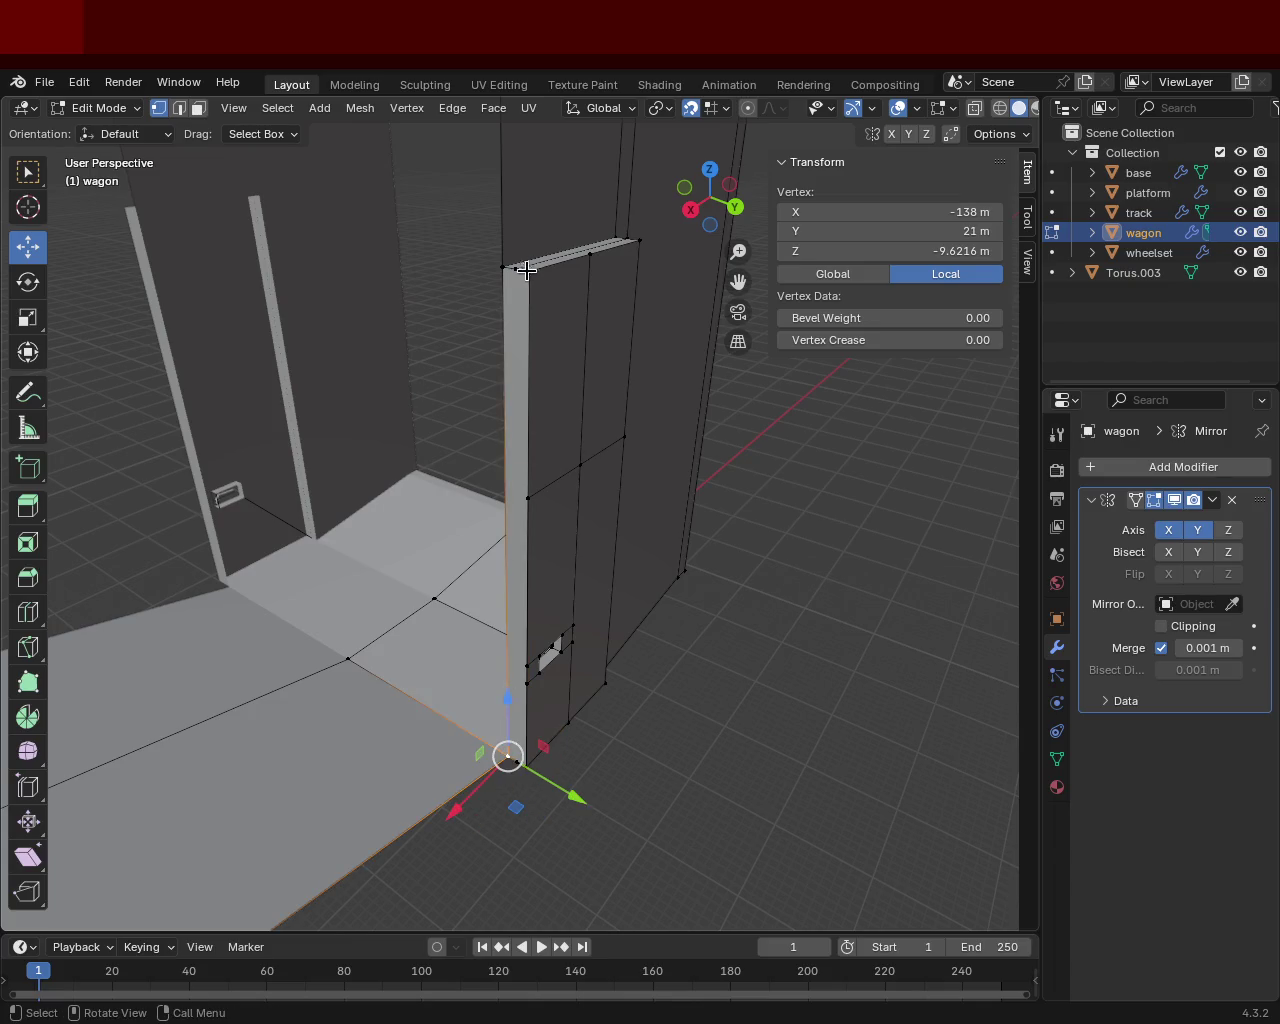
Step: Reselect the door edge by its top and bottom vertices
{"action": "left_click", "coordinate": [519, 269]}
{"action": "left_click", "coordinate": [510, 758], "text": "shift"}
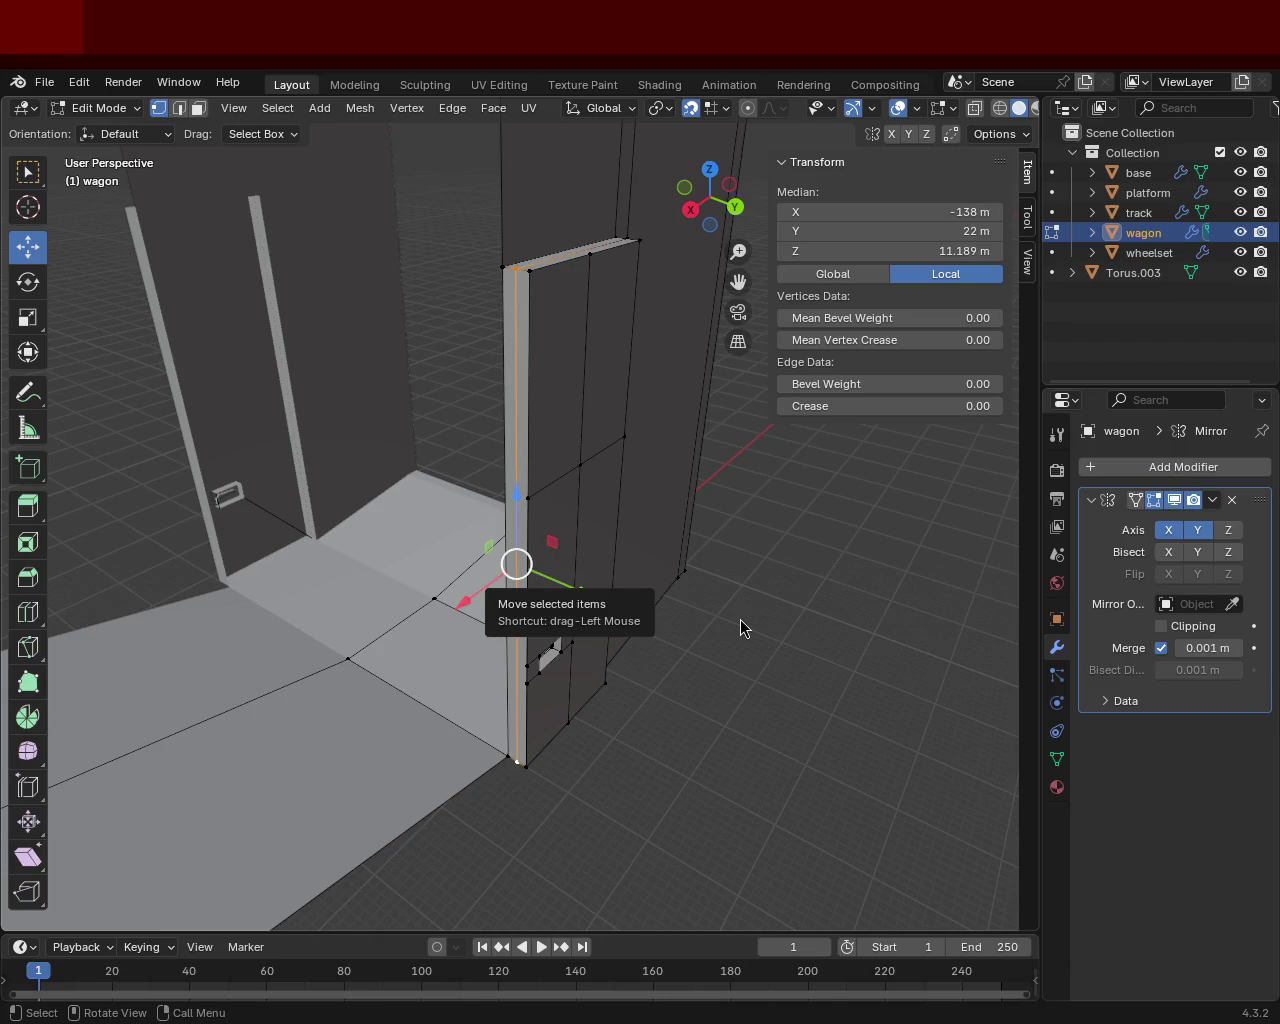
{"action": "mouse_move", "coordinate": [415, 295]}
{"action": "middle_mouse_down"}
{"action": "mouse_move", "coordinate": [372, 520]}
{"action": "mouse_move", "coordinate": [422, 418]}
{"action": "middle_mouse_up"}
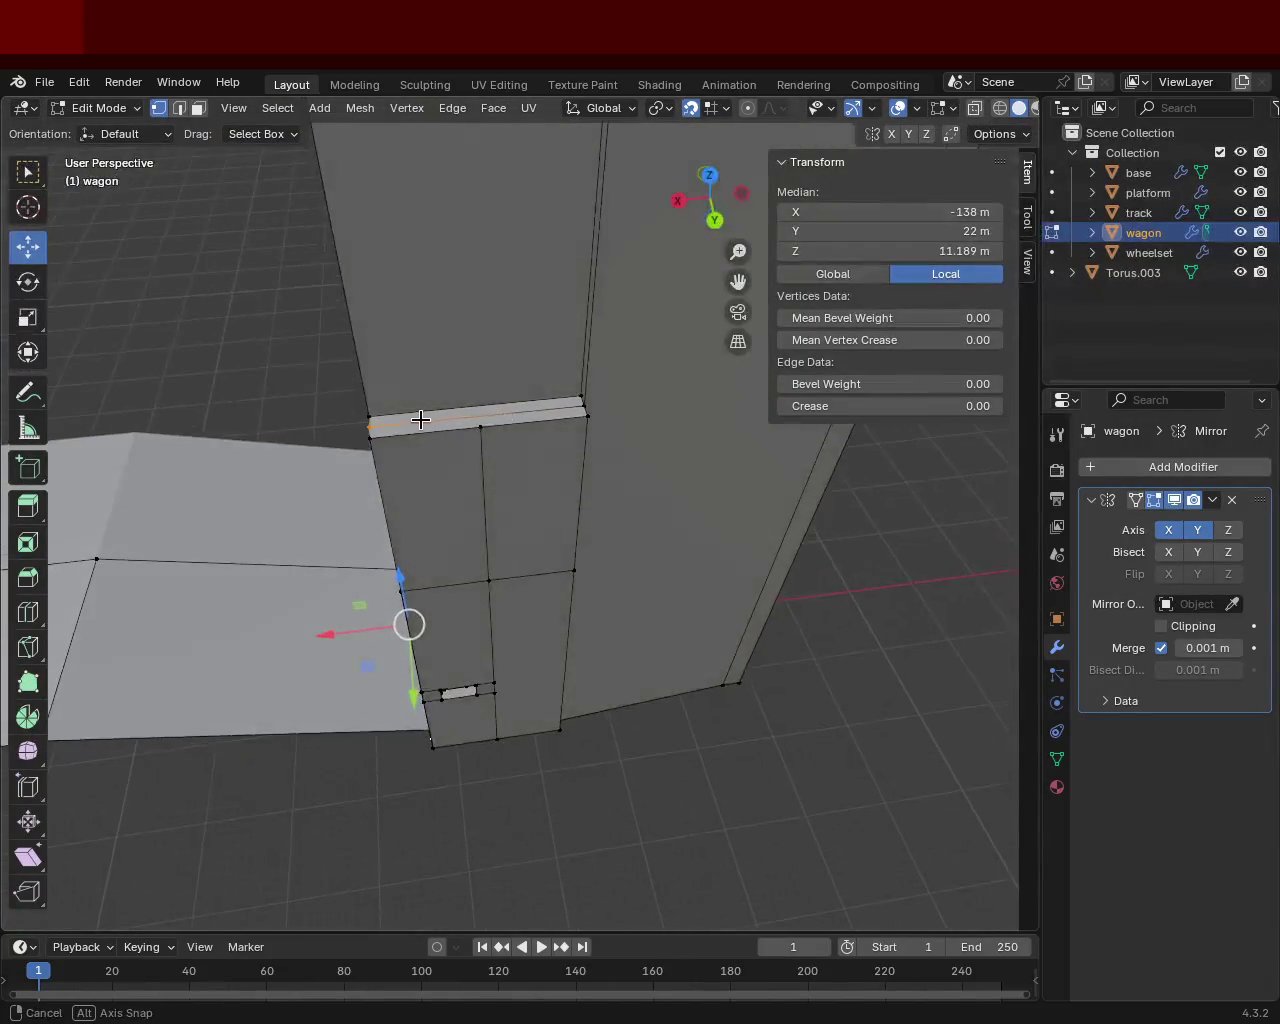
{"action": "scroll", "coordinate": [422, 418], "scroll_direction": "down", "scroll_amount": 3}
Step: Select vertices at the door top, ending on the corner-post vertex
{"action": "left_click", "coordinate": [414, 372]}
{"action": "mouse_move", "coordinate": [418, 372]}
{"action": "middle_mouse_down"}
{"action": "mouse_move", "coordinate": [466, 396]}
{"action": "mouse_move", "coordinate": [671, 377]}
{"action": "middle_mouse_up"}
{"action": "mouse_move", "coordinate": [617, 486]}
{"action": "middle_mouse_down"}
{"action": "mouse_move", "coordinate": [618, 402]}
{"action": "mouse_move", "coordinate": [569, 357]}
{"action": "mouse_move", "coordinate": [494, 415]}
{"action": "mouse_move", "coordinate": [449, 491]}
{"action": "mouse_move", "coordinate": [469, 467]}
{"action": "mouse_move", "coordinate": [657, 500]}
{"action": "mouse_move", "coordinate": [577, 549]}
{"action": "middle_mouse_up"}
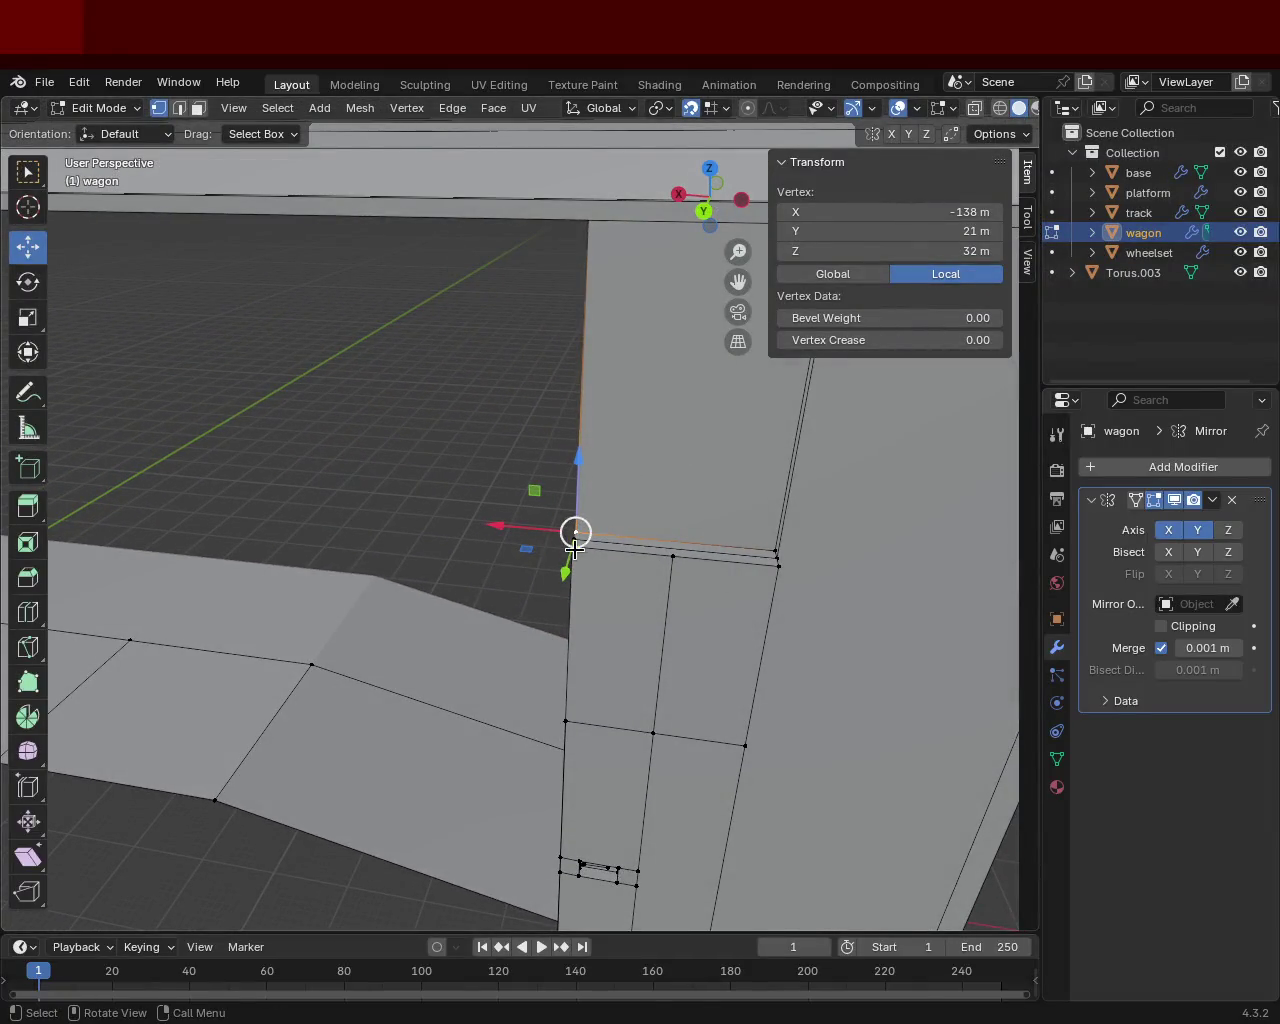
{"action": "left_click", "coordinate": [776, 551], "text": "shift"}
{"action": "mouse_move", "coordinate": [694, 423]}
{"action": "middle_mouse_down"}
{"action": "mouse_move", "coordinate": [557, 511]}
{"action": "mouse_move", "coordinate": [661, 415]}
{"action": "mouse_move", "coordinate": [571, 391]}
{"action": "mouse_move", "coordinate": [497, 445]}
{"action": "mouse_move", "coordinate": [586, 580]}
{"action": "mouse_move", "coordinate": [683, 397]}
{"action": "mouse_move", "coordinate": [420, 429]}
{"action": "mouse_move", "coordinate": [284, 508]}
{"action": "mouse_move", "coordinate": [503, 465]}
{"action": "mouse_move", "coordinate": [434, 471]}
{"action": "mouse_move", "coordinate": [389, 503]}
{"action": "middle_mouse_up"}
{"action": "left_click", "coordinate": [697, 362], "text": "shift"}
{"action": "left_click", "coordinate": [384, 508]}
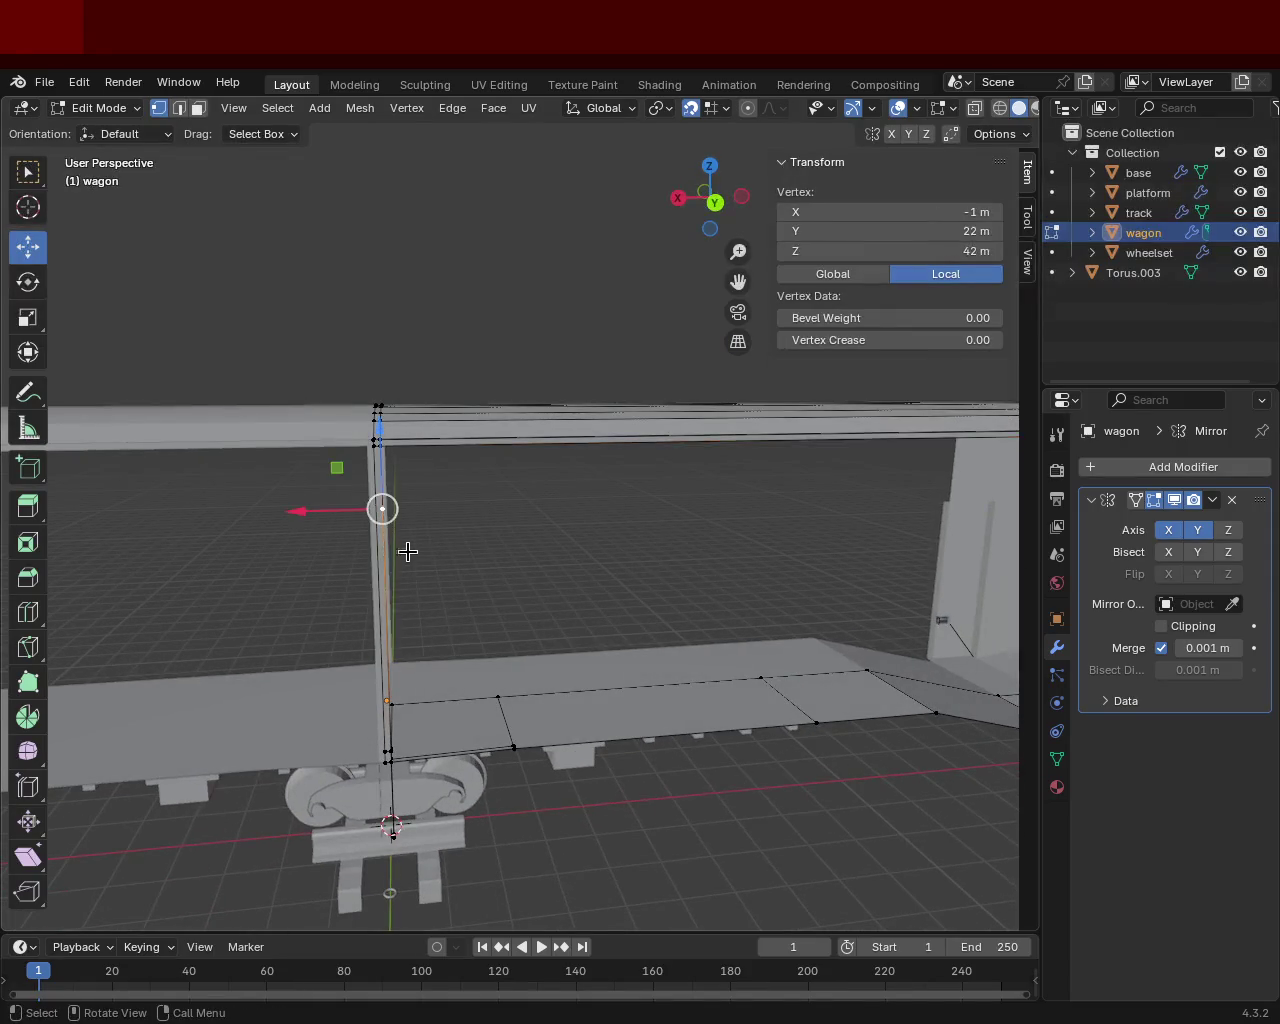
Step: Try moving the corner-post vertex with G, then cancel the second attempt
{"action": "key", "text": "g"}
{"action": "key", "text": "g"}
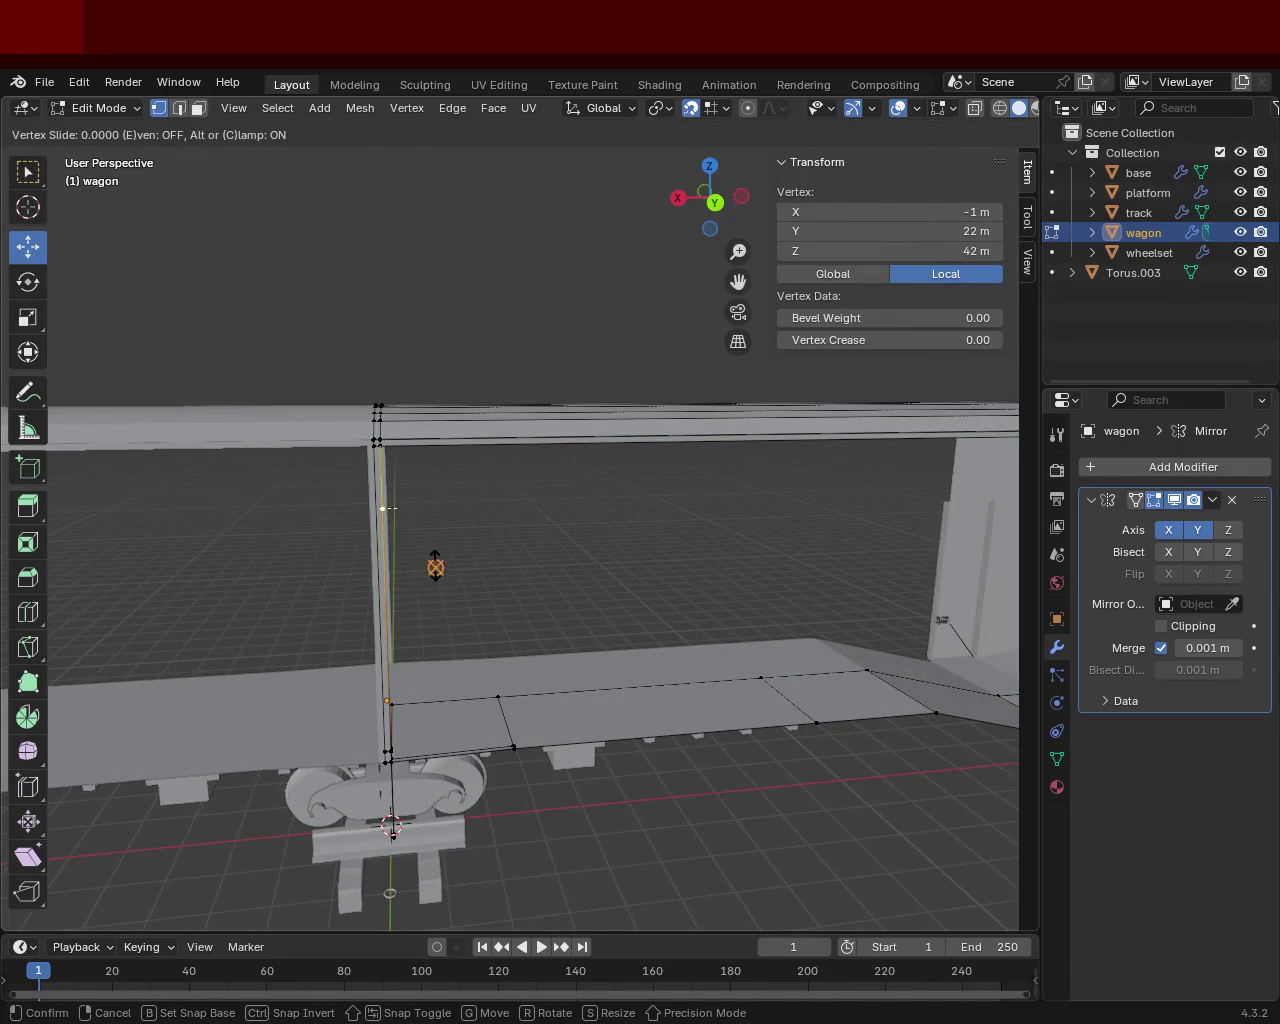
{"action": "left_click", "coordinate": [435, 567]}
{"action": "key", "text": "g"}
{"action": "key", "text": "g"}
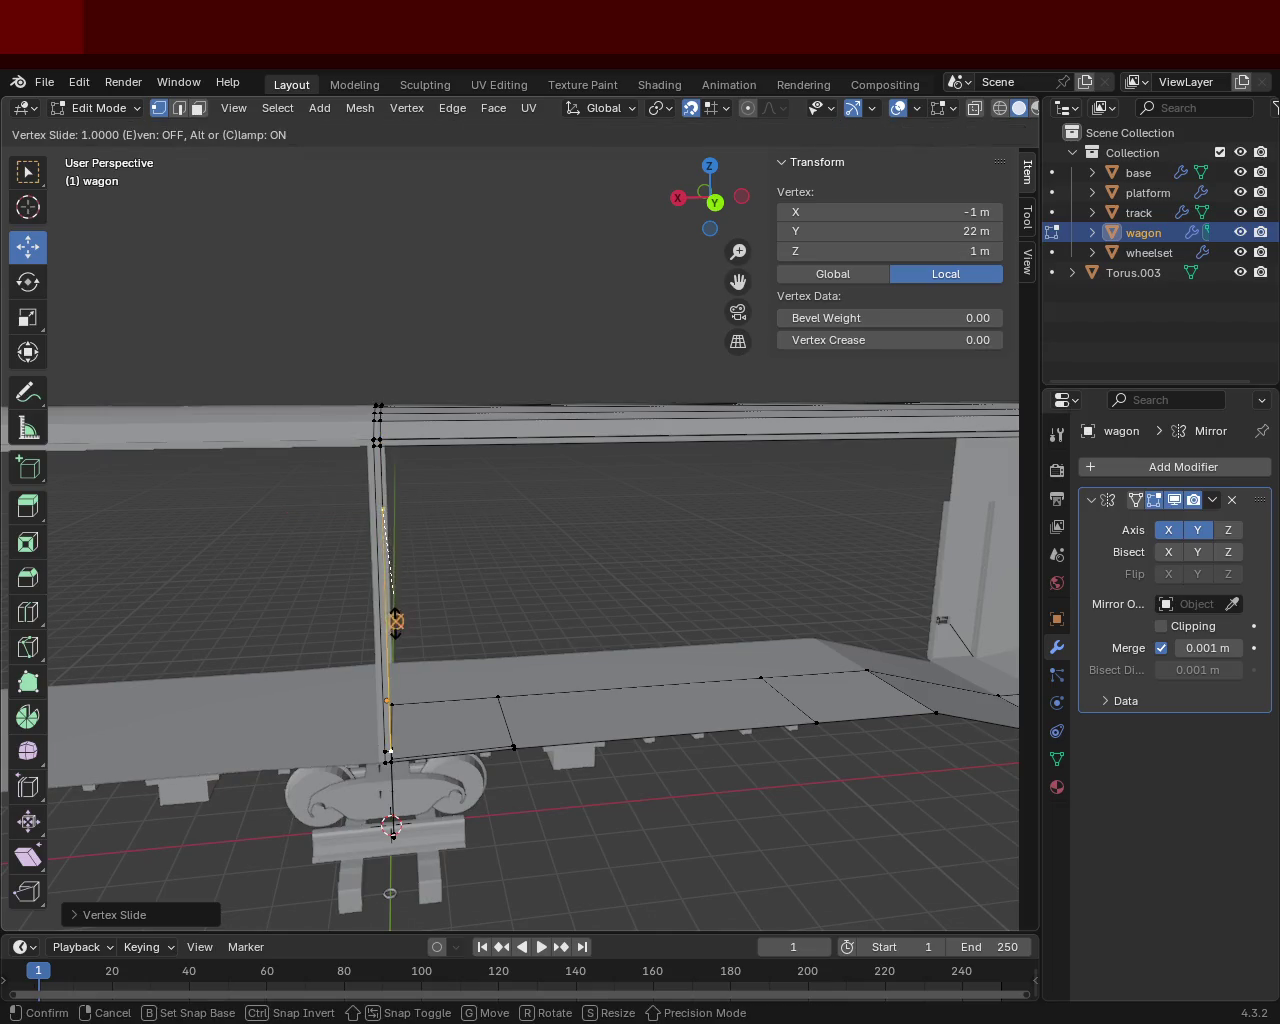
{"action": "key", "text": "Escape"}
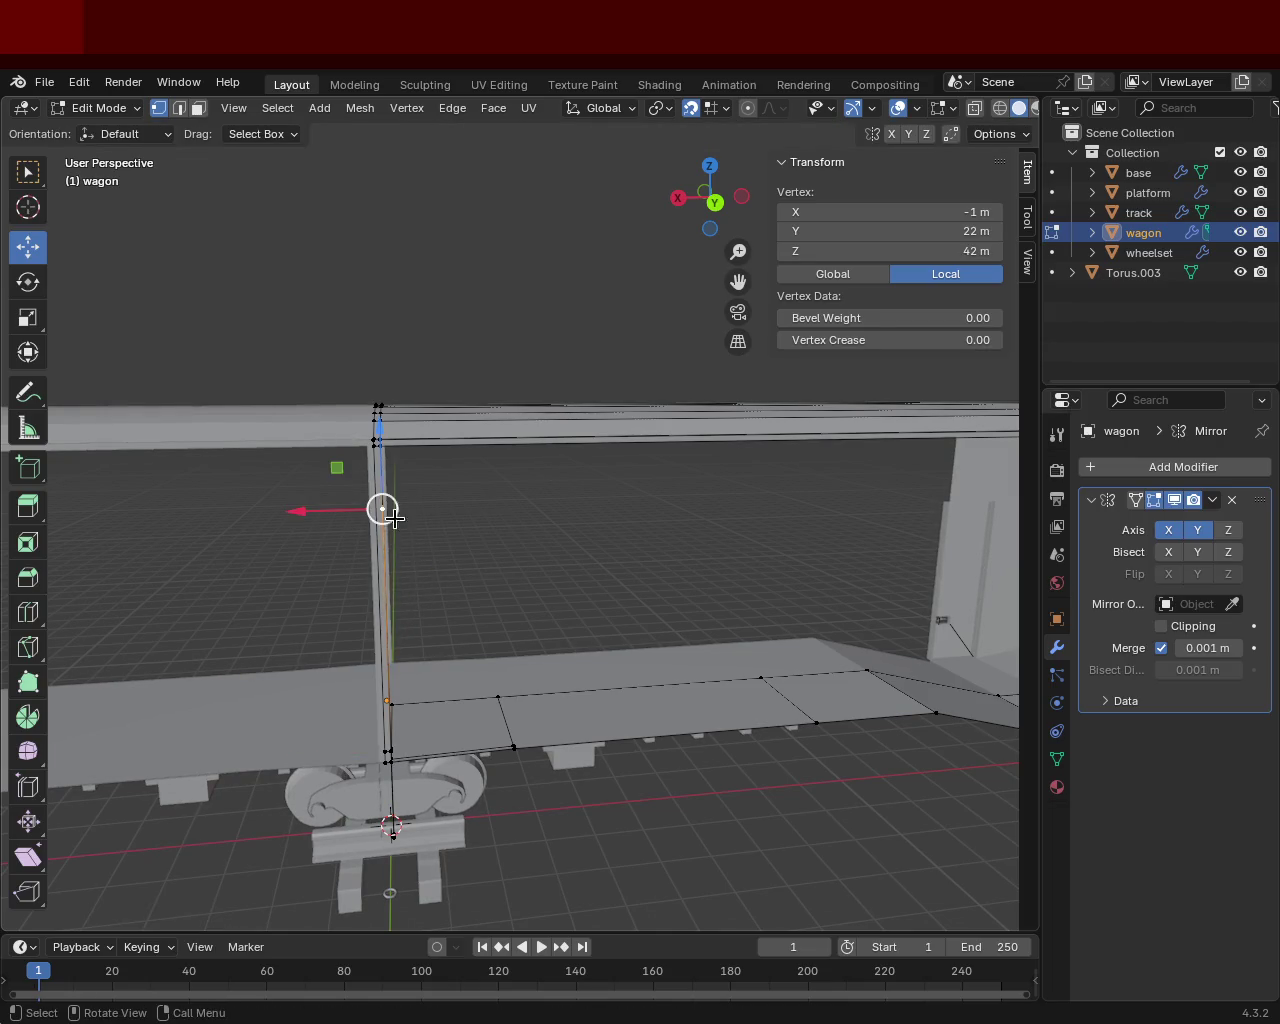
Step: Vertex-slide the corner-post vertex down its edge to 36 m height
{"action": "middle_click_drag", "start_coordinate": [529, 486], "coordinate": [563, 563]}
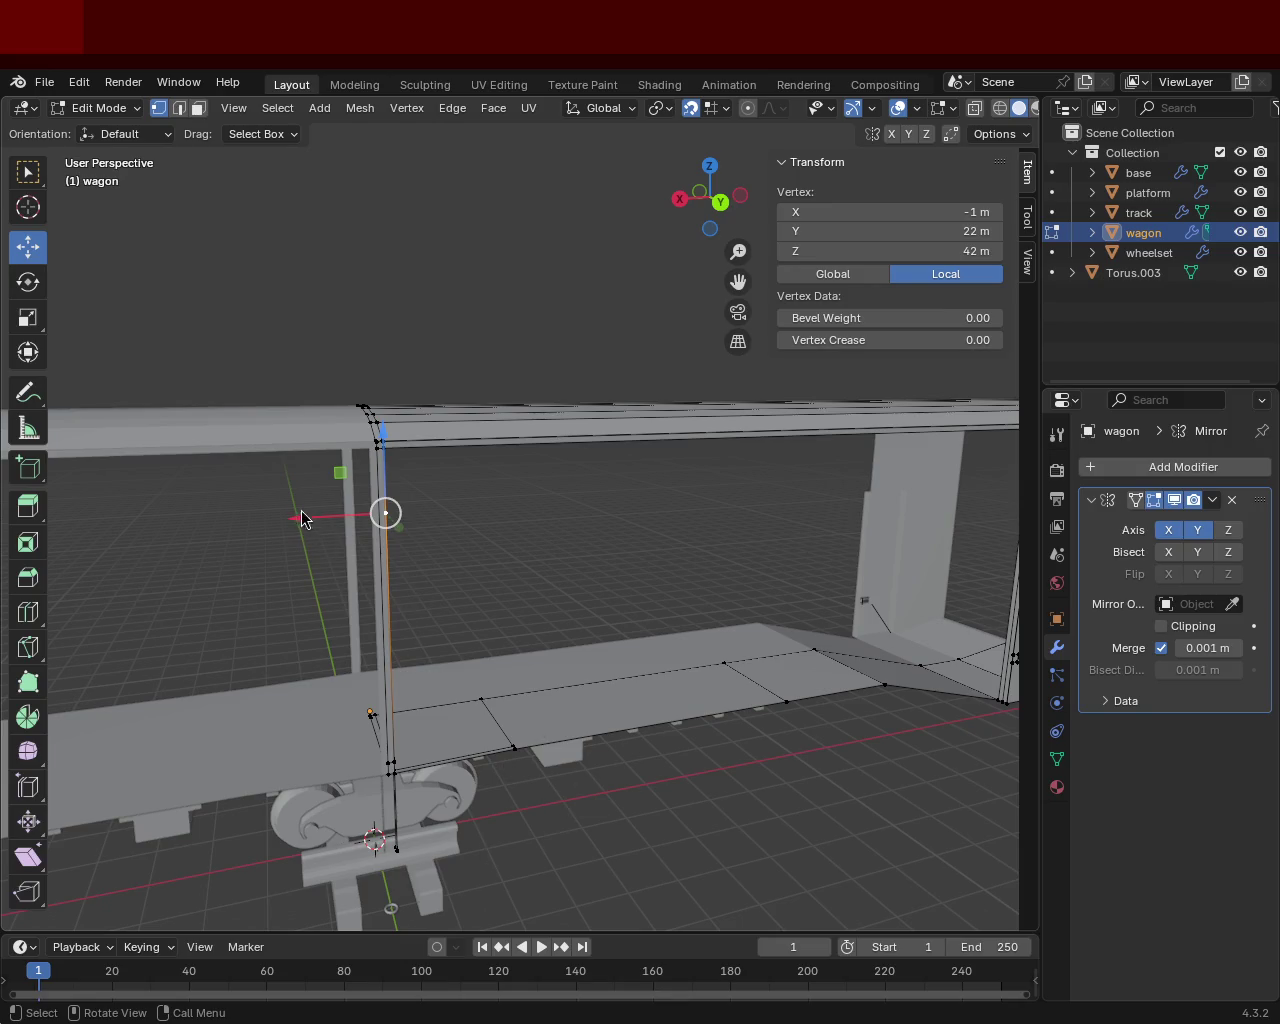
{"action": "mouse_move", "coordinate": [440, 586]}
{"action": "middle_mouse_down"}
{"action": "mouse_move", "coordinate": [317, 560]}
{"action": "mouse_move", "coordinate": [363, 437]}
{"action": "mouse_move", "coordinate": [340, 431]}
{"action": "middle_mouse_up"}
{"action": "key", "text": "shift+v"}
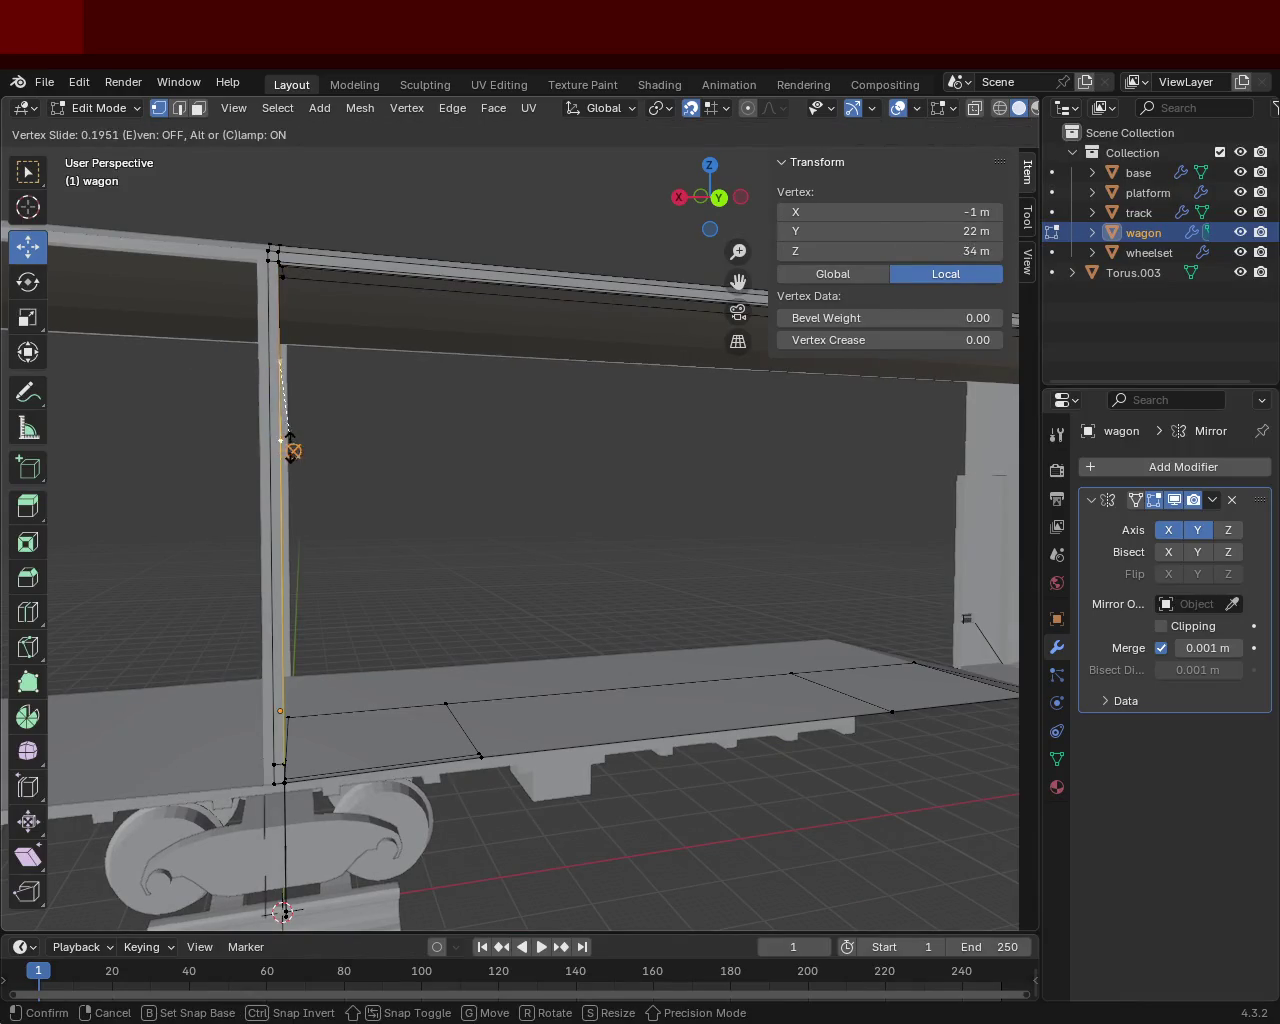
{"action": "left_click", "coordinate": [290, 432]}
{"action": "mouse_move", "coordinate": [283, 420]}
{"action": "middle_mouse_down"}
{"action": "mouse_move", "coordinate": [223, 461]}
{"action": "mouse_move", "coordinate": [614, 469]}
{"action": "mouse_move", "coordinate": [477, 469]}
{"action": "mouse_move", "coordinate": [580, 526]}
{"action": "mouse_move", "coordinate": [638, 429]}
{"action": "middle_mouse_up"}
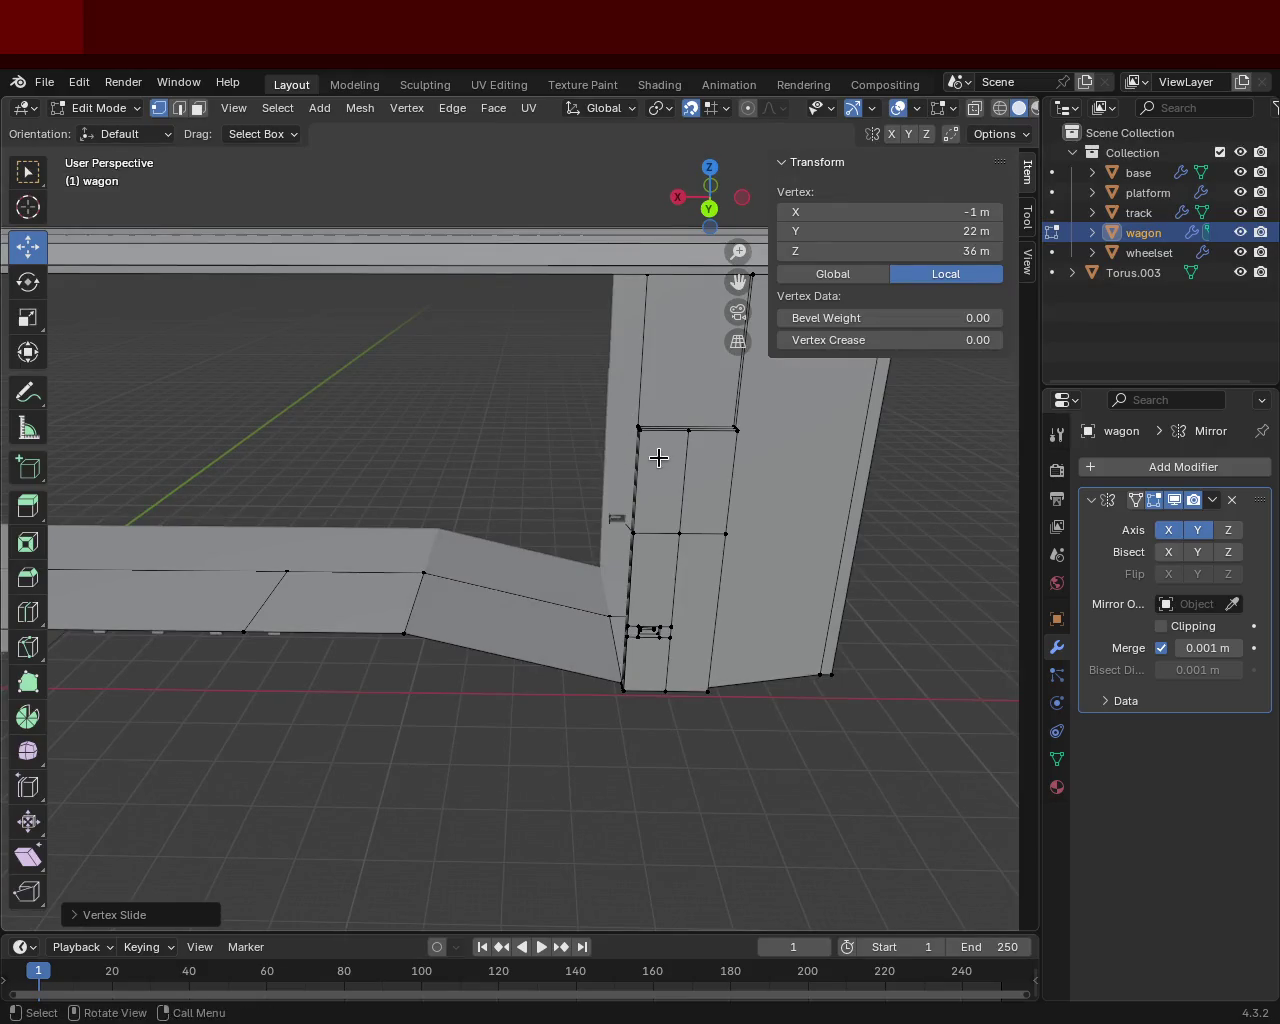
{"action": "scroll", "coordinate": [660, 457], "scroll_direction": "up", "scroll_amount": 3}
{"action": "middle_click_drag", "start_coordinate": [734, 346], "coordinate": [566, 507], "text": "shift"}
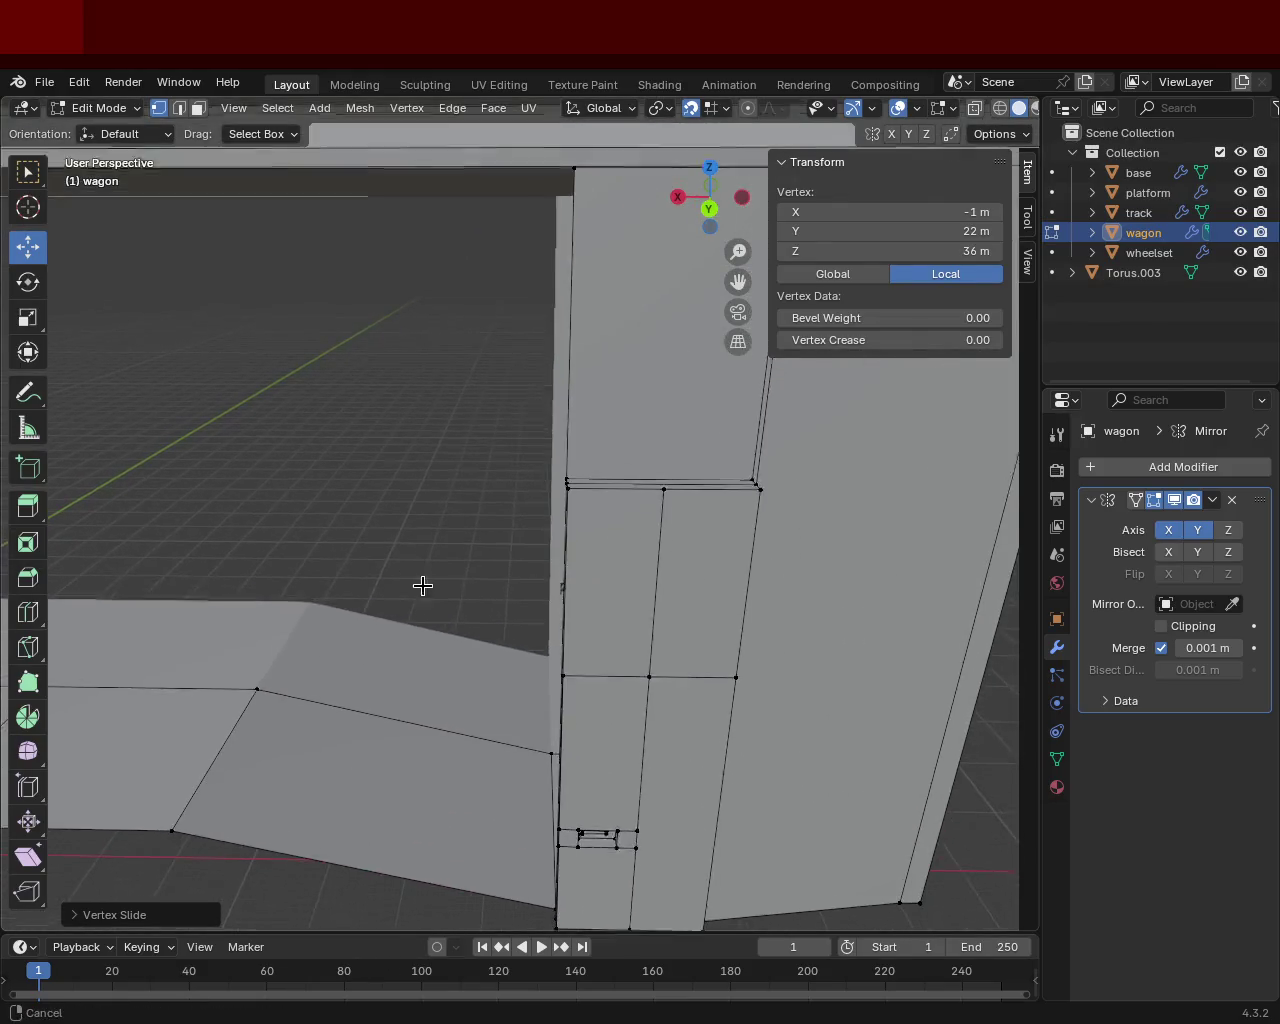
Step: Add two door-top edge vertices and the post's top corner vertex to the selection
{"action": "left_click", "coordinate": [574, 493], "text": "shift"}
{"action": "left_click", "coordinate": [762, 490], "text": "shift"}
{"action": "middle_click_drag", "start_coordinate": [721, 424], "coordinate": [534, 603], "text": "shift"}
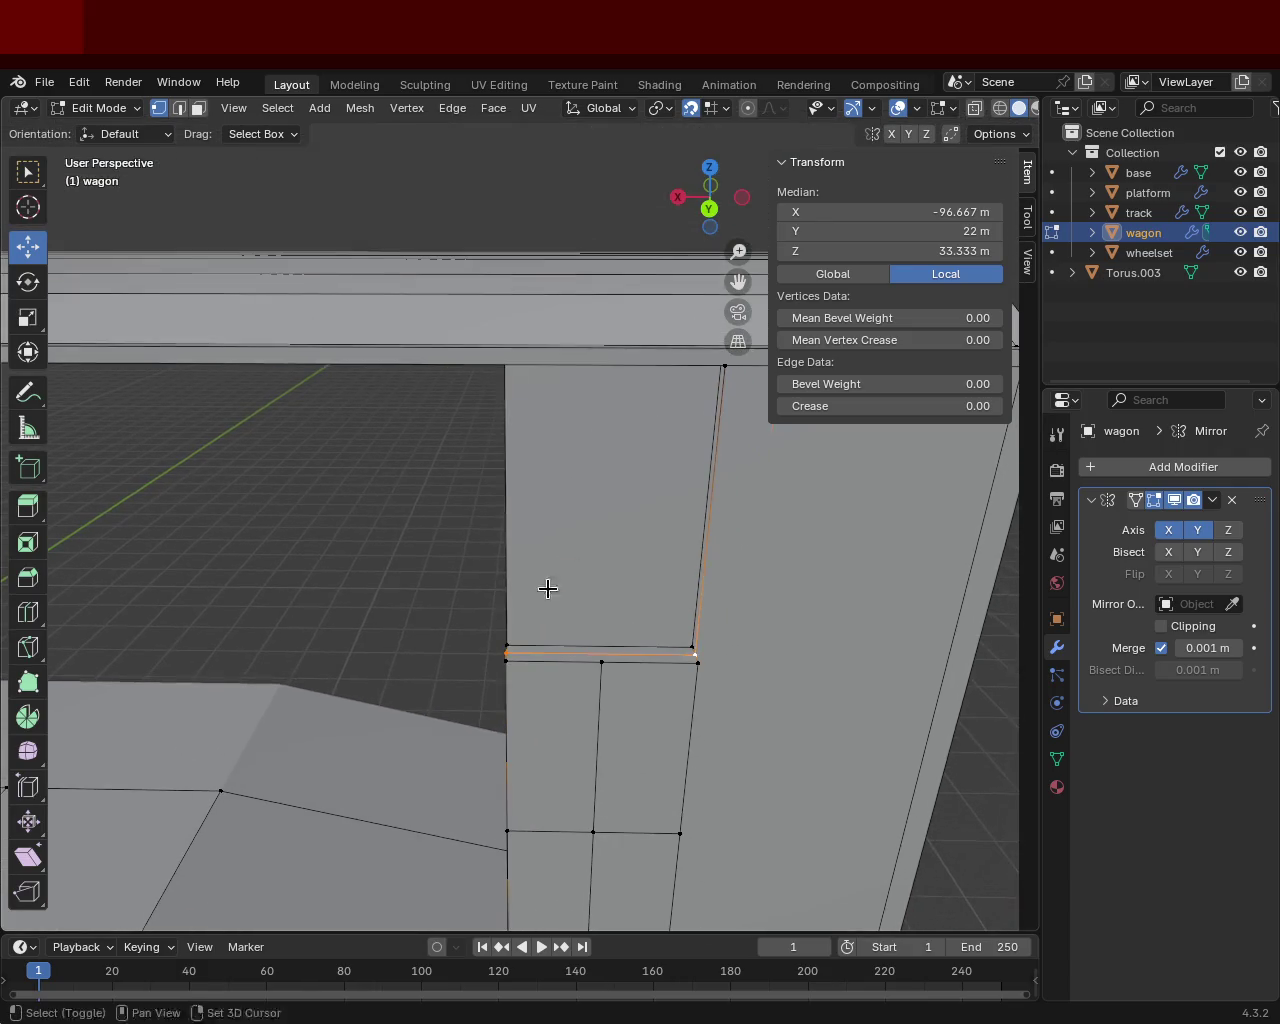
{"action": "left_click", "coordinate": [725, 366], "text": "shift"}
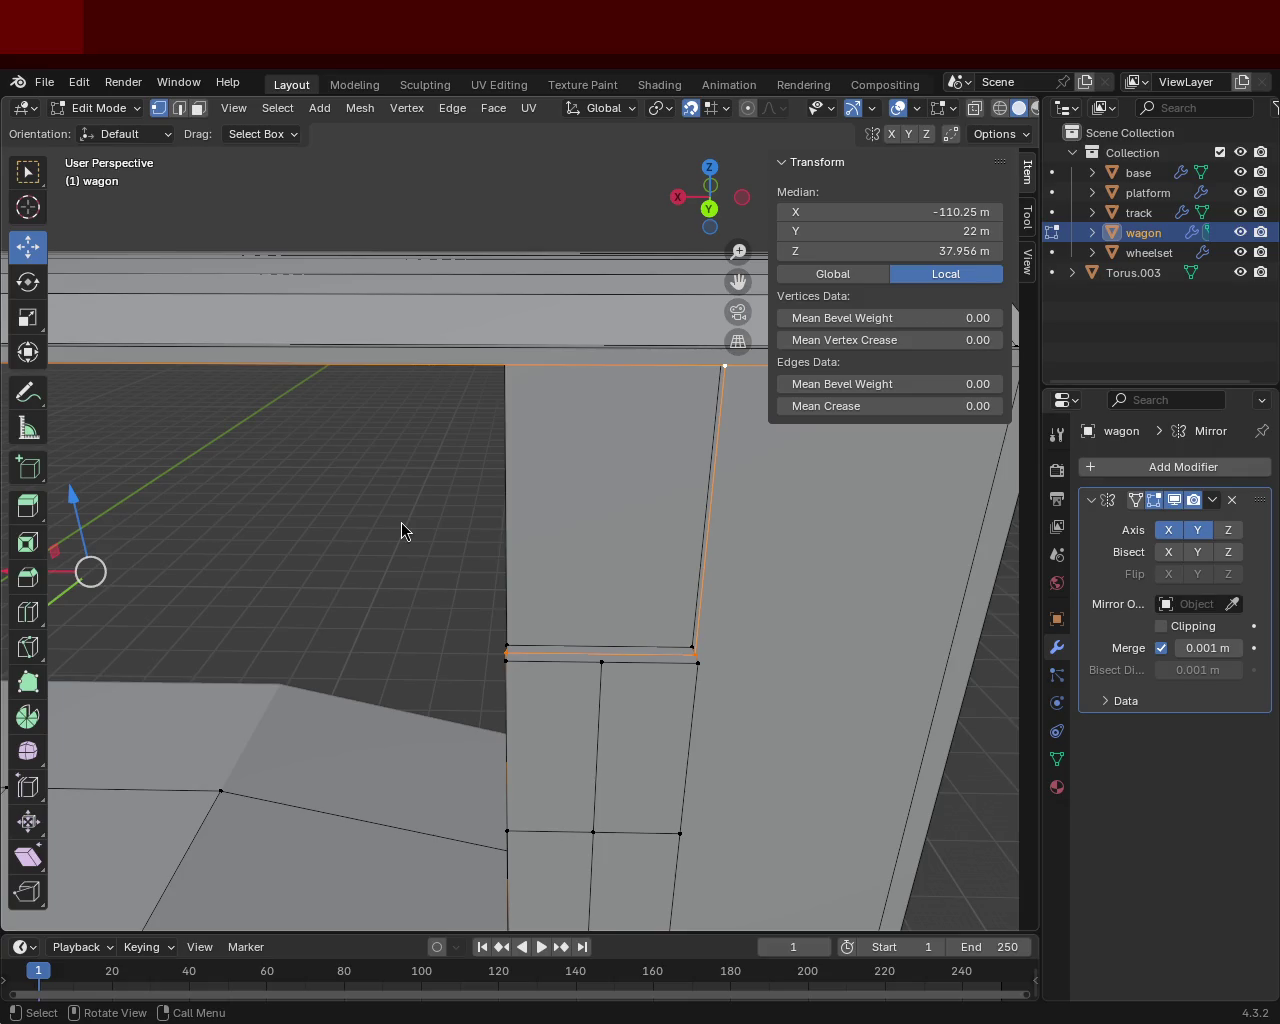
{"action": "mouse_move", "coordinate": [386, 349]}
{"action": "middle_mouse_down"}
{"action": "mouse_move", "coordinate": [678, 538]}
{"action": "mouse_move", "coordinate": [434, 434]}
{"action": "mouse_move", "coordinate": [780, 402]}
{"action": "mouse_move", "coordinate": [265, 378]}
{"action": "mouse_move", "coordinate": [506, 383]}
{"action": "mouse_move", "coordinate": [374, 391]}
{"action": "middle_mouse_up"}
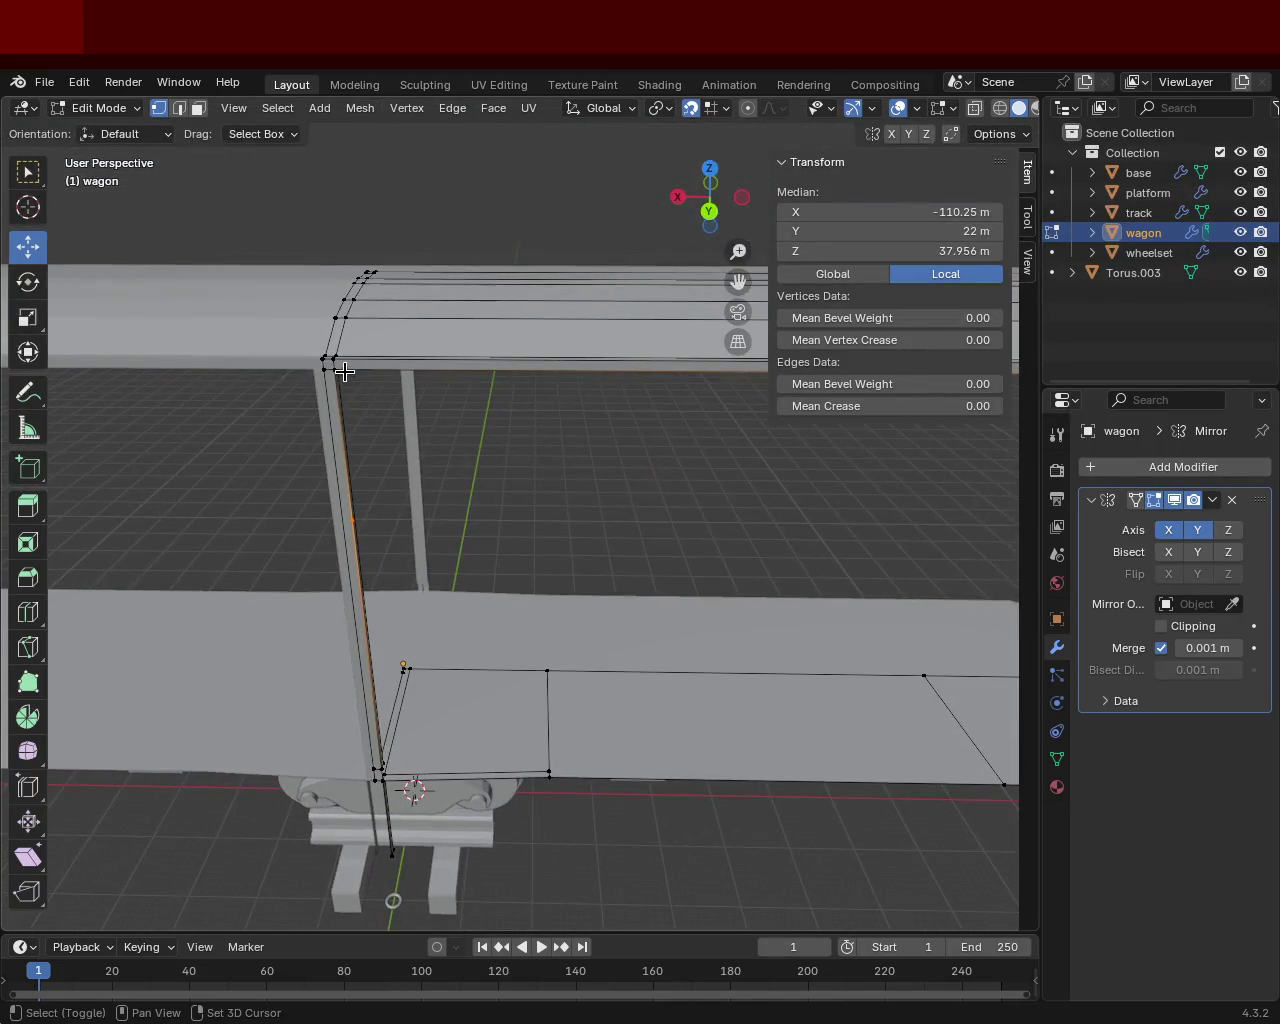
Step: Select the post-top, above-door and long under-roof edges as a closed loop around the gap
{"action": "left_click", "coordinate": [333, 369], "text": "shift"}
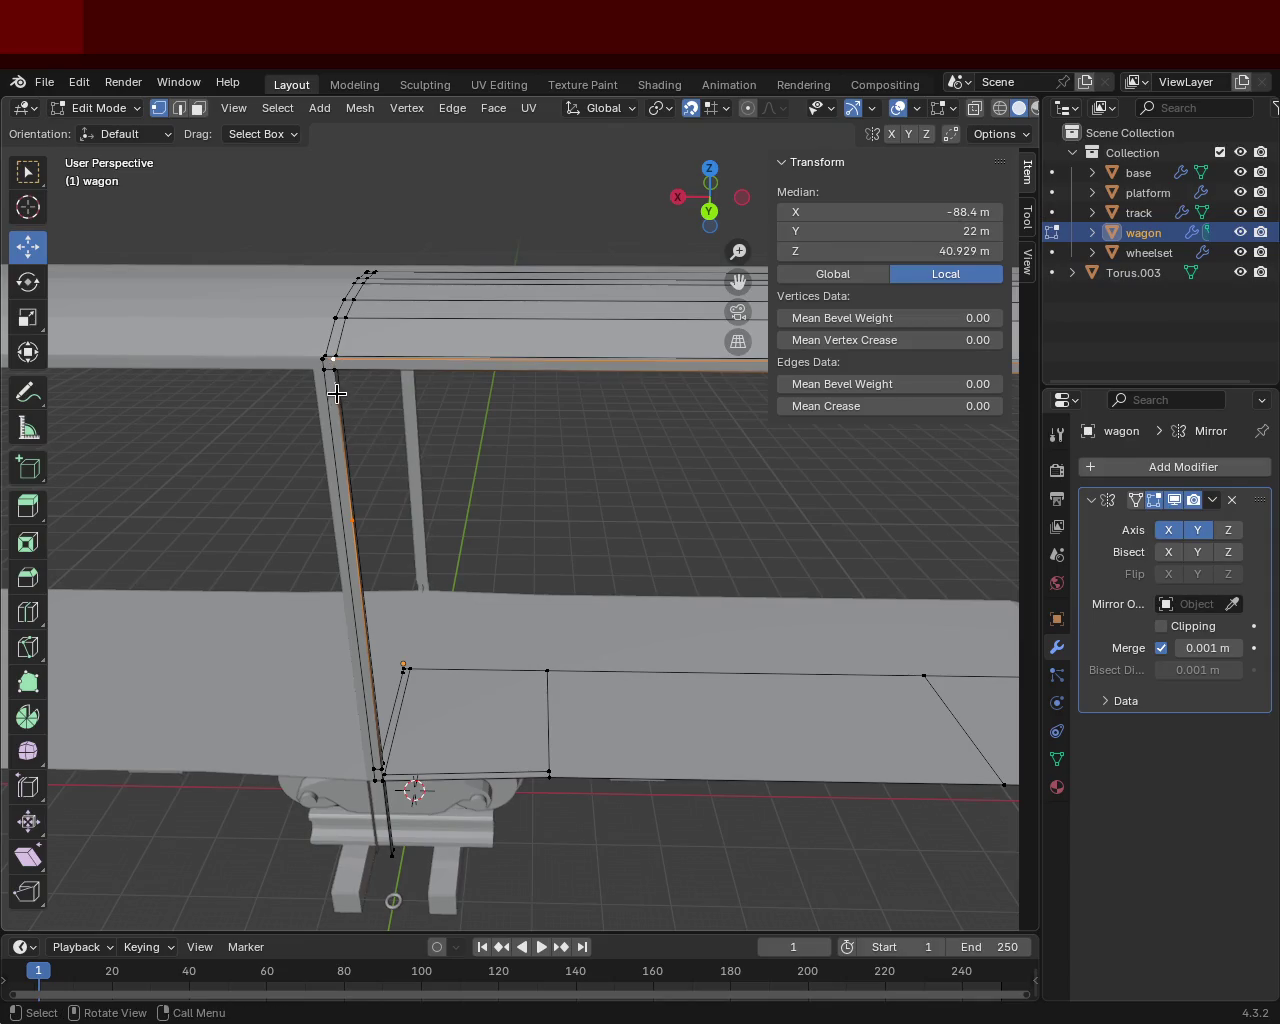
{"action": "left_click", "coordinate": [334, 372]}
{"action": "left_click", "coordinate": [351, 519], "text": "shift"}
{"action": "mouse_move", "coordinate": [600, 503]}
{"action": "middle_mouse_down"}
{"action": "mouse_move", "coordinate": [583, 537]}
{"action": "mouse_move", "coordinate": [738, 520]}
{"action": "mouse_move", "coordinate": [551, 537]}
{"action": "middle_mouse_up"}
{"action": "left_click", "coordinate": [557, 528], "text": "shift"}
{"action": "left_click", "coordinate": [698, 540], "text": "shift"}
{"action": "left_click", "coordinate": [698, 540], "text": "shift"}
{"action": "left_click", "coordinate": [696, 468], "text": "shift"}
{"action": "left_click", "coordinate": [696, 470], "text": "shift"}
{"action": "left_click", "coordinate": [700, 480], "text": "shift"}
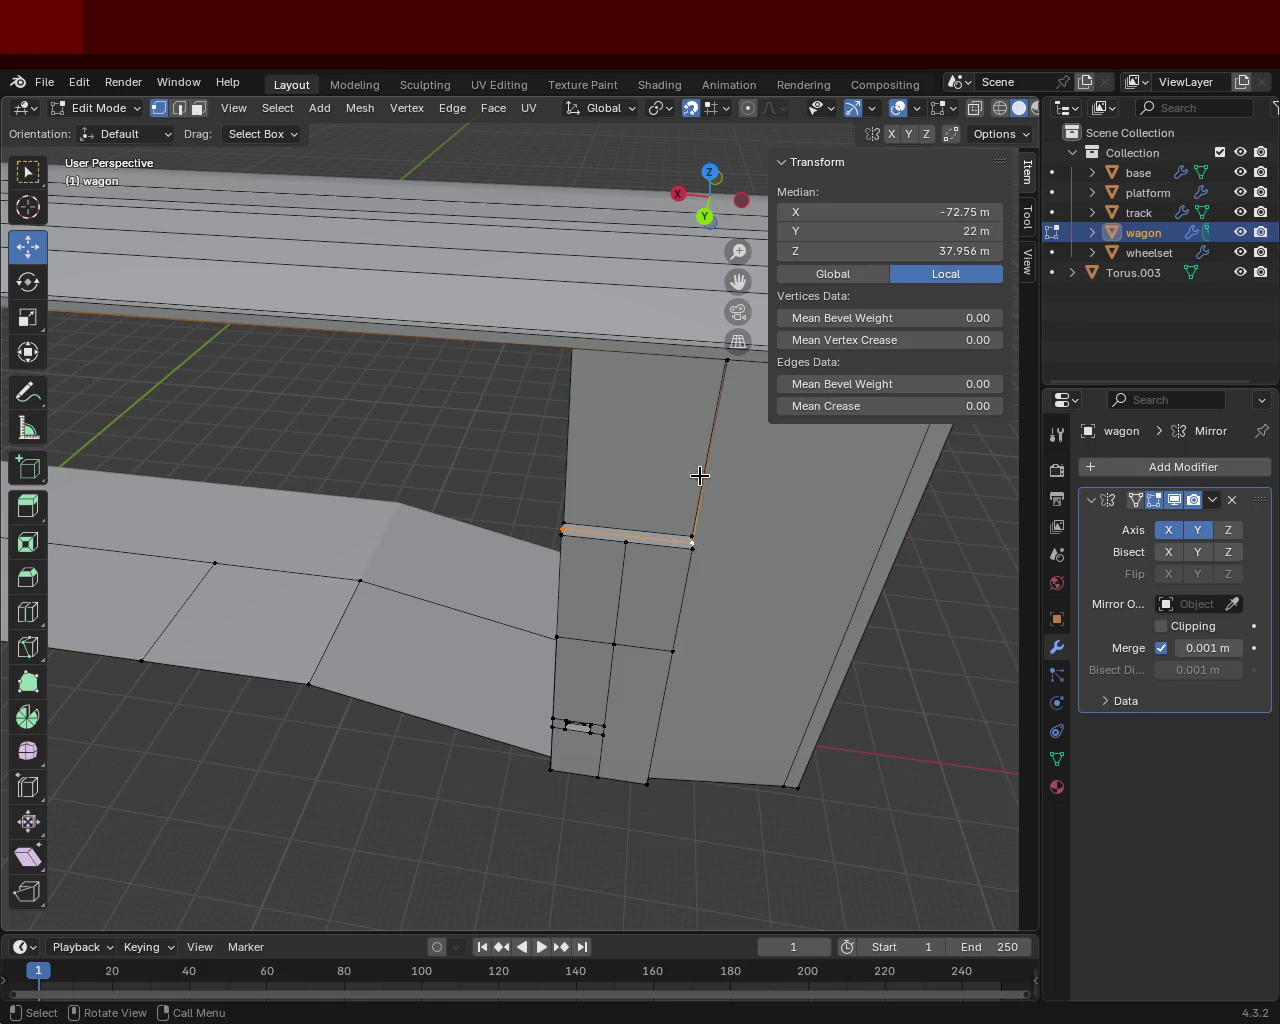
{"action": "left_click", "coordinate": [726, 356], "text": "shift"}
{"action": "mouse_move", "coordinate": [726, 356]}
{"action": "middle_mouse_down"}
{"action": "mouse_move", "coordinate": [663, 363]}
{"action": "mouse_move", "coordinate": [669, 517]}
{"action": "mouse_move", "coordinate": [544, 549]}
{"action": "mouse_move", "coordinate": [660, 426]}
{"action": "mouse_move", "coordinate": [434, 486]}
{"action": "mouse_move", "coordinate": [726, 437]}
{"action": "middle_mouse_up"}
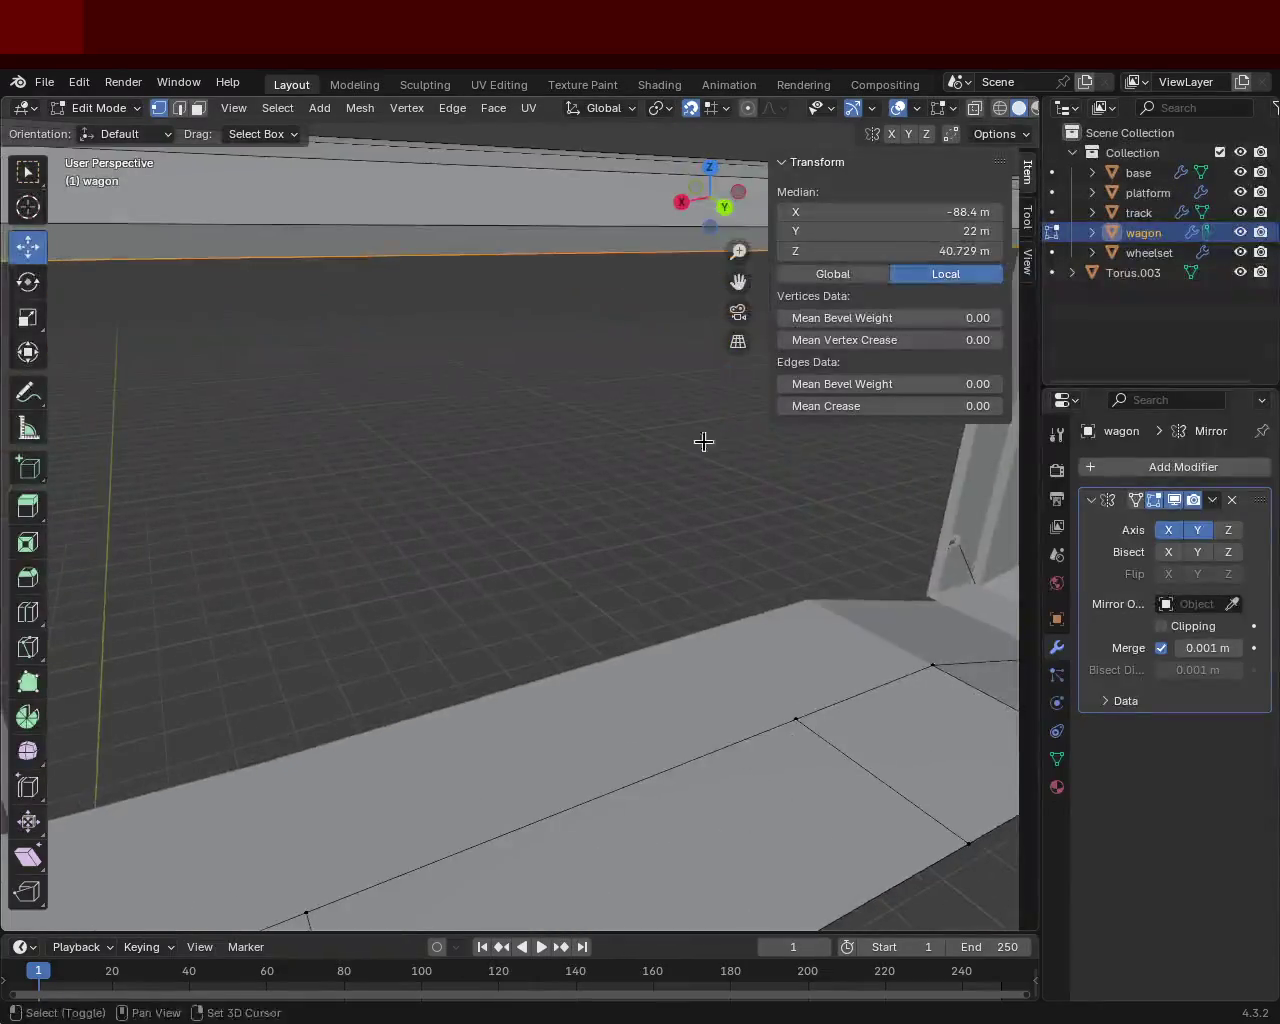
Step: Fill the selected edge loop with F, creating the wall face above the door opening
{"action": "mouse_move", "coordinate": [485, 400]}
{"action": "middle_mouse_down"}
{"action": "mouse_move", "coordinate": [743, 403]}
{"action": "mouse_move", "coordinate": [423, 449]}
{"action": "mouse_move", "coordinate": [517, 454]}
{"action": "mouse_move", "coordinate": [474, 509]}
{"action": "mouse_move", "coordinate": [740, 566]}
{"action": "mouse_move", "coordinate": [289, 574]}
{"action": "mouse_move", "coordinate": [423, 506]}
{"action": "mouse_move", "coordinate": [340, 523]}
{"action": "mouse_move", "coordinate": [503, 711]}
{"action": "middle_mouse_up"}
{"action": "key", "text": "f"}
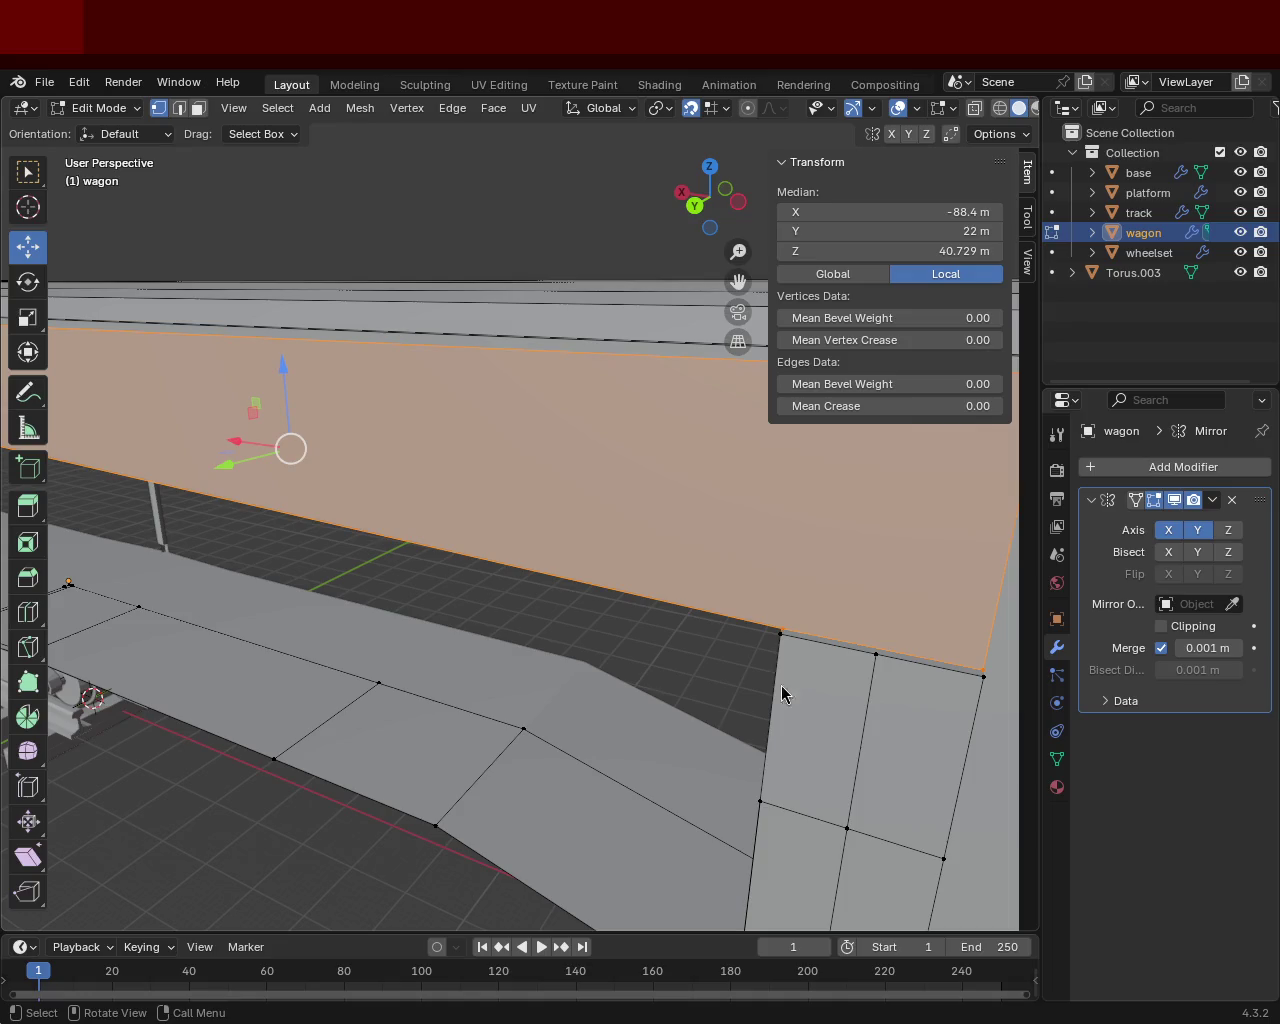
{"action": "middle_click_drag", "start_coordinate": [528, 489], "coordinate": [431, 506]}
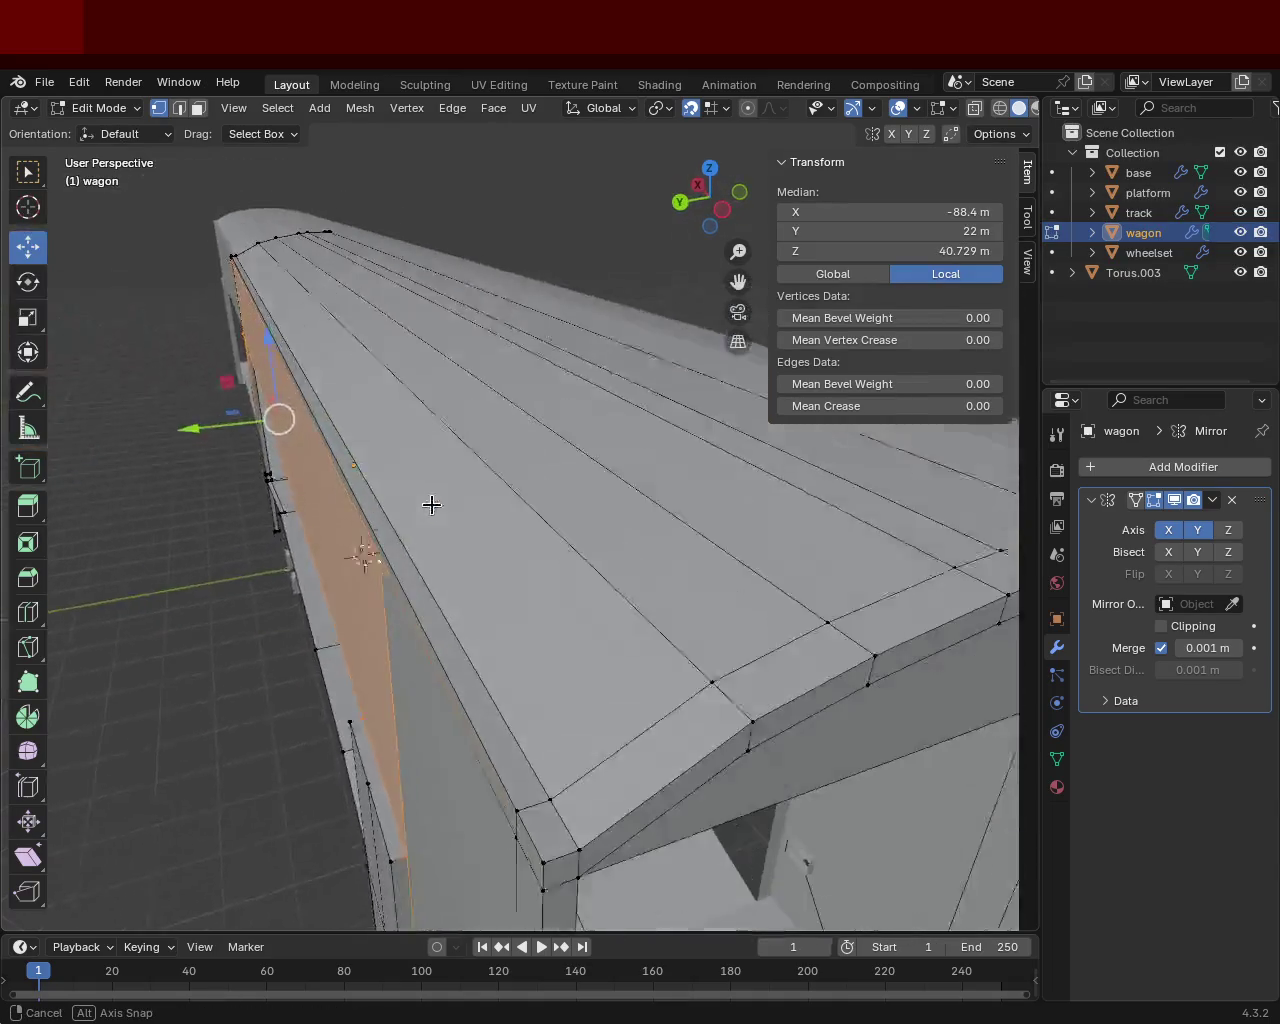
{"action": "scroll", "coordinate": [469, 552], "scroll_direction": "down", "scroll_amount": 3}
{"action": "scroll", "coordinate": [469, 552], "scroll_direction": "up", "scroll_amount": 4}
{"action": "mouse_move", "coordinate": [634, 500]}
{"action": "middle_mouse_down"}
{"action": "mouse_move", "coordinate": [462, 573]}
{"action": "mouse_move", "coordinate": [603, 598]}
{"action": "middle_mouse_up"}
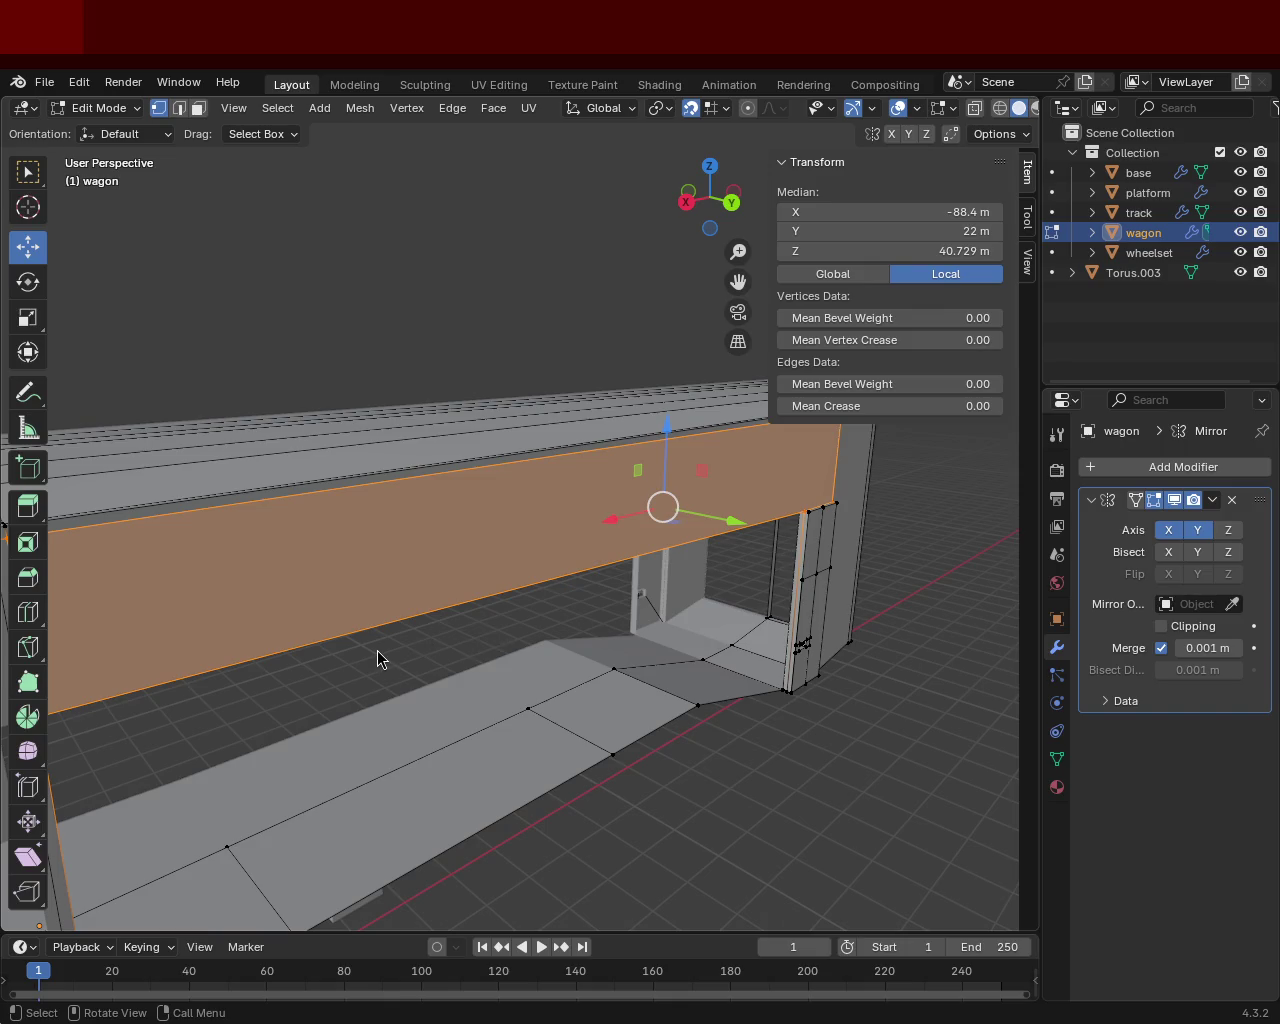
{"action": "mouse_move", "coordinate": [506, 514]}
{"action": "middle_mouse_down"}
{"action": "mouse_move", "coordinate": [492, 533]}
{"action": "mouse_move", "coordinate": [486, 500]}
{"action": "mouse_move", "coordinate": [343, 560]}
{"action": "mouse_move", "coordinate": [646, 583]}
{"action": "mouse_move", "coordinate": [552, 492]}
{"action": "mouse_move", "coordinate": [343, 463]}
{"action": "mouse_move", "coordinate": [414, 466]}
{"action": "mouse_move", "coordinate": [305, 480]}
{"action": "middle_mouse_up"}
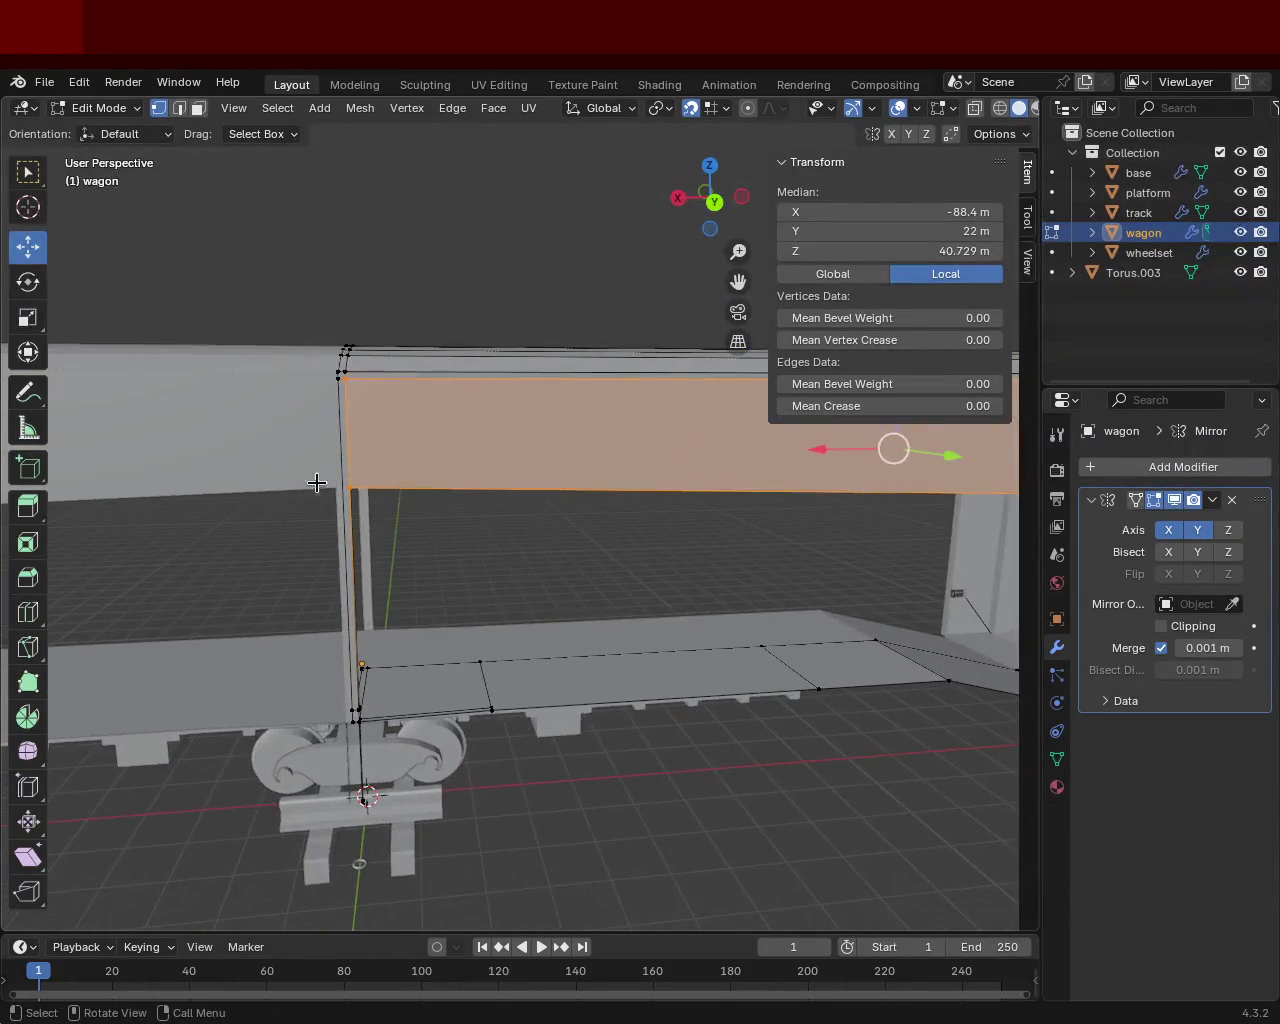
Step: Drag the wall's top corner vertex down to Z 32 m (X −1 m, Y 22 m)
{"action": "left_click", "coordinate": [354, 482]}
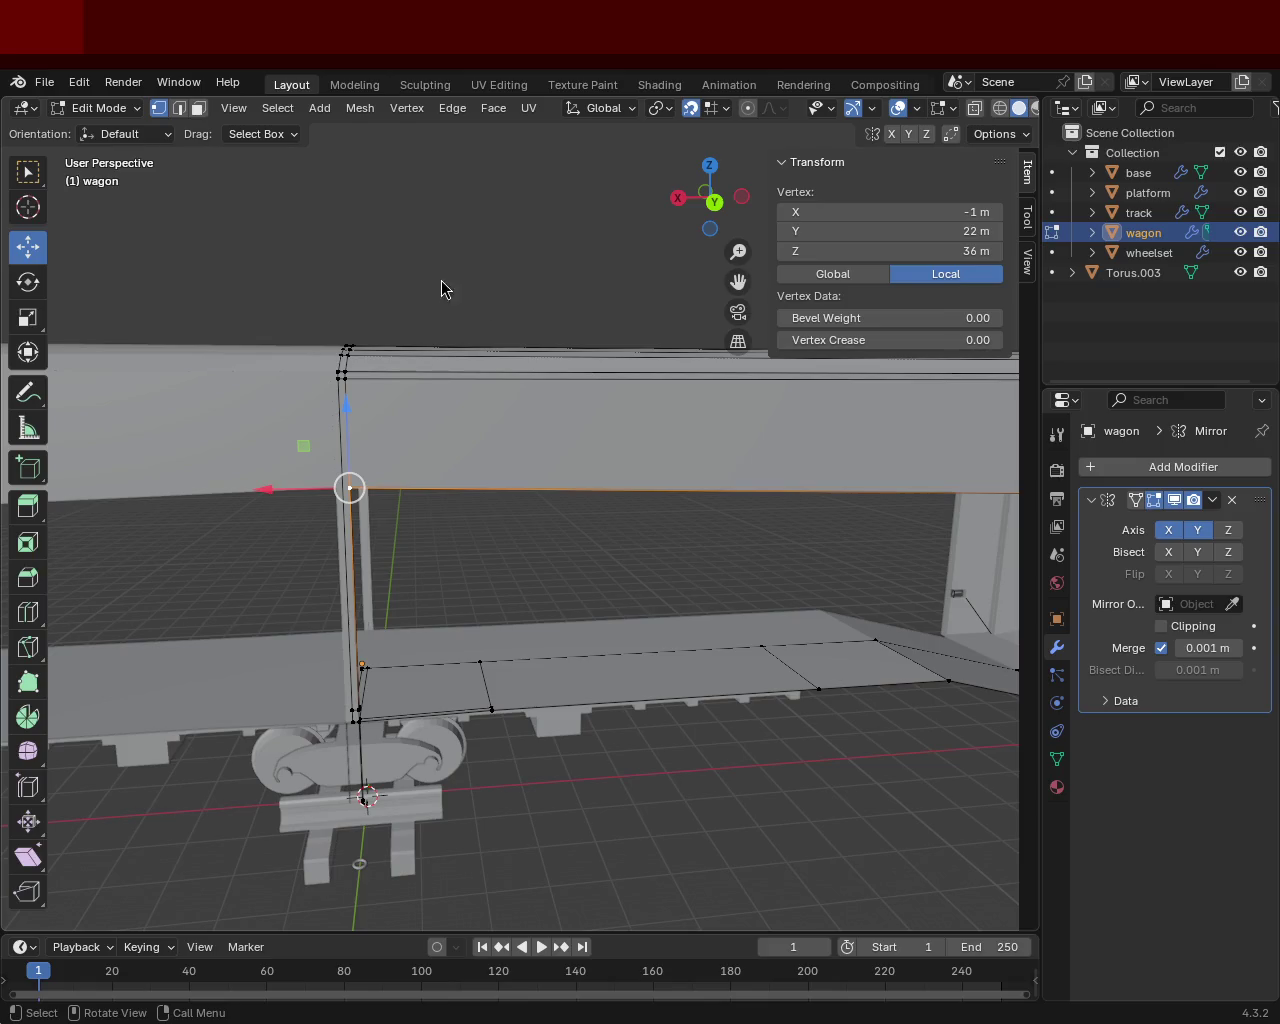
{"action": "left_click_drag", "start_coordinate": [352, 407], "coordinate": [374, 513]}
{"action": "mouse_move", "coordinate": [380, 515]}
{"action": "middle_mouse_down"}
{"action": "mouse_move", "coordinate": [594, 523]}
{"action": "mouse_move", "coordinate": [603, 434]}
{"action": "middle_mouse_up"}
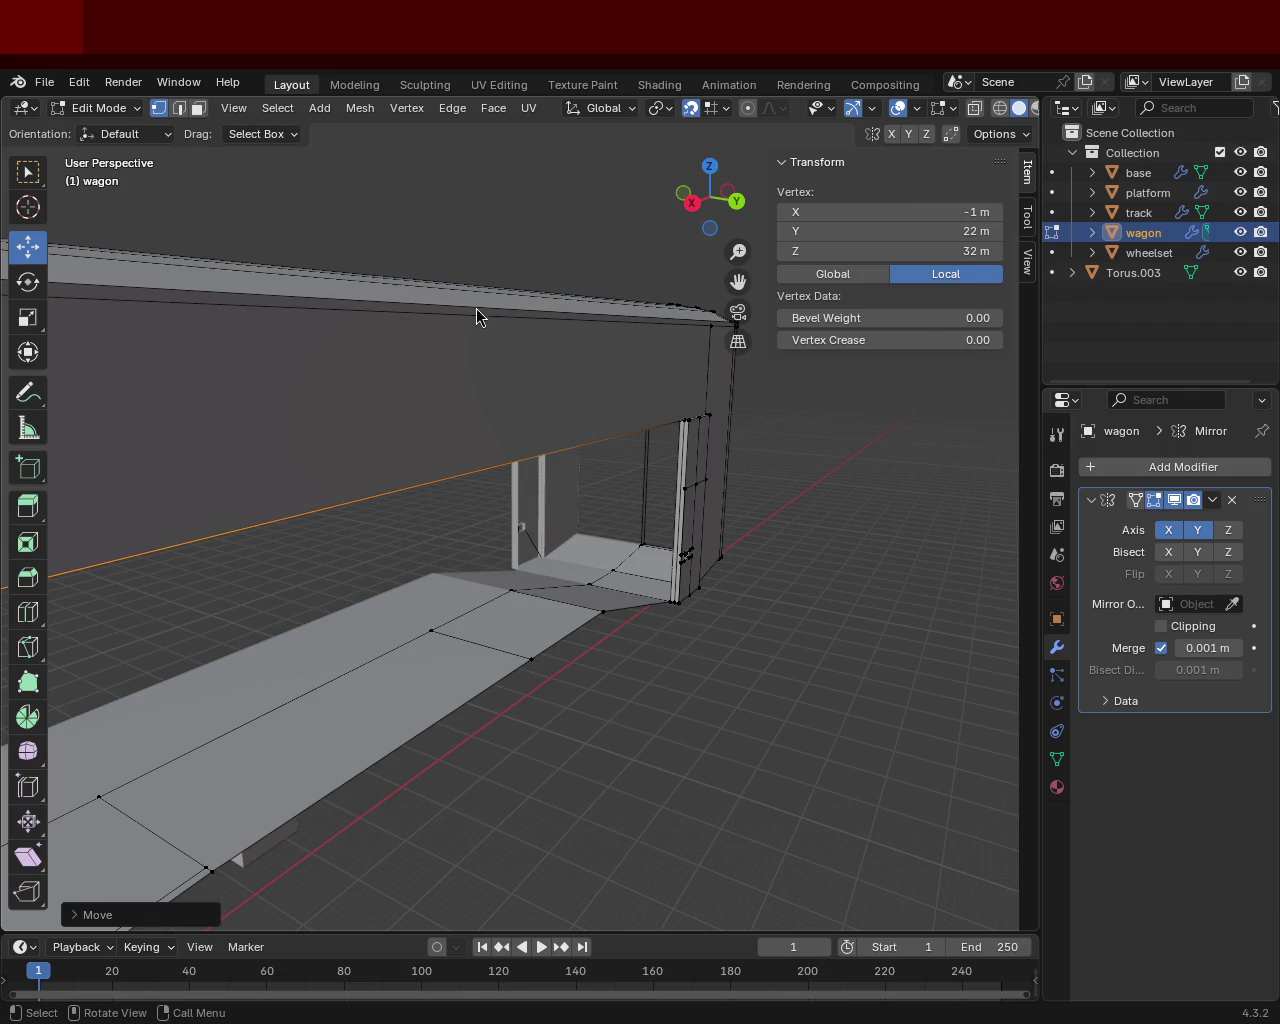
{"action": "mouse_move", "coordinate": [476, 513]}
{"action": "middle_mouse_down"}
{"action": "mouse_move", "coordinate": [280, 494]}
{"action": "mouse_move", "coordinate": [500, 580]}
{"action": "mouse_move", "coordinate": [477, 508]}
{"action": "mouse_move", "coordinate": [582, 592]}
{"action": "middle_mouse_up"}
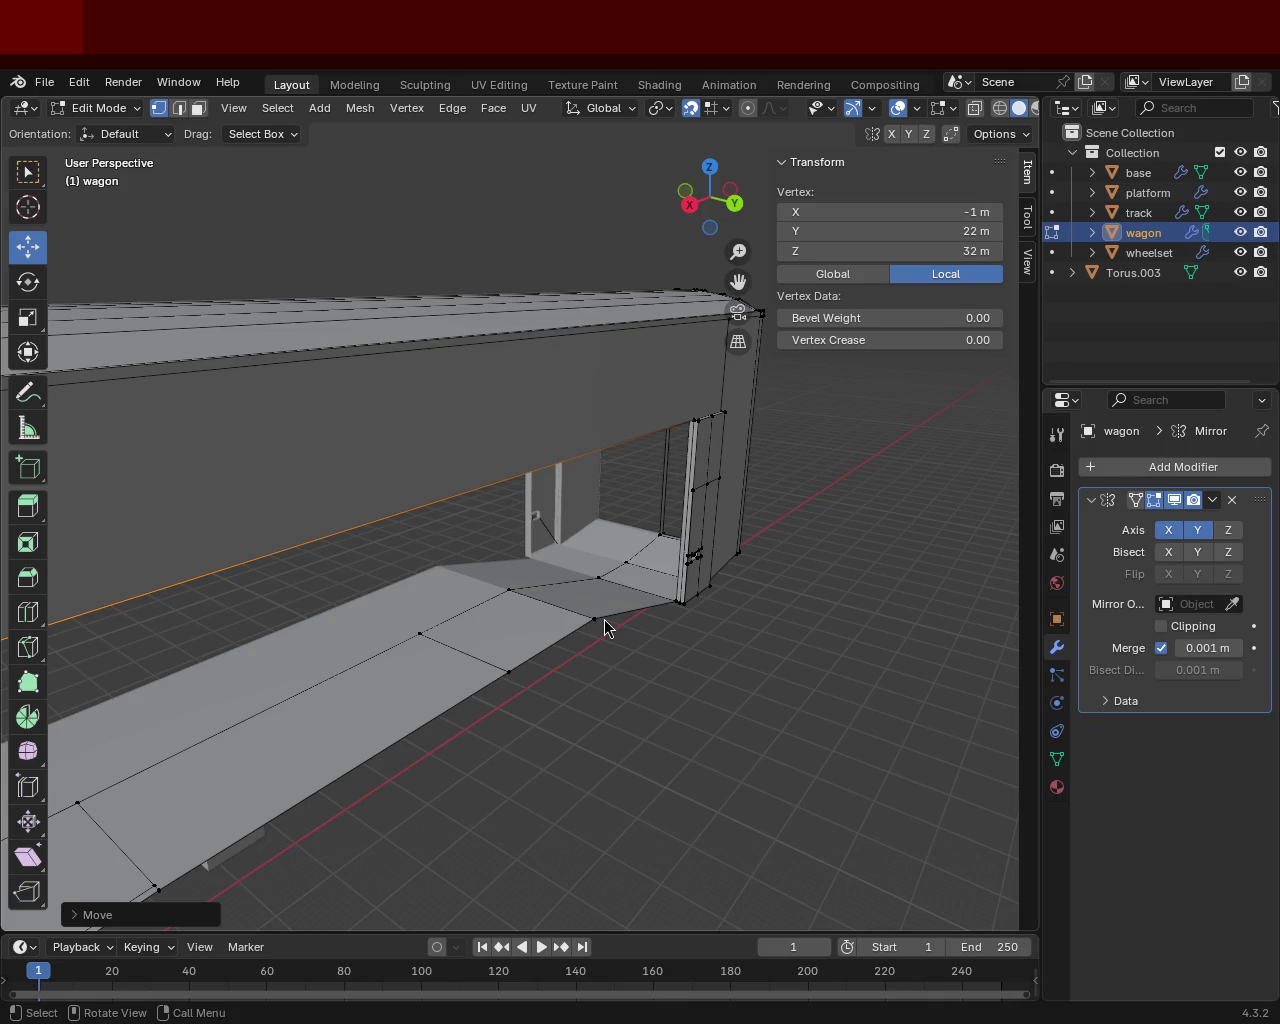
{"action": "mouse_move", "coordinate": [365, 331]}
{"action": "middle_mouse_down"}
{"action": "mouse_move", "coordinate": [480, 443]}
{"action": "mouse_move", "coordinate": [534, 520]}
{"action": "mouse_move", "coordinate": [517, 483]}
{"action": "mouse_move", "coordinate": [554, 427]}
{"action": "mouse_move", "coordinate": [517, 500]}
{"action": "mouse_move", "coordinate": [542, 491]}
{"action": "middle_mouse_up"}
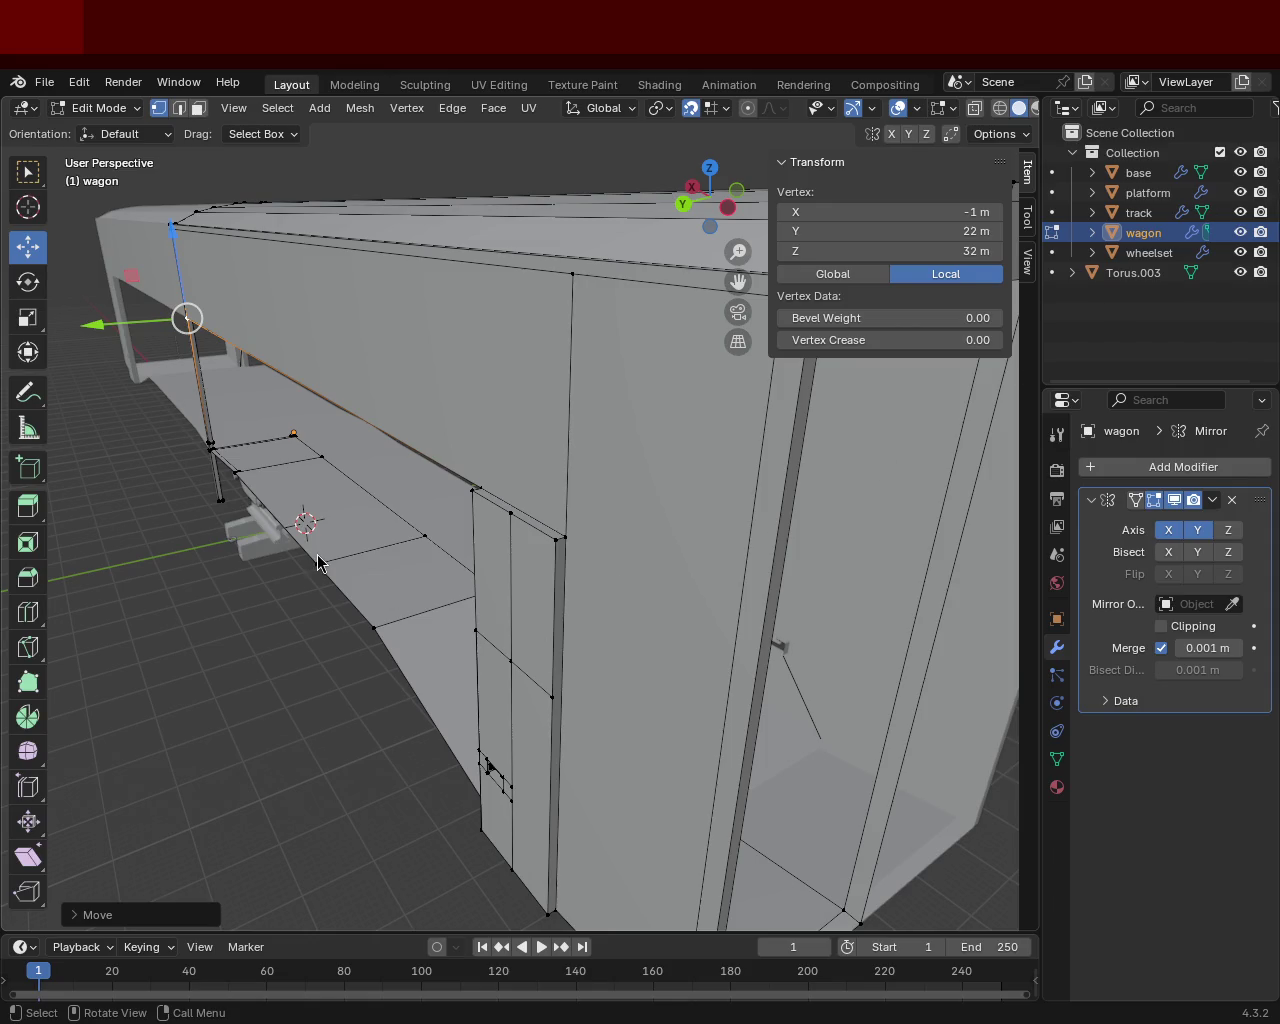
Step: Select the wall-corner vertex and the one below it to form the vertical corner edge
{"action": "mouse_move", "coordinate": [414, 597]}
{"action": "middle_mouse_down"}
{"action": "mouse_move", "coordinate": [529, 538]}
{"action": "mouse_move", "coordinate": [629, 520]}
{"action": "mouse_move", "coordinate": [702, 612]}
{"action": "mouse_move", "coordinate": [586, 551]}
{"action": "mouse_move", "coordinate": [371, 497]}
{"action": "mouse_move", "coordinate": [543, 480]}
{"action": "mouse_move", "coordinate": [559, 452]}
{"action": "mouse_move", "coordinate": [408, 494]}
{"action": "mouse_move", "coordinate": [474, 451]}
{"action": "middle_mouse_up"}
{"action": "left_click", "coordinate": [487, 405]}
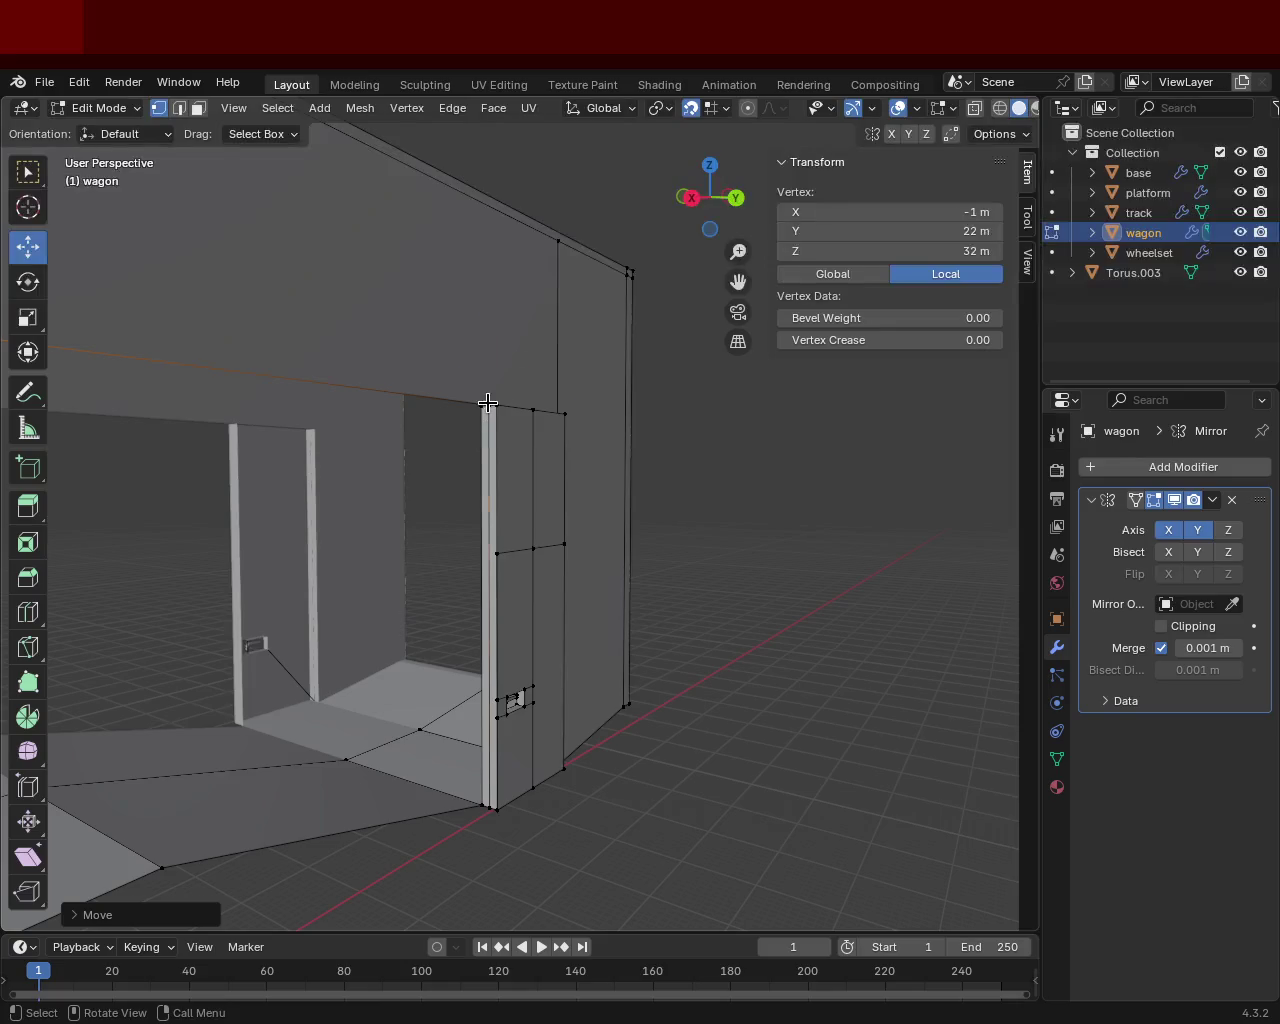
{"action": "mouse_move", "coordinate": [500, 700]}
{"action": "middle_mouse_down"}
{"action": "mouse_move", "coordinate": [517, 597]}
{"action": "mouse_move", "coordinate": [451, 697]}
{"action": "mouse_move", "coordinate": [550, 612]}
{"action": "mouse_move", "coordinate": [637, 604]}
{"action": "mouse_move", "coordinate": [386, 623]}
{"action": "mouse_move", "coordinate": [440, 560]}
{"action": "mouse_move", "coordinate": [478, 478]}
{"action": "mouse_move", "coordinate": [331, 480]}
{"action": "mouse_move", "coordinate": [554, 686]}
{"action": "mouse_move", "coordinate": [499, 505]}
{"action": "mouse_move", "coordinate": [683, 551]}
{"action": "mouse_move", "coordinate": [320, 623]}
{"action": "mouse_move", "coordinate": [357, 603]}
{"action": "mouse_move", "coordinate": [502, 607]}
{"action": "mouse_move", "coordinate": [554, 569]}
{"action": "mouse_move", "coordinate": [471, 537]}
{"action": "mouse_move", "coordinate": [534, 457]}
{"action": "mouse_move", "coordinate": [443, 566]}
{"action": "mouse_move", "coordinate": [269, 578]}
{"action": "middle_mouse_up"}
{"action": "left_click", "coordinate": [569, 573], "text": "shift"}
{"action": "scroll", "coordinate": [468, 500], "scroll_direction": "up", "scroll_amount": 3}
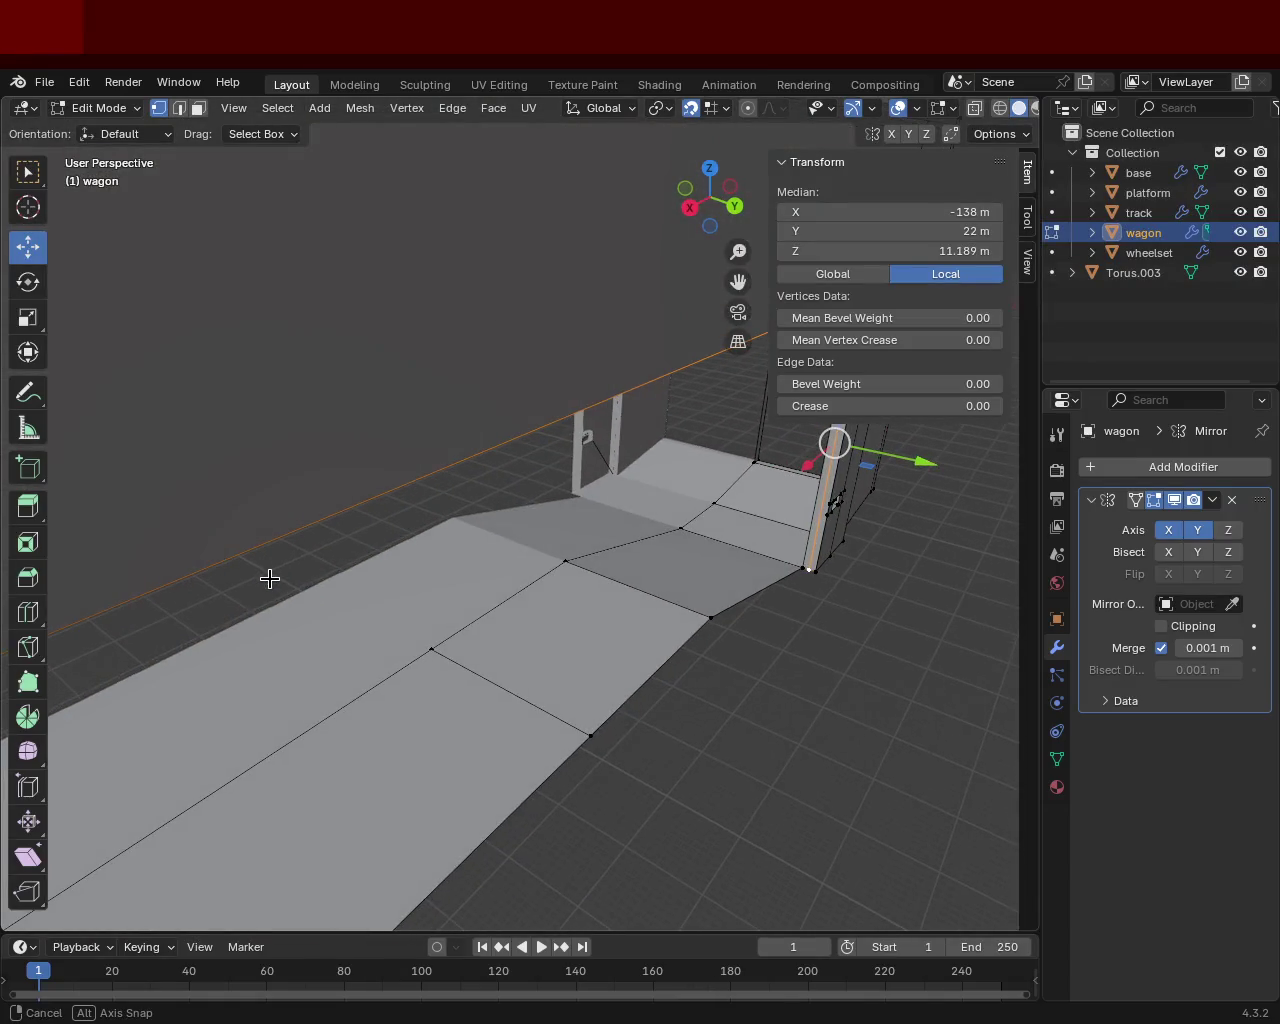
Step: Extrude the thin corner-post strip face outward by 1 m in face select mode
{"action": "mouse_move", "coordinate": [671, 586]}
{"action": "middle_mouse_down"}
{"action": "mouse_move", "coordinate": [591, 434]}
{"action": "mouse_move", "coordinate": [517, 666]}
{"action": "mouse_move", "coordinate": [482, 470]}
{"action": "mouse_move", "coordinate": [403, 509]}
{"action": "middle_mouse_up"}
{"action": "mouse_move", "coordinate": [289, 560]}
{"action": "middle_mouse_down"}
{"action": "mouse_move", "coordinate": [433, 527]}
{"action": "mouse_move", "coordinate": [463, 469]}
{"action": "mouse_move", "coordinate": [517, 466]}
{"action": "mouse_move", "coordinate": [527, 451]}
{"action": "middle_mouse_up"}
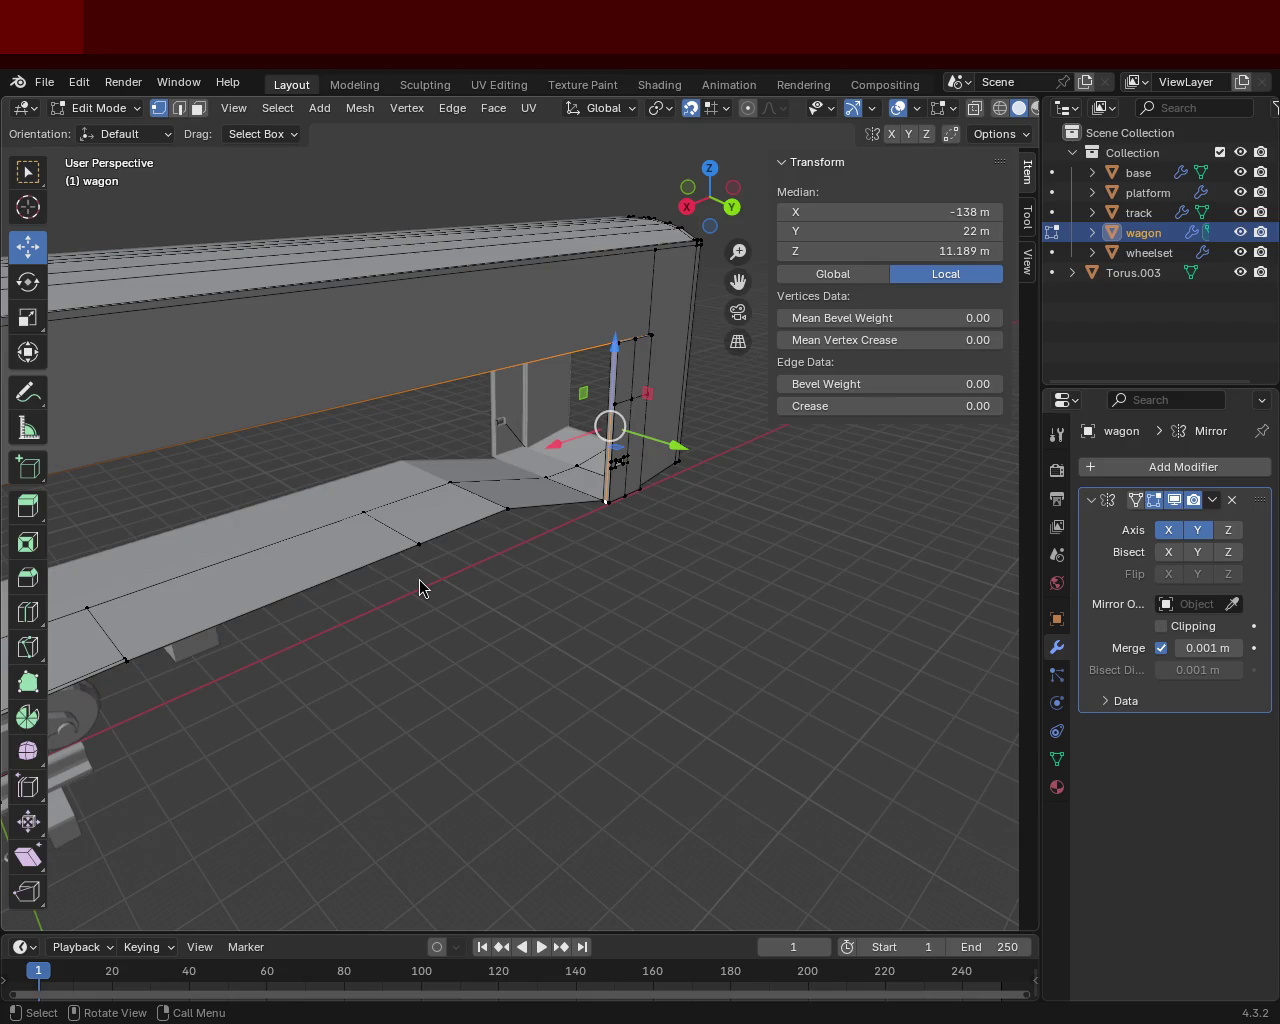
{"action": "mouse_move", "coordinate": [414, 309]}
{"action": "middle_mouse_down"}
{"action": "mouse_move", "coordinate": [388, 462]}
{"action": "mouse_move", "coordinate": [383, 308]}
{"action": "mouse_move", "coordinate": [466, 449]}
{"action": "middle_mouse_up"}
{"action": "left_click", "coordinate": [383, 308]}
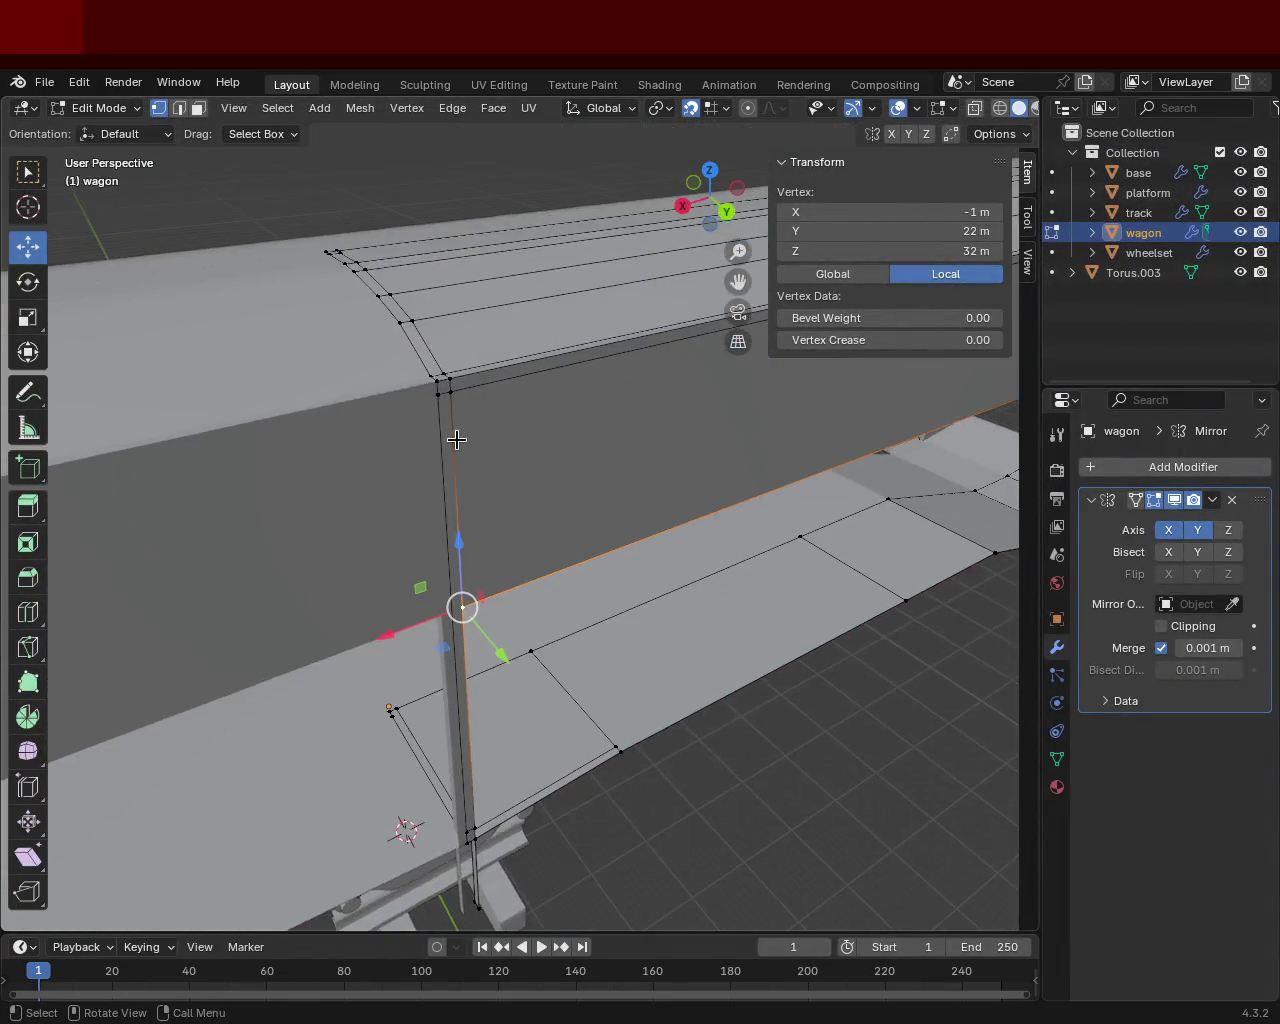
{"action": "left_click", "coordinate": [197, 108]}
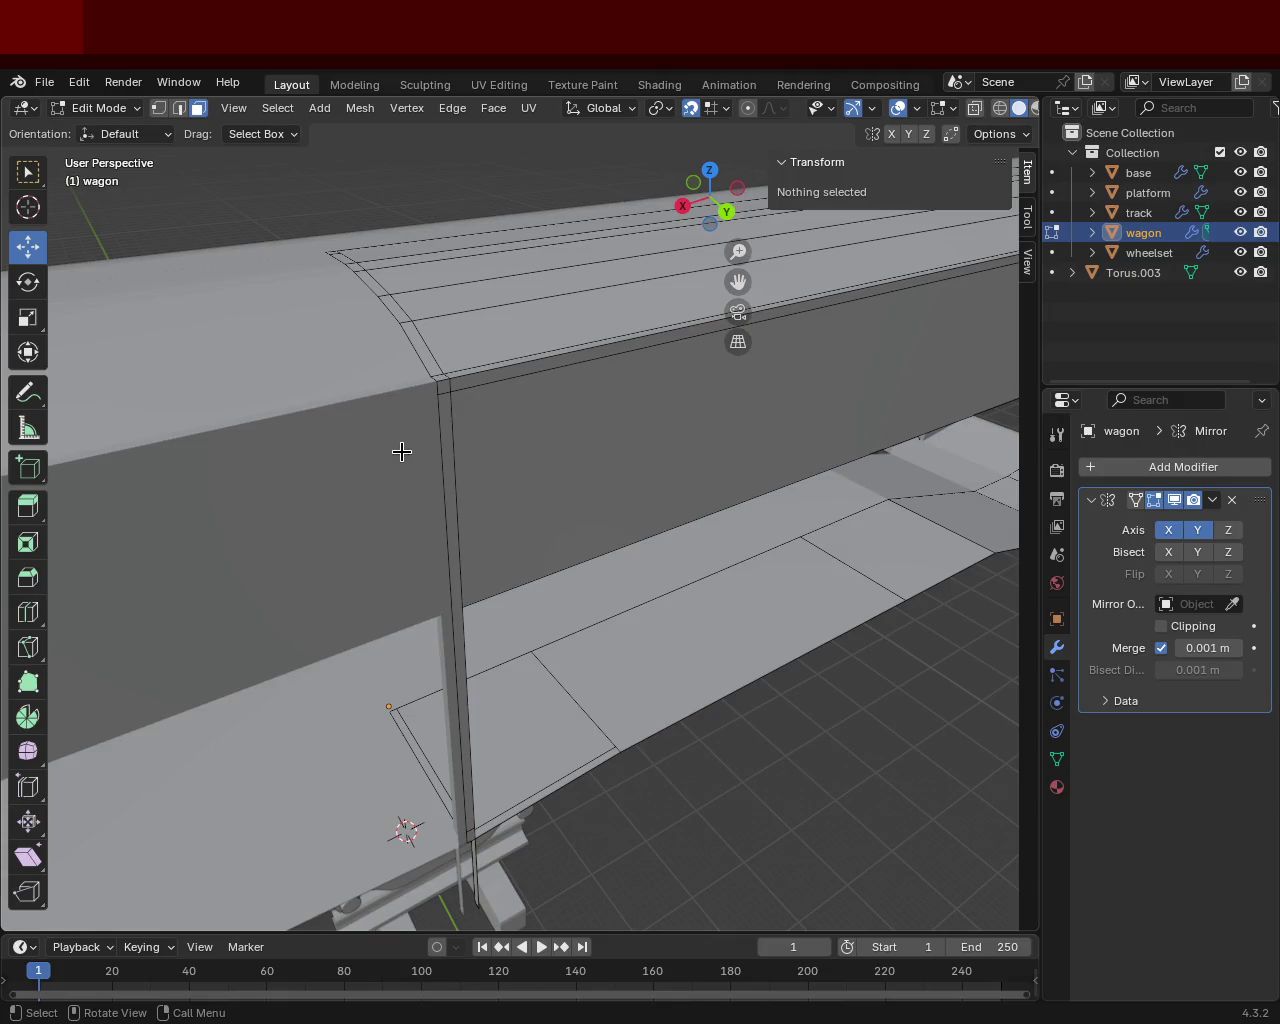
{"action": "left_click", "coordinate": [451, 474]}
{"action": "left_click", "coordinate": [447, 432], "text": "shift"}
{"action": "type", "text": "e1"}
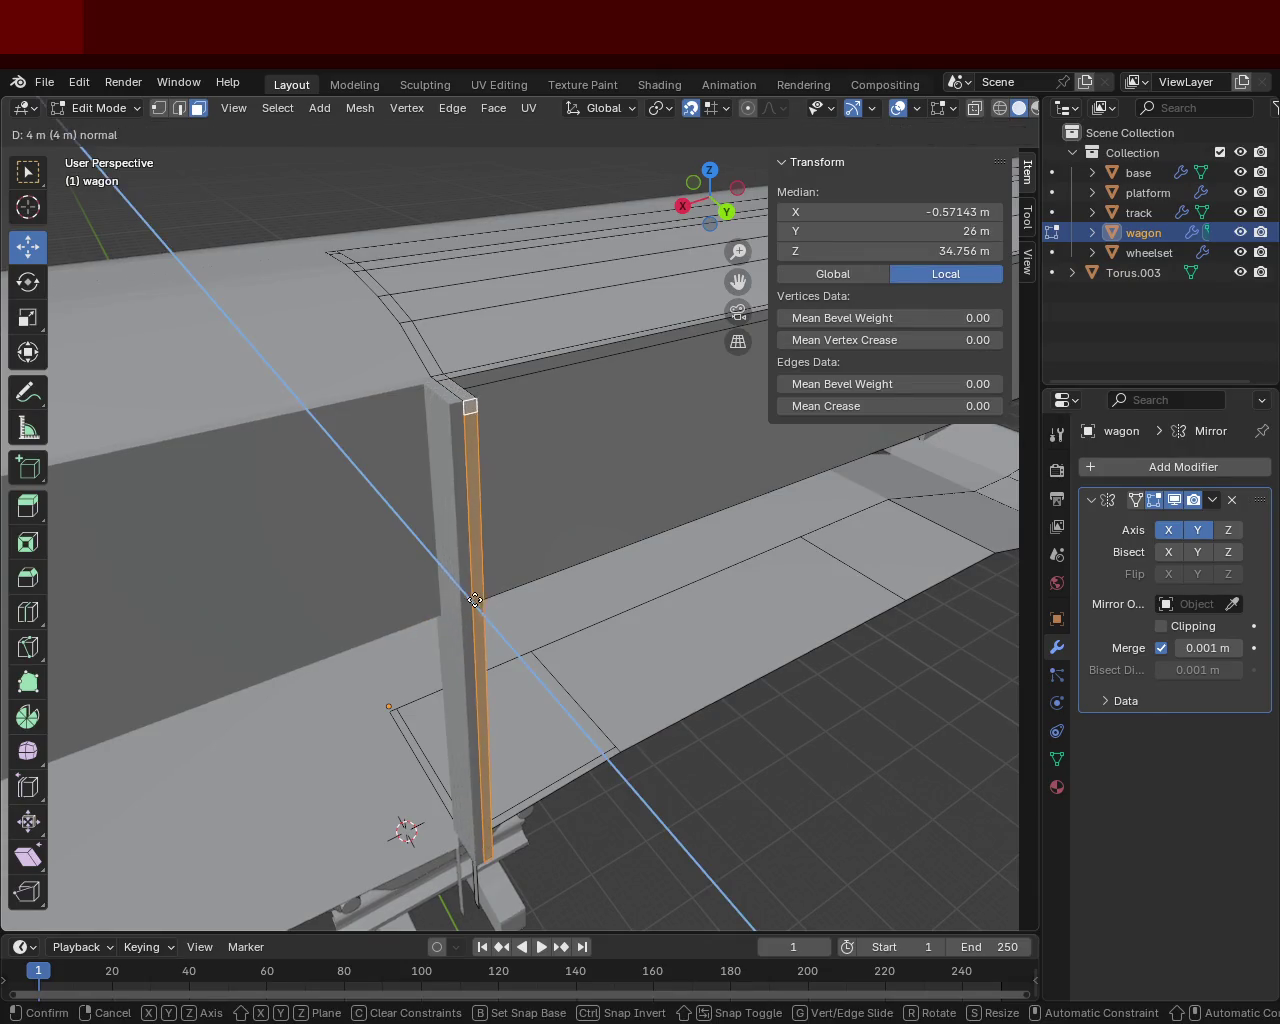
{"action": "key", "text": "Return"}
{"action": "middle_click_drag", "start_coordinate": [465, 530], "coordinate": [391, 443]}
{"action": "scroll", "coordinate": [452, 504], "scroll_direction": "down", "scroll_amount": 3}
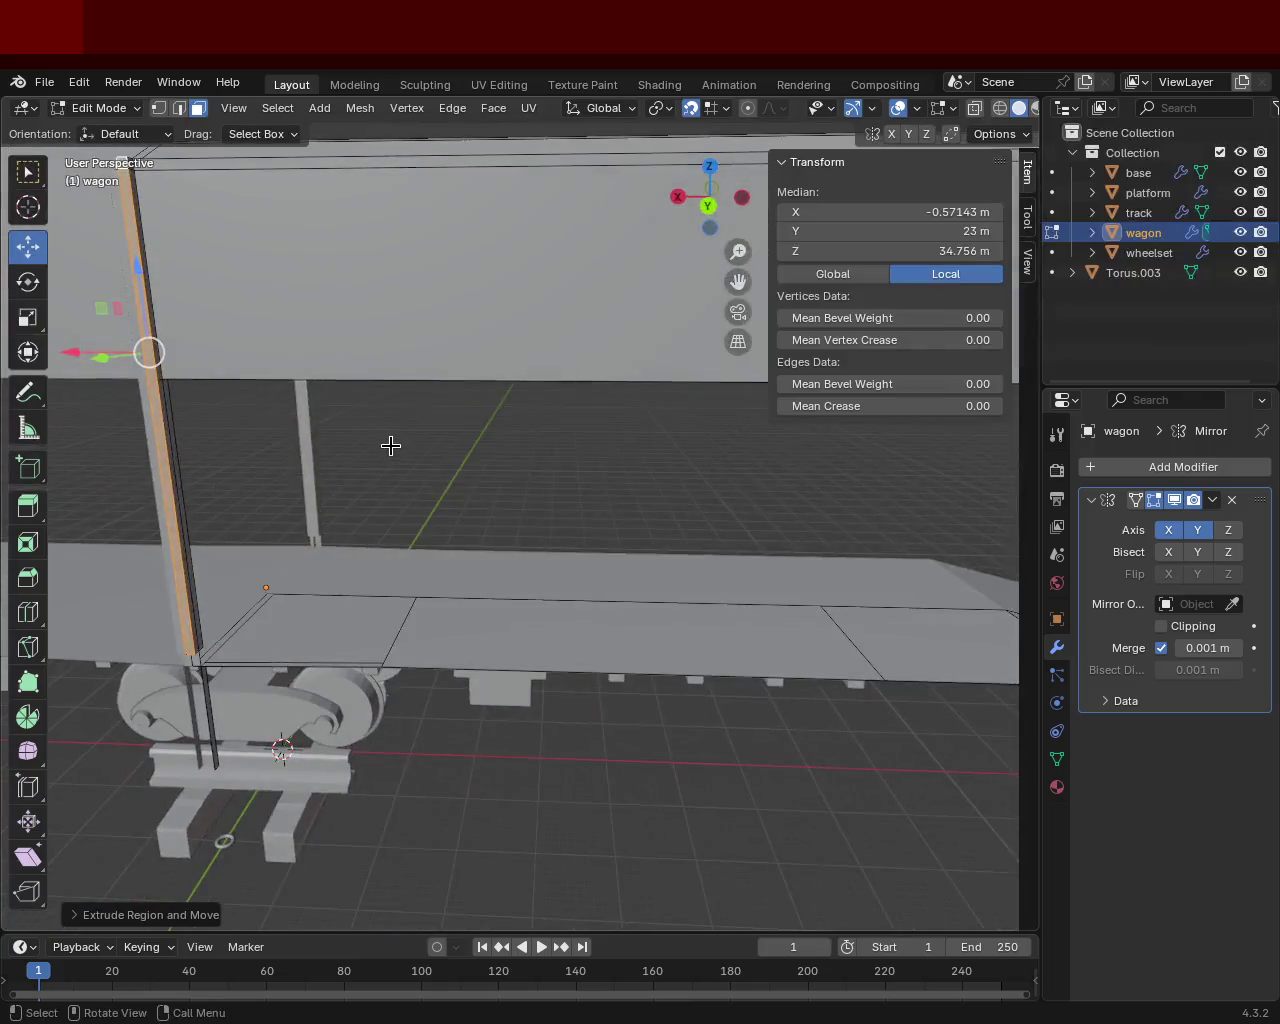
Step: In vertex mode, select the post's top vertex and a second vertex along its edge
{"action": "left_click", "coordinate": [158, 113]}
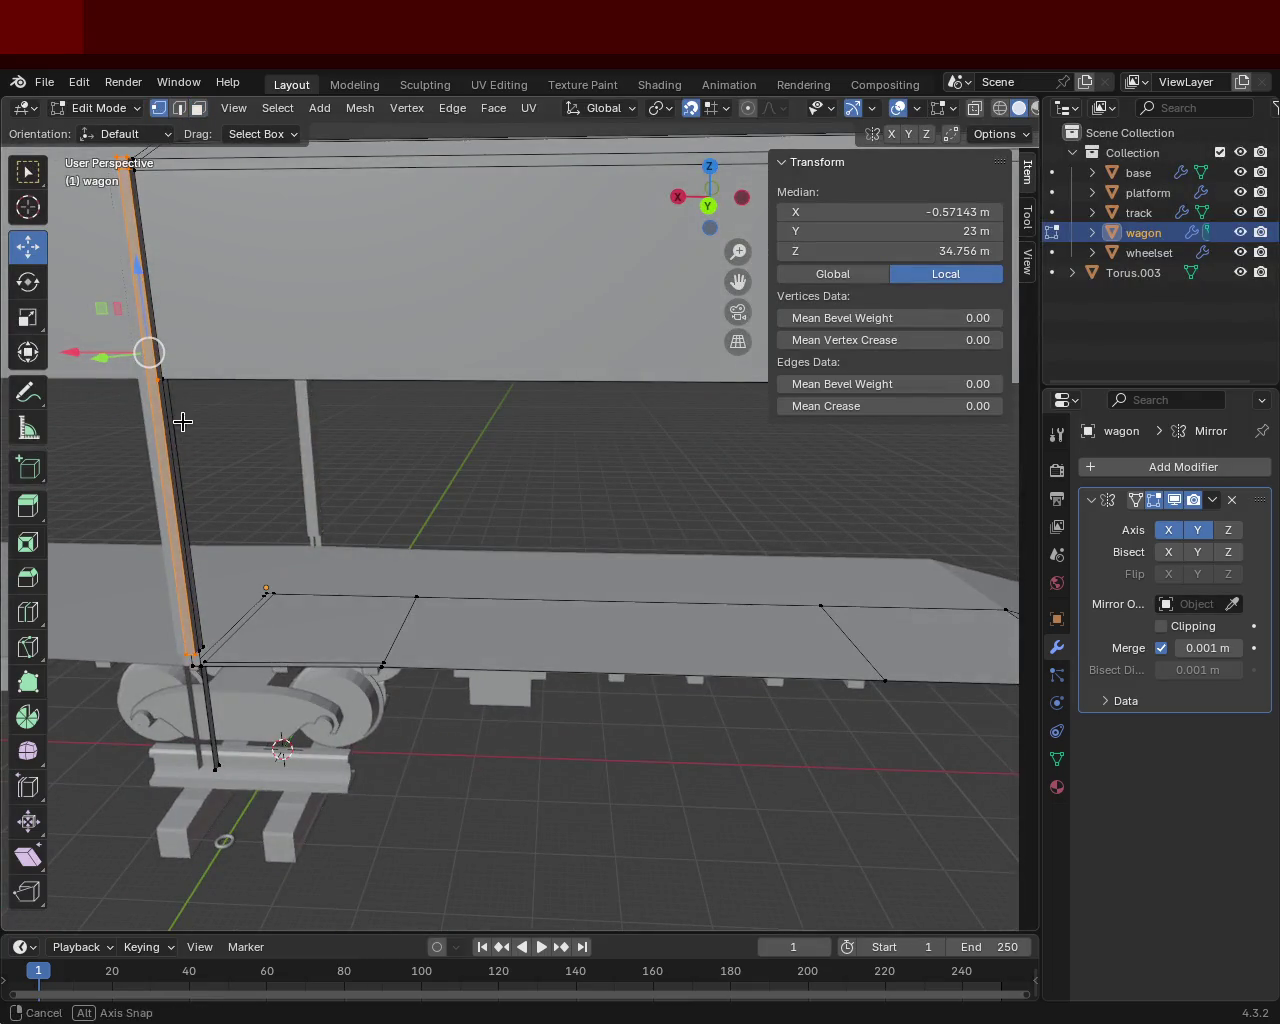
{"action": "middle_click_drag", "start_coordinate": [180, 420], "coordinate": [309, 317]}
{"action": "left_click", "coordinate": [412, 272]}
{"action": "left_click", "coordinate": [416, 260]}
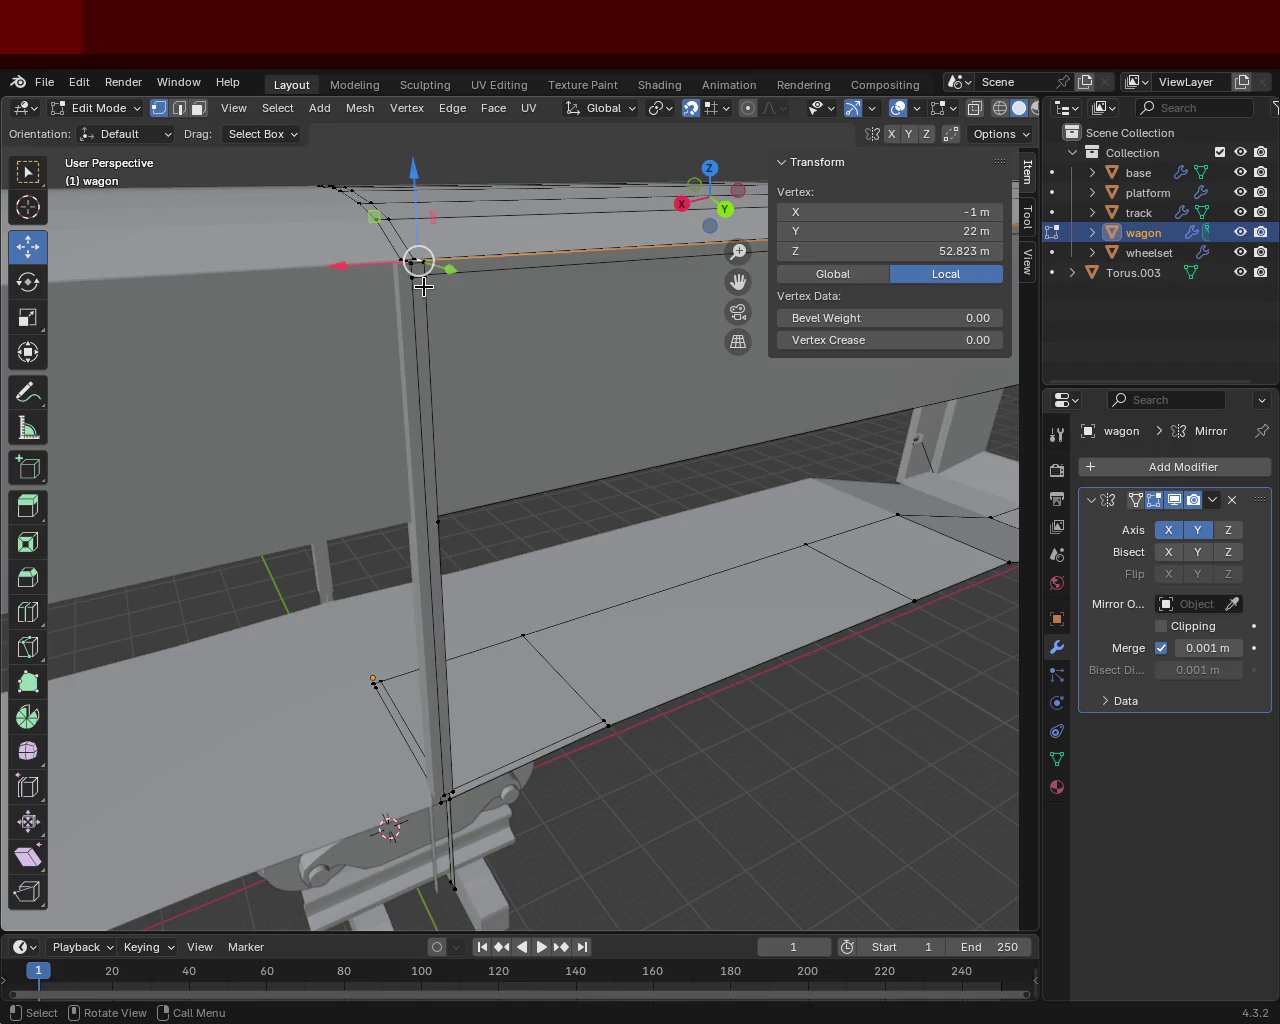
{"action": "middle_click_drag", "start_coordinate": [540, 549], "coordinate": [209, 517], "text": "shift"}
{"action": "left_click", "coordinate": [207, 527], "text": "shift"}
{"action": "mouse_move", "coordinate": [626, 466]}
{"action": "middle_mouse_down"}
{"action": "mouse_move", "coordinate": [511, 504]}
{"action": "mouse_move", "coordinate": [651, 437]}
{"action": "mouse_move", "coordinate": [631, 494]}
{"action": "mouse_move", "coordinate": [698, 550]}
{"action": "mouse_move", "coordinate": [534, 497]}
{"action": "mouse_move", "coordinate": [631, 529]}
{"action": "mouse_move", "coordinate": [723, 406]}
{"action": "mouse_move", "coordinate": [577, 377]}
{"action": "mouse_move", "coordinate": [643, 451]}
{"action": "middle_mouse_up"}
Step: Extrude the floor's outer bottom edge constrained Z then Y, to median X −121 m, Z −5.3108 m
{"action": "left_click", "coordinate": [179, 108]}
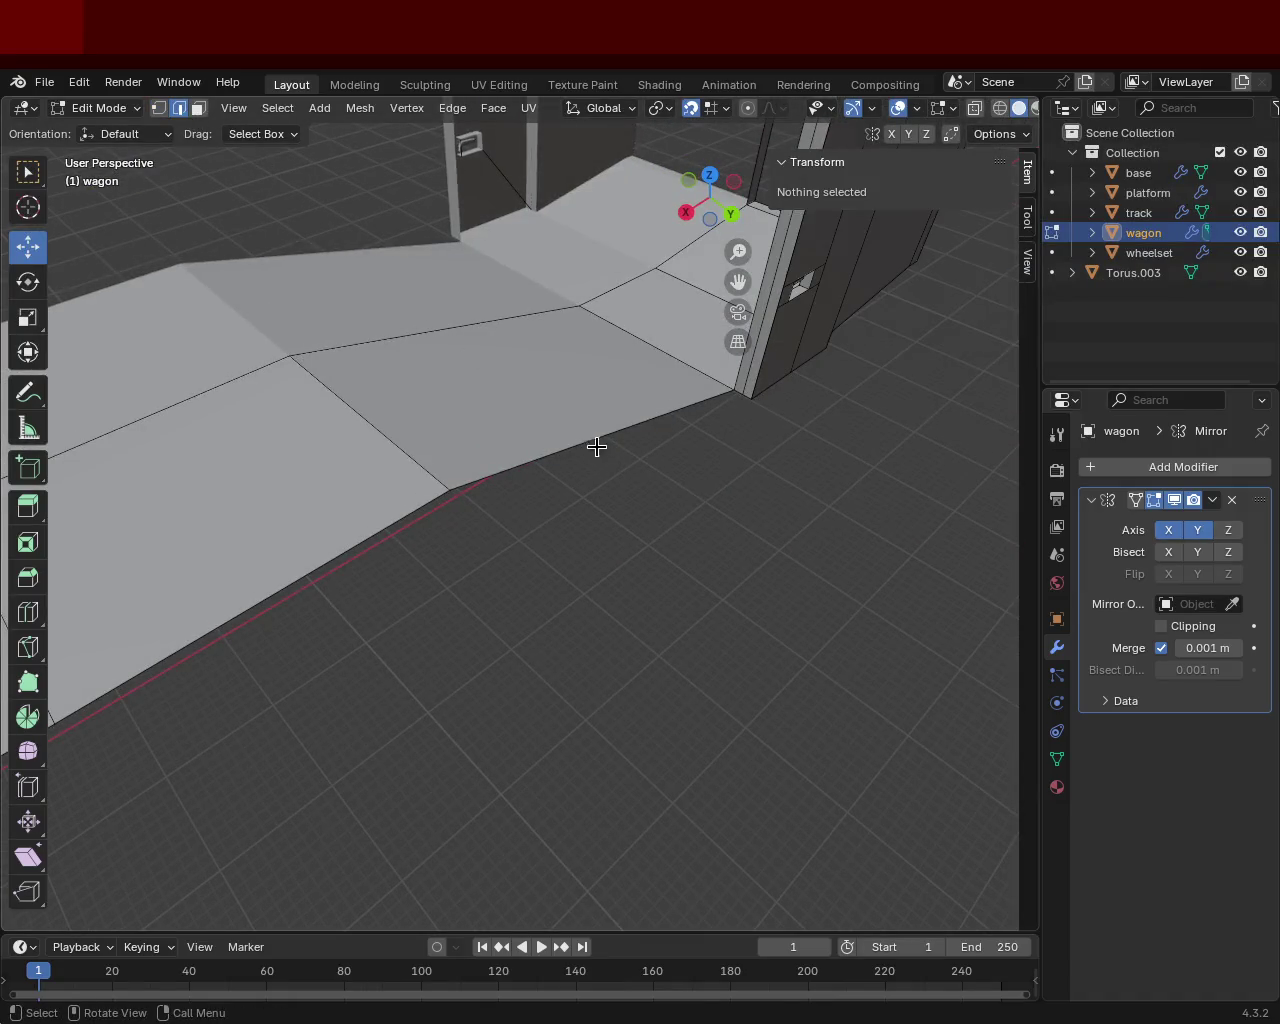
{"action": "left_click", "coordinate": [600, 440]}
{"action": "mouse_move", "coordinate": [614, 429]}
{"action": "left_mouse_down"}
{"action": "mouse_move", "coordinate": [617, 466]}
{"action": "mouse_move", "coordinate": [608, 438]}
{"action": "mouse_move", "coordinate": [651, 466]}
{"action": "mouse_move", "coordinate": [617, 443]}
{"action": "left_mouse_up"}
{"action": "key", "text": "z"}
{"action": "key", "text": "y"}
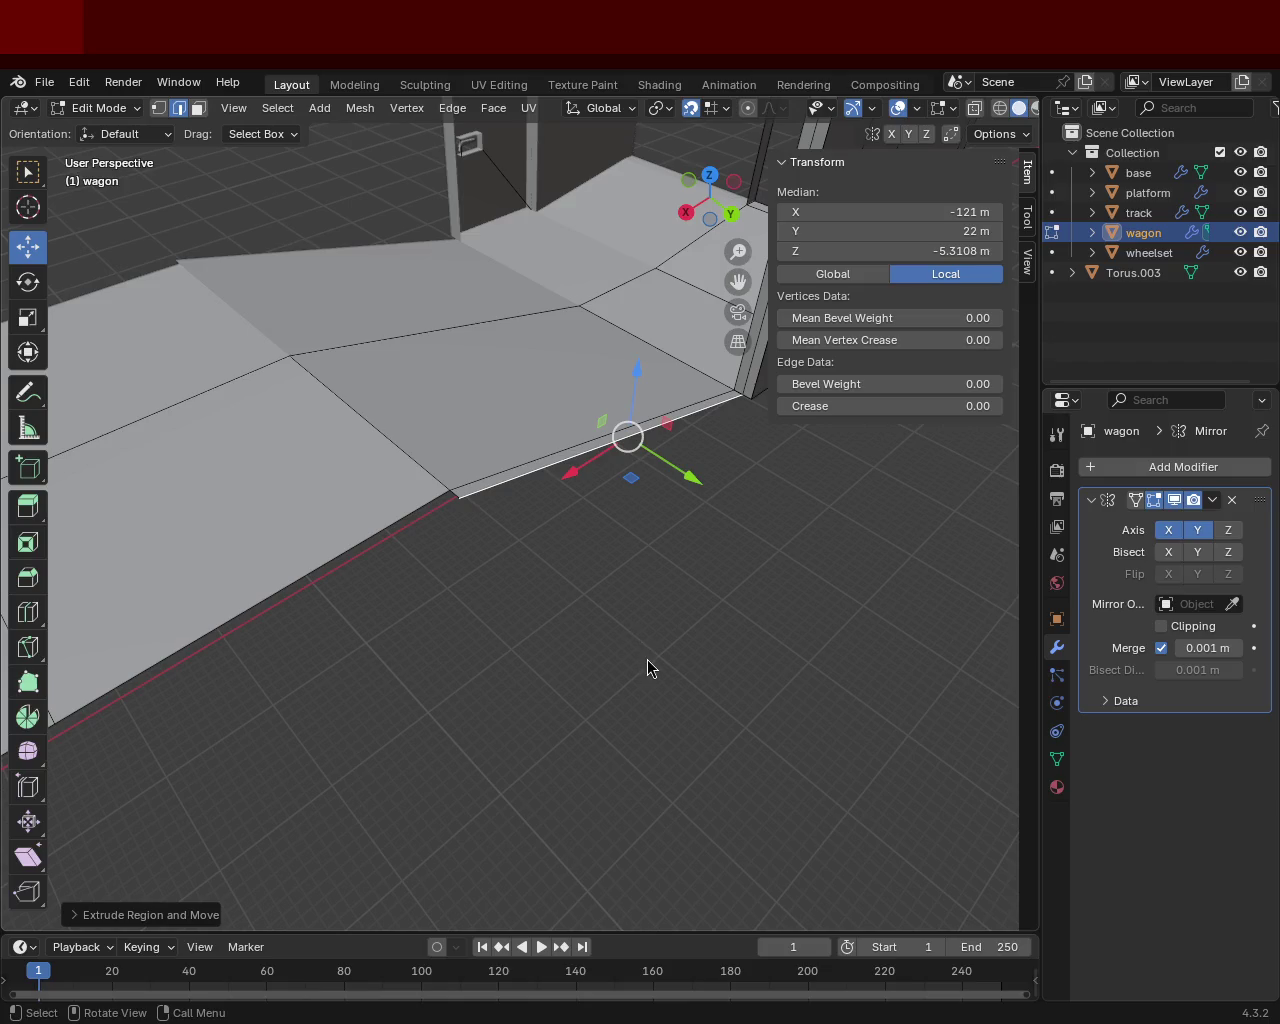
{"action": "mouse_move", "coordinate": [552, 603]}
{"action": "middle_mouse_down"}
{"action": "mouse_move", "coordinate": [697, 660]}
{"action": "mouse_move", "coordinate": [391, 363]}
{"action": "mouse_move", "coordinate": [506, 434]}
{"action": "mouse_move", "coordinate": [549, 543]}
{"action": "mouse_move", "coordinate": [657, 571]}
{"action": "mouse_move", "coordinate": [532, 610]}
{"action": "mouse_move", "coordinate": [551, 520]}
{"action": "mouse_move", "coordinate": [603, 583]}
{"action": "middle_mouse_up"}
Step: Extrude a floor-edge face constrained Z then Y, placing its new edge at Z −1 m
{"action": "scroll", "coordinate": [707, 603], "scroll_direction": "up", "scroll_amount": 5}
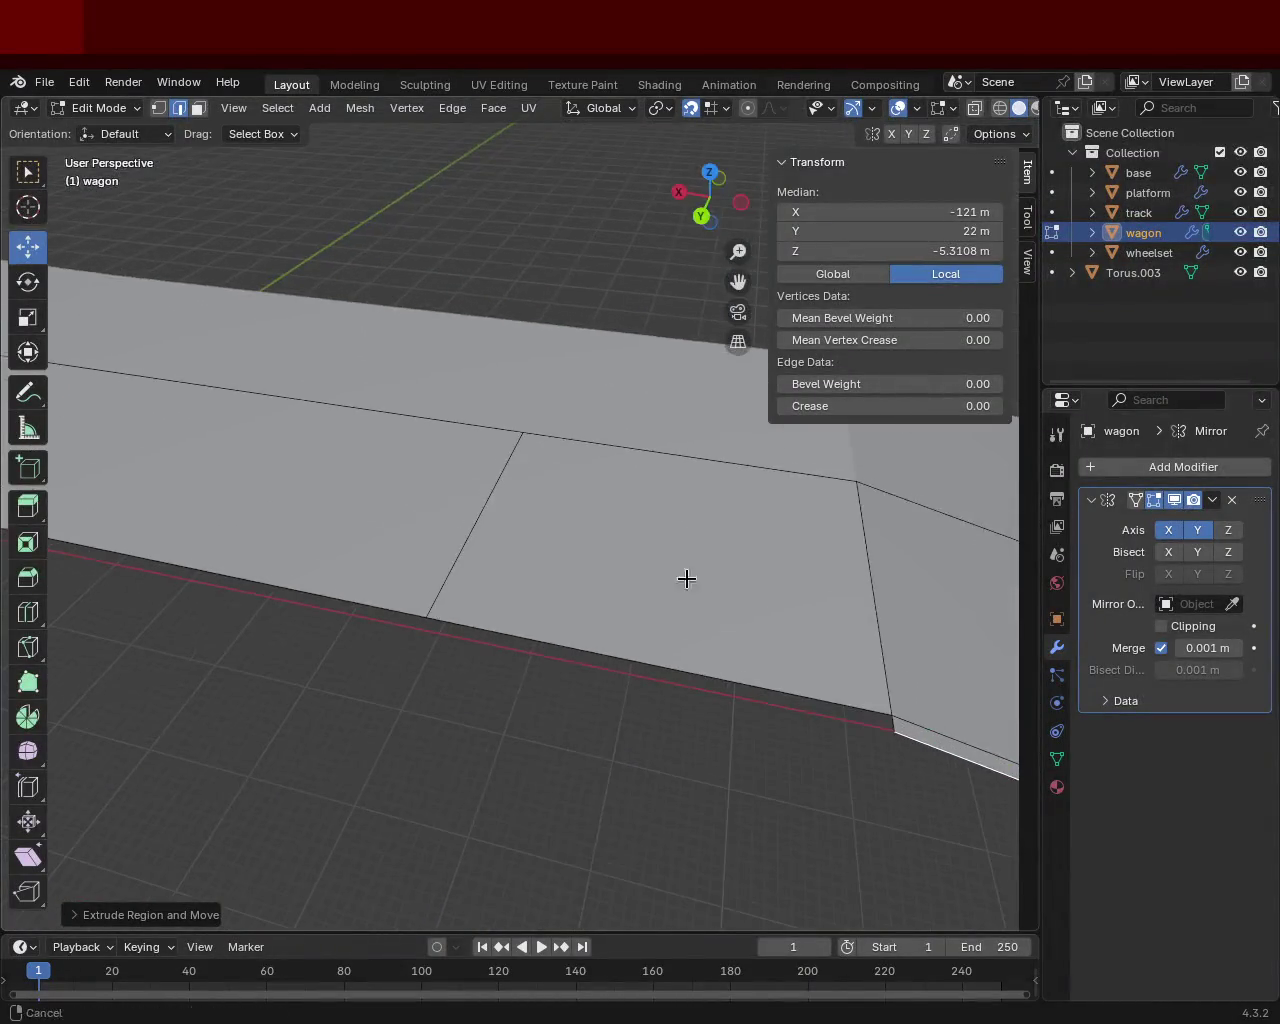
{"action": "middle_click_drag", "start_coordinate": [707, 603], "coordinate": [546, 517], "text": "shift"}
{"action": "left_click", "coordinate": [550, 507]}
{"action": "key", "text": "e"}
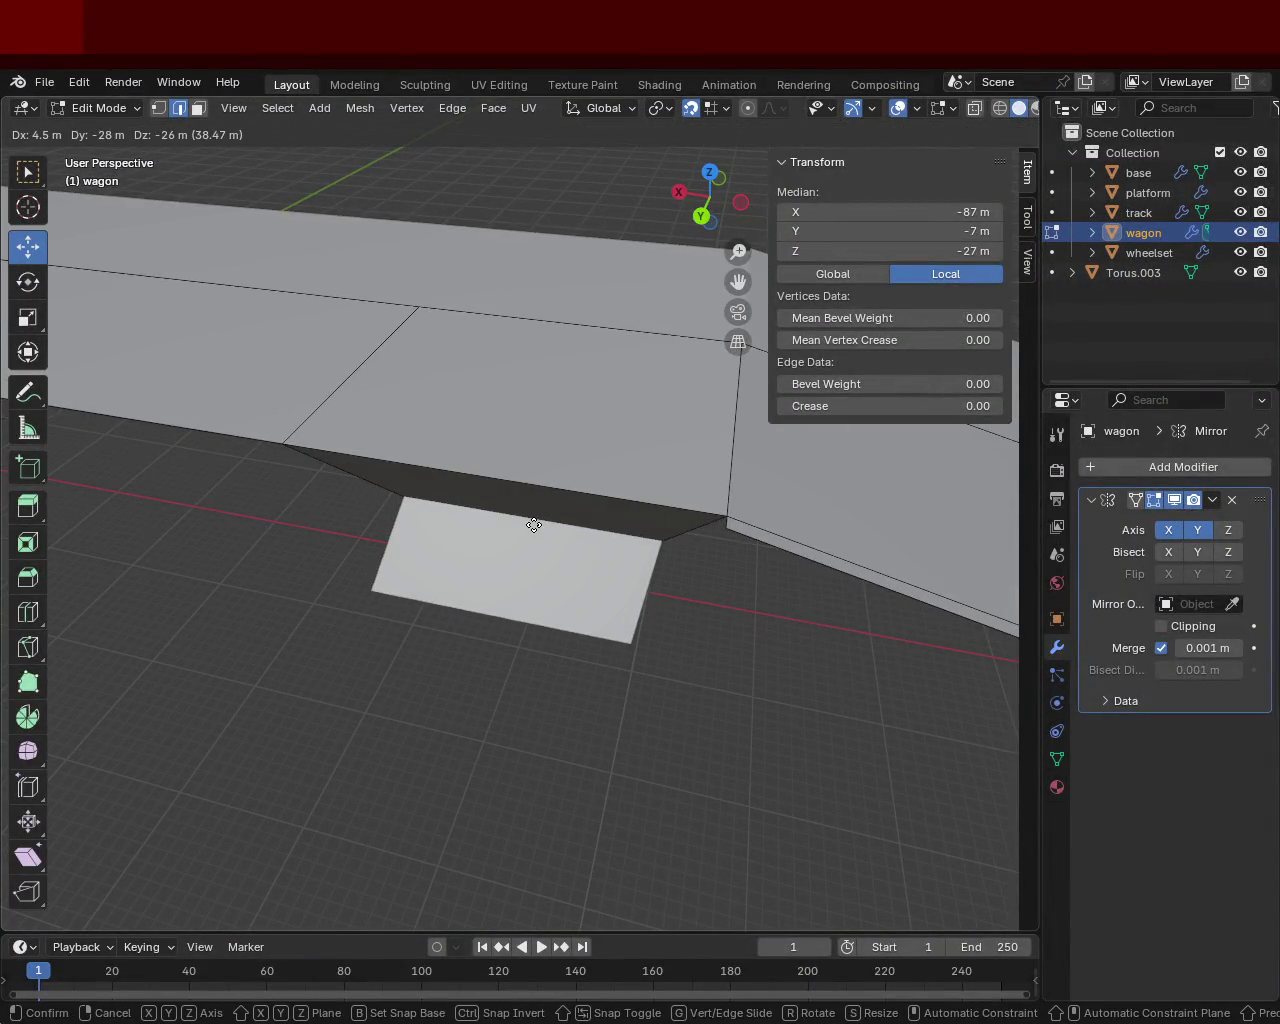
{"action": "key", "text": "z"}
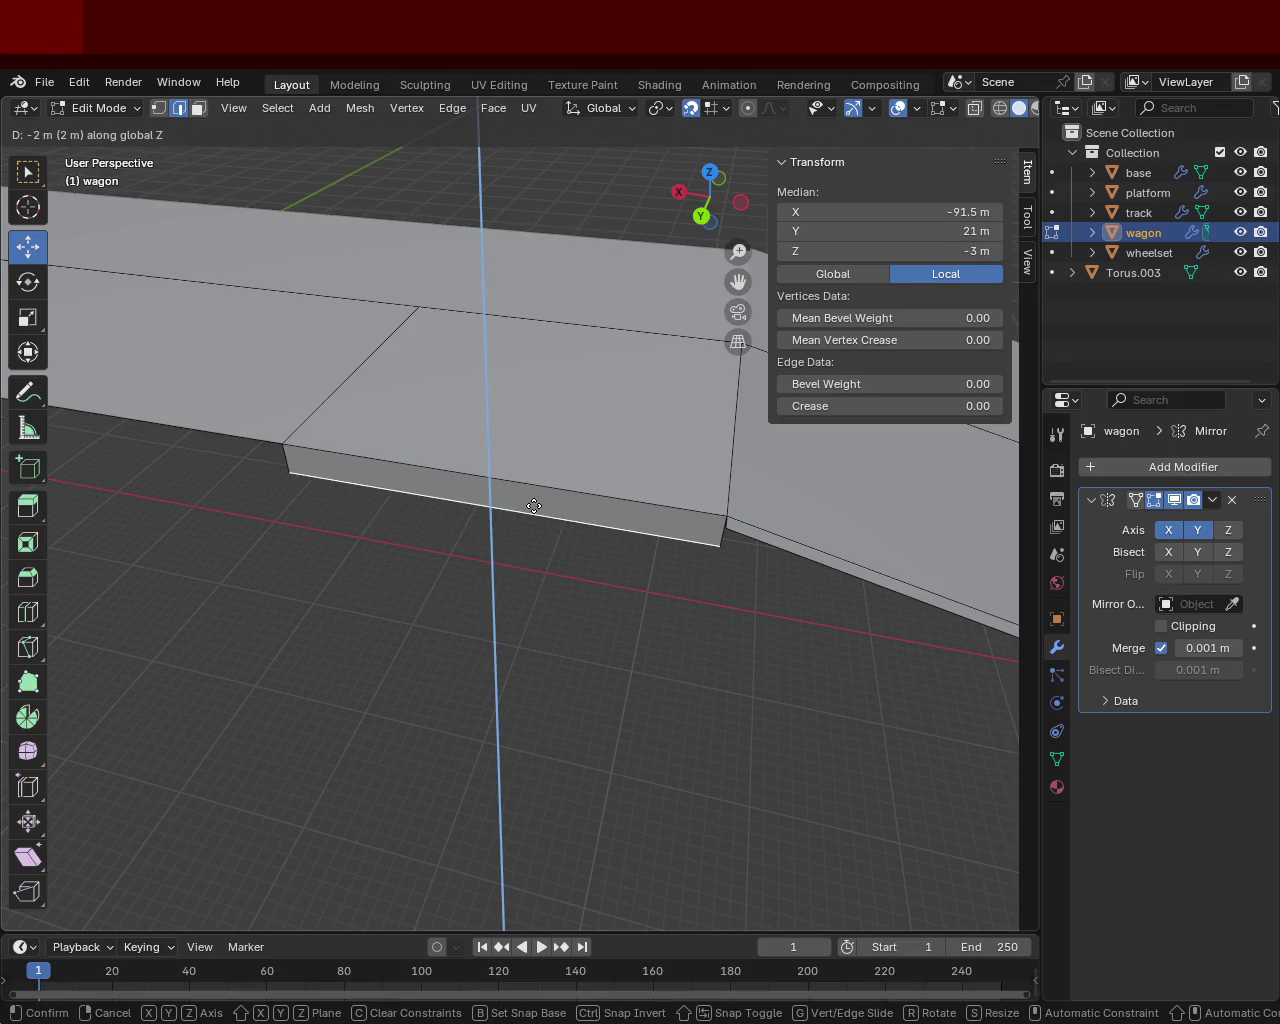
{"action": "key", "text": "y"}
{"action": "left_click", "coordinate": [500, 509]}
{"action": "mouse_move", "coordinate": [500, 509]}
{"action": "middle_mouse_down"}
{"action": "mouse_move", "coordinate": [595, 507]}
{"action": "mouse_move", "coordinate": [551, 560]}
{"action": "middle_mouse_up"}
Step: Zoom in and box-select the vertices at the floor corner
{"action": "scroll", "coordinate": [571, 471], "scroll_direction": "up", "scroll_amount": 2}
{"action": "scroll", "coordinate": [589, 463], "scroll_direction": "up", "scroll_amount": 2}
{"action": "scroll", "coordinate": [589, 463], "scroll_direction": "up", "scroll_amount": 2}
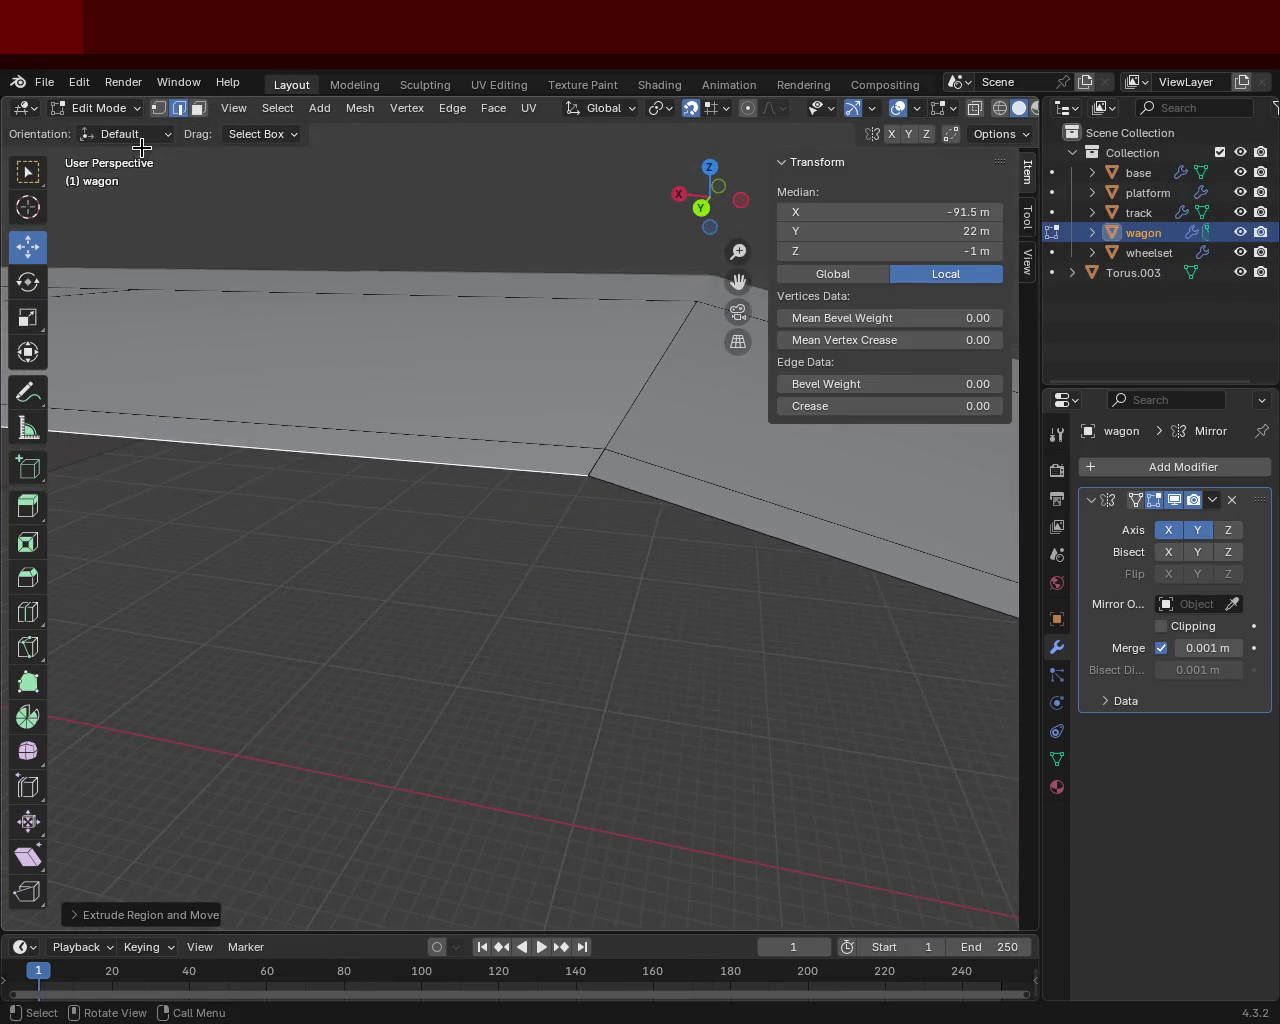
{"action": "left_click_drag", "start_coordinate": [601, 535], "coordinate": [570, 466]}
Step: Merge the overlapping floor-corner vertices by distance into one vertex at X −104, Y 22, Z −1
{"action": "left_click", "coordinate": [1001, 110]}
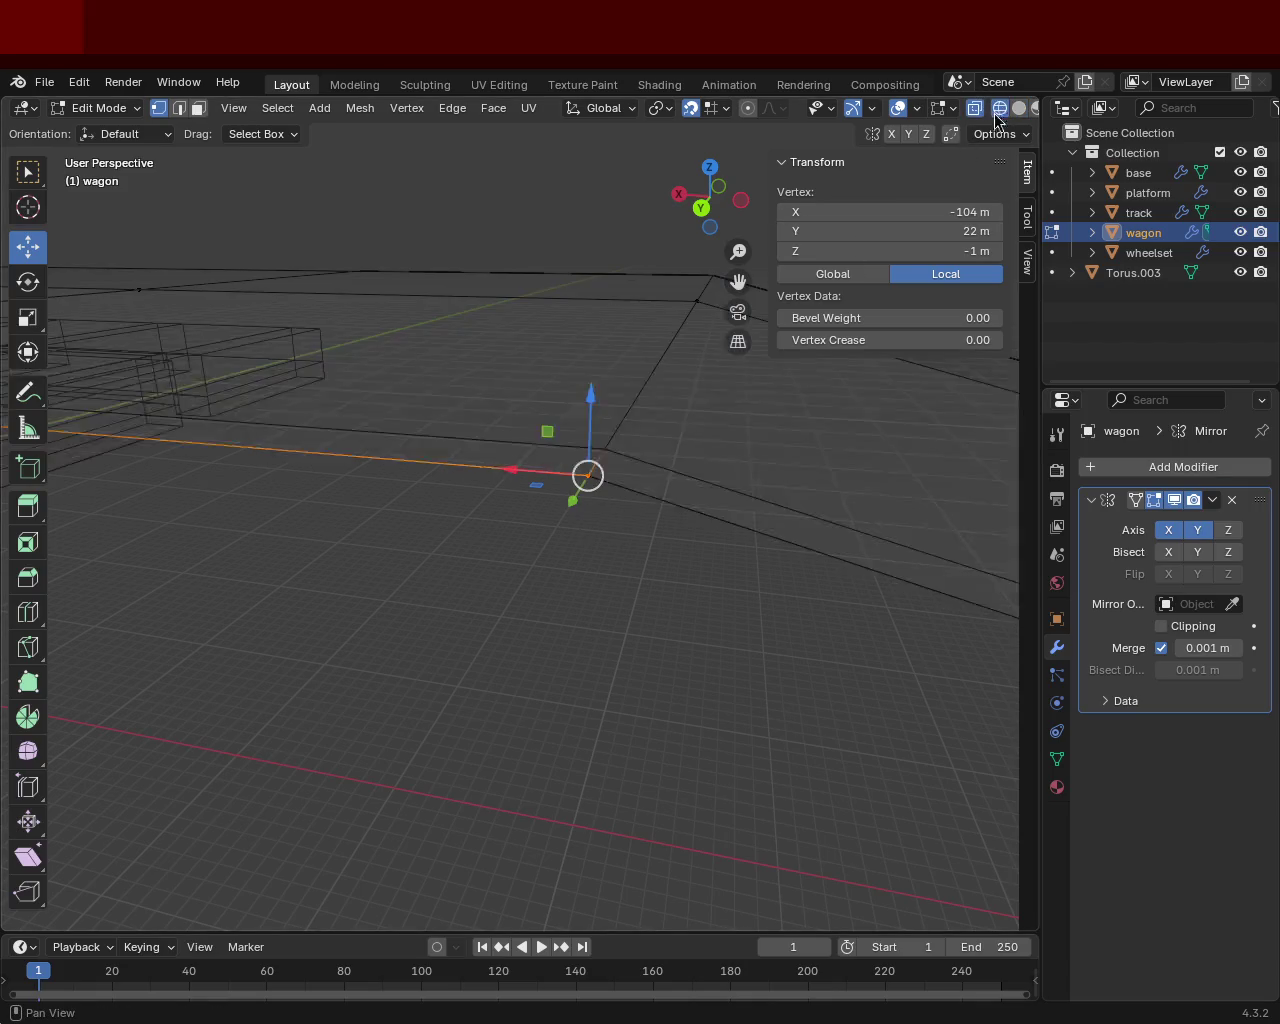
{"action": "left_click", "coordinate": [597, 543]}
{"action": "mouse_move", "coordinate": [613, 572]}
{"action": "left_mouse_down"}
{"action": "mouse_move", "coordinate": [589, 480]}
{"action": "mouse_move", "coordinate": [566, 460]}
{"action": "left_mouse_up"}
{"action": "key", "text": "m"}
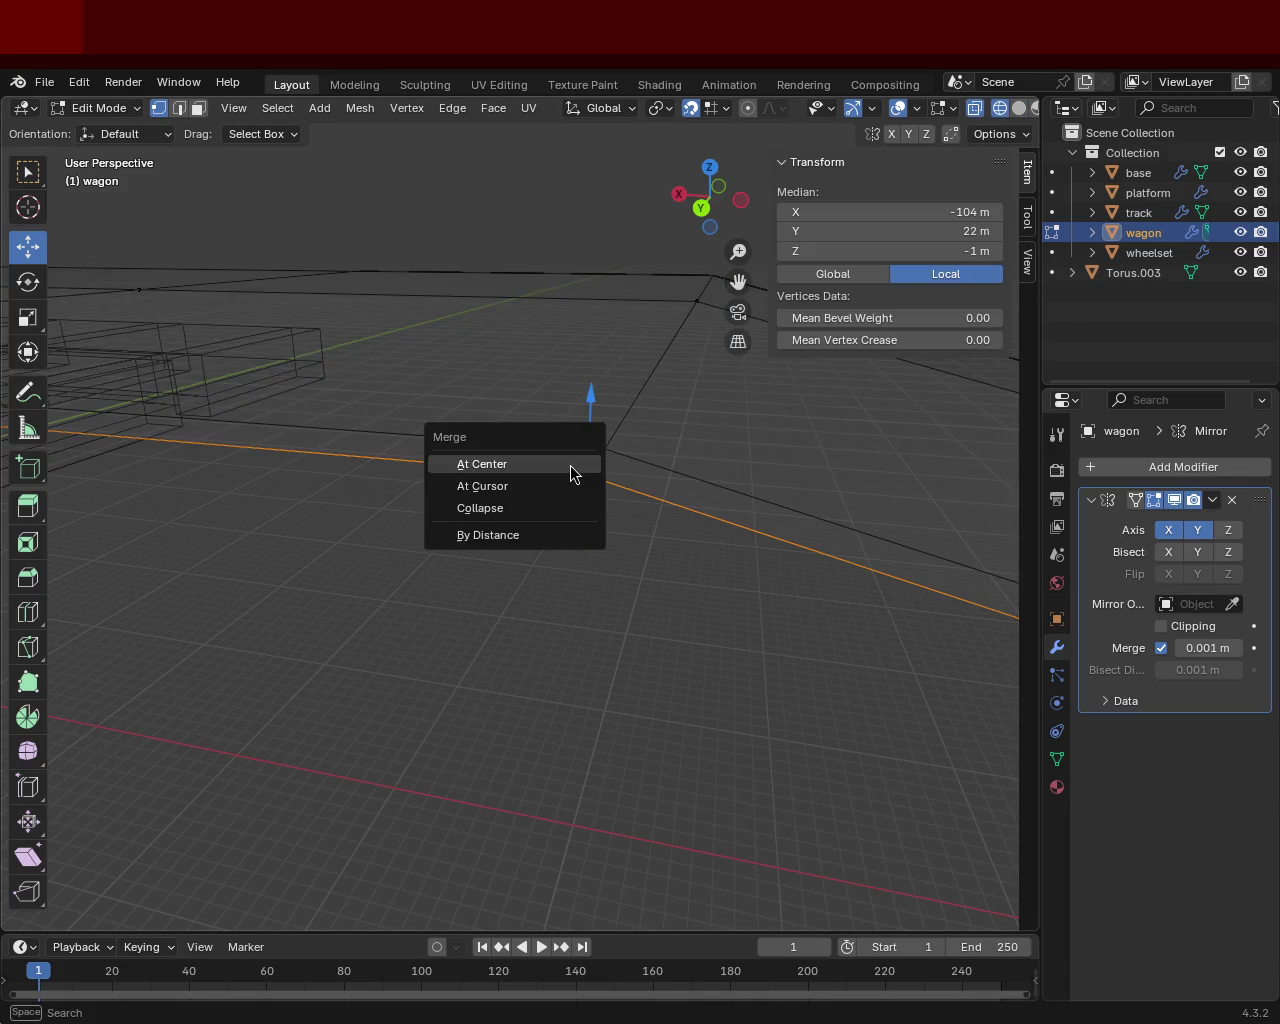
{"action": "left_click", "coordinate": [570, 465]}
{"action": "key", "text": "ctrl+z"}
{"action": "key", "text": "m"}
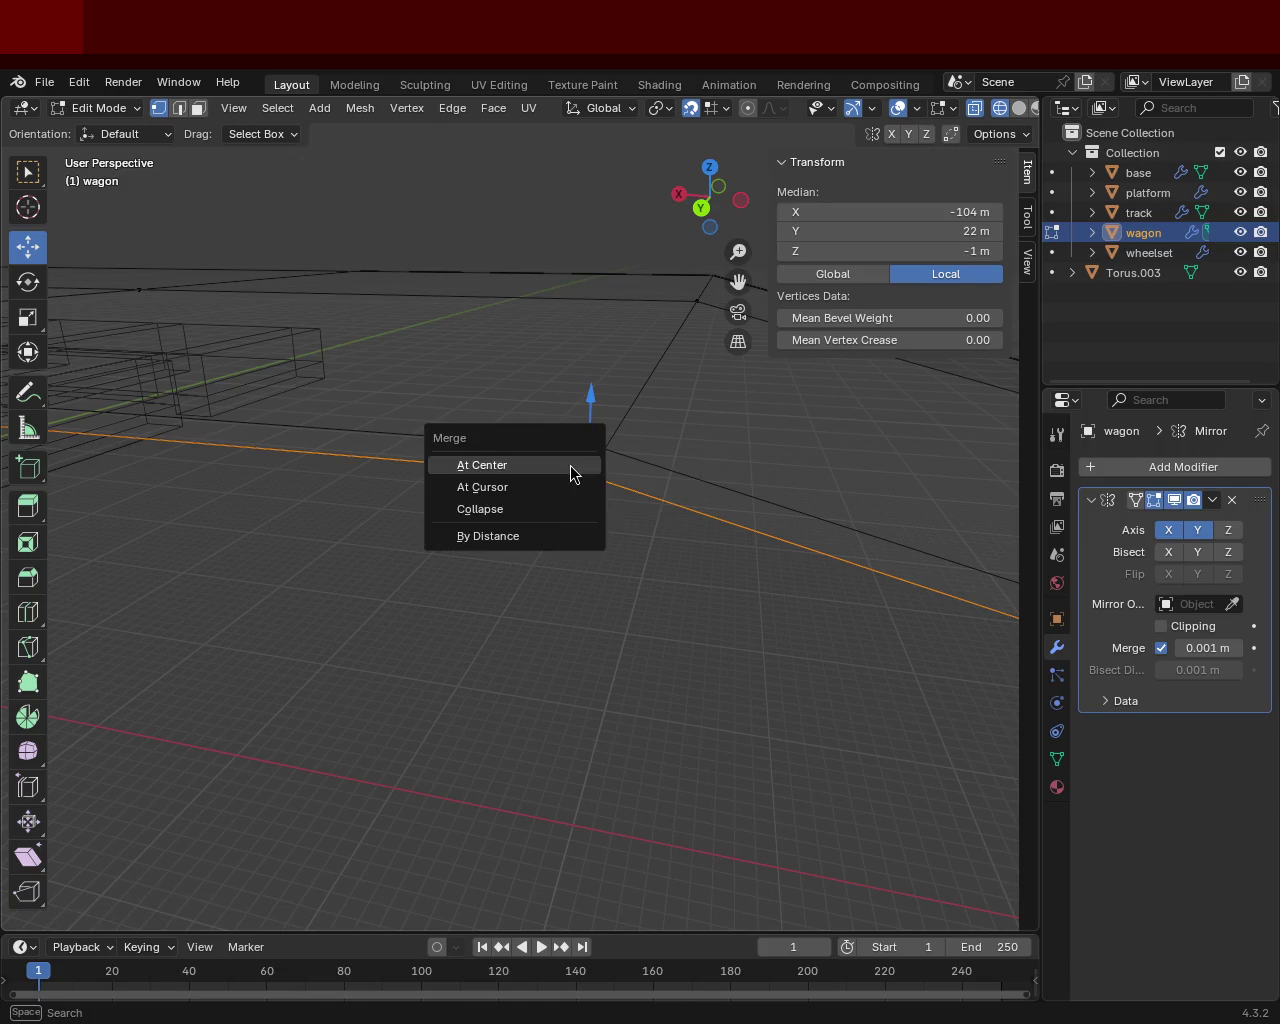
{"action": "left_click", "coordinate": [534, 538]}
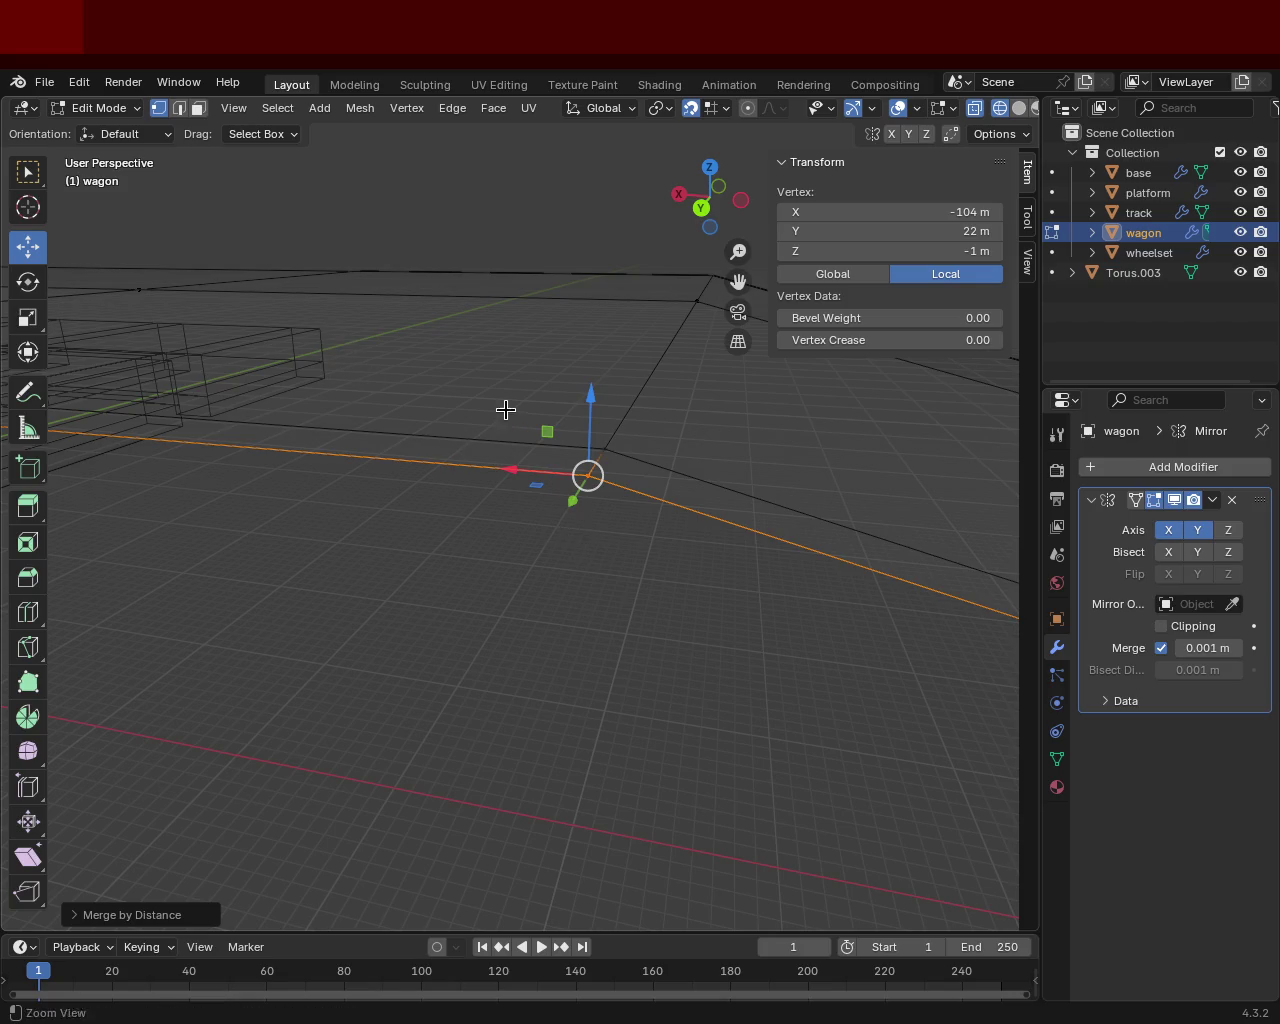
{"action": "middle_click_drag", "start_coordinate": [506, 411], "coordinate": [935, 305]}
{"action": "left_click", "coordinate": [1018, 108]}
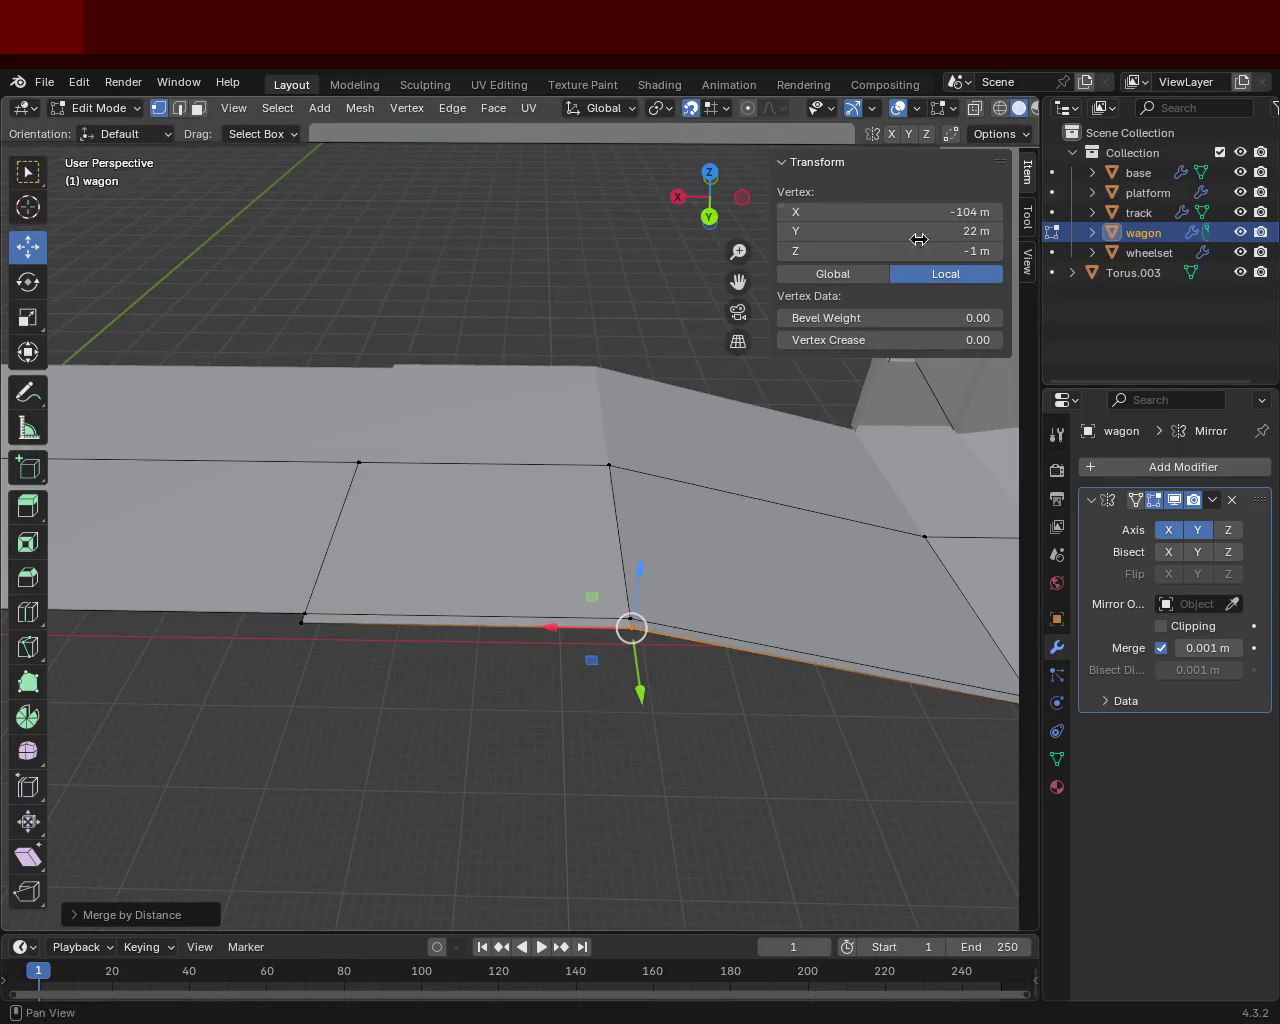
{"action": "mouse_move", "coordinate": [451, 583]}
{"action": "middle_mouse_down"}
{"action": "mouse_move", "coordinate": [504, 584]}
{"action": "mouse_move", "coordinate": [657, 503]}
{"action": "mouse_move", "coordinate": [586, 549]}
{"action": "mouse_move", "coordinate": [566, 534]}
{"action": "middle_mouse_up"}
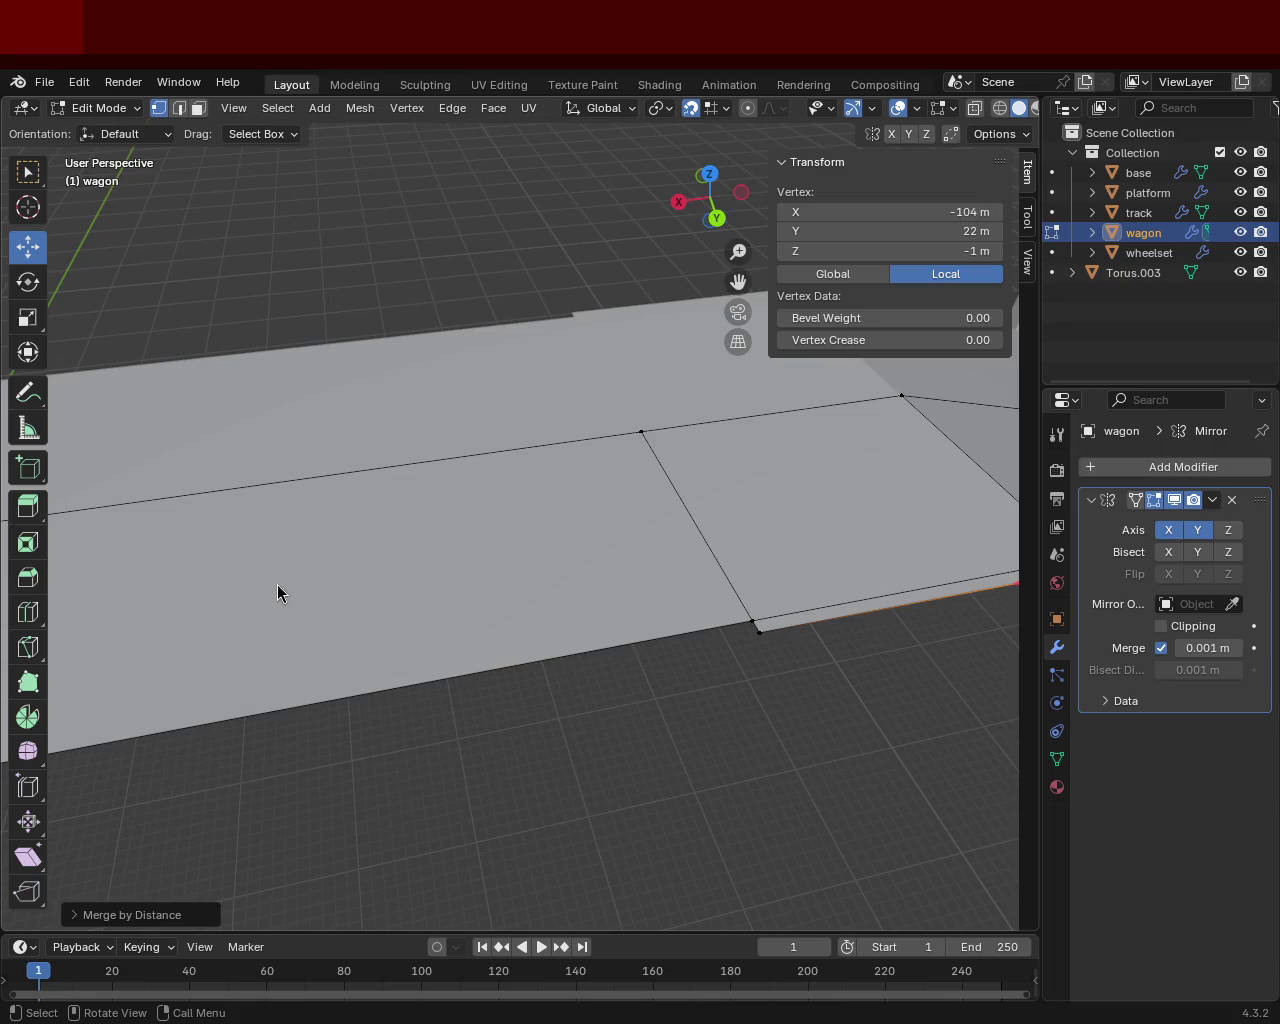
Step: Dissolve the stray edge in the wagon floor
{"action": "mouse_move", "coordinate": [555, 587]}
{"action": "middle_mouse_down", "text": "ctrl"}
{"action": "mouse_move", "coordinate": [575, 653]}
{"action": "mouse_move", "coordinate": [543, 591]}
{"action": "mouse_move", "coordinate": [580, 531]}
{"action": "mouse_move", "coordinate": [429, 486]}
{"action": "mouse_move", "coordinate": [469, 453]}
{"action": "mouse_move", "coordinate": [391, 463]}
{"action": "mouse_move", "coordinate": [491, 489]}
{"action": "mouse_move", "coordinate": [363, 429]}
{"action": "mouse_move", "coordinate": [436, 466]}
{"action": "mouse_move", "coordinate": [403, 443]}
{"action": "mouse_move", "coordinate": [388, 452]}
{"action": "middle_mouse_up", "text": "ctrl"}
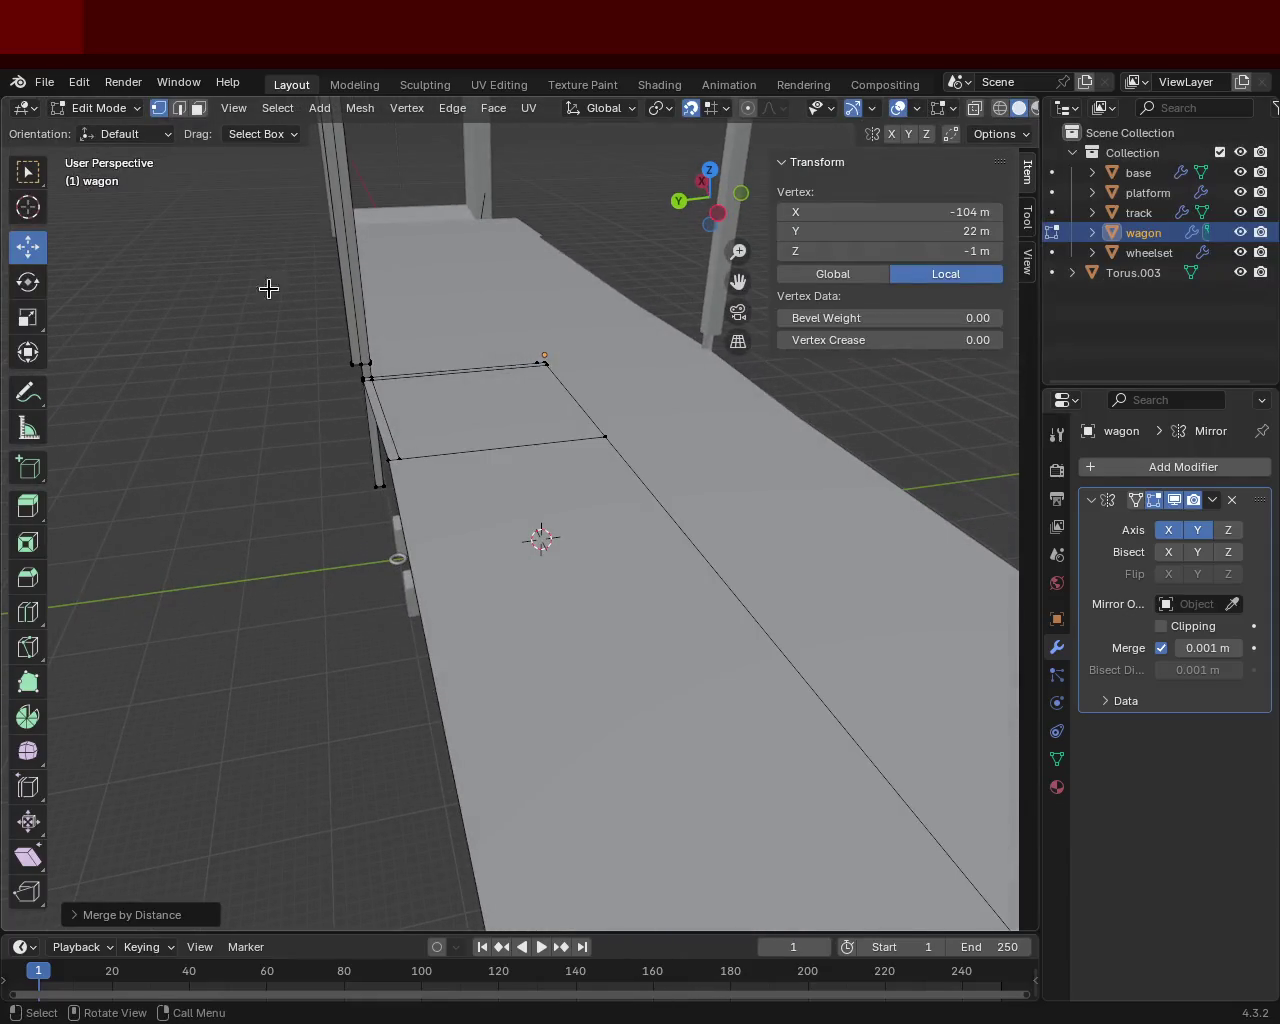
{"action": "left_click", "coordinate": [180, 108]}
{"action": "left_click", "coordinate": [381, 422]}
{"action": "key", "text": "x"}
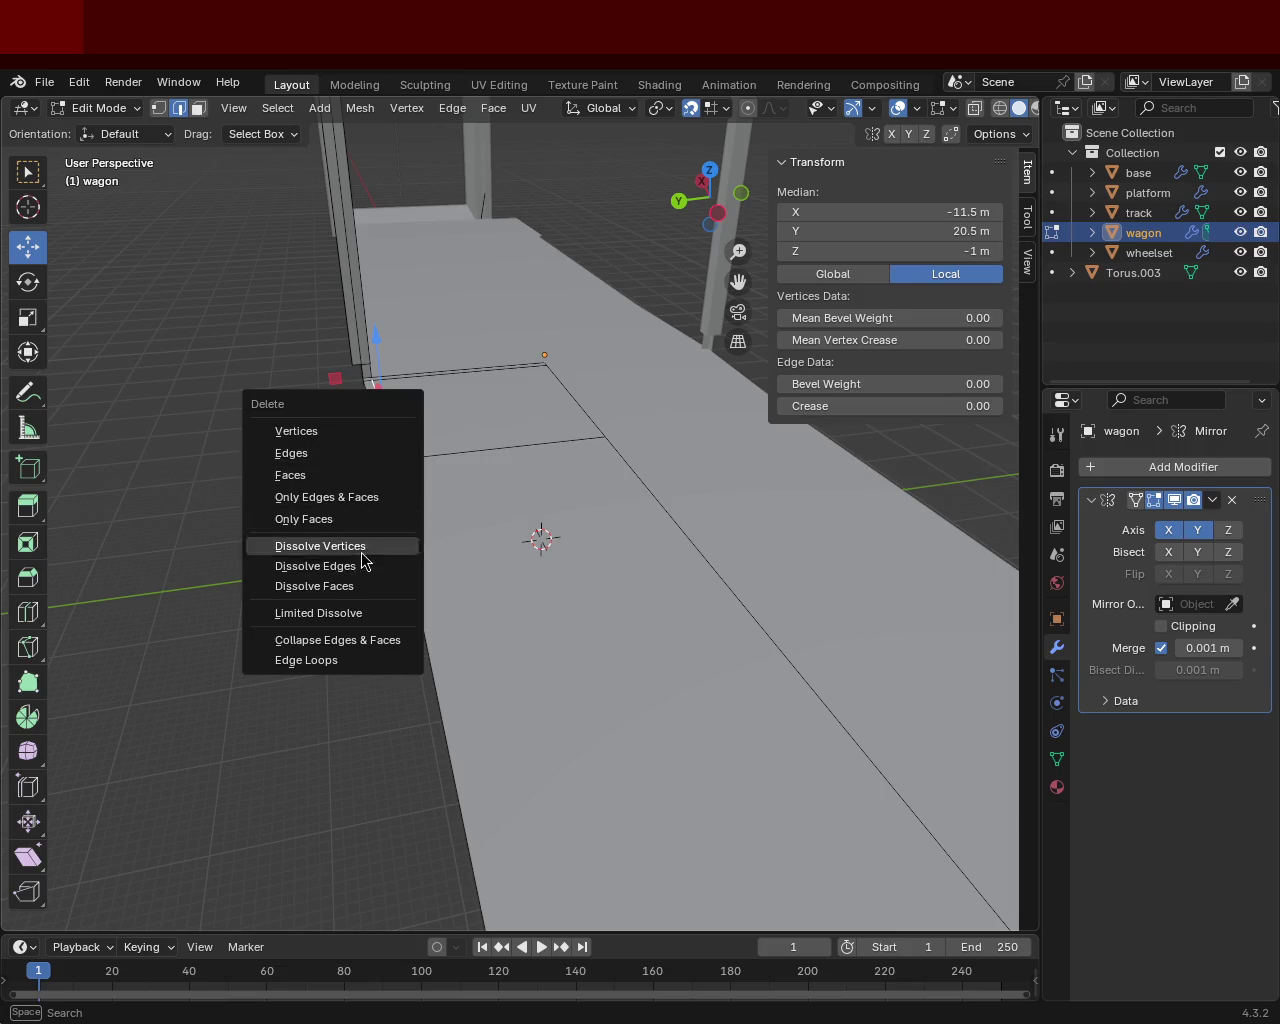
{"action": "left_click", "coordinate": [374, 571]}
Step: Extend the floor edge along the wagon side outward along Y to 22 m
{"action": "mouse_move", "coordinate": [372, 389]}
{"action": "middle_mouse_down"}
{"action": "mouse_move", "coordinate": [470, 478]}
{"action": "mouse_move", "coordinate": [469, 519]}
{"action": "mouse_move", "coordinate": [434, 506]}
{"action": "middle_mouse_up"}
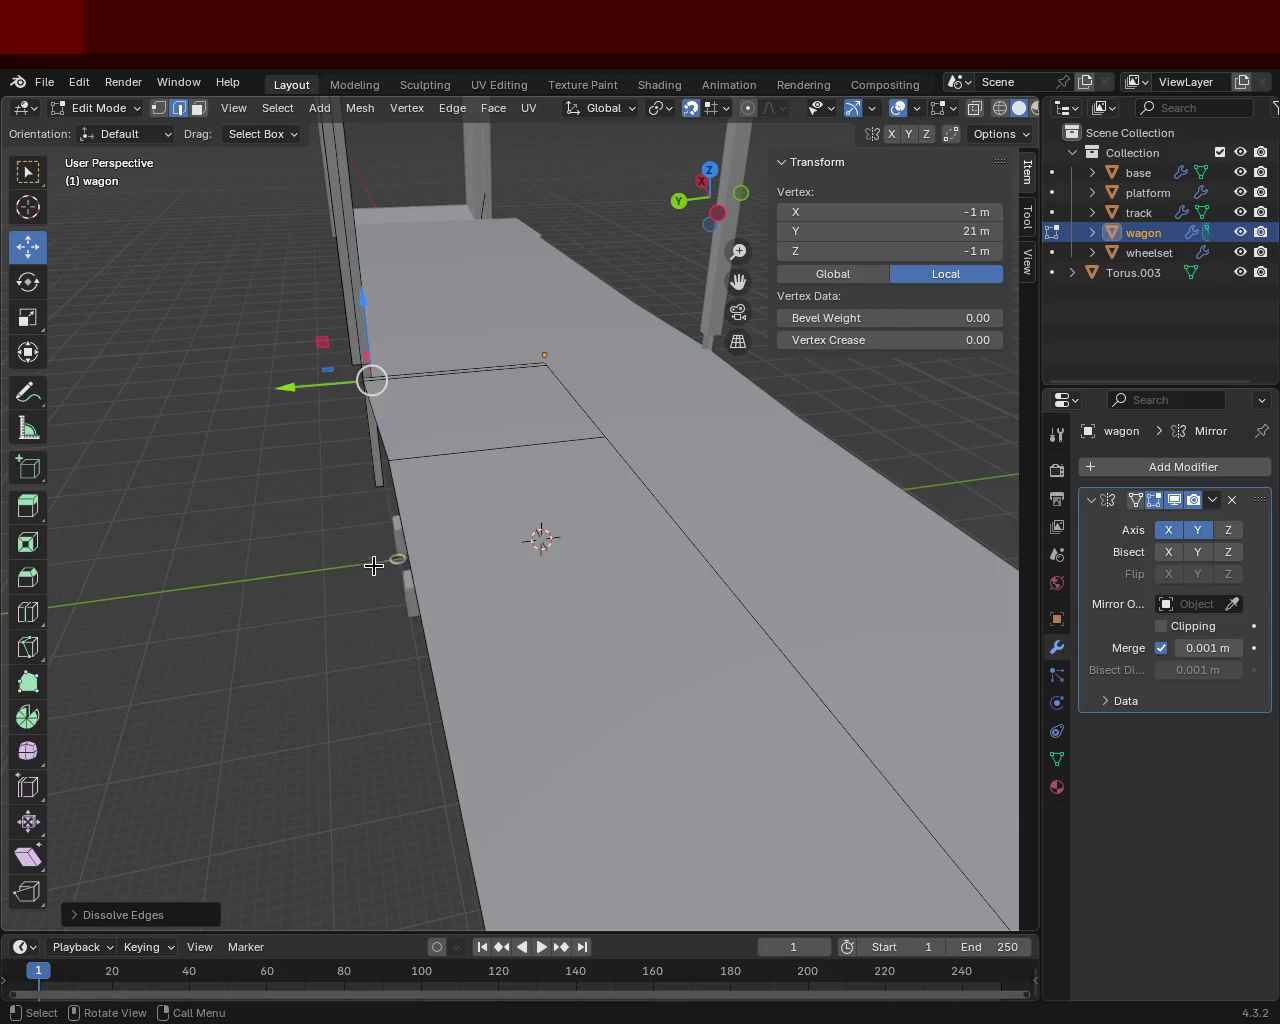
{"action": "left_click", "coordinate": [467, 564], "text": "shift"}
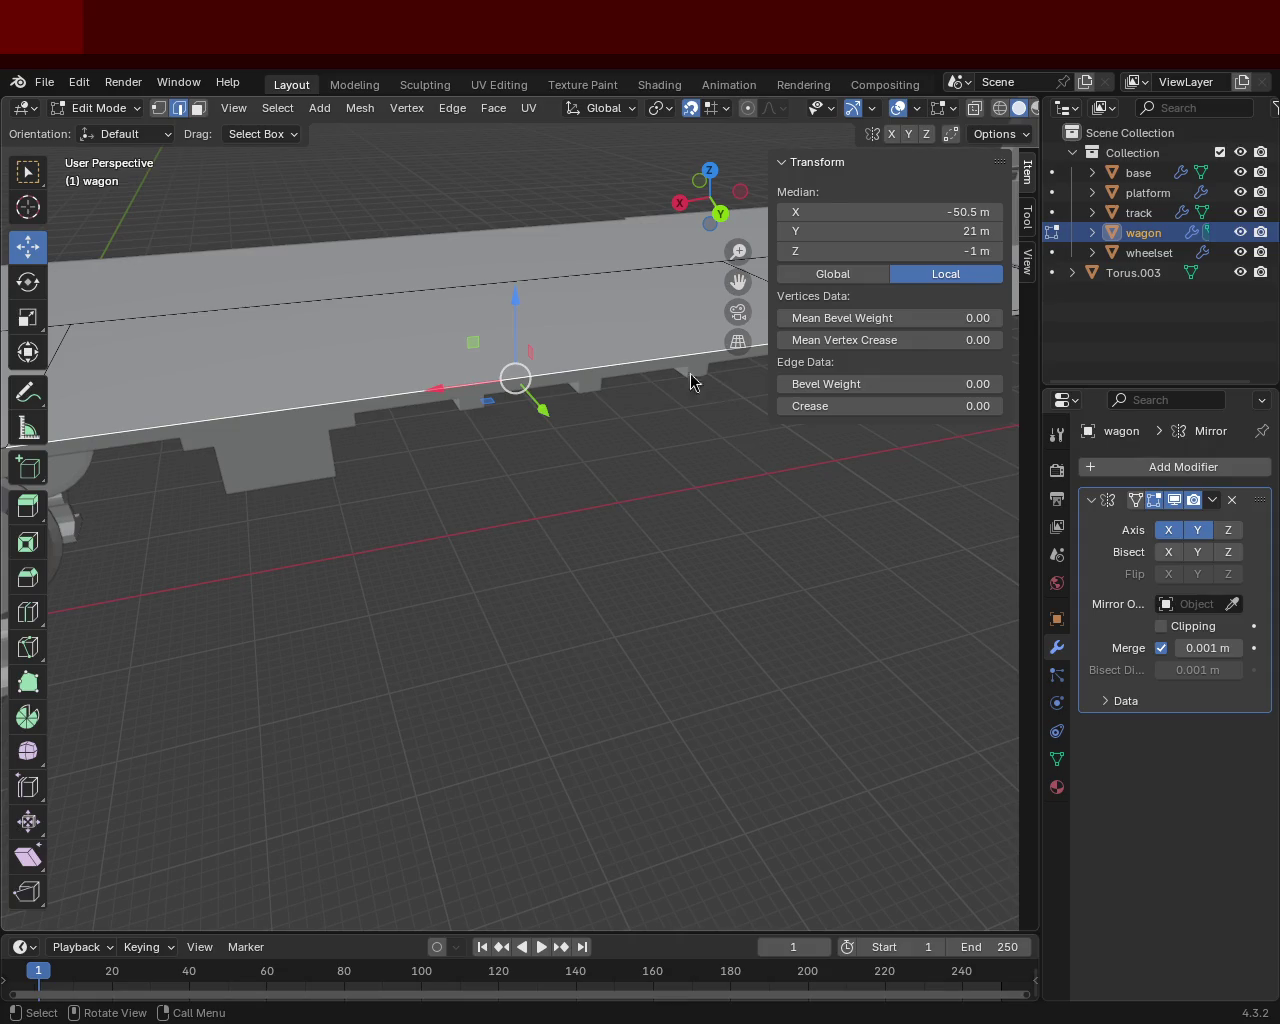
{"action": "middle_click_drag", "start_coordinate": [457, 363], "coordinate": [555, 627]}
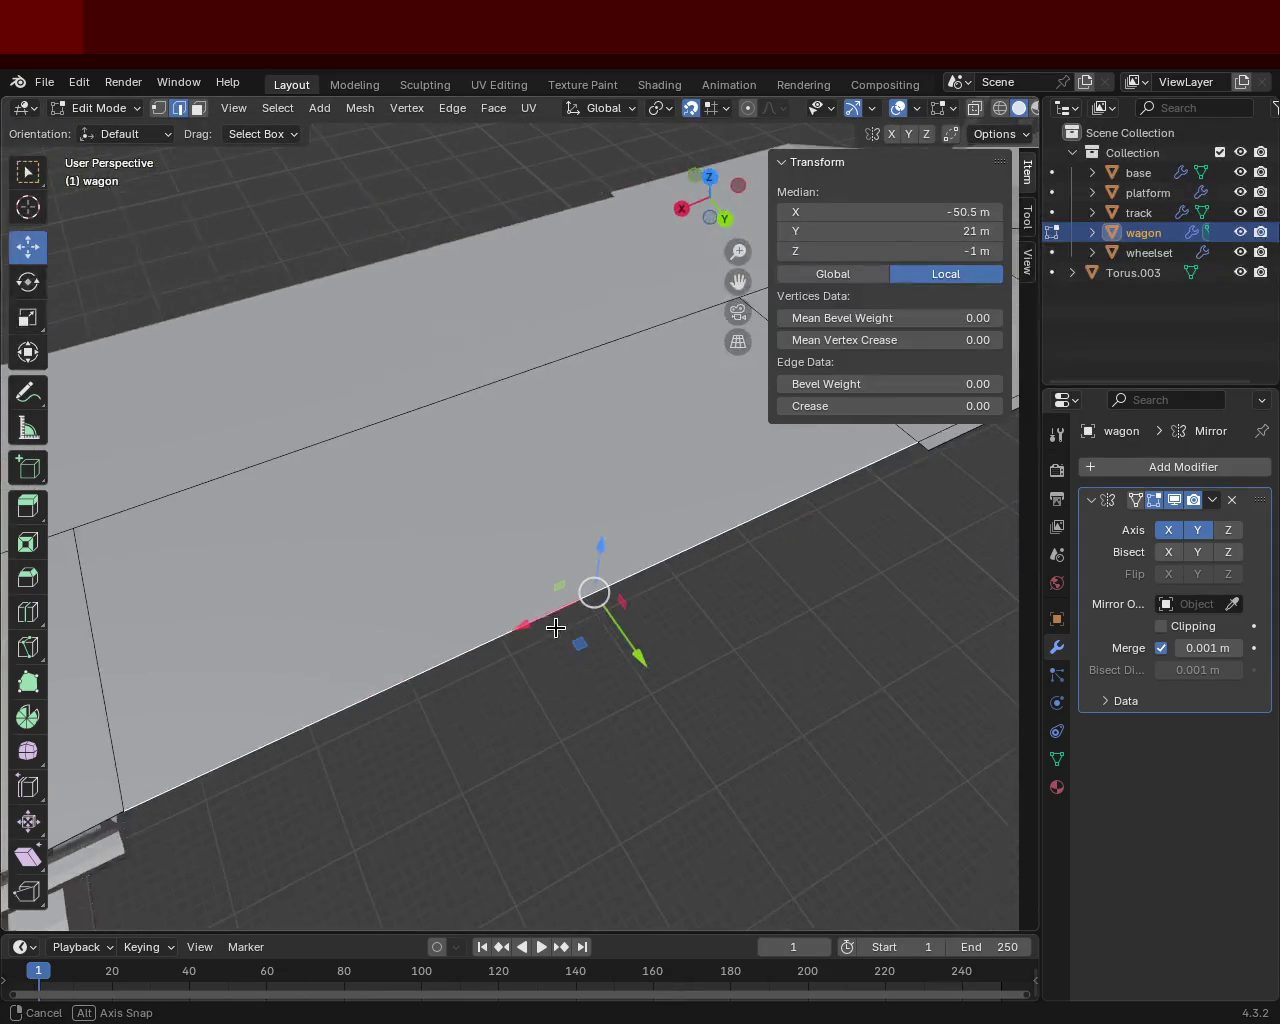
{"action": "key", "text": "g"}
{"action": "key", "text": "y"}
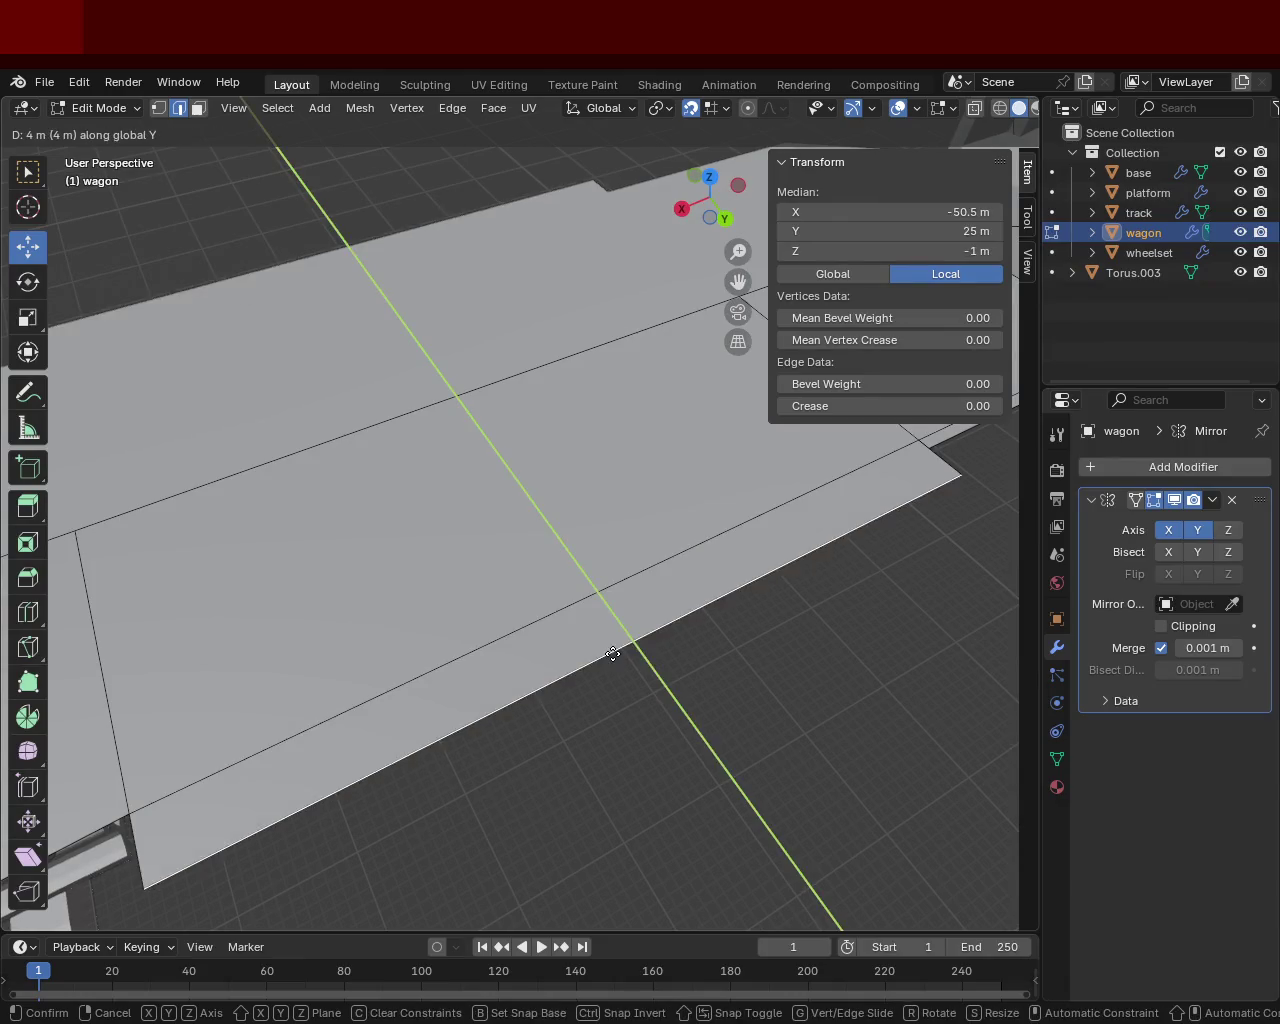
{"action": "left_click", "coordinate": [591, 620]}
Step: Box-select the floor corner vertex in vertex mode and switch to wireframe shading
{"action": "mouse_move", "coordinate": [600, 612]}
{"action": "middle_mouse_down"}
{"action": "mouse_move", "coordinate": [688, 592]}
{"action": "mouse_move", "coordinate": [430, 489]}
{"action": "middle_mouse_up"}
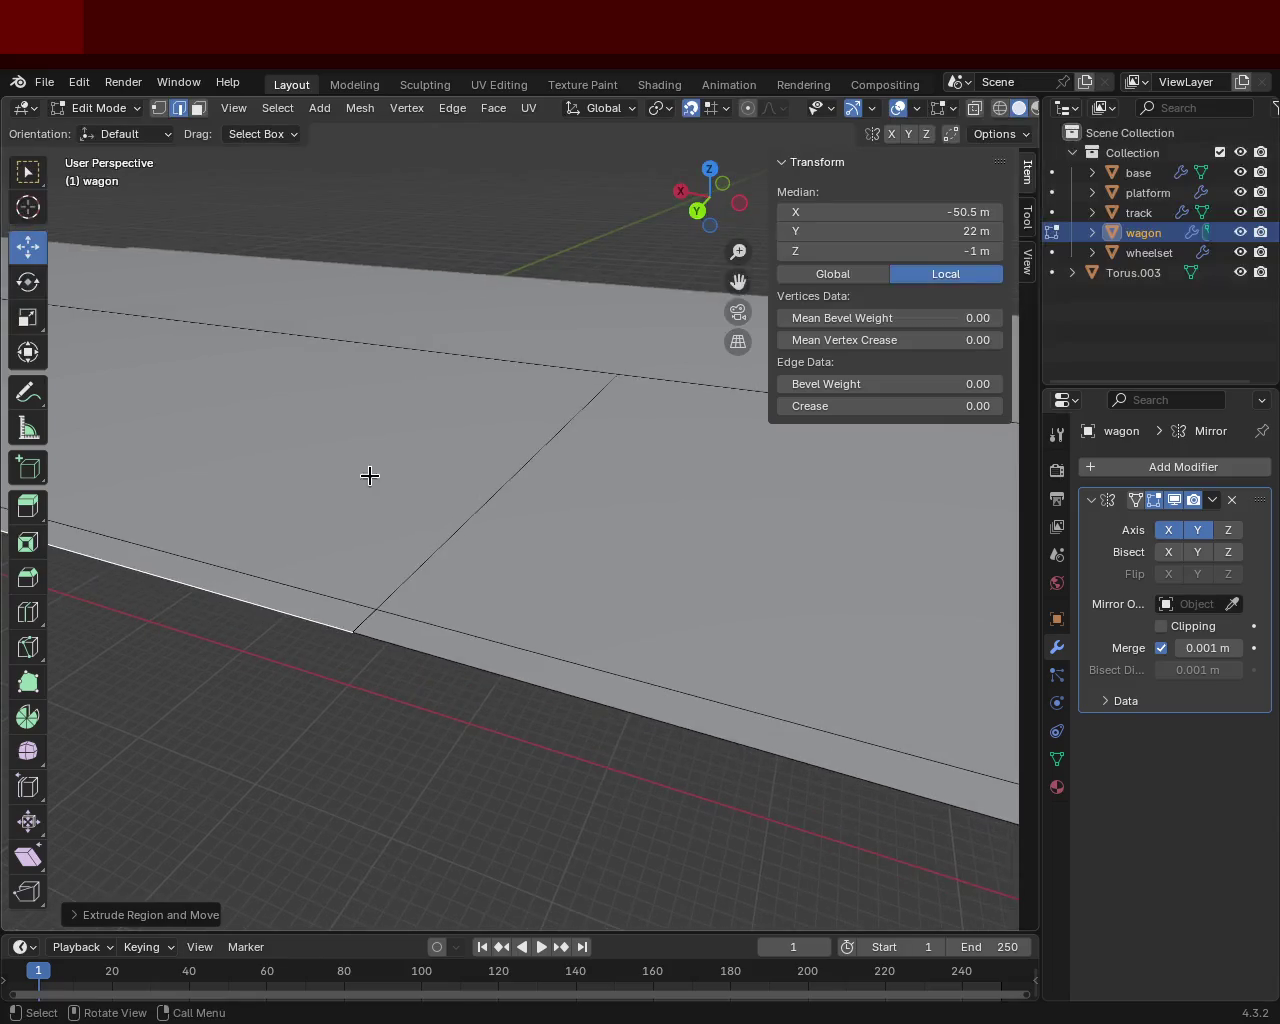
{"action": "left_click", "coordinate": [159, 108]}
{"action": "left_click_drag", "start_coordinate": [314, 688], "coordinate": [343, 634]}
{"action": "left_click", "coordinate": [998, 108]}
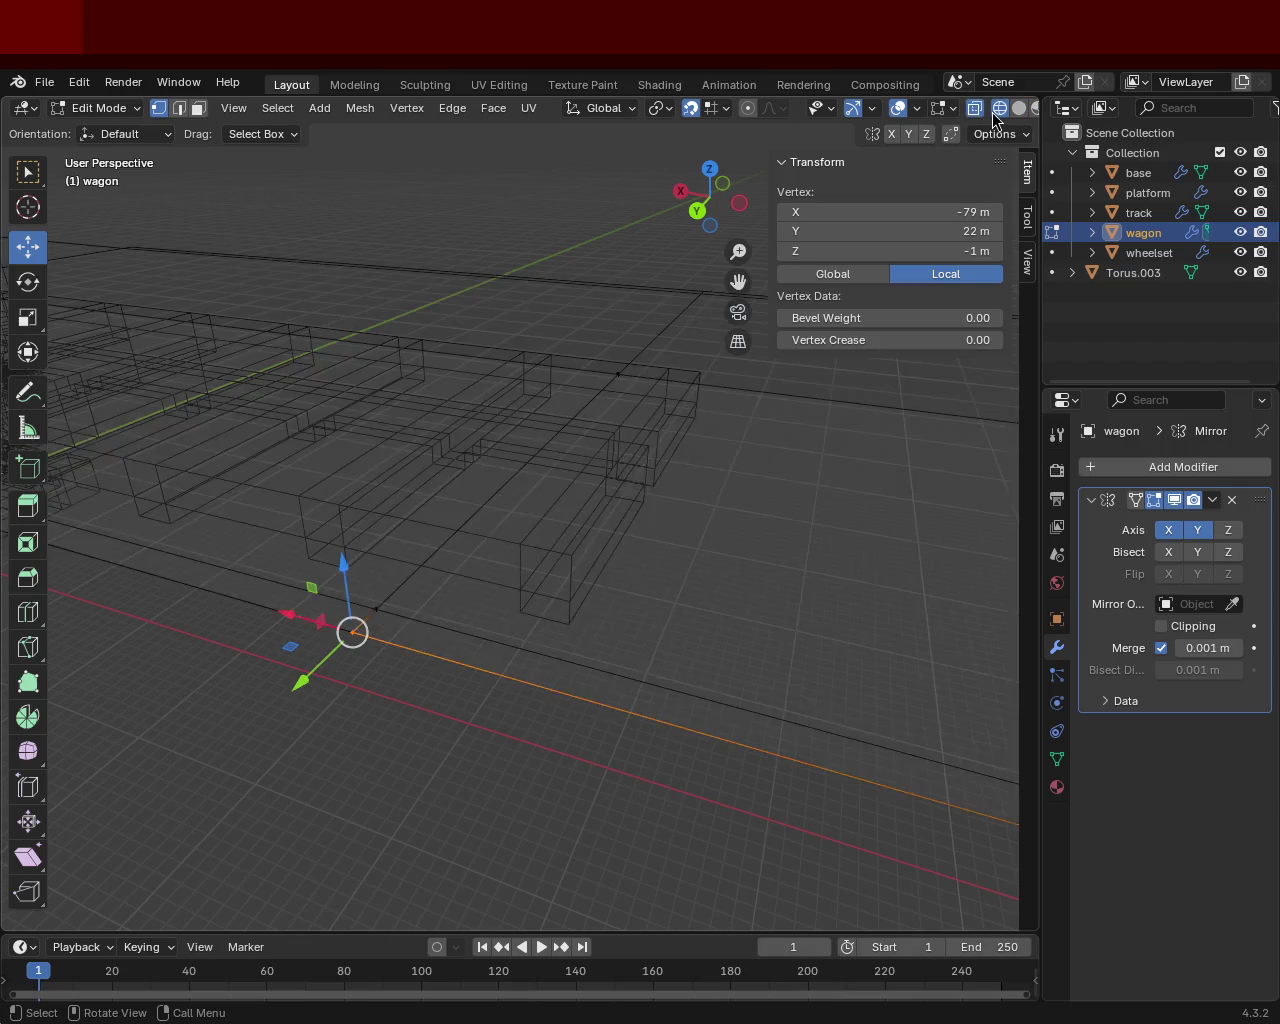
Step: Box-select the overlapping floor-corner vertices, merge them by distance, then deselect
{"action": "left_click", "coordinate": [309, 706]}
{"action": "left_click_drag", "start_coordinate": [310, 698], "coordinate": [367, 621]}
{"action": "key", "text": "m"}
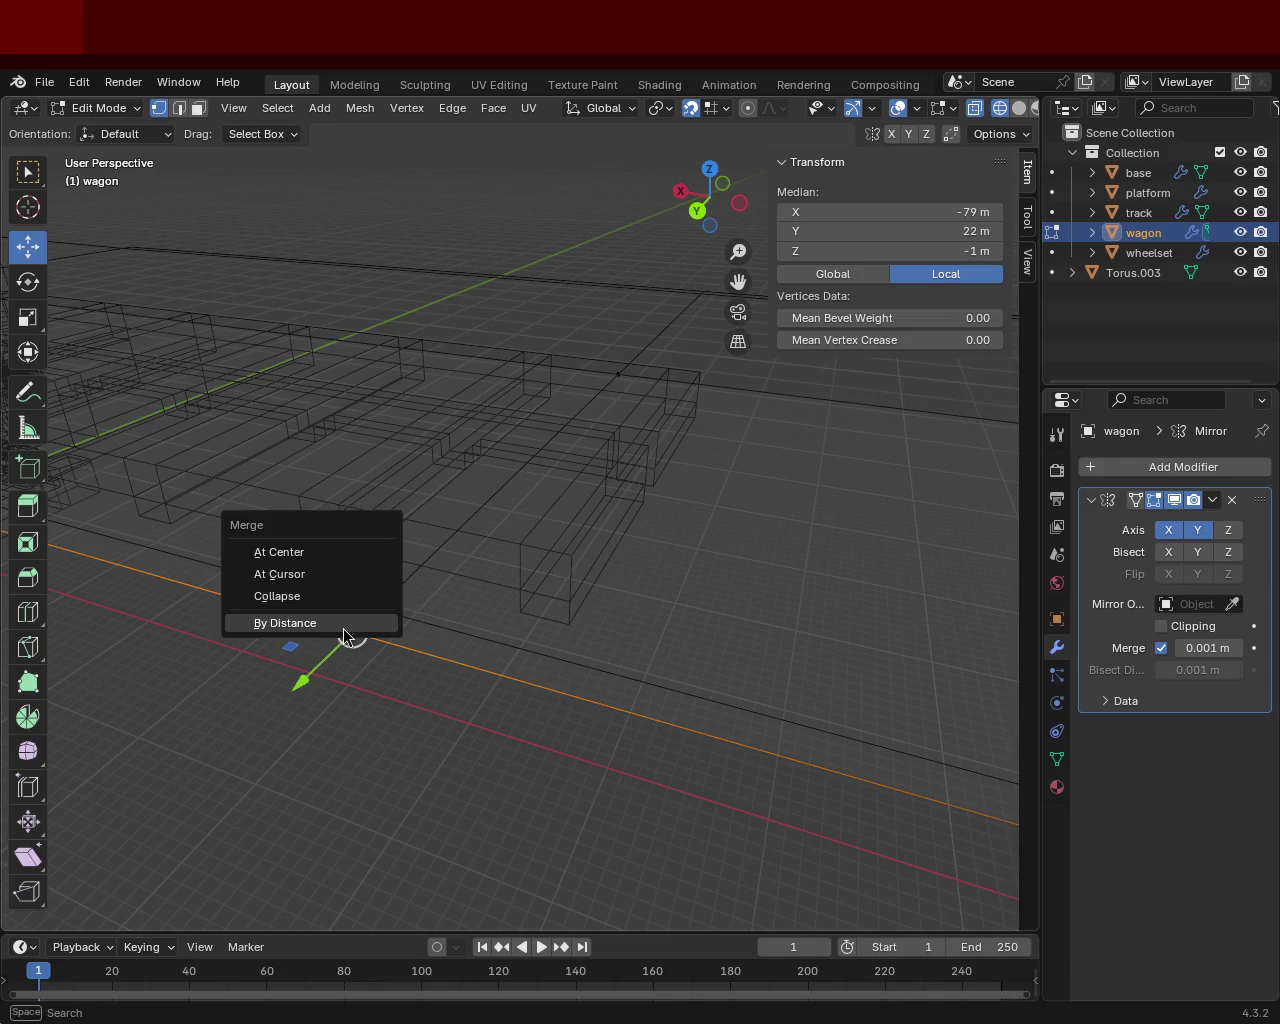
{"action": "left_click", "coordinate": [343, 625]}
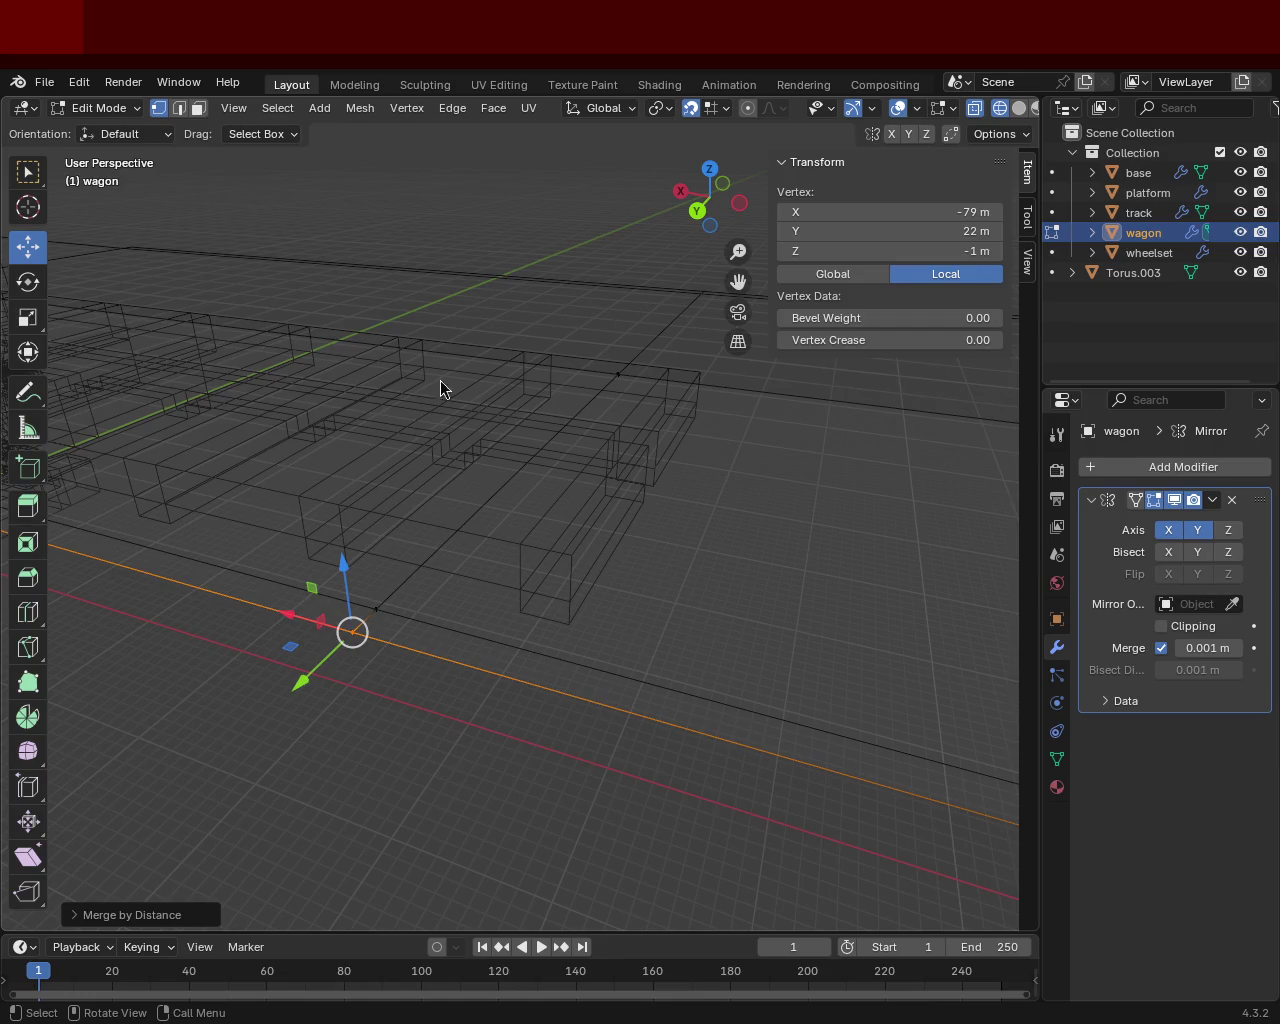
{"action": "left_click", "coordinate": [452, 665]}
Step: Return to solid shading and dissolve the extra floor edge near the bogie
{"action": "mouse_move", "coordinate": [462, 612]}
{"action": "middle_mouse_down"}
{"action": "mouse_move", "coordinate": [546, 643]}
{"action": "mouse_move", "coordinate": [420, 550]}
{"action": "mouse_move", "coordinate": [829, 157]}
{"action": "middle_mouse_up"}
{"action": "left_click", "coordinate": [1019, 108]}
{"action": "mouse_move", "coordinate": [600, 480]}
{"action": "middle_mouse_down"}
{"action": "mouse_move", "coordinate": [515, 522]}
{"action": "mouse_move", "coordinate": [574, 560]}
{"action": "mouse_move", "coordinate": [620, 543]}
{"action": "middle_mouse_up"}
{"action": "mouse_move", "coordinate": [617, 634]}
{"action": "middle_mouse_down"}
{"action": "mouse_move", "coordinate": [609, 583]}
{"action": "mouse_move", "coordinate": [423, 586]}
{"action": "mouse_move", "coordinate": [524, 461]}
{"action": "mouse_move", "coordinate": [509, 552]}
{"action": "mouse_move", "coordinate": [471, 537]}
{"action": "mouse_move", "coordinate": [623, 635]}
{"action": "mouse_move", "coordinate": [765, 513]}
{"action": "mouse_move", "coordinate": [503, 586]}
{"action": "mouse_move", "coordinate": [529, 563]}
{"action": "mouse_move", "coordinate": [622, 580]}
{"action": "middle_mouse_up"}
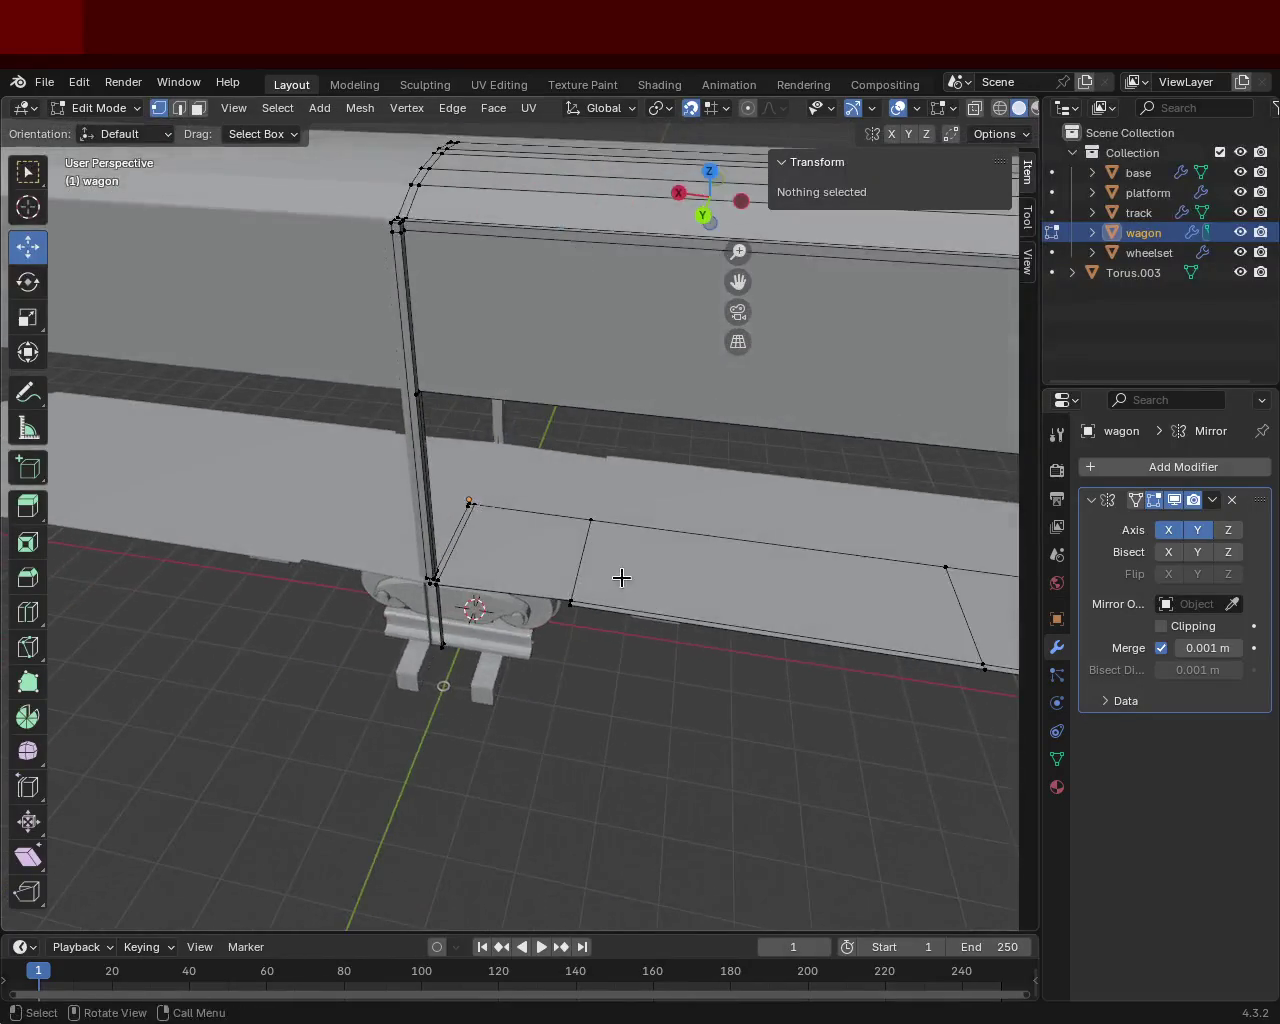
{"action": "scroll", "coordinate": [640, 550], "scroll_direction": "up", "scroll_amount": 2}
{"action": "key", "text": "2"}
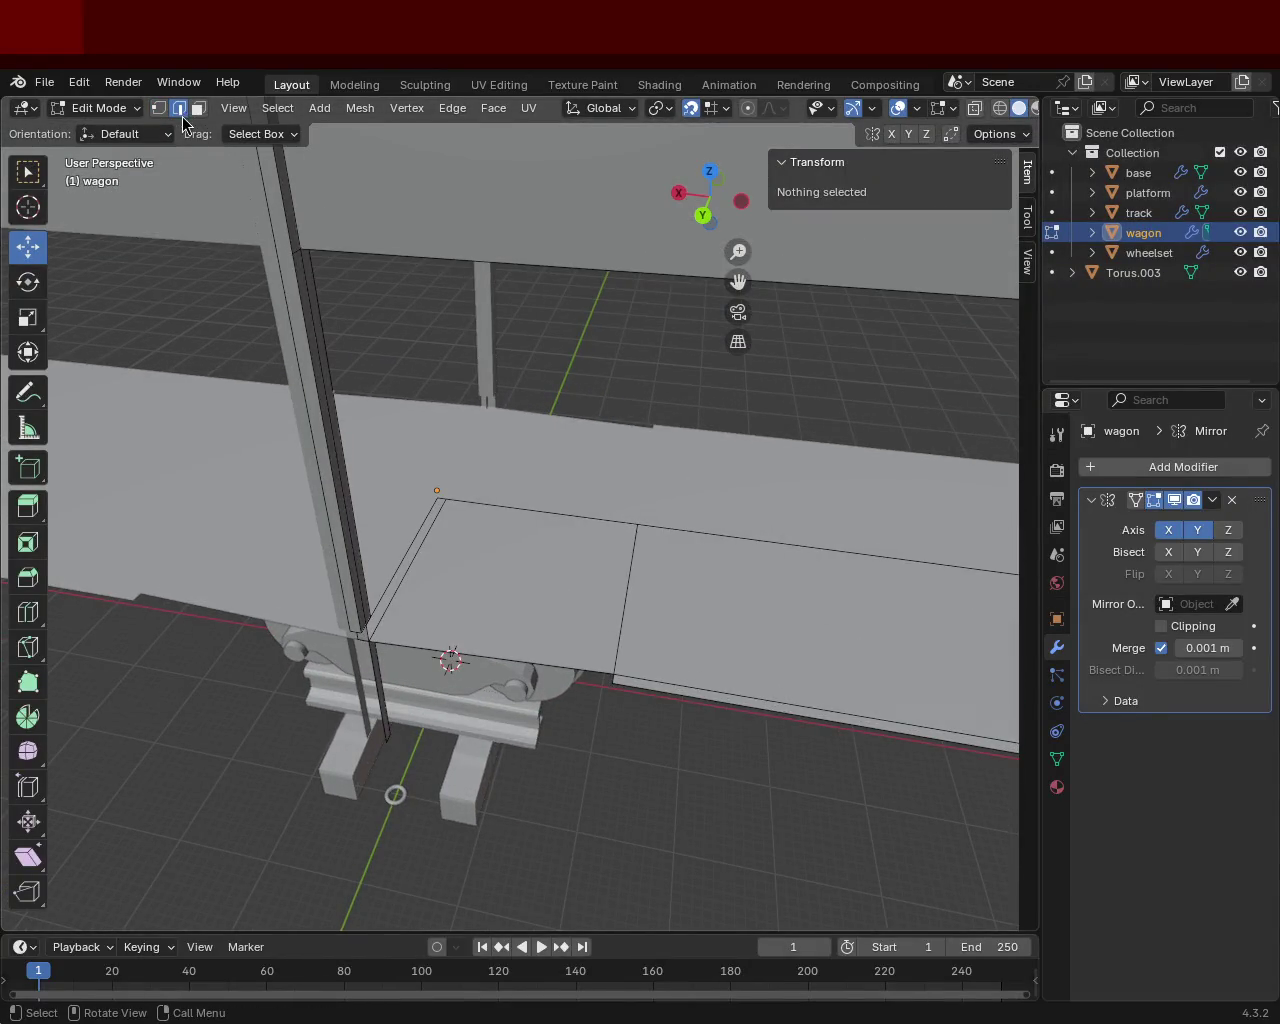
{"action": "left_click", "coordinate": [624, 558]}
{"action": "key", "text": "x"}
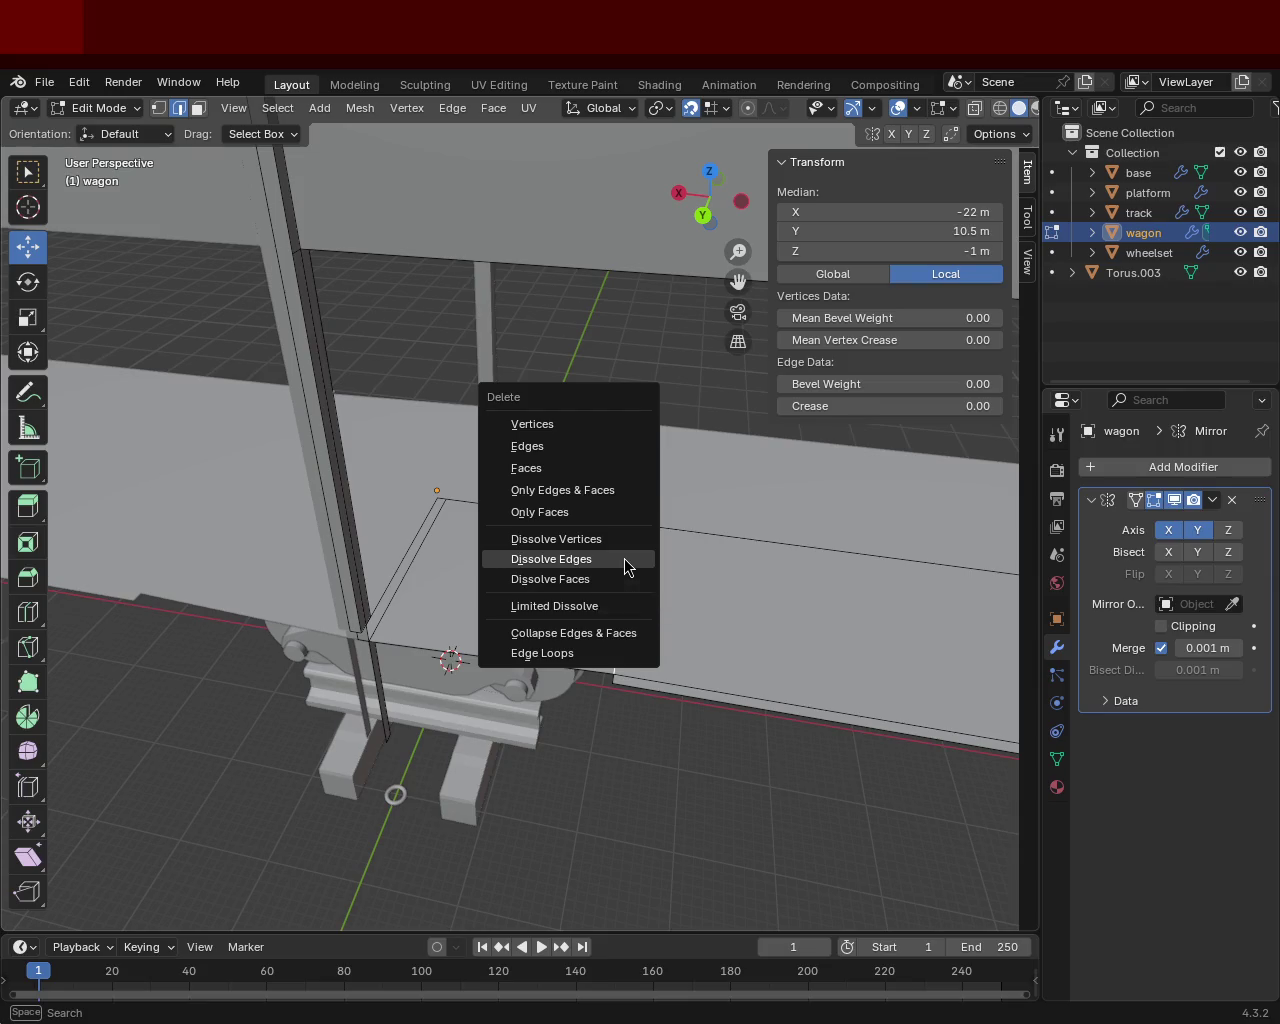
{"action": "left_click", "coordinate": [624, 558]}
Step: Move the floor's end edge along X and Y to X -2 m, Y 22.5 m, Z -1 m
{"action": "middle_click_drag", "start_coordinate": [629, 566], "coordinate": [646, 514]}
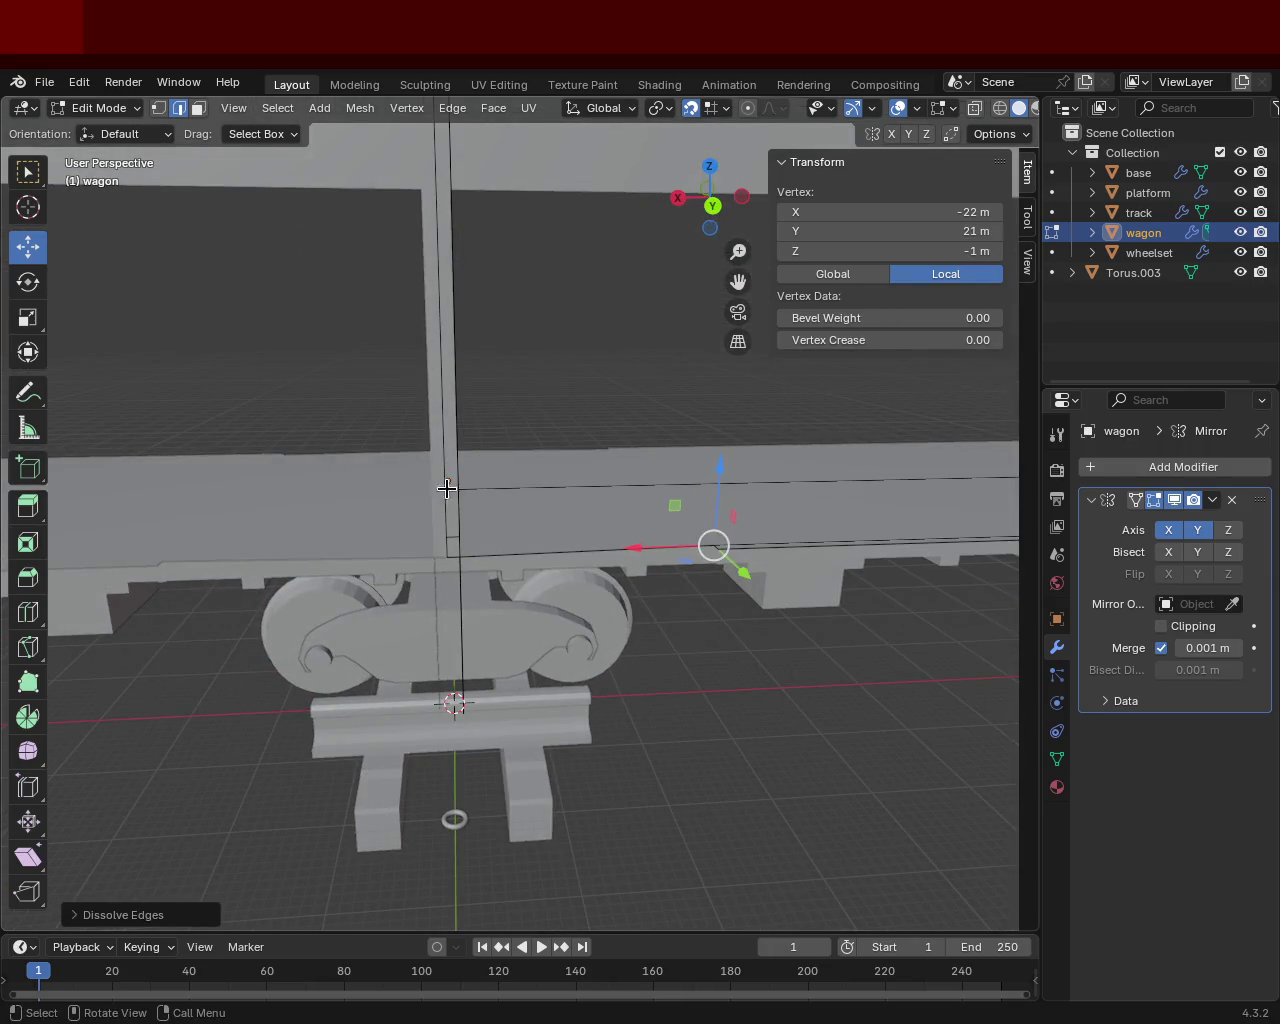
{"action": "middle_click_drag", "start_coordinate": [448, 483], "coordinate": [149, 152]}
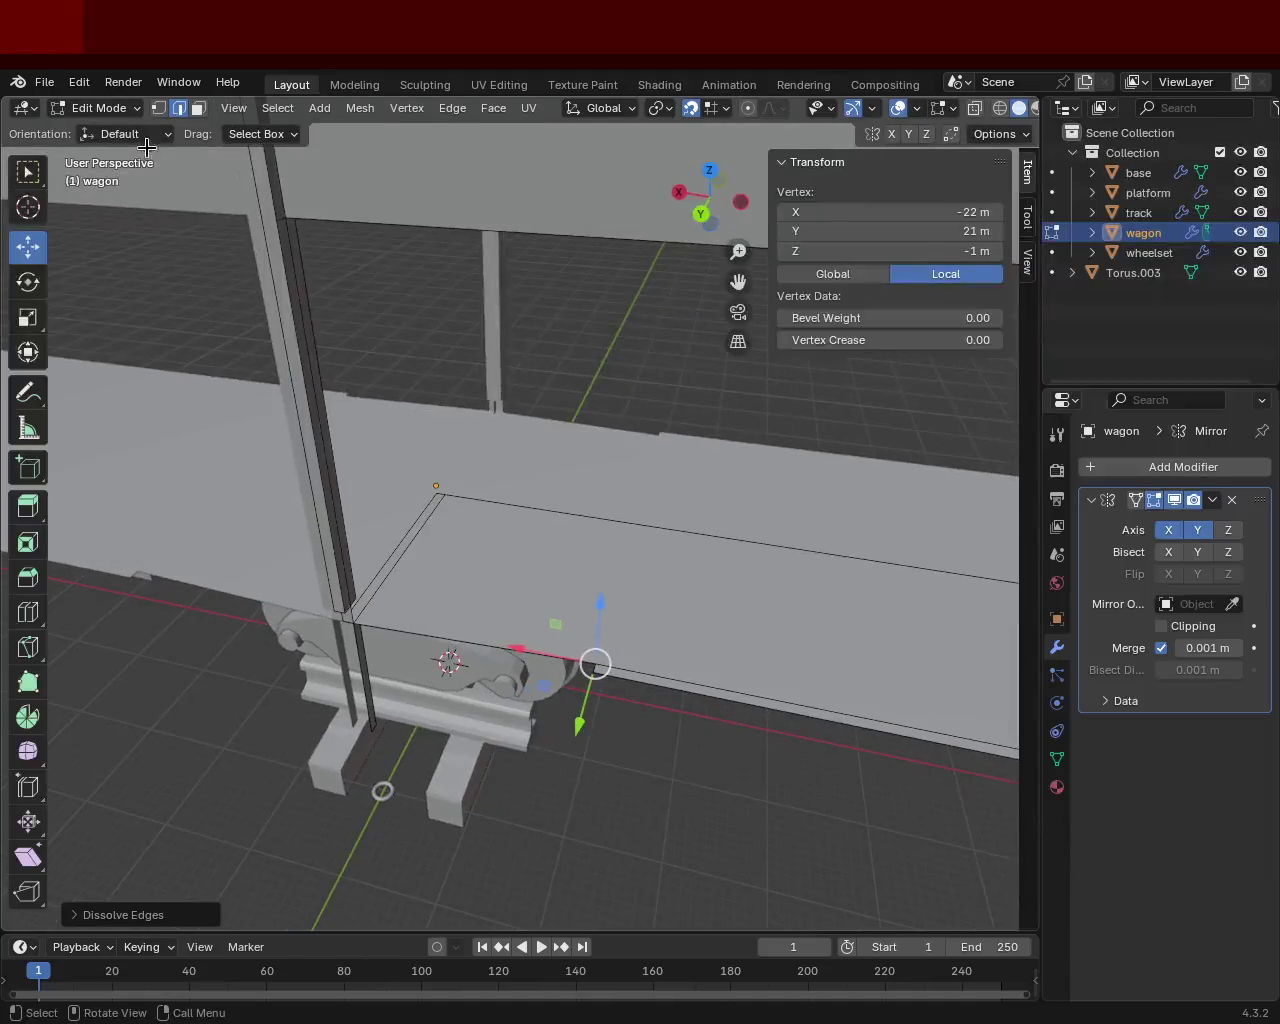
{"action": "mouse_move", "coordinate": [603, 666]}
{"action": "middle_mouse_down", "text": "ctrl"}
{"action": "mouse_move", "coordinate": [708, 627]}
{"action": "mouse_move", "coordinate": [706, 480]}
{"action": "middle_mouse_up", "text": "ctrl"}
{"action": "left_click", "coordinate": [692, 645]}
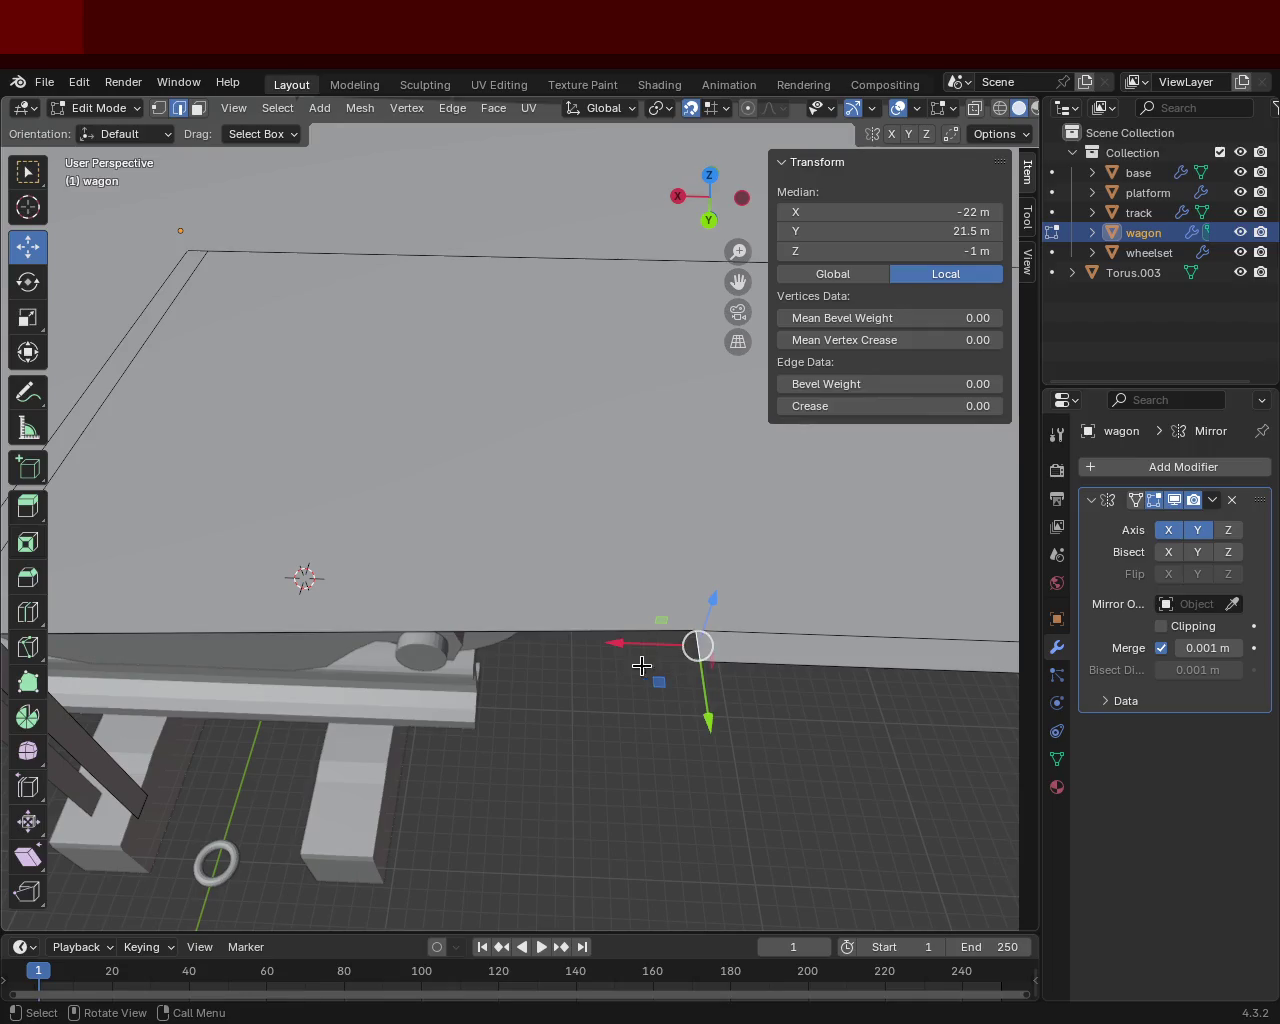
{"action": "middle_click_drag", "start_coordinate": [636, 667], "coordinate": [509, 544]}
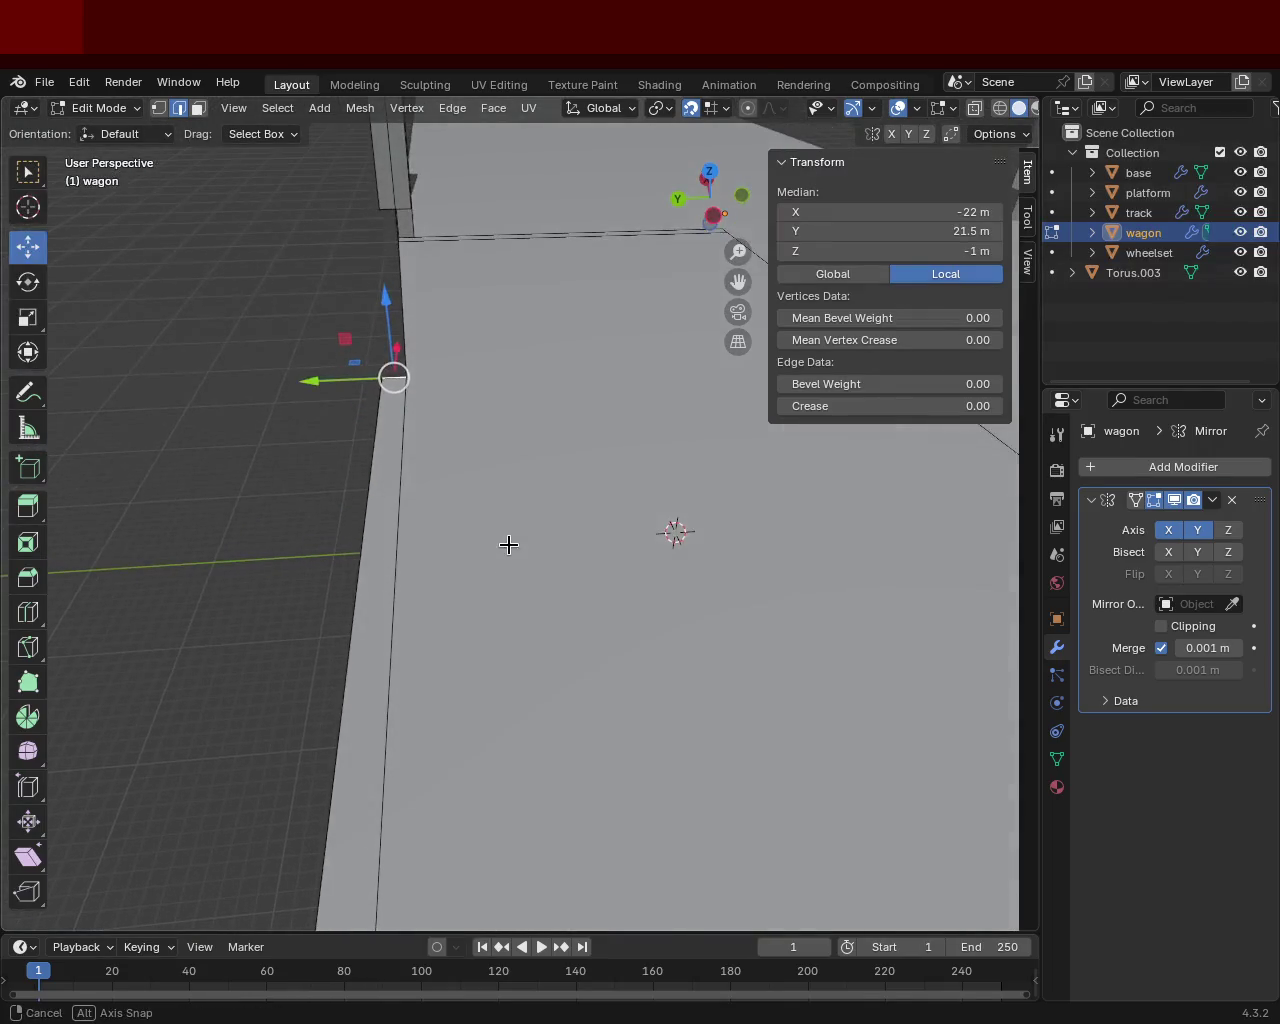
{"action": "left_click_drag", "start_coordinate": [330, 385], "coordinate": [396, 390]}
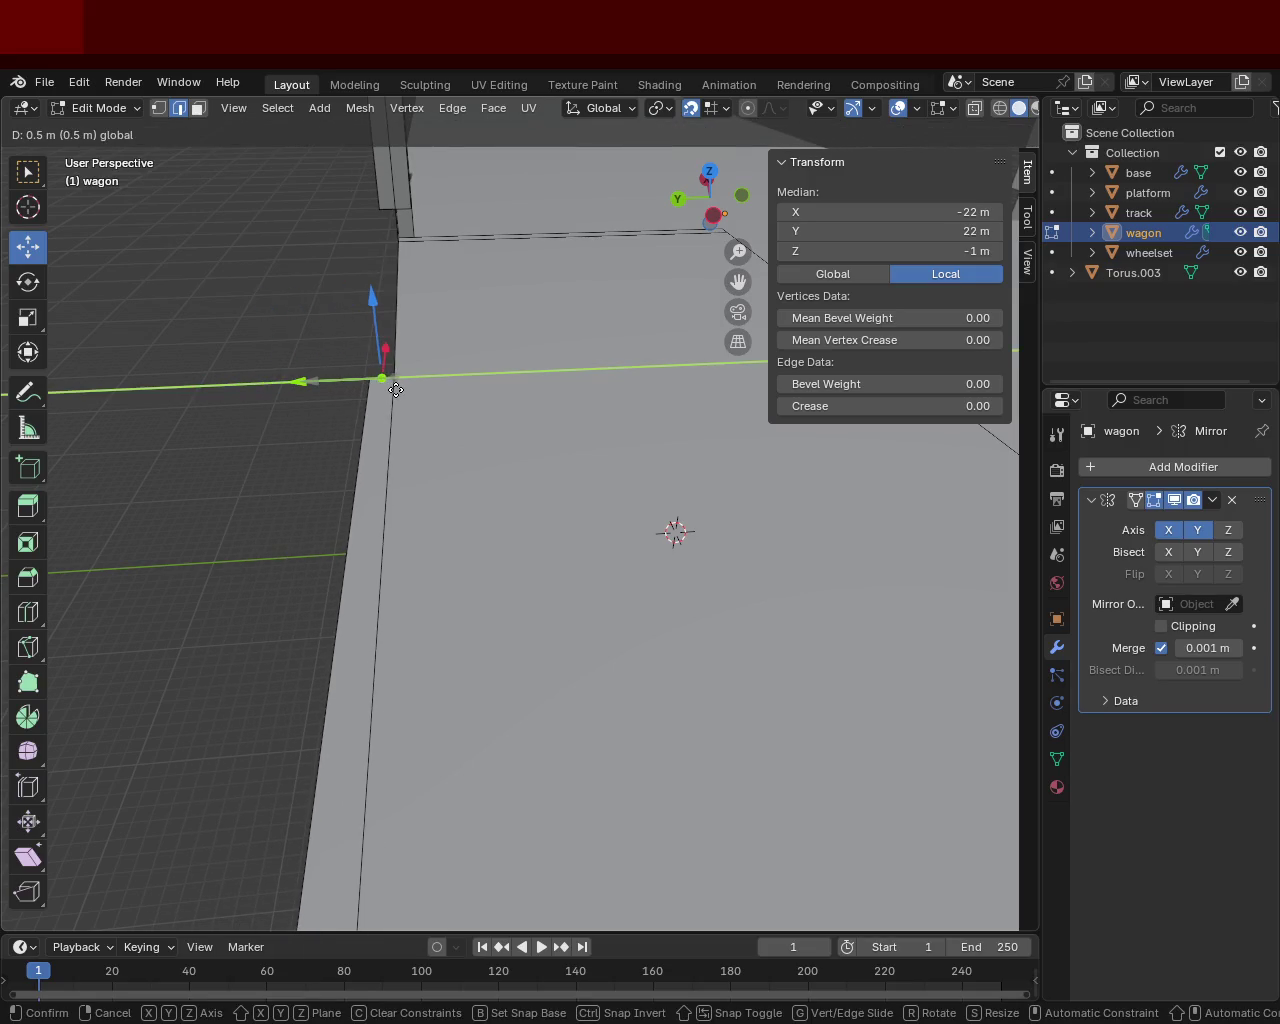
{"action": "middle_click_drag", "start_coordinate": [396, 390], "coordinate": [628, 472]}
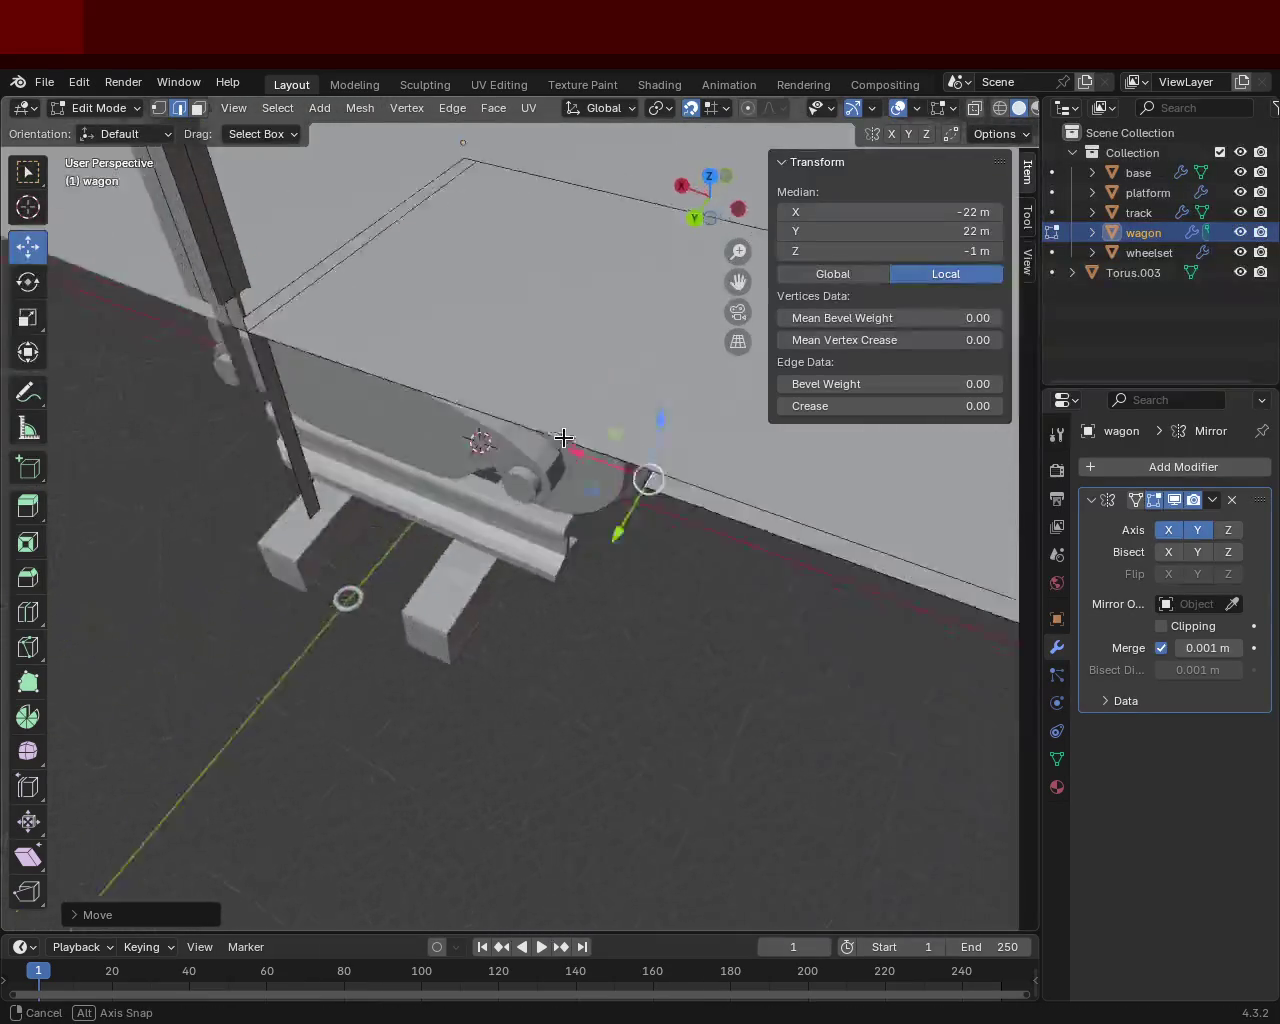
{"action": "mouse_move", "coordinate": [665, 498]}
{"action": "left_mouse_down"}
{"action": "mouse_move", "coordinate": [297, 517]}
{"action": "mouse_move", "coordinate": [273, 506]}
{"action": "left_mouse_up"}
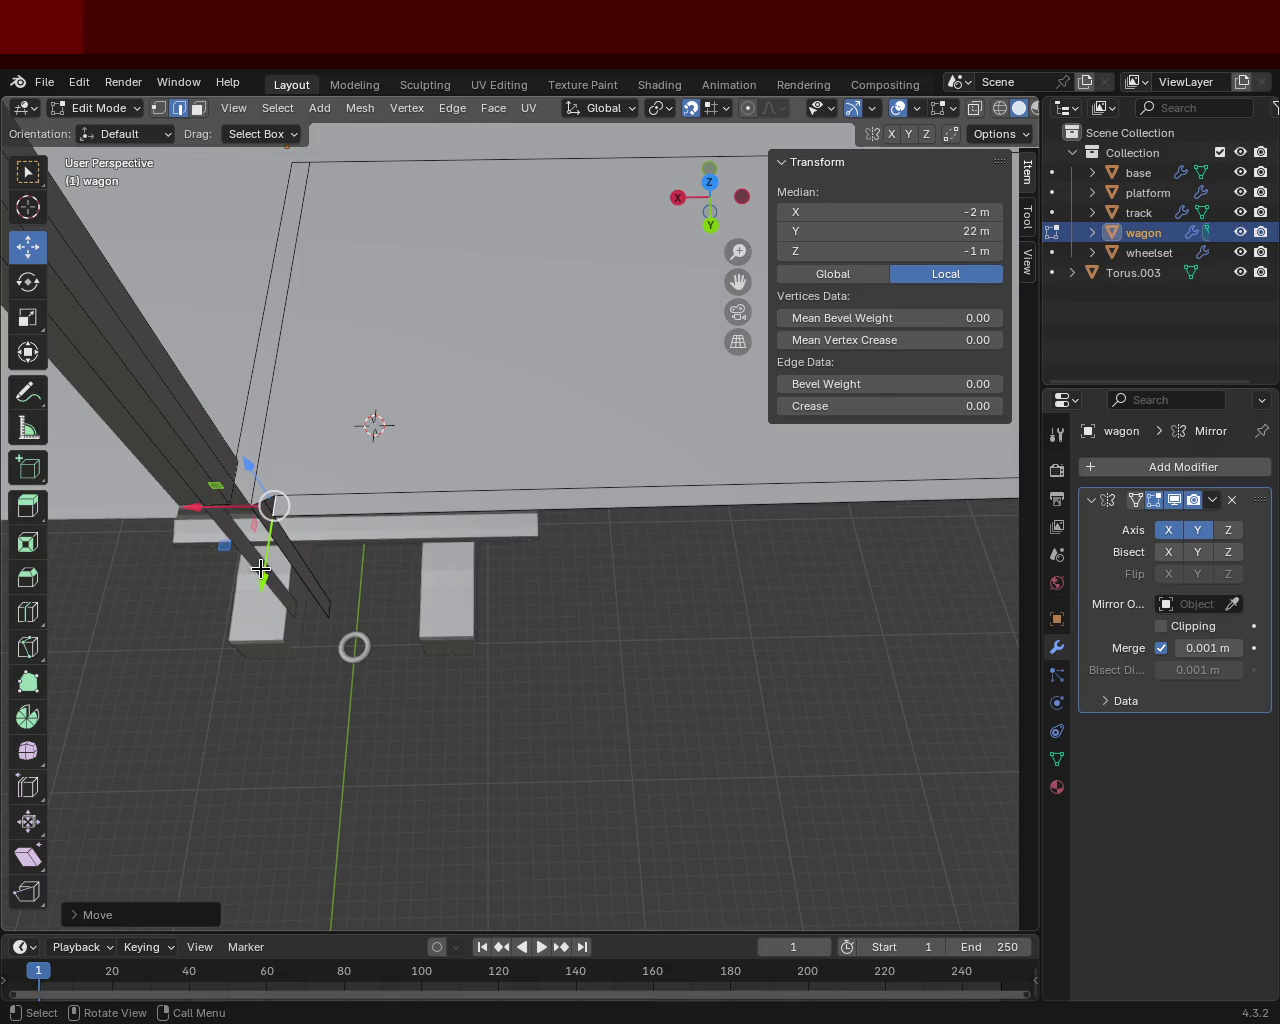
{"action": "left_click_drag", "start_coordinate": [260, 568], "coordinate": [276, 518]}
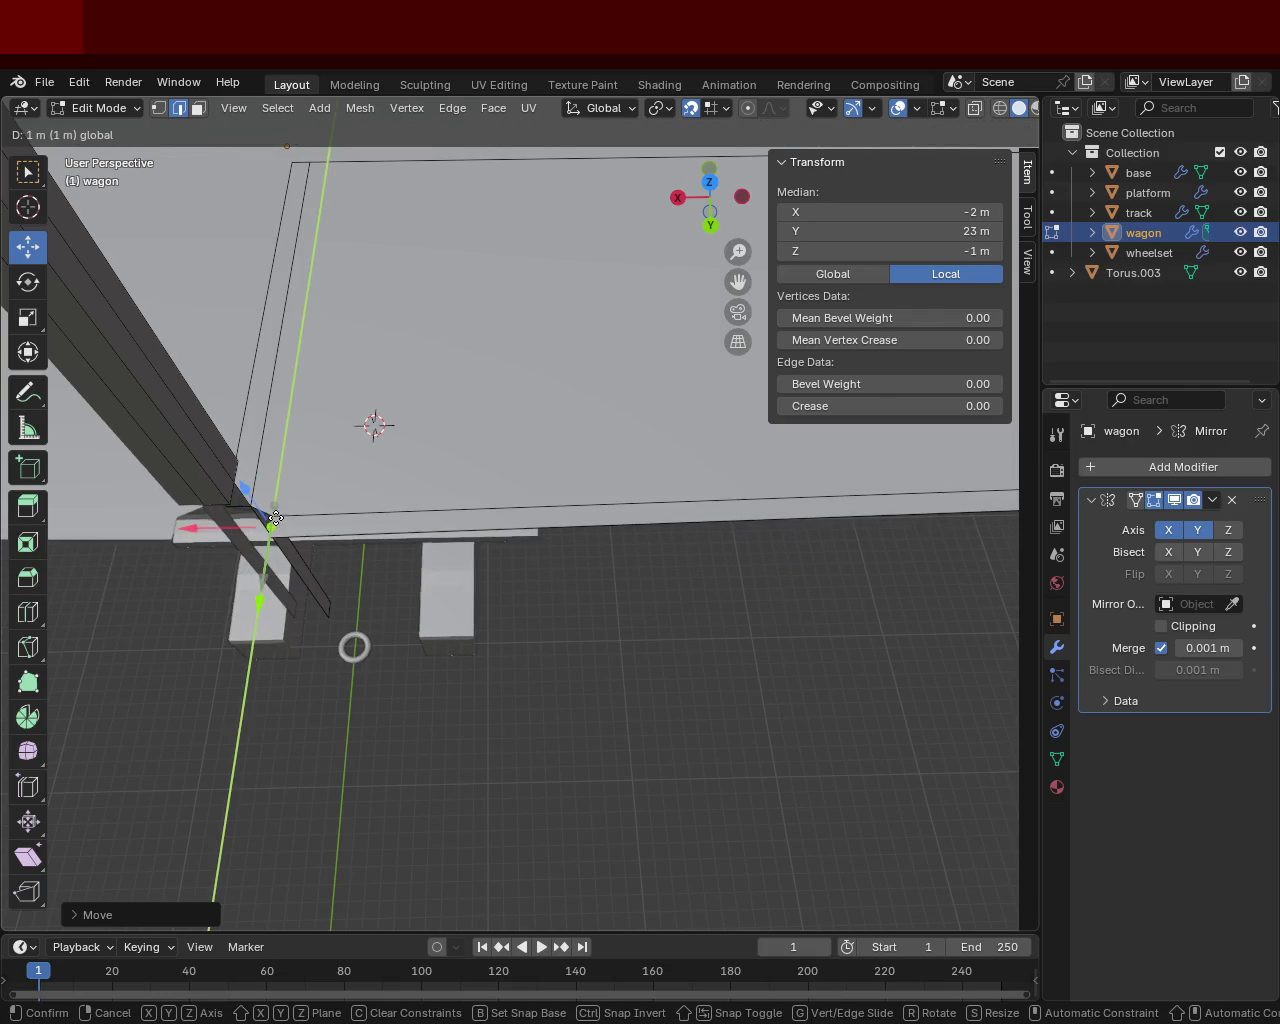
{"action": "left_click_drag", "start_coordinate": [276, 518], "coordinate": [280, 516]}
{"action": "mouse_move", "coordinate": [406, 583]}
{"action": "middle_mouse_down"}
{"action": "mouse_move", "coordinate": [550, 482]}
{"action": "mouse_move", "coordinate": [489, 426]}
{"action": "mouse_move", "coordinate": [469, 526]}
{"action": "mouse_move", "coordinate": [624, 581]}
{"action": "mouse_move", "coordinate": [417, 520]}
{"action": "mouse_move", "coordinate": [489, 511]}
{"action": "mouse_move", "coordinate": [323, 500]}
{"action": "mouse_move", "coordinate": [490, 441]}
{"action": "mouse_move", "coordinate": [574, 563]}
{"action": "mouse_move", "coordinate": [660, 534]}
{"action": "mouse_move", "coordinate": [580, 603]}
{"action": "mouse_move", "coordinate": [600, 575]}
{"action": "mouse_move", "coordinate": [531, 557]}
{"action": "mouse_move", "coordinate": [643, 623]}
{"action": "middle_mouse_up"}
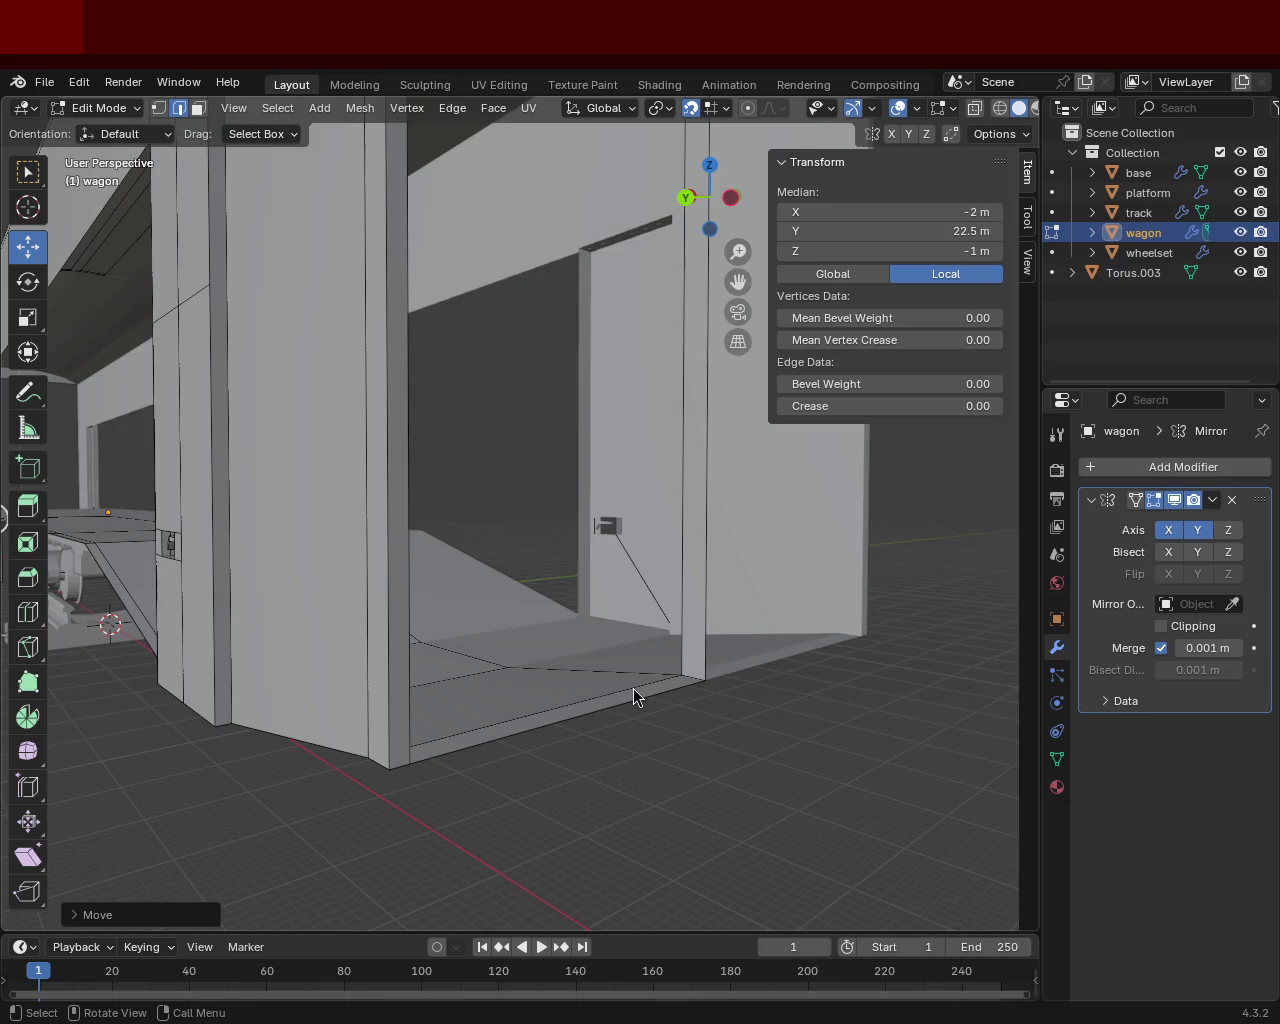
Step: In vertex mode, select the top-left, top-right, bottom-right and bottom-left corners of the open end
{"action": "mouse_move", "coordinate": [411, 367]}
{"action": "middle_mouse_down"}
{"action": "mouse_move", "coordinate": [370, 703]}
{"action": "mouse_move", "coordinate": [400, 634]}
{"action": "middle_mouse_up"}
{"action": "scroll", "coordinate": [449, 537], "scroll_direction": "up", "scroll_amount": 3}
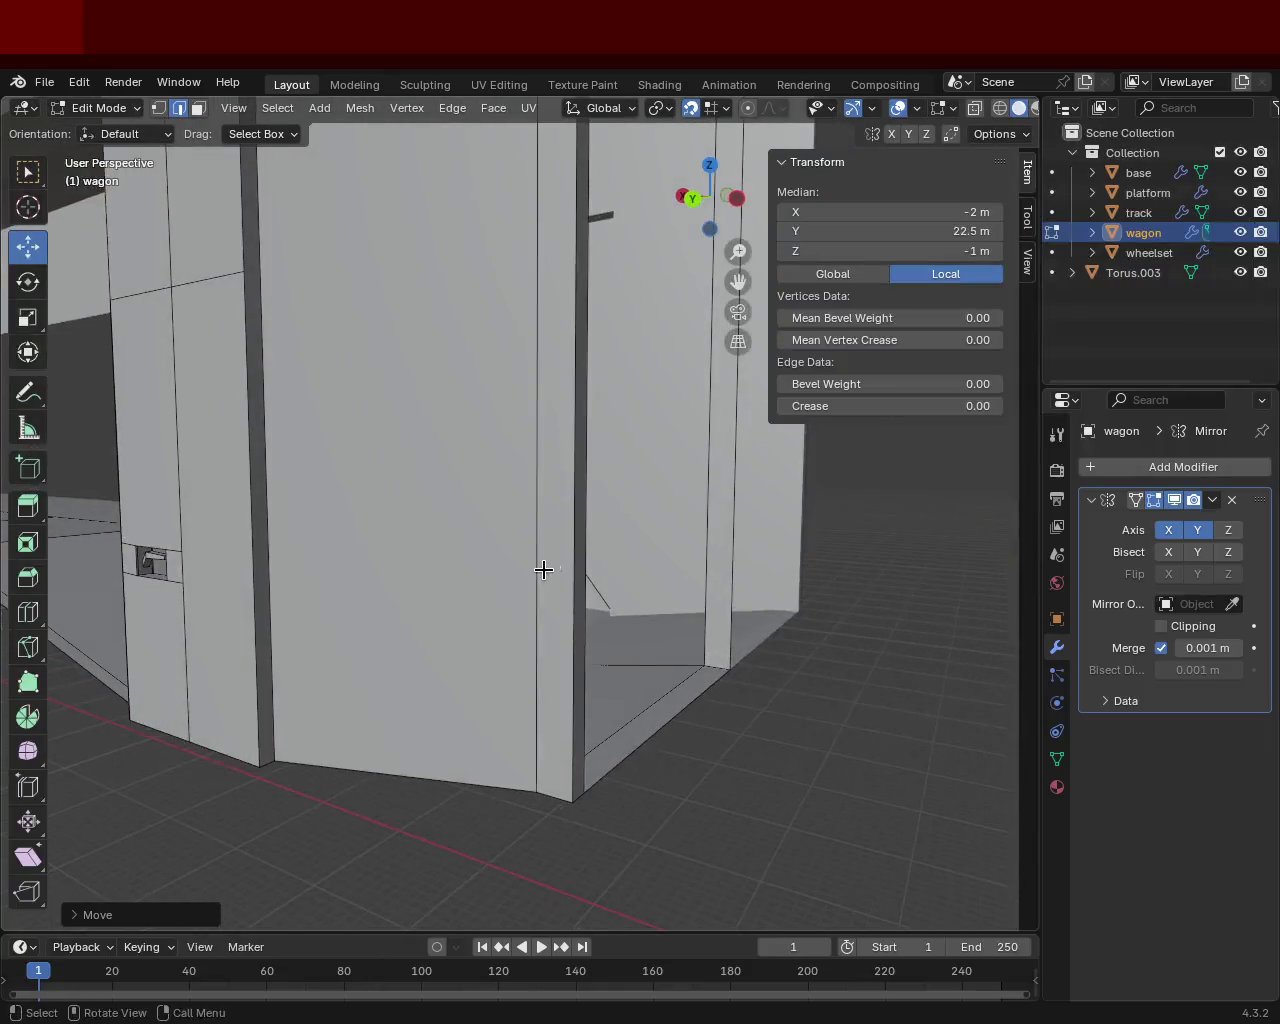
{"action": "scroll", "coordinate": [537, 566], "scroll_direction": "up", "scroll_amount": 3}
{"action": "scroll", "coordinate": [608, 648], "scroll_direction": "down", "scroll_amount": 5}
{"action": "middle_click_drag", "start_coordinate": [429, 429], "coordinate": [360, 430]}
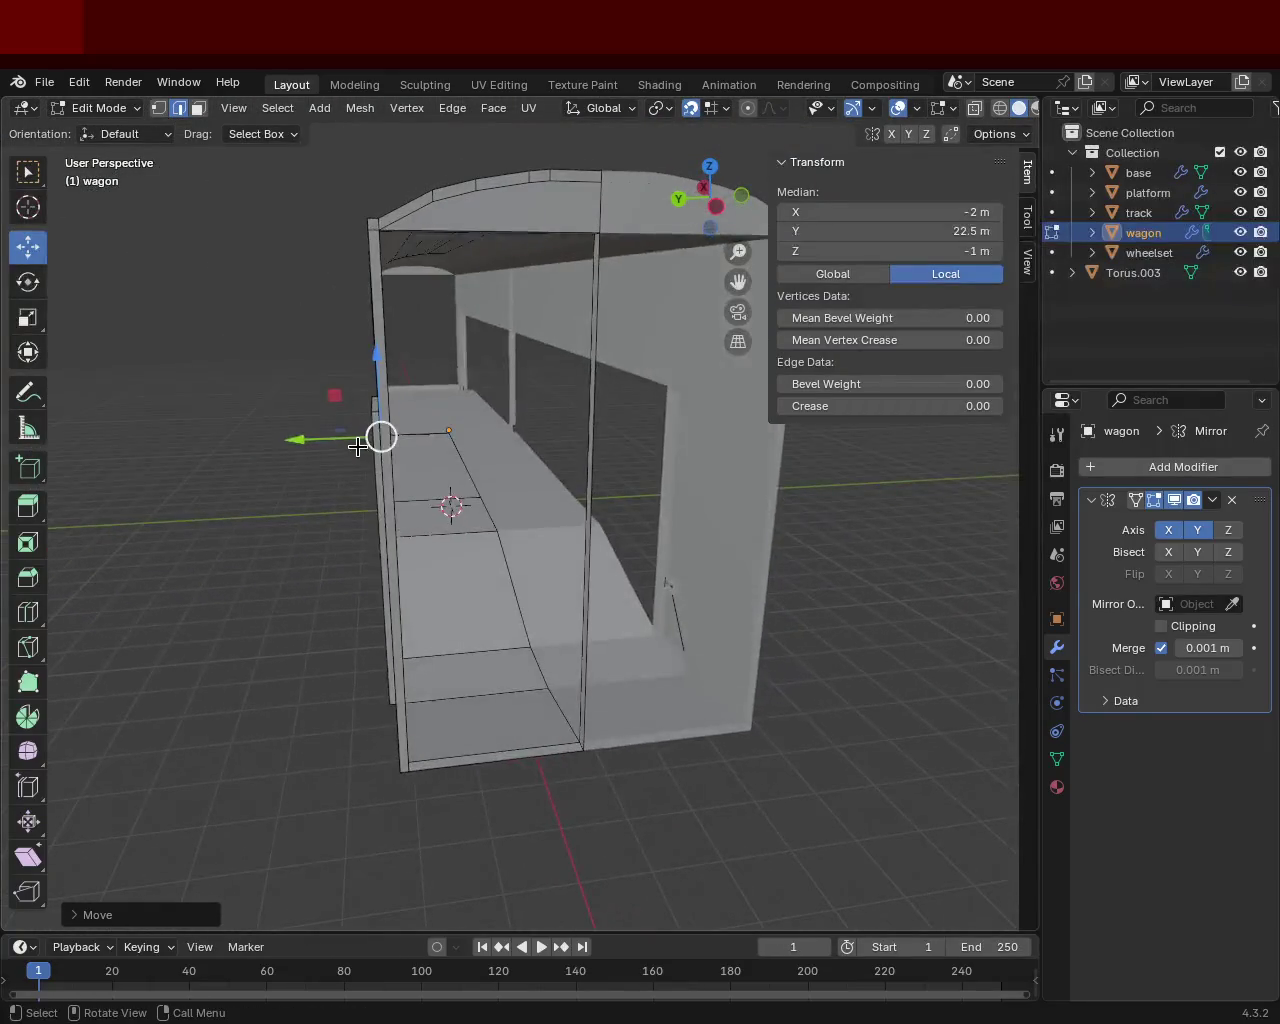
{"action": "left_click", "coordinate": [158, 108]}
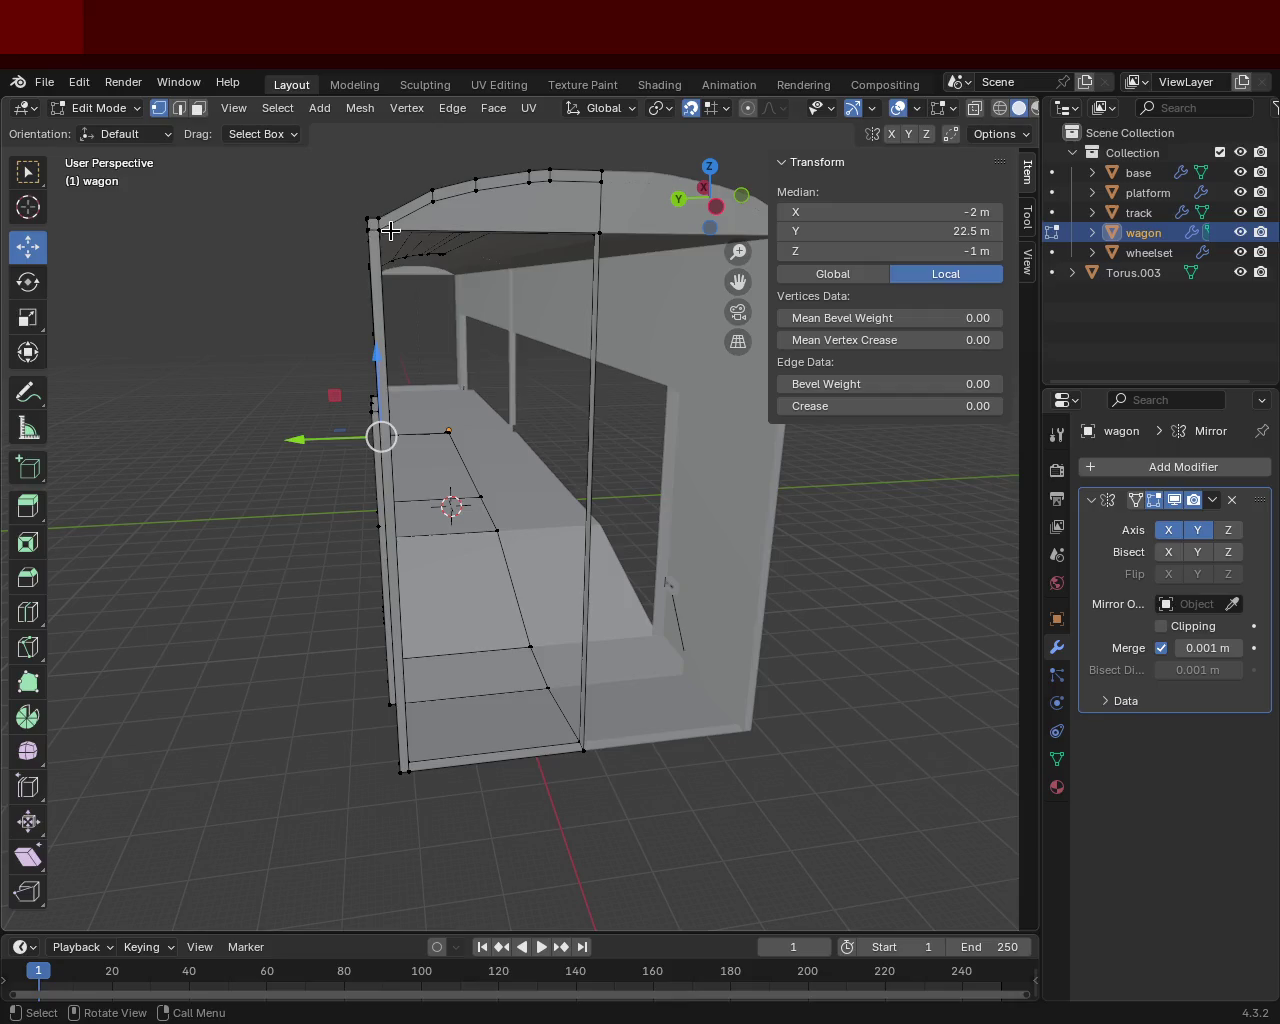
{"action": "left_click", "coordinate": [378, 228]}
{"action": "left_click", "coordinate": [598, 233], "text": "shift"}
{"action": "middle_click_drag", "start_coordinate": [590, 375], "coordinate": [640, 680]}
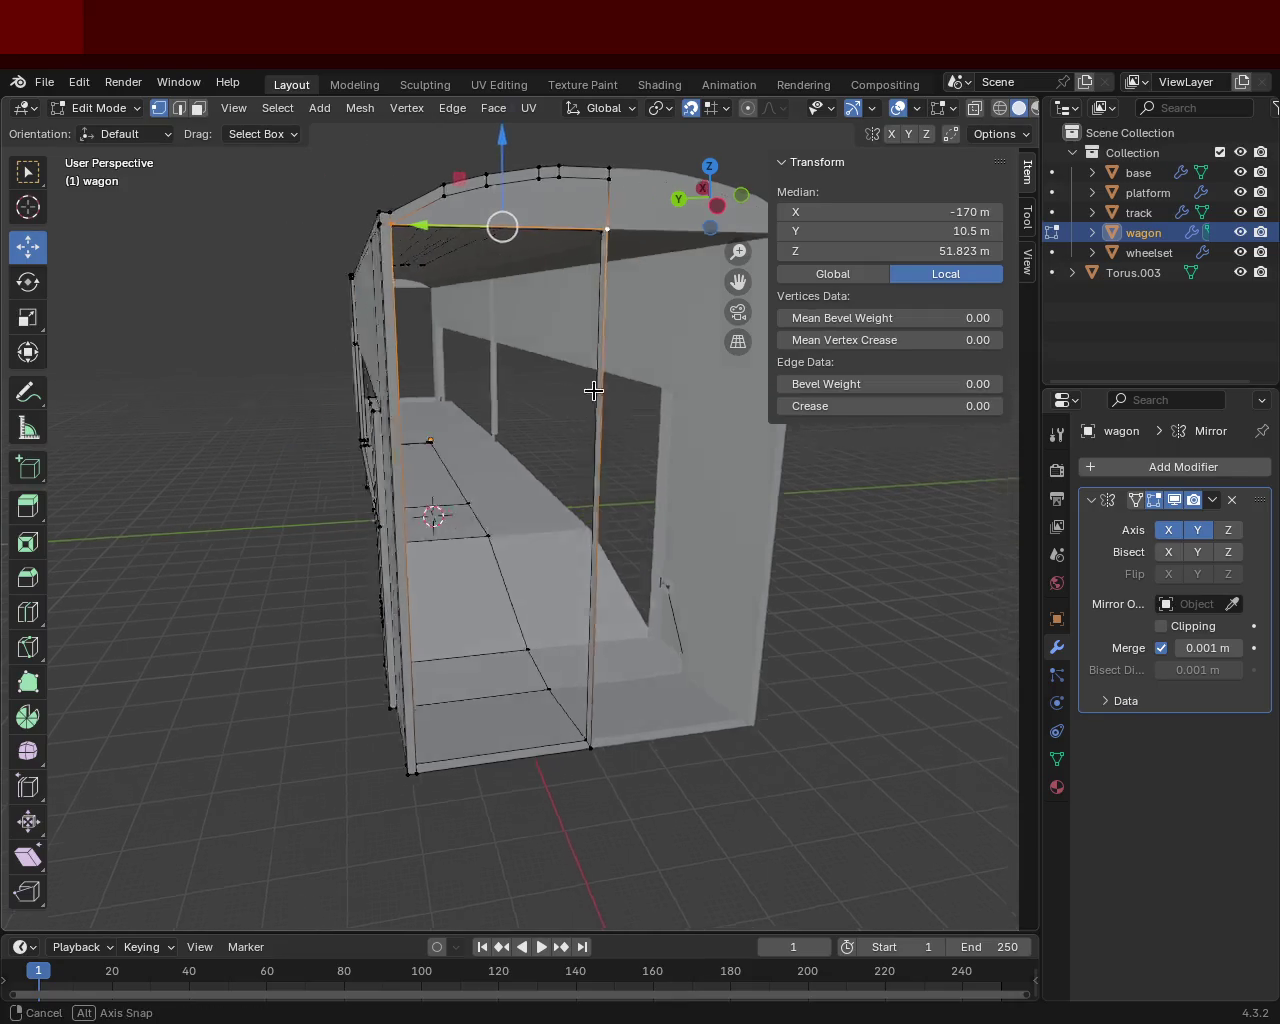
{"action": "left_click", "coordinate": [601, 740], "text": "shift"}
{"action": "left_click", "coordinate": [416, 755], "text": "shift"}
{"action": "middle_click_drag", "start_coordinate": [381, 501], "coordinate": [409, 516]}
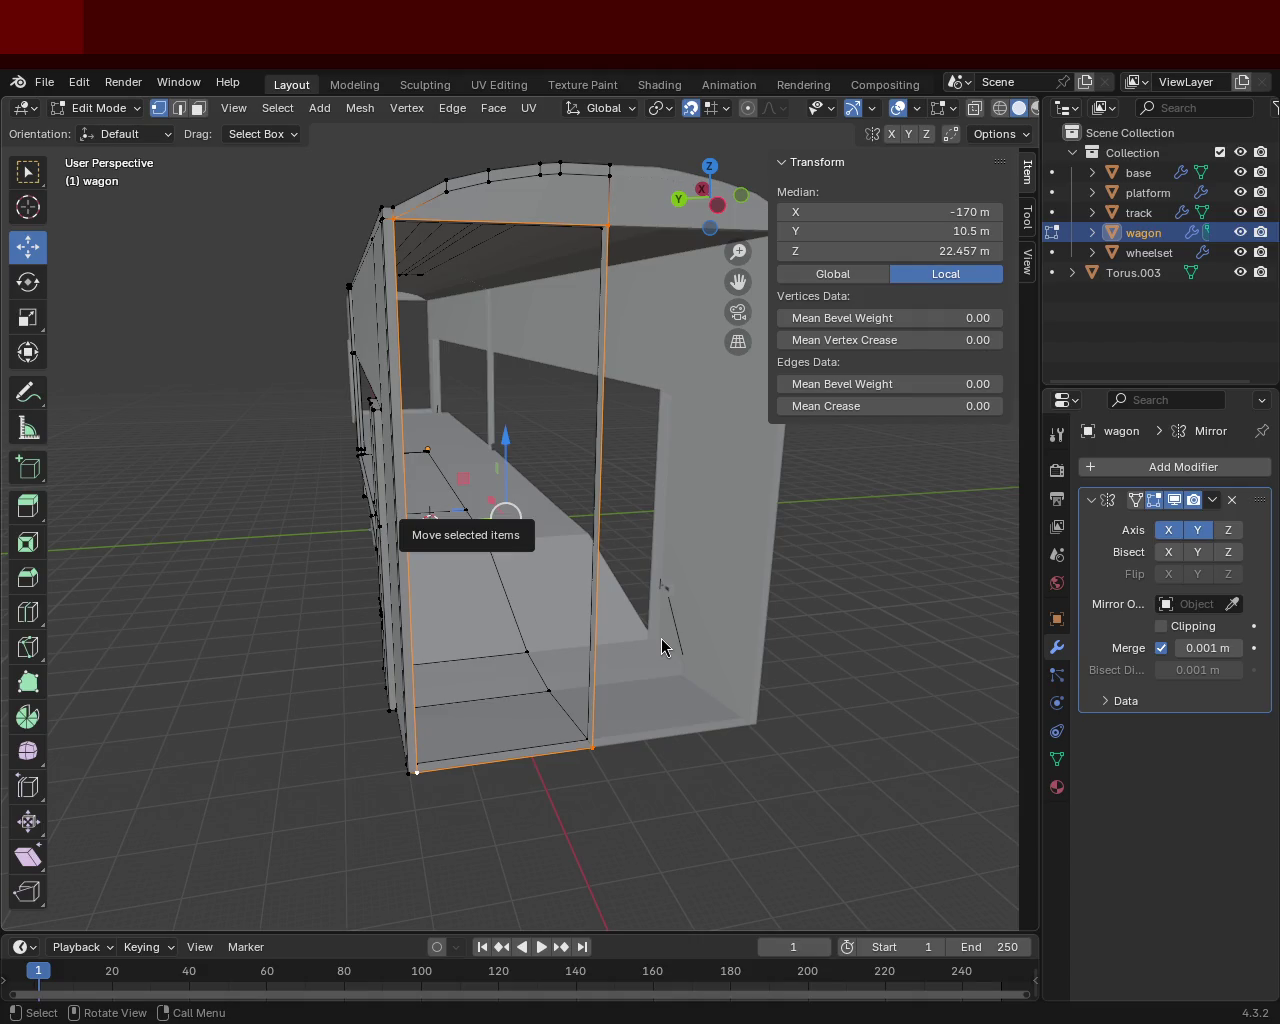
Step: Fill the four selected end-frame vertices with a face, then deselect all
{"action": "mouse_move", "coordinate": [529, 577]}
{"action": "middle_mouse_down"}
{"action": "mouse_move", "coordinate": [620, 640]}
{"action": "mouse_move", "coordinate": [651, 543]}
{"action": "mouse_move", "coordinate": [580, 563]}
{"action": "mouse_move", "coordinate": [503, 537]}
{"action": "mouse_move", "coordinate": [491, 503]}
{"action": "mouse_move", "coordinate": [513, 508]}
{"action": "mouse_move", "coordinate": [526, 560]}
{"action": "mouse_move", "coordinate": [527, 487]}
{"action": "mouse_move", "coordinate": [549, 483]}
{"action": "mouse_move", "coordinate": [585, 433]}
{"action": "middle_mouse_up"}
{"action": "key", "text": "f"}
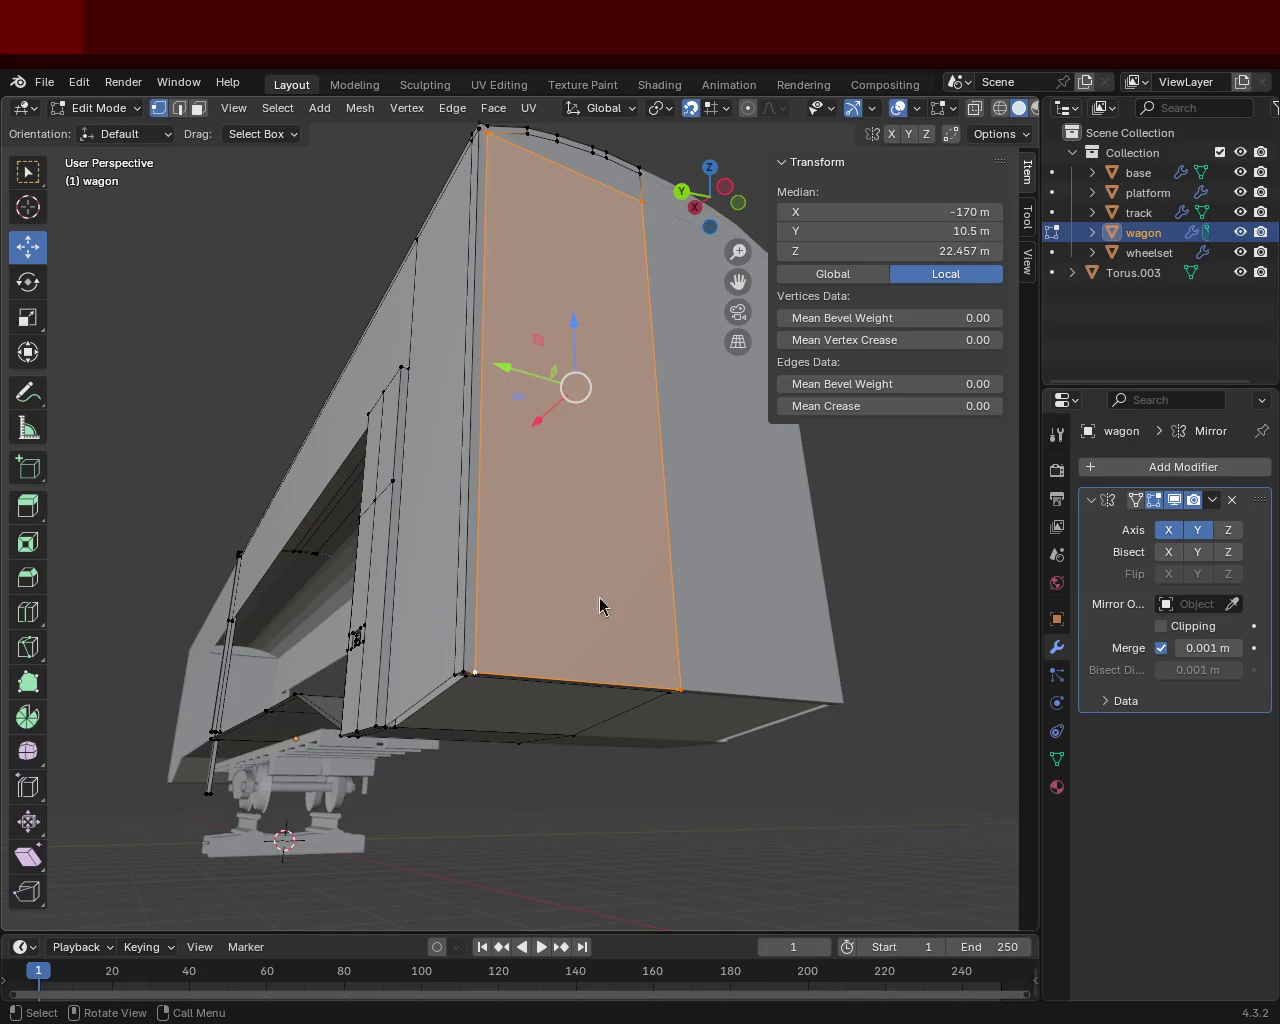
{"action": "key", "text": "alt+a"}
{"action": "mouse_move", "coordinate": [557, 553]}
{"action": "middle_mouse_down"}
{"action": "mouse_move", "coordinate": [500, 349]}
{"action": "mouse_move", "coordinate": [486, 417]}
{"action": "mouse_move", "coordinate": [578, 637]}
{"action": "middle_mouse_up"}
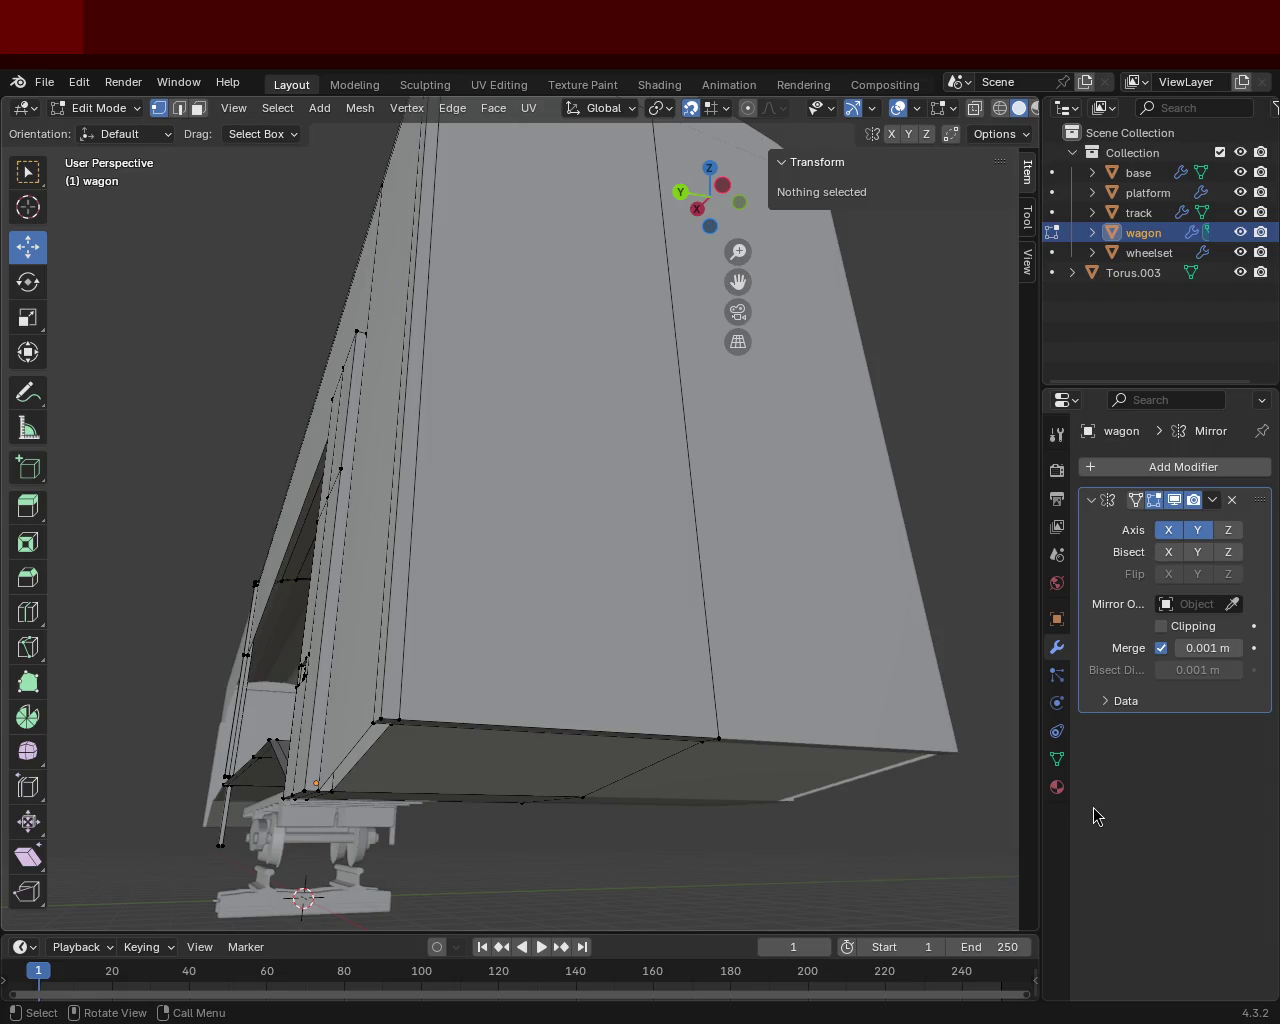
Step: Box-select the end wall's bottom edge and lower it along Z to -10 m
{"action": "mouse_move", "coordinate": [421, 354]}
{"action": "middle_mouse_down"}
{"action": "mouse_move", "coordinate": [567, 493]}
{"action": "mouse_move", "coordinate": [400, 471]}
{"action": "mouse_move", "coordinate": [477, 369]}
{"action": "mouse_move", "coordinate": [544, 331]}
{"action": "mouse_move", "coordinate": [526, 337]}
{"action": "mouse_move", "coordinate": [514, 314]}
{"action": "mouse_move", "coordinate": [523, 331]}
{"action": "mouse_move", "coordinate": [543, 281]}
{"action": "mouse_move", "coordinate": [569, 289]}
{"action": "mouse_move", "coordinate": [531, 283]}
{"action": "mouse_move", "coordinate": [521, 313]}
{"action": "middle_mouse_up"}
{"action": "left_click", "coordinate": [613, 277]}
{"action": "left_click", "coordinate": [428, 392], "text": "shift"}
{"action": "left_click", "coordinate": [436, 390], "text": "shift"}
{"action": "mouse_move", "coordinate": [437, 391]}
{"action": "middle_mouse_down"}
{"action": "mouse_move", "coordinate": [569, 334]}
{"action": "mouse_move", "coordinate": [549, 423]}
{"action": "mouse_move", "coordinate": [581, 455]}
{"action": "mouse_move", "coordinate": [580, 417]}
{"action": "mouse_move", "coordinate": [540, 386]}
{"action": "mouse_move", "coordinate": [623, 449]}
{"action": "middle_mouse_up"}
{"action": "left_click_drag", "start_coordinate": [767, 571], "coordinate": [529, 346]}
{"action": "key", "text": "g"}
{"action": "key", "text": "z"}
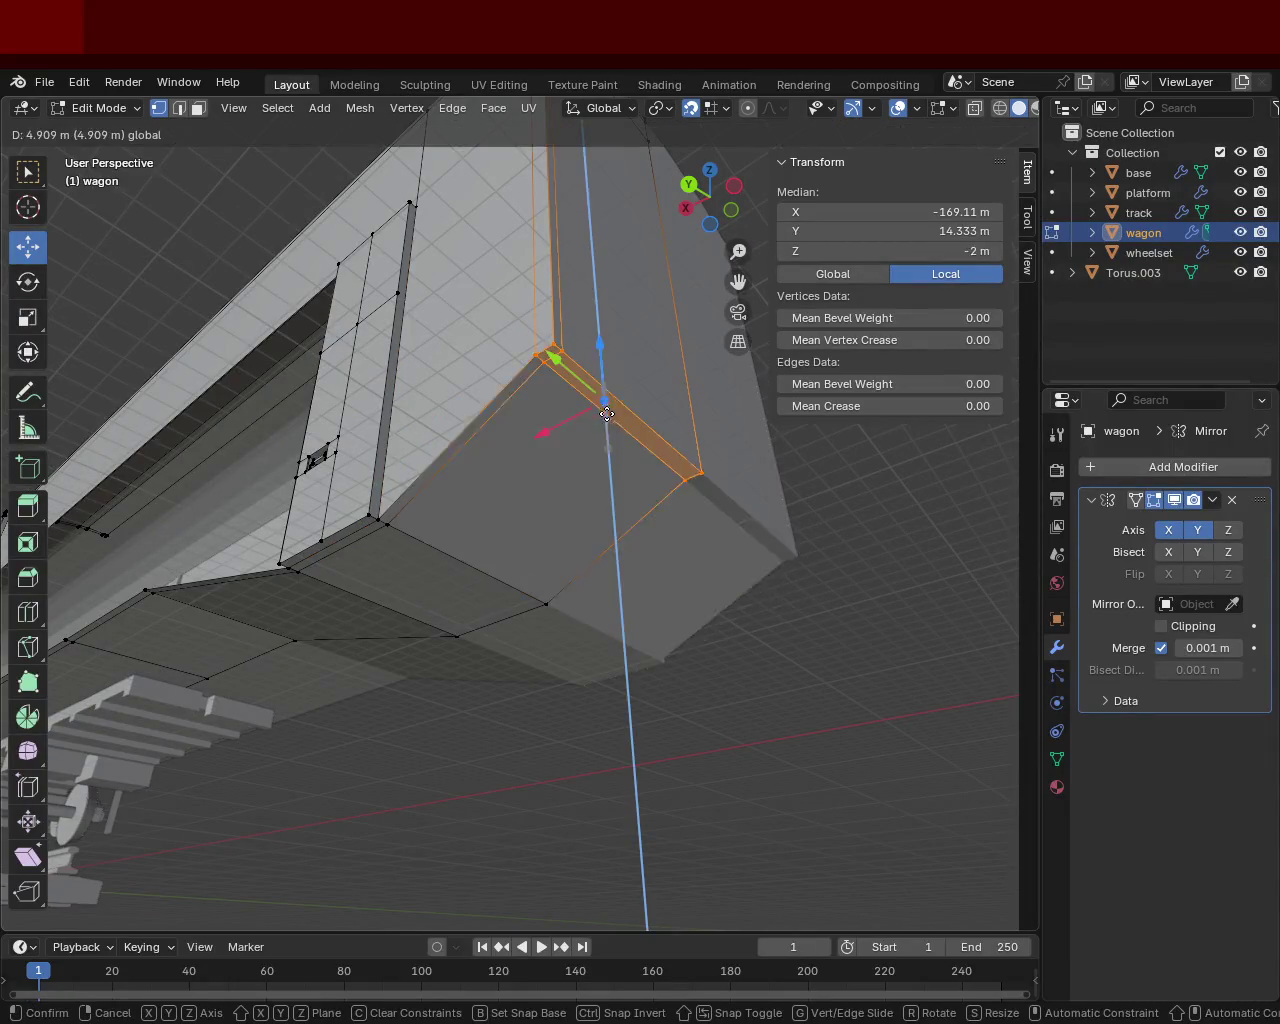
{"action": "left_click", "coordinate": [602, 481]}
Step: In right orthographic view, raise the bottom corner vertex to Z -9 m and save
{"action": "mouse_move", "coordinate": [602, 481]}
{"action": "middle_mouse_down"}
{"action": "mouse_move", "coordinate": [587, 551]}
{"action": "mouse_move", "coordinate": [540, 503]}
{"action": "mouse_move", "coordinate": [494, 497]}
{"action": "mouse_move", "coordinate": [594, 448]}
{"action": "mouse_move", "coordinate": [620, 517]}
{"action": "mouse_move", "coordinate": [877, 443]}
{"action": "middle_mouse_up"}
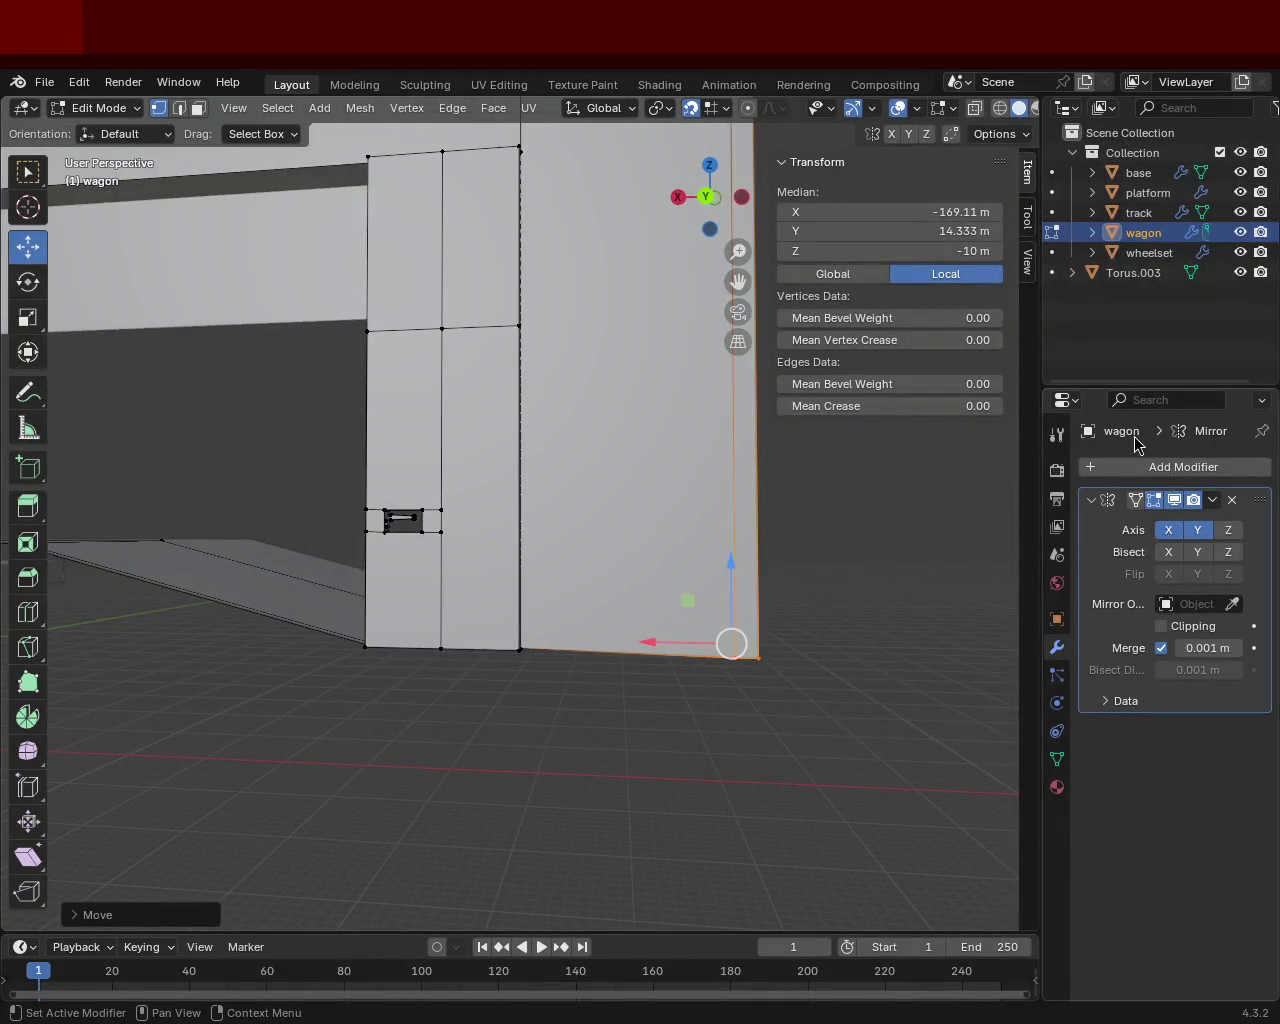
{"action": "key", "text": "KP_1"}
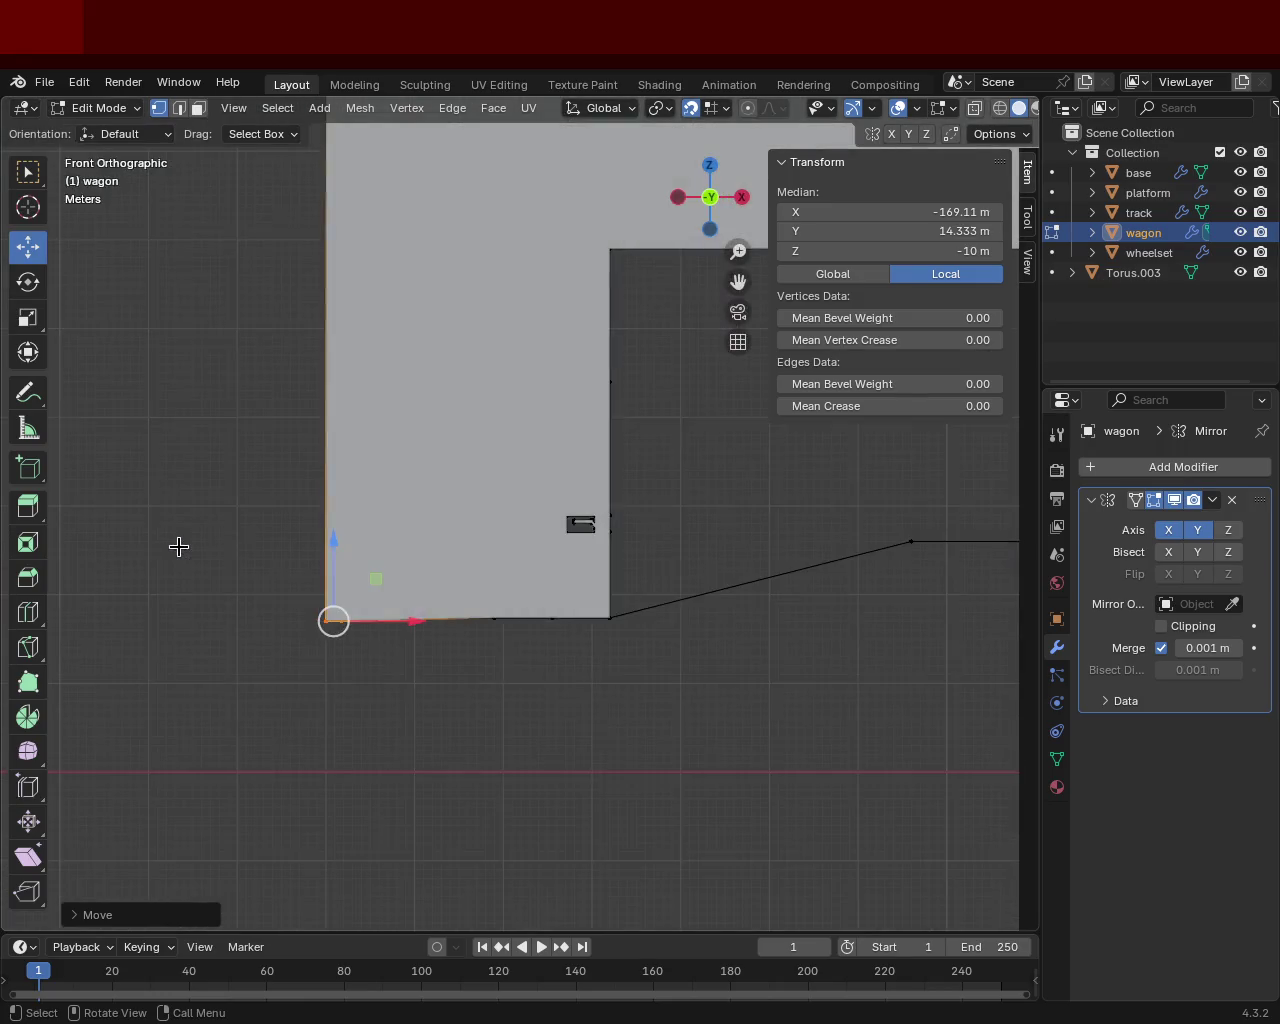
{"action": "key", "text": "KP_3"}
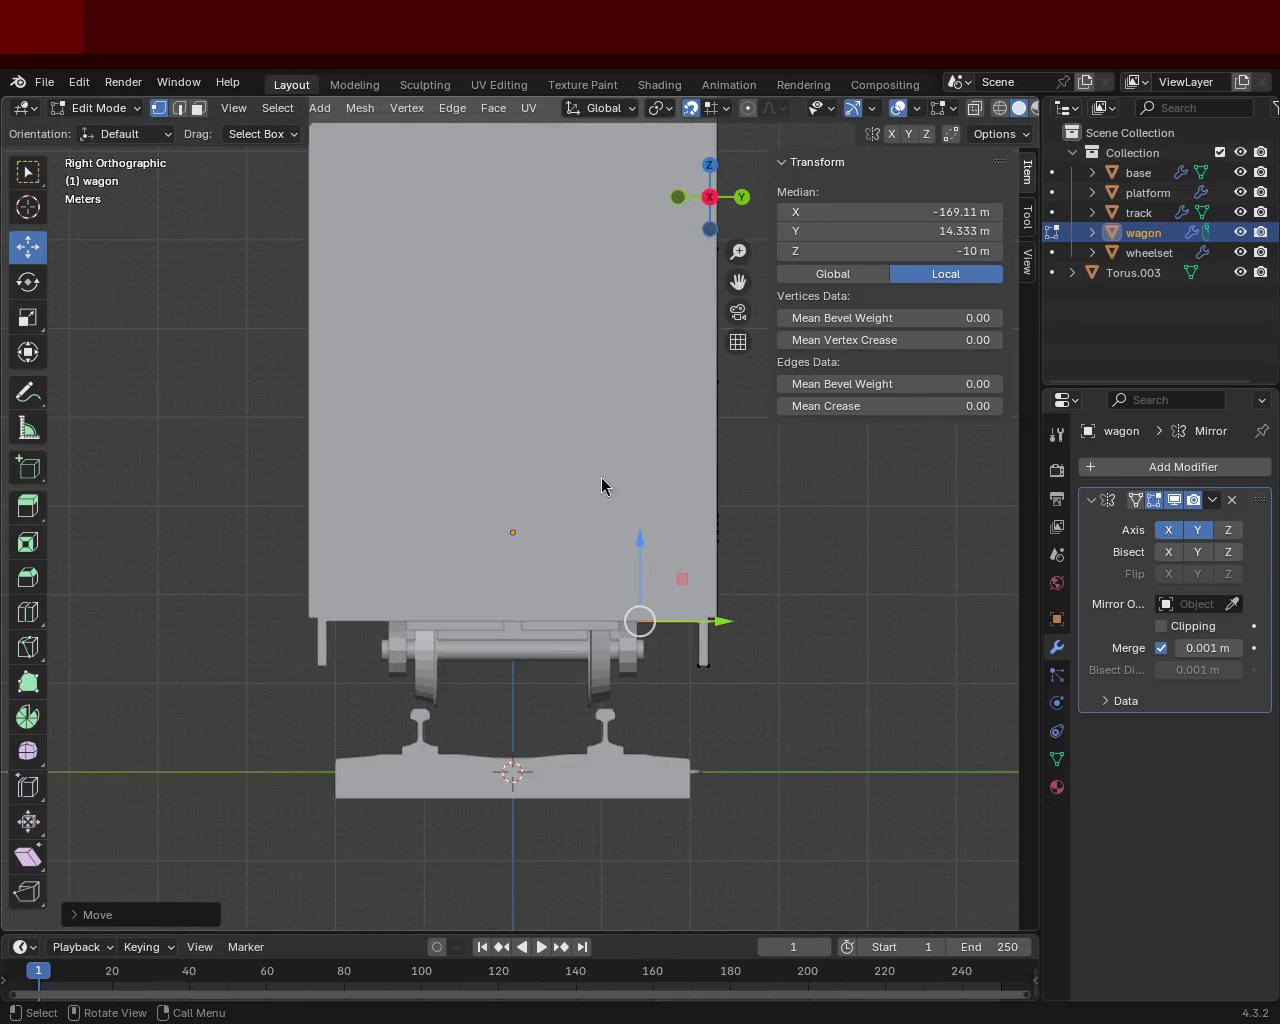
{"action": "left_click", "coordinate": [636, 467]}
{"action": "mouse_move", "coordinate": [636, 467]}
{"action": "middle_mouse_down"}
{"action": "mouse_move", "coordinate": [646, 509]}
{"action": "mouse_move", "coordinate": [509, 531]}
{"action": "mouse_move", "coordinate": [577, 529]}
{"action": "mouse_move", "coordinate": [822, 691]}
{"action": "middle_mouse_up"}
{"action": "left_click_drag", "start_coordinate": [822, 691], "coordinate": [675, 518]}
{"action": "middle_click_drag", "start_coordinate": [675, 518], "coordinate": [723, 556]}
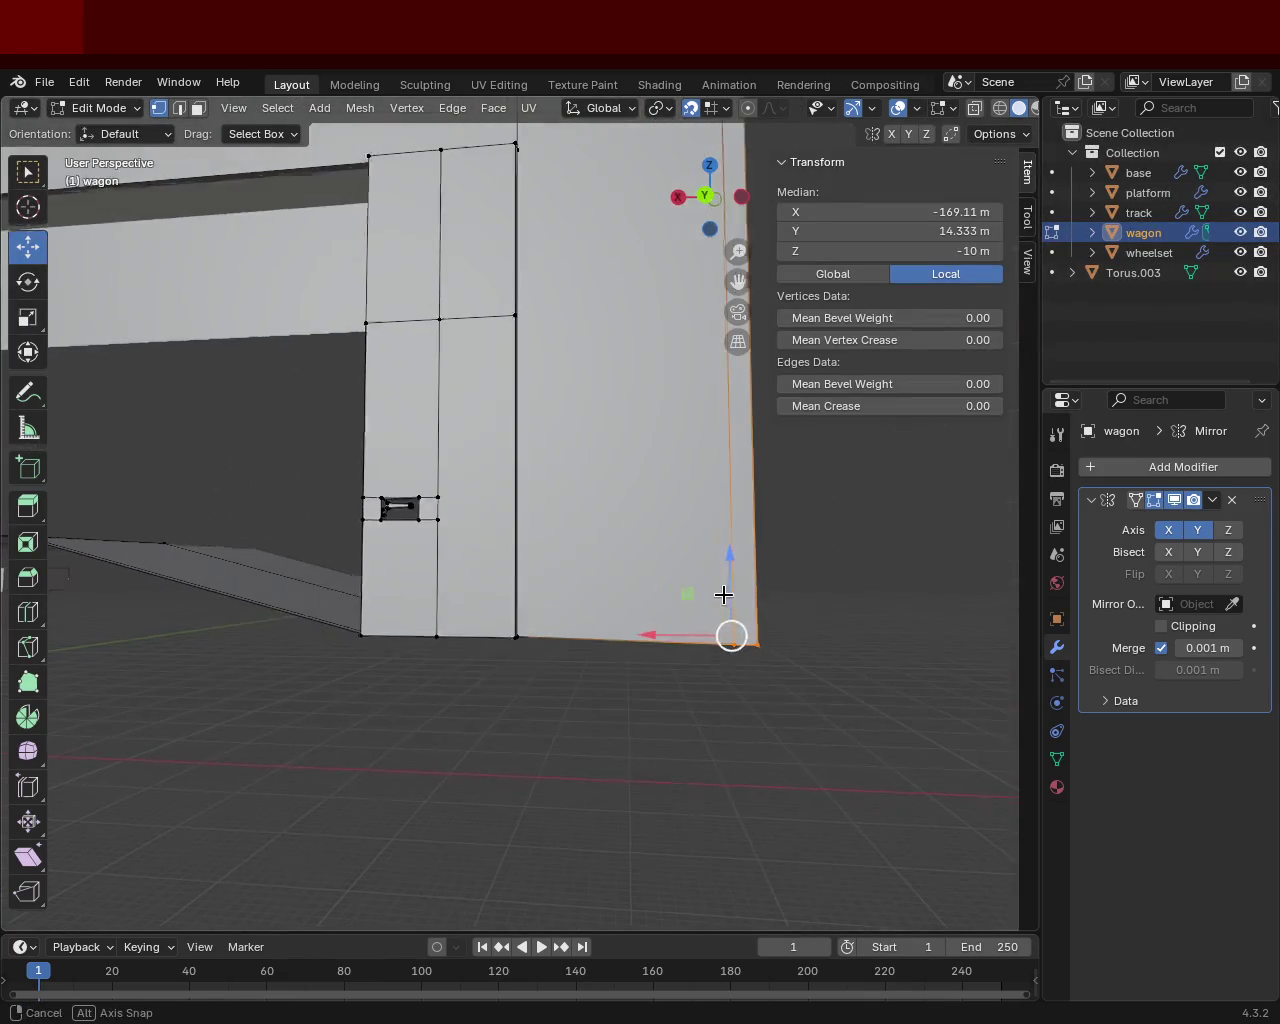
{"action": "left_click_drag", "start_coordinate": [723, 556], "coordinate": [728, 625]}
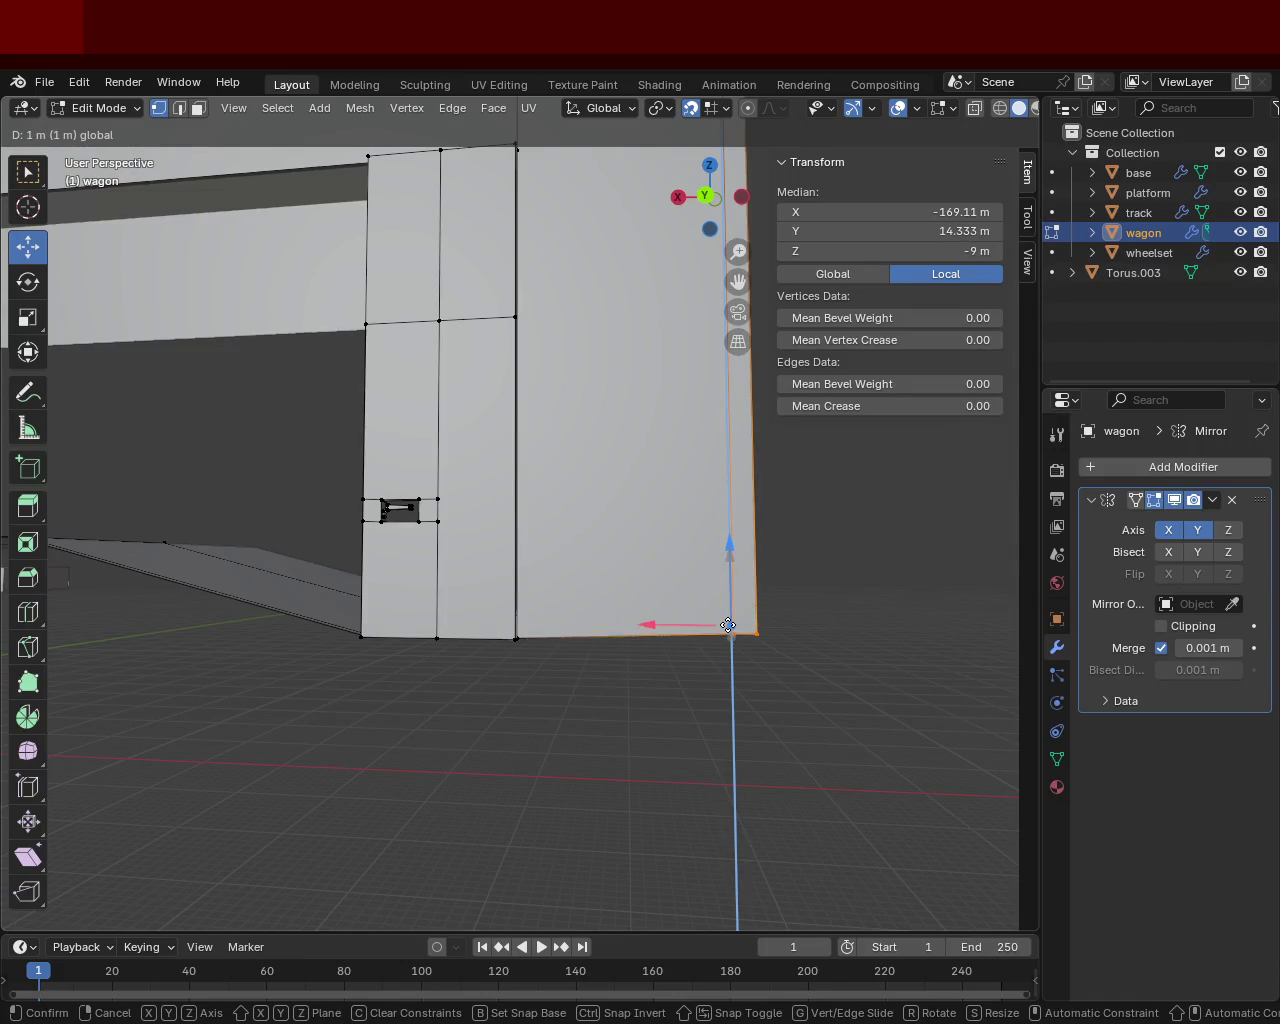
{"action": "key", "text": "ctrl+s"}
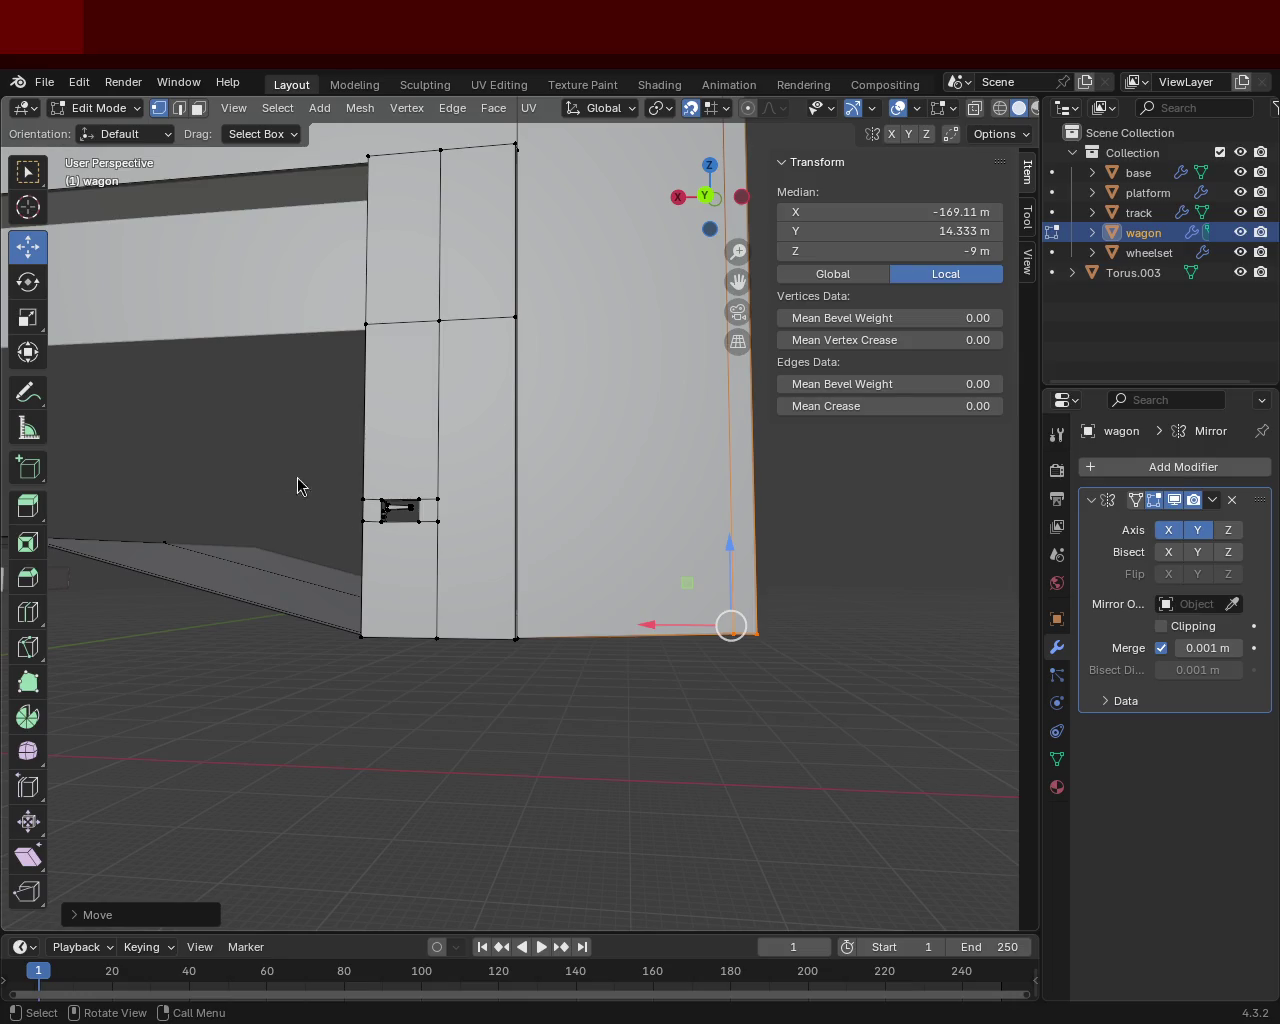
Step: Move the bottom corner faces along Z, first to -10 m, then up to -9 m
{"action": "mouse_move", "coordinate": [609, 574]}
{"action": "middle_mouse_down"}
{"action": "mouse_move", "coordinate": [445, 556]}
{"action": "mouse_move", "coordinate": [524, 475]}
{"action": "mouse_move", "coordinate": [590, 548]}
{"action": "mouse_move", "coordinate": [606, 546]}
{"action": "middle_mouse_up"}
{"action": "left_click", "coordinate": [567, 520]}
{"action": "mouse_move", "coordinate": [748, 662]}
{"action": "left_mouse_down"}
{"action": "mouse_move", "coordinate": [748, 632]}
{"action": "mouse_move", "coordinate": [680, 495]}
{"action": "left_mouse_up"}
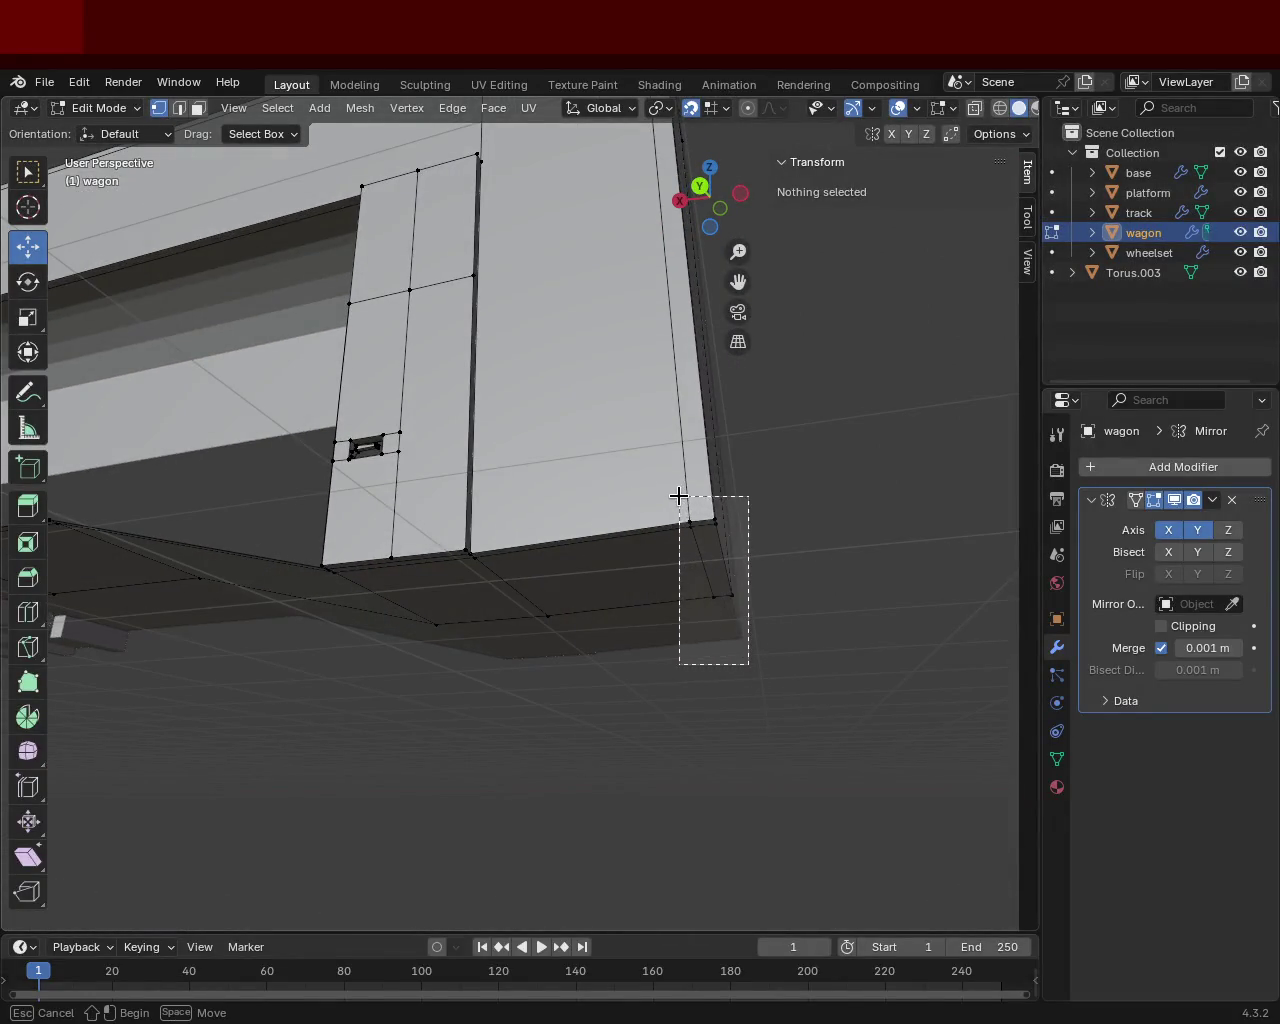
{"action": "key", "text": "g"}
{"action": "key", "text": "z"}
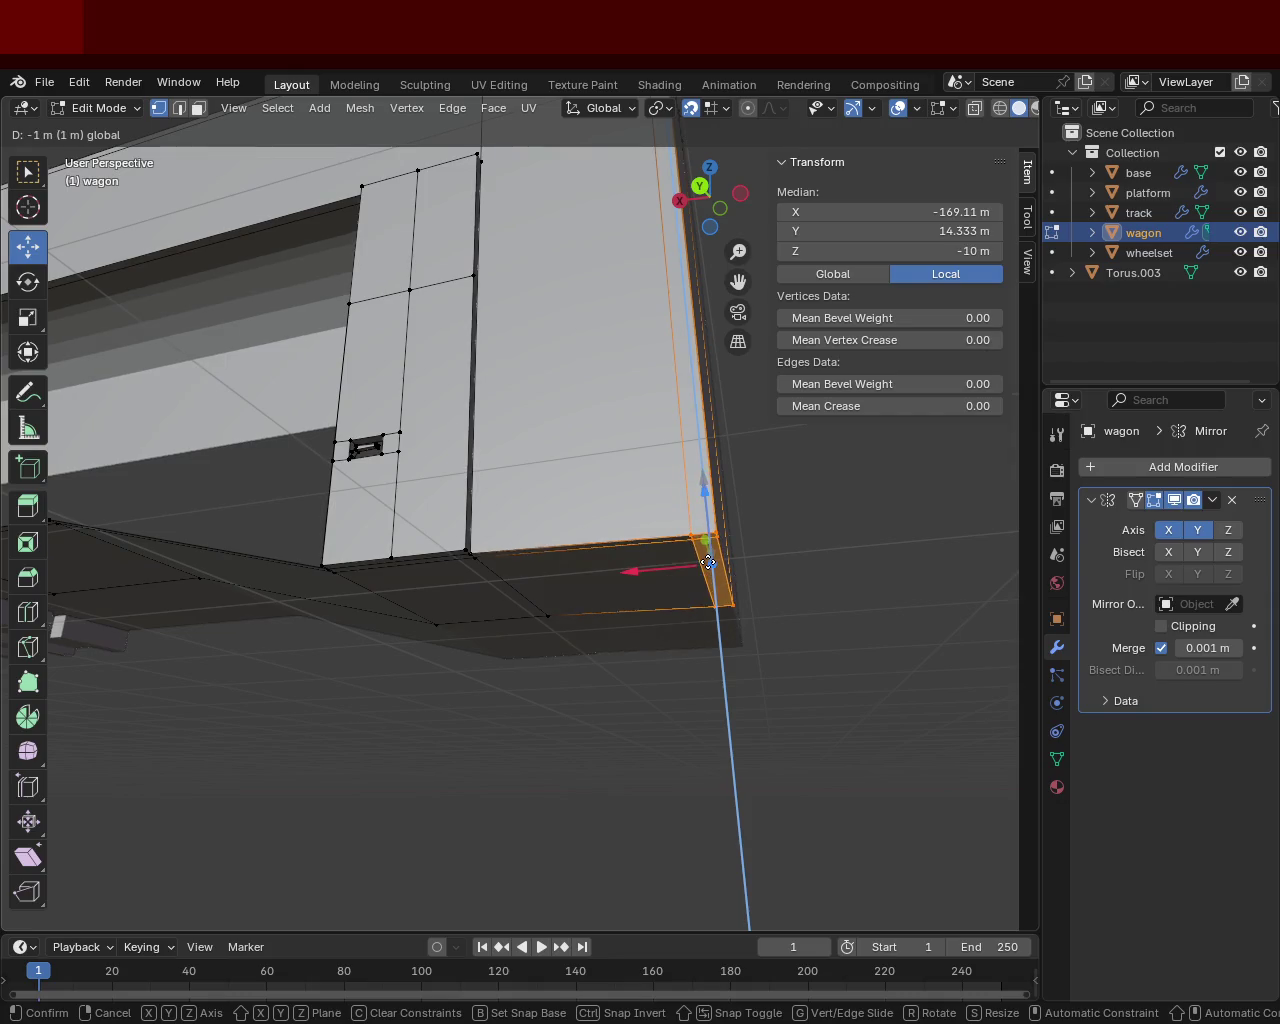
{"action": "left_click", "coordinate": [706, 566]}
{"action": "middle_click_drag", "start_coordinate": [601, 543], "coordinate": [620, 597]}
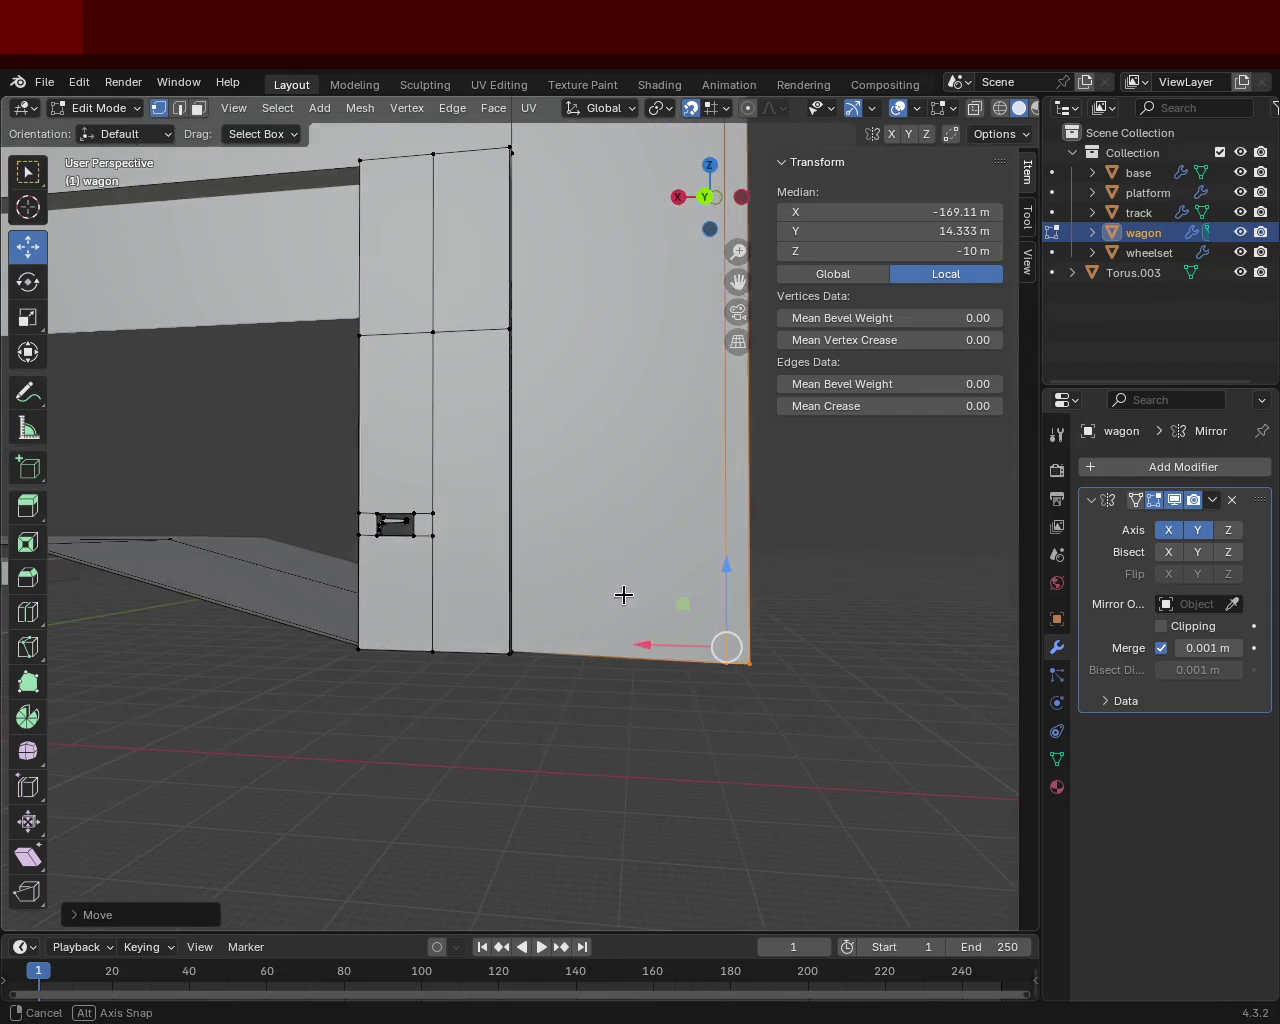
{"action": "key", "text": "g"}
{"action": "key", "text": "z"}
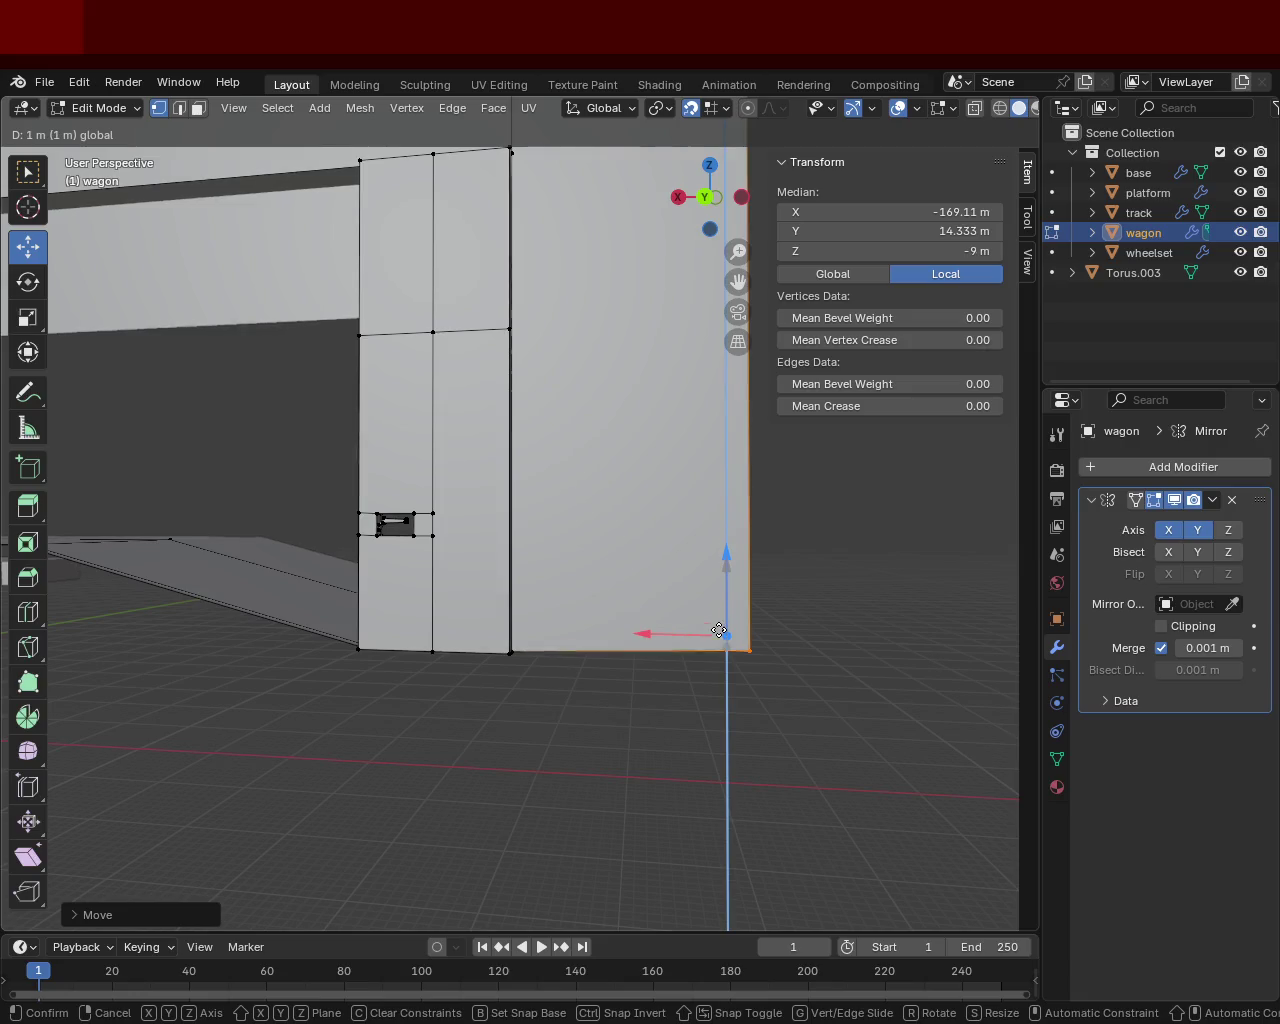
{"action": "left_click", "coordinate": [720, 628]}
{"action": "middle_click_drag", "start_coordinate": [720, 628], "coordinate": [636, 595]}
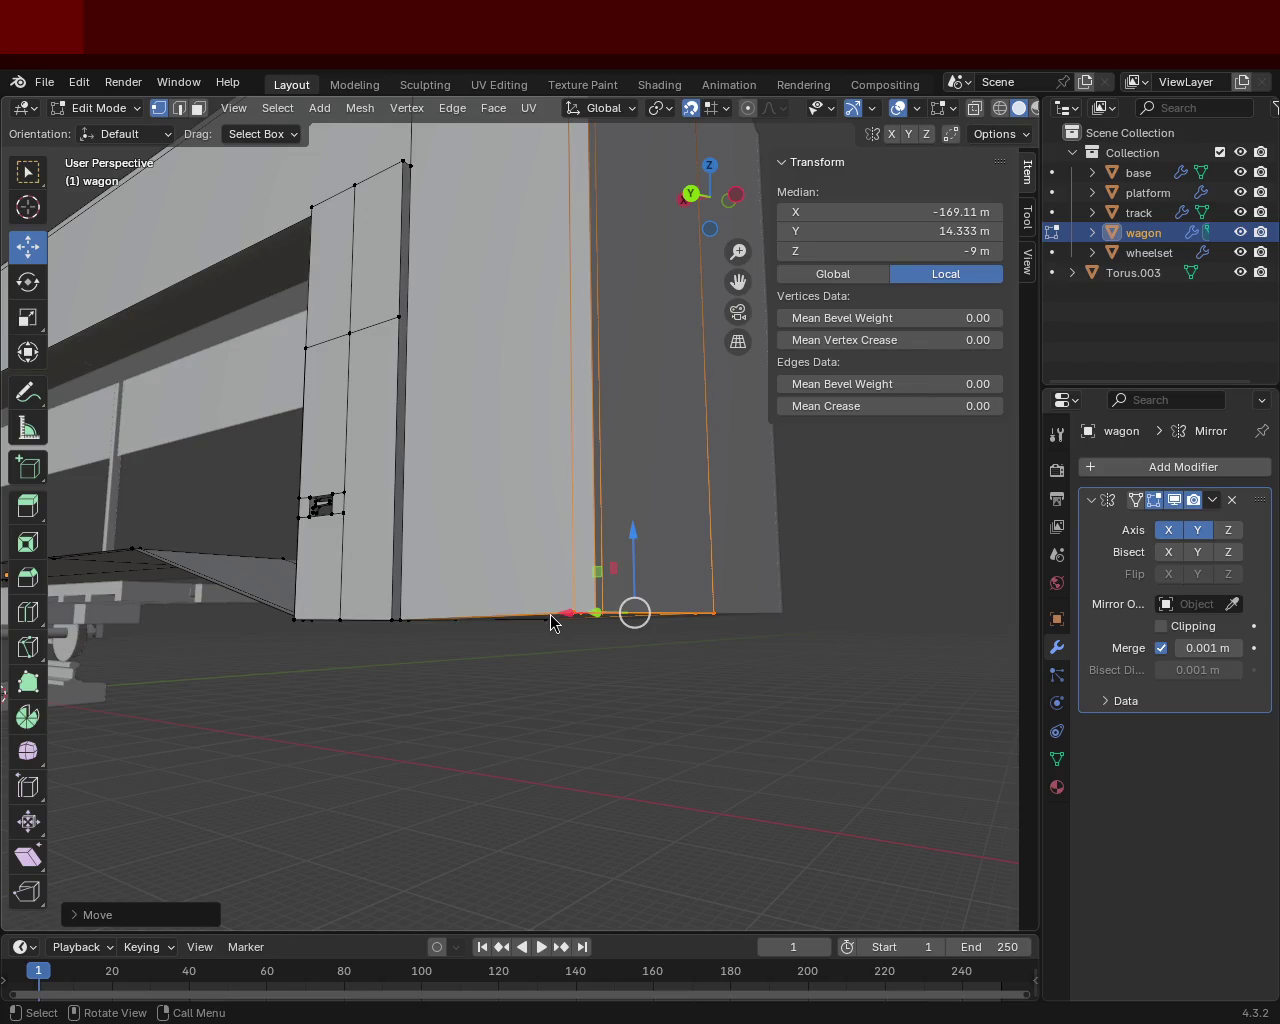
Step: Select the end wall's centre edge by its top and bottom centre vertices
{"action": "mouse_move", "coordinate": [440, 317]}
{"action": "middle_mouse_down"}
{"action": "mouse_move", "coordinate": [544, 599]}
{"action": "mouse_move", "coordinate": [437, 509]}
{"action": "mouse_move", "coordinate": [500, 420]}
{"action": "mouse_move", "coordinate": [521, 360]}
{"action": "mouse_move", "coordinate": [437, 349]}
{"action": "mouse_move", "coordinate": [400, 386]}
{"action": "mouse_move", "coordinate": [573, 620]}
{"action": "mouse_move", "coordinate": [557, 609]}
{"action": "mouse_move", "coordinate": [606, 669]}
{"action": "mouse_move", "coordinate": [737, 634]}
{"action": "mouse_move", "coordinate": [699, 553]}
{"action": "mouse_move", "coordinate": [566, 534]}
{"action": "mouse_move", "coordinate": [609, 614]}
{"action": "mouse_move", "coordinate": [686, 563]}
{"action": "mouse_move", "coordinate": [754, 651]}
{"action": "mouse_move", "coordinate": [606, 531]}
{"action": "mouse_move", "coordinate": [600, 489]}
{"action": "mouse_move", "coordinate": [623, 531]}
{"action": "mouse_move", "coordinate": [627, 492]}
{"action": "mouse_move", "coordinate": [523, 569]}
{"action": "mouse_move", "coordinate": [517, 437]}
{"action": "mouse_move", "coordinate": [509, 566]}
{"action": "middle_mouse_up"}
{"action": "scroll", "coordinate": [511, 468], "scroll_direction": "down", "scroll_amount": 5}
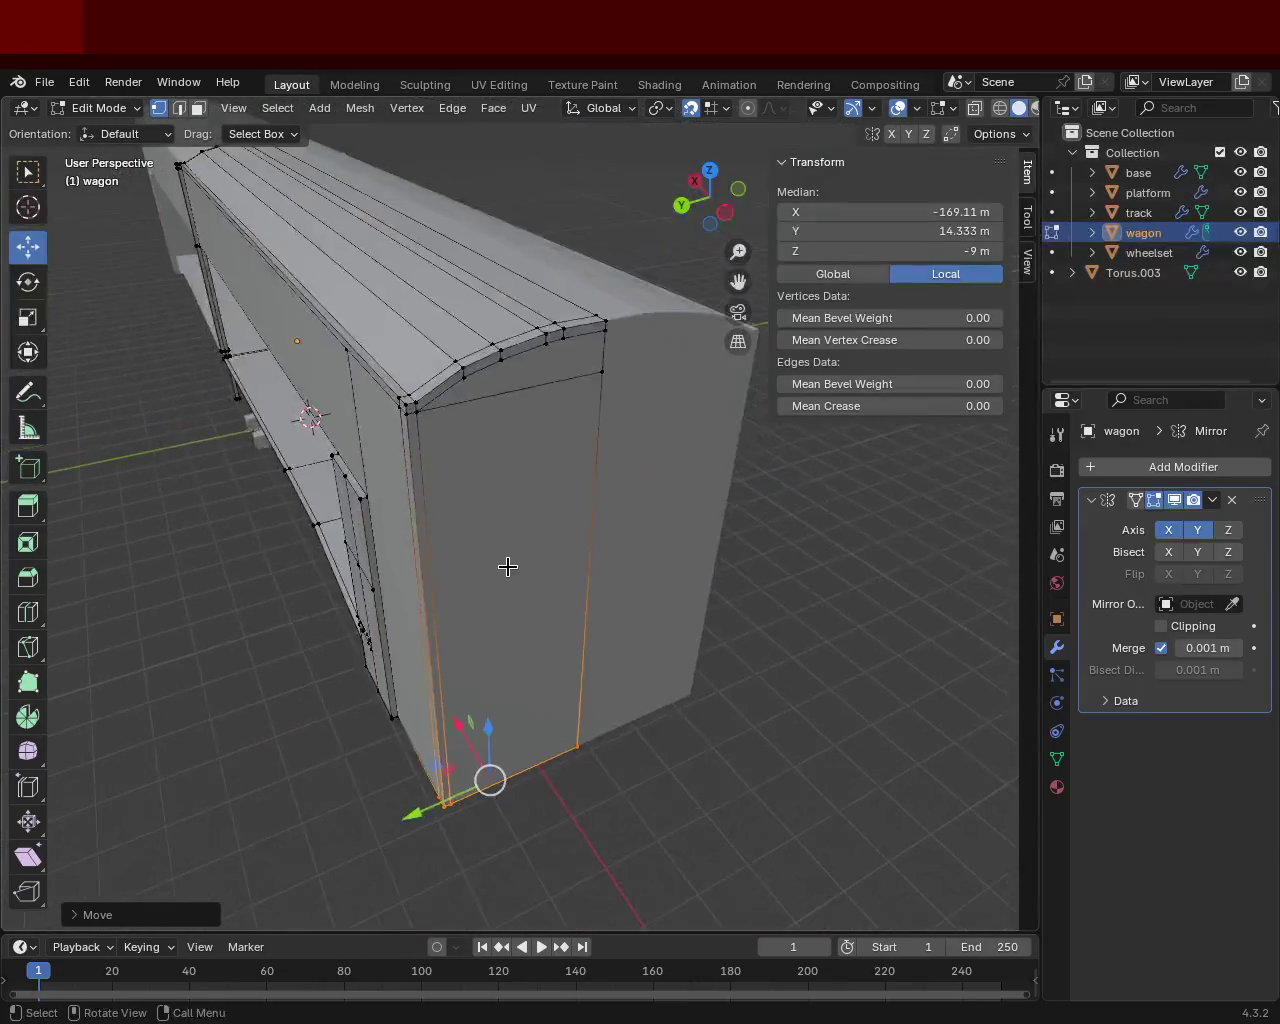
{"action": "left_click", "coordinate": [590, 307]}
{"action": "left_click", "coordinate": [586, 748], "text": "shift"}
{"action": "mouse_move", "coordinate": [589, 757]}
{"action": "middle_mouse_down"}
{"action": "mouse_move", "coordinate": [560, 649]}
{"action": "mouse_move", "coordinate": [610, 526]}
{"action": "mouse_move", "coordinate": [617, 660]}
{"action": "mouse_move", "coordinate": [771, 672]}
{"action": "mouse_move", "coordinate": [560, 640]}
{"action": "mouse_move", "coordinate": [106, 691]}
{"action": "mouse_move", "coordinate": [920, 660]}
{"action": "mouse_move", "coordinate": [591, 680]}
{"action": "mouse_move", "coordinate": [777, 674]}
{"action": "mouse_move", "coordinate": [861, 638]}
{"action": "mouse_move", "coordinate": [720, 674]}
{"action": "mouse_move", "coordinate": [663, 640]}
{"action": "middle_mouse_up"}
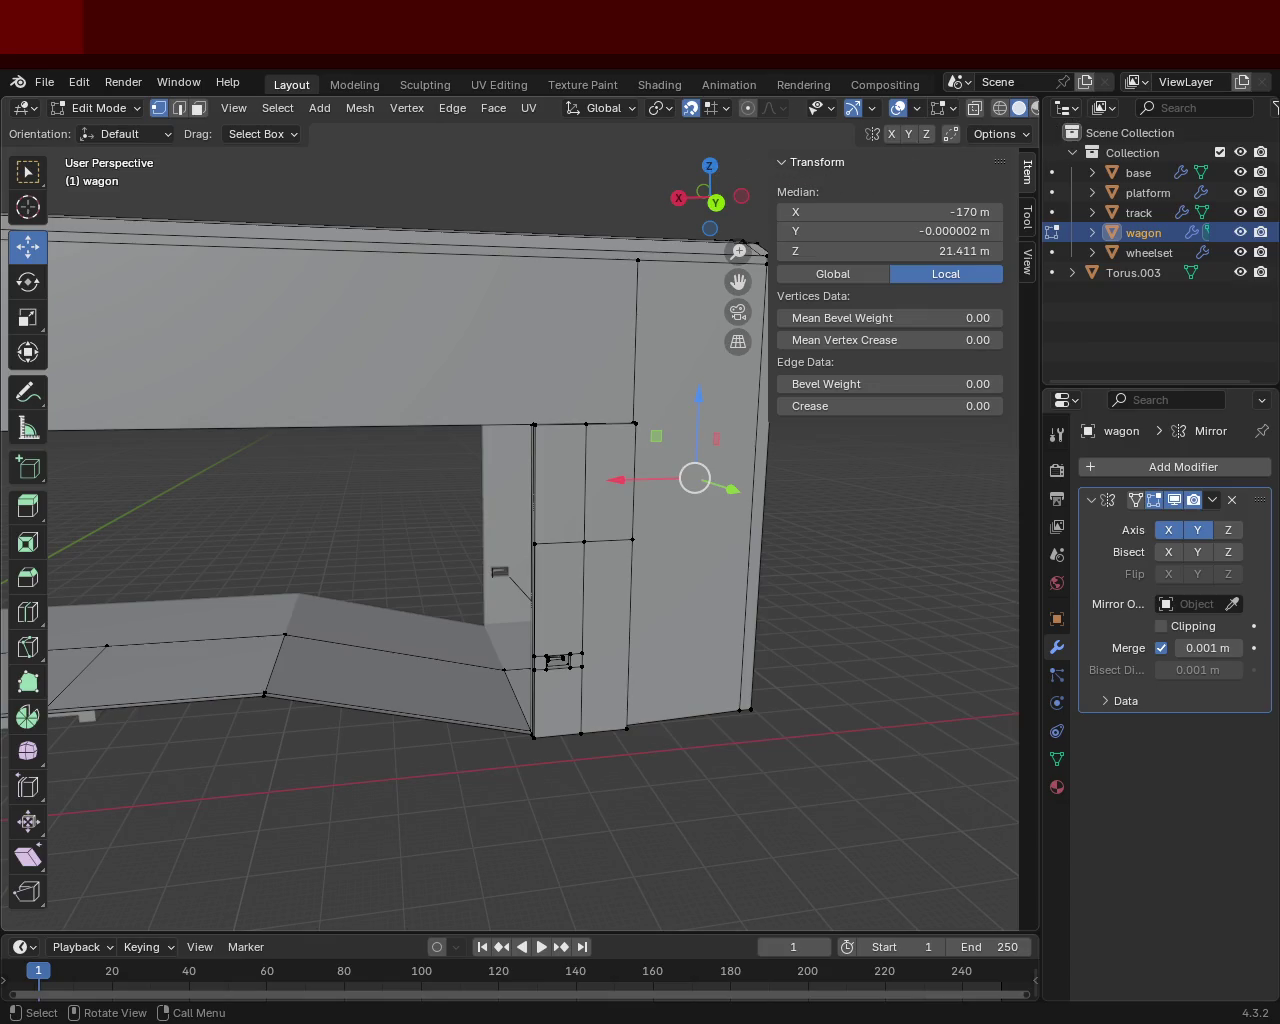
{"action": "mouse_move", "coordinate": [506, 348]}
{"action": "middle_mouse_down"}
{"action": "mouse_move", "coordinate": [578, 444]}
{"action": "mouse_move", "coordinate": [414, 543]}
{"action": "mouse_move", "coordinate": [563, 517]}
{"action": "mouse_move", "coordinate": [551, 343]}
{"action": "mouse_move", "coordinate": [597, 529]}
{"action": "middle_mouse_up"}
{"action": "scroll", "coordinate": [551, 343], "scroll_direction": "down", "scroll_amount": 5}
{"action": "scroll", "coordinate": [499, 511], "scroll_direction": "up", "scroll_amount": 6}
{"action": "scroll", "coordinate": [499, 511], "scroll_direction": "down", "scroll_amount": 5}
{"action": "mouse_move", "coordinate": [543, 480]}
{"action": "middle_mouse_down"}
{"action": "mouse_move", "coordinate": [520, 440]}
{"action": "mouse_move", "coordinate": [530, 482]}
{"action": "mouse_move", "coordinate": [423, 489]}
{"action": "mouse_move", "coordinate": [500, 503]}
{"action": "mouse_move", "coordinate": [417, 620]}
{"action": "mouse_move", "coordinate": [423, 563]}
{"action": "middle_mouse_up"}
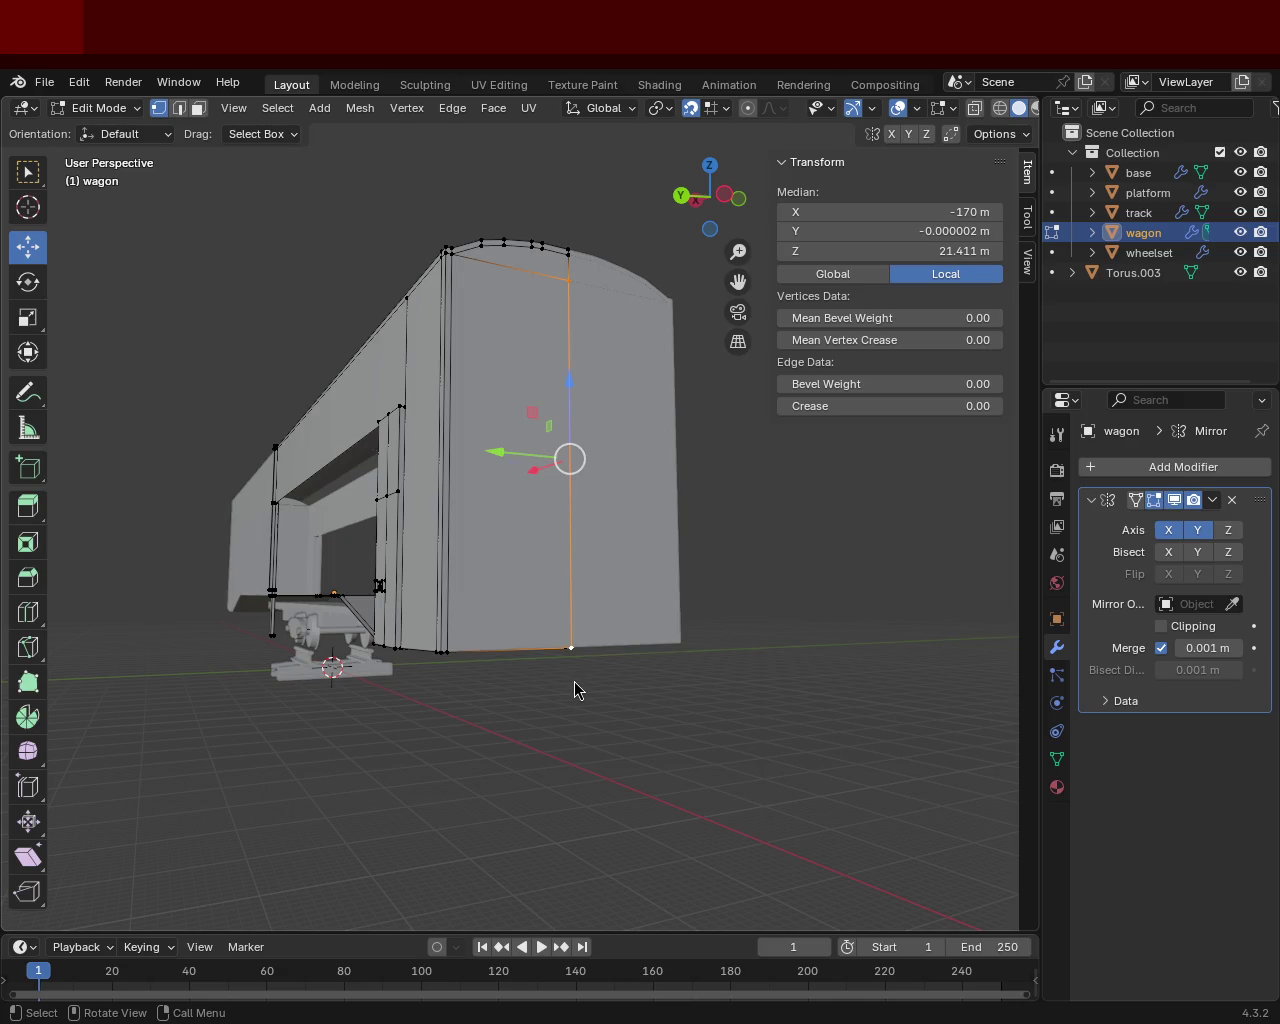
{"action": "mouse_move", "coordinate": [330, 360]}
{"action": "middle_mouse_down"}
{"action": "mouse_move", "coordinate": [344, 456]}
{"action": "mouse_move", "coordinate": [397, 463]}
{"action": "mouse_move", "coordinate": [334, 503]}
{"action": "mouse_move", "coordinate": [620, 475]}
{"action": "mouse_move", "coordinate": [727, 480]}
{"action": "mouse_move", "coordinate": [451, 506]}
{"action": "mouse_move", "coordinate": [280, 466]}
{"action": "mouse_move", "coordinate": [323, 334]}
{"action": "mouse_move", "coordinate": [434, 342]}
{"action": "mouse_move", "coordinate": [491, 437]}
{"action": "mouse_move", "coordinate": [546, 409]}
{"action": "mouse_move", "coordinate": [639, 509]}
{"action": "mouse_move", "coordinate": [714, 506]}
{"action": "mouse_move", "coordinate": [577, 494]}
{"action": "mouse_move", "coordinate": [670, 686]}
{"action": "middle_mouse_up"}
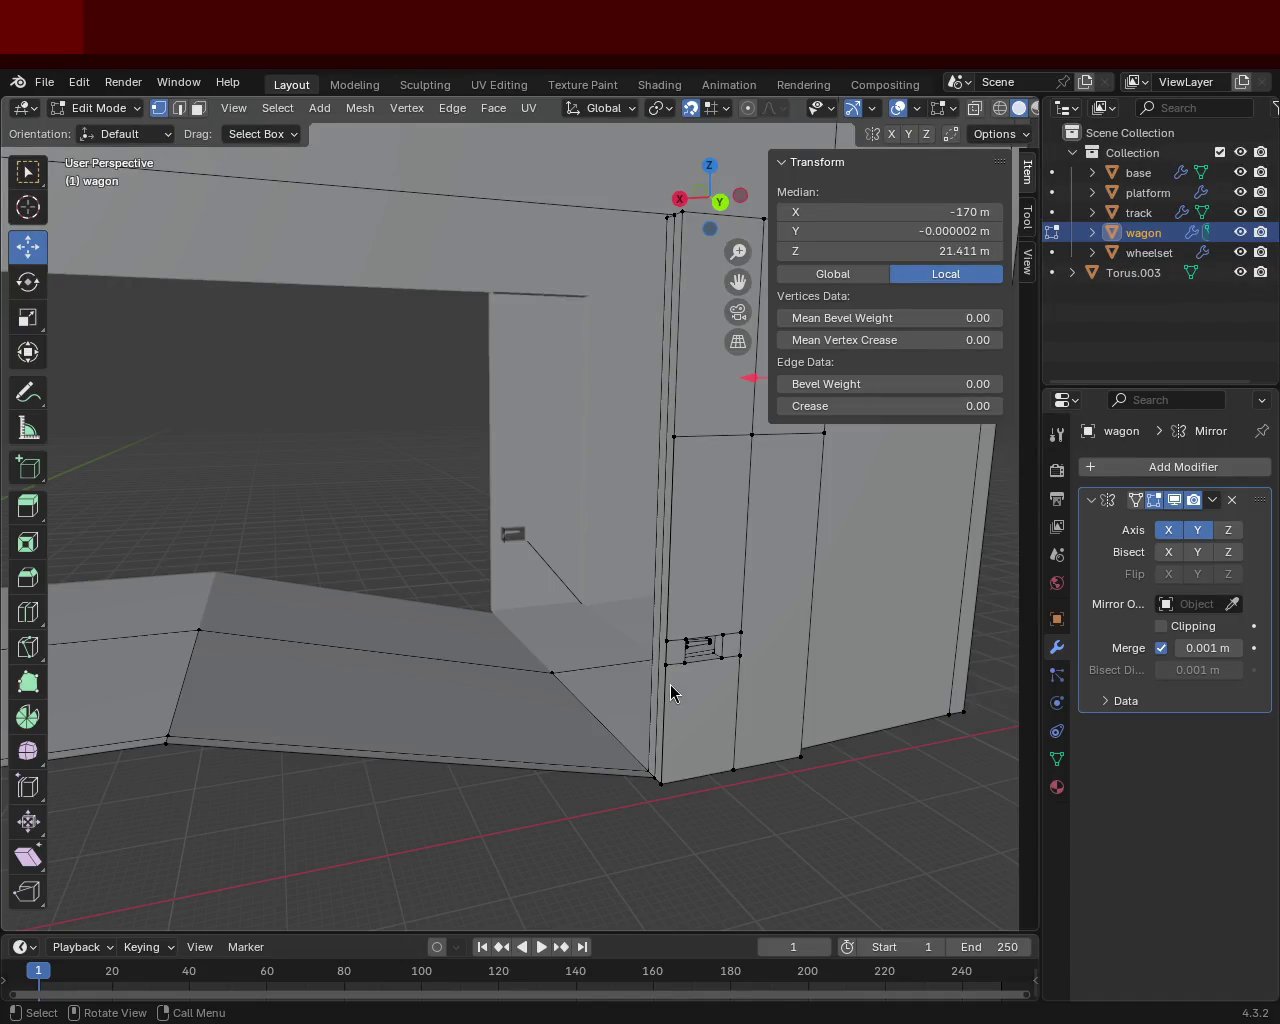
{"action": "mouse_move", "coordinate": [476, 296]}
{"action": "middle_mouse_down"}
{"action": "mouse_move", "coordinate": [409, 591]}
{"action": "mouse_move", "coordinate": [414, 569]}
{"action": "mouse_move", "coordinate": [294, 429]}
{"action": "mouse_move", "coordinate": [406, 513]}
{"action": "mouse_move", "coordinate": [314, 551]}
{"action": "mouse_move", "coordinate": [426, 577]}
{"action": "mouse_move", "coordinate": [508, 500]}
{"action": "mouse_move", "coordinate": [280, 594]}
{"action": "mouse_move", "coordinate": [80, 543]}
{"action": "mouse_move", "coordinate": [423, 563]}
{"action": "mouse_move", "coordinate": [690, 540]}
{"action": "mouse_move", "coordinate": [740, 563]}
{"action": "mouse_move", "coordinate": [754, 551]}
{"action": "mouse_move", "coordinate": [486, 543]}
{"action": "mouse_move", "coordinate": [594, 544]}
{"action": "mouse_move", "coordinate": [514, 566]}
{"action": "mouse_move", "coordinate": [348, 511]}
{"action": "mouse_move", "coordinate": [689, 577]}
{"action": "mouse_move", "coordinate": [576, 409]}
{"action": "mouse_move", "coordinate": [331, 380]}
{"action": "mouse_move", "coordinate": [591, 546]}
{"action": "mouse_move", "coordinate": [617, 506]}
{"action": "mouse_move", "coordinate": [573, 593]}
{"action": "mouse_move", "coordinate": [500, 609]}
{"action": "mouse_move", "coordinate": [451, 500]}
{"action": "mouse_move", "coordinate": [547, 537]}
{"action": "mouse_move", "coordinate": [540, 523]}
{"action": "mouse_move", "coordinate": [466, 554]}
{"action": "mouse_move", "coordinate": [429, 463]}
{"action": "mouse_move", "coordinate": [541, 457]}
{"action": "mouse_move", "coordinate": [557, 471]}
{"action": "mouse_move", "coordinate": [511, 623]}
{"action": "mouse_move", "coordinate": [454, 560]}
{"action": "mouse_move", "coordinate": [363, 548]}
{"action": "mouse_move", "coordinate": [491, 523]}
{"action": "mouse_move", "coordinate": [426, 551]}
{"action": "mouse_move", "coordinate": [477, 580]}
{"action": "mouse_move", "coordinate": [448, 576]}
{"action": "mouse_move", "coordinate": [509, 574]}
{"action": "mouse_move", "coordinate": [560, 543]}
{"action": "mouse_move", "coordinate": [594, 563]}
{"action": "mouse_move", "coordinate": [757, 487]}
{"action": "mouse_move", "coordinate": [846, 546]}
{"action": "mouse_move", "coordinate": [851, 609]}
{"action": "mouse_move", "coordinate": [646, 540]}
{"action": "mouse_move", "coordinate": [778, 672]}
{"action": "mouse_move", "coordinate": [704, 686]}
{"action": "middle_mouse_up"}
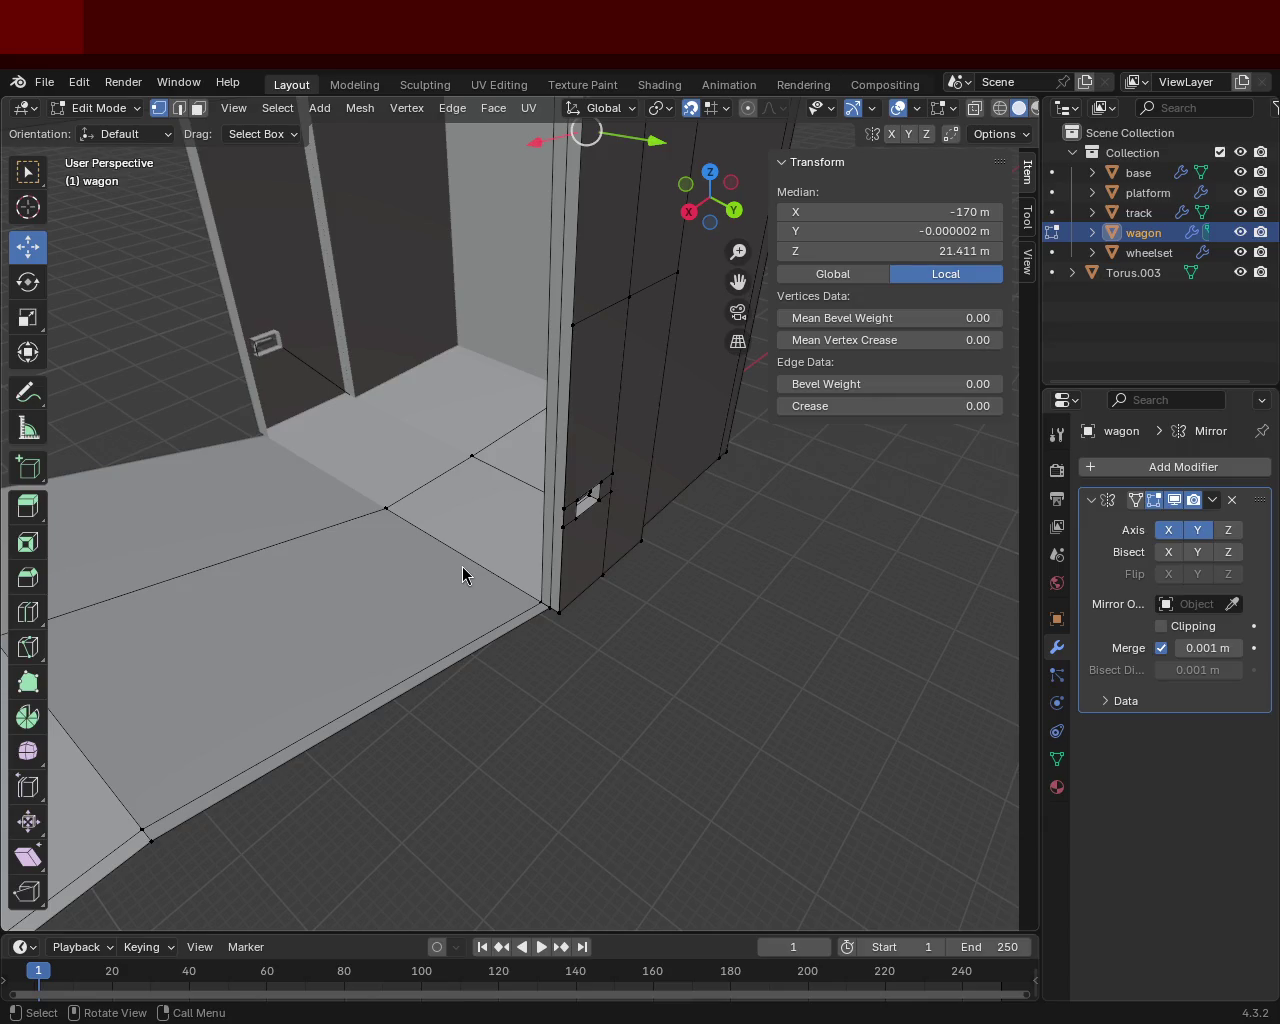
{"action": "mouse_move", "coordinate": [454, 324]}
{"action": "middle_mouse_down"}
{"action": "mouse_move", "coordinate": [640, 517]}
{"action": "mouse_move", "coordinate": [789, 623]}
{"action": "mouse_move", "coordinate": [203, 814]}
{"action": "mouse_move", "coordinate": [571, 531]}
{"action": "mouse_move", "coordinate": [426, 423]}
{"action": "mouse_move", "coordinate": [417, 460]}
{"action": "mouse_move", "coordinate": [546, 466]}
{"action": "mouse_move", "coordinate": [657, 574]}
{"action": "middle_mouse_up"}
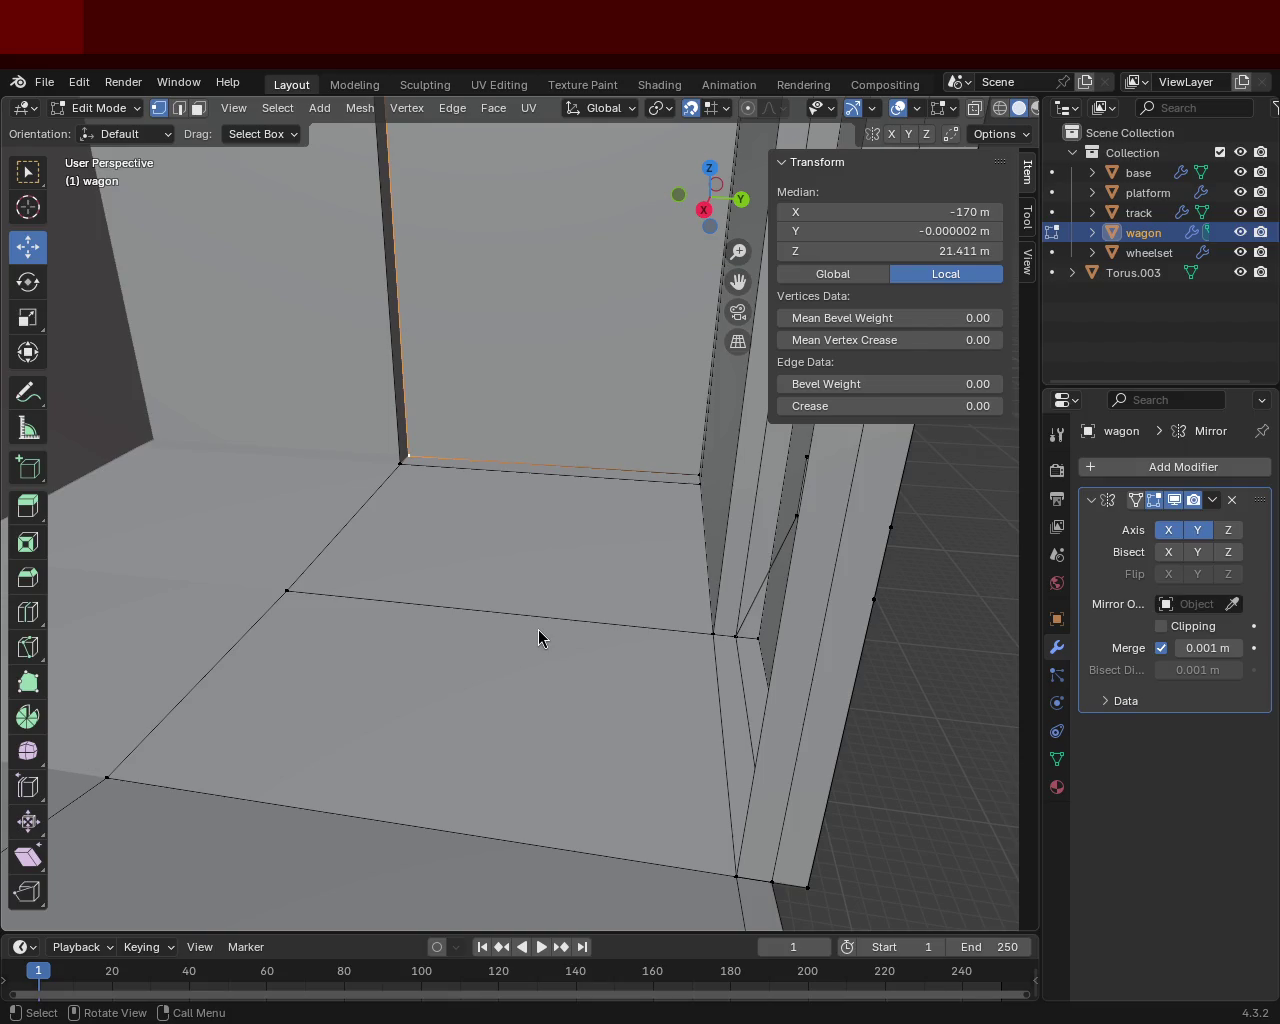
{"action": "mouse_move", "coordinate": [683, 537]}
{"action": "middle_mouse_down"}
{"action": "mouse_move", "coordinate": [597, 535]}
{"action": "mouse_move", "coordinate": [540, 580]}
{"action": "mouse_move", "coordinate": [251, 540]}
{"action": "mouse_move", "coordinate": [508, 586]}
{"action": "mouse_move", "coordinate": [574, 551]}
{"action": "middle_mouse_up"}
{"action": "mouse_move", "coordinate": [506, 351]}
{"action": "middle_mouse_down"}
{"action": "mouse_move", "coordinate": [415, 368]}
{"action": "mouse_move", "coordinate": [466, 434]}
{"action": "mouse_move", "coordinate": [420, 486]}
{"action": "mouse_move", "coordinate": [520, 434]}
{"action": "mouse_move", "coordinate": [557, 626]}
{"action": "middle_mouse_up"}
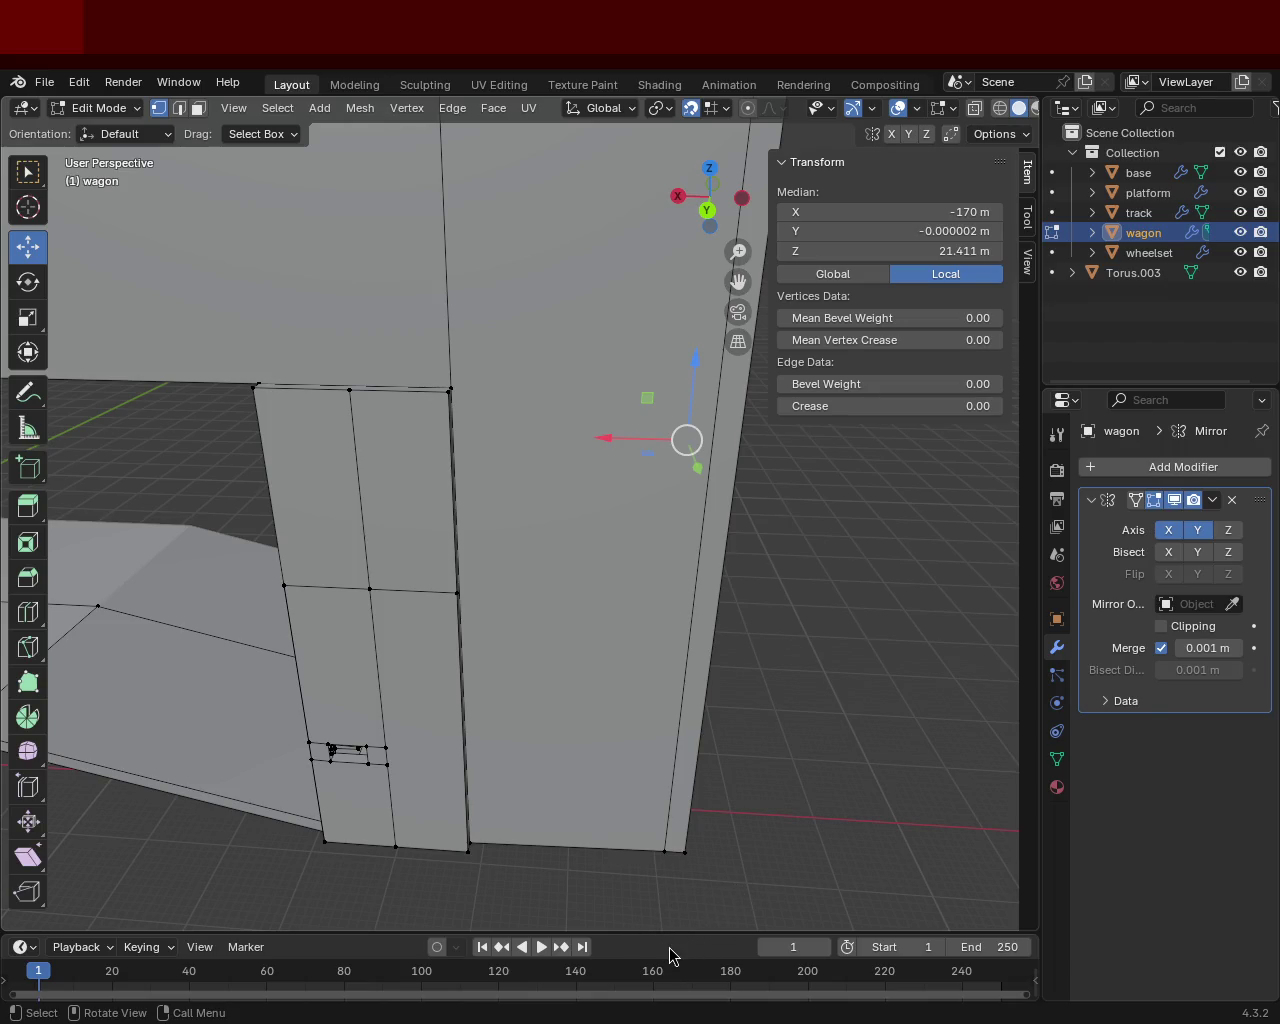
{"action": "mouse_move", "coordinate": [600, 532]}
{"action": "middle_mouse_down"}
{"action": "mouse_move", "coordinate": [454, 455]}
{"action": "mouse_move", "coordinate": [539, 532]}
{"action": "mouse_move", "coordinate": [503, 474]}
{"action": "mouse_move", "coordinate": [517, 586]}
{"action": "mouse_move", "coordinate": [507, 520]}
{"action": "mouse_move", "coordinate": [746, 755]}
{"action": "middle_mouse_up"}
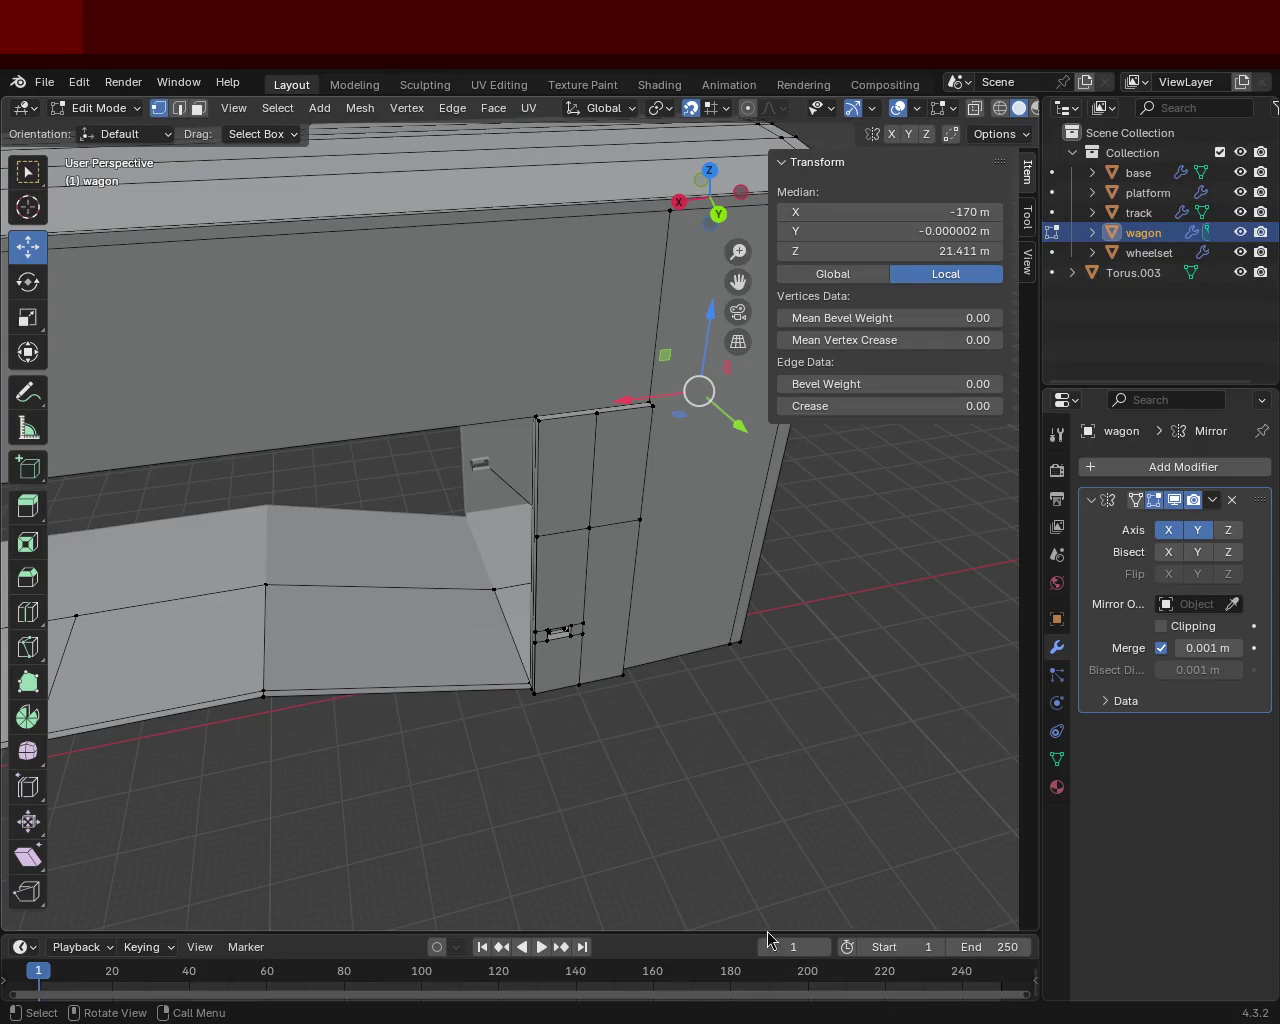
{"action": "mouse_move", "coordinate": [457, 420]}
{"action": "middle_mouse_down"}
{"action": "mouse_move", "coordinate": [511, 620]}
{"action": "mouse_move", "coordinate": [437, 397]}
{"action": "mouse_move", "coordinate": [203, 387]}
{"action": "mouse_move", "coordinate": [360, 494]}
{"action": "mouse_move", "coordinate": [400, 440]}
{"action": "mouse_move", "coordinate": [576, 566]}
{"action": "mouse_move", "coordinate": [551, 460]}
{"action": "mouse_move", "coordinate": [443, 306]}
{"action": "mouse_move", "coordinate": [463, 466]}
{"action": "mouse_move", "coordinate": [551, 451]}
{"action": "mouse_move", "coordinate": [340, 430]}
{"action": "mouse_move", "coordinate": [500, 523]}
{"action": "mouse_move", "coordinate": [451, 480]}
{"action": "mouse_move", "coordinate": [351, 457]}
{"action": "mouse_move", "coordinate": [563, 580]}
{"action": "mouse_move", "coordinate": [526, 577]}
{"action": "mouse_move", "coordinate": [488, 525]}
{"action": "mouse_move", "coordinate": [480, 590]}
{"action": "mouse_move", "coordinate": [497, 640]}
{"action": "mouse_move", "coordinate": [437, 634]}
{"action": "mouse_move", "coordinate": [427, 651]}
{"action": "mouse_move", "coordinate": [569, 646]}
{"action": "mouse_move", "coordinate": [563, 540]}
{"action": "mouse_move", "coordinate": [591, 582]}
{"action": "mouse_move", "coordinate": [540, 637]}
{"action": "mouse_move", "coordinate": [683, 555]}
{"action": "middle_mouse_up"}
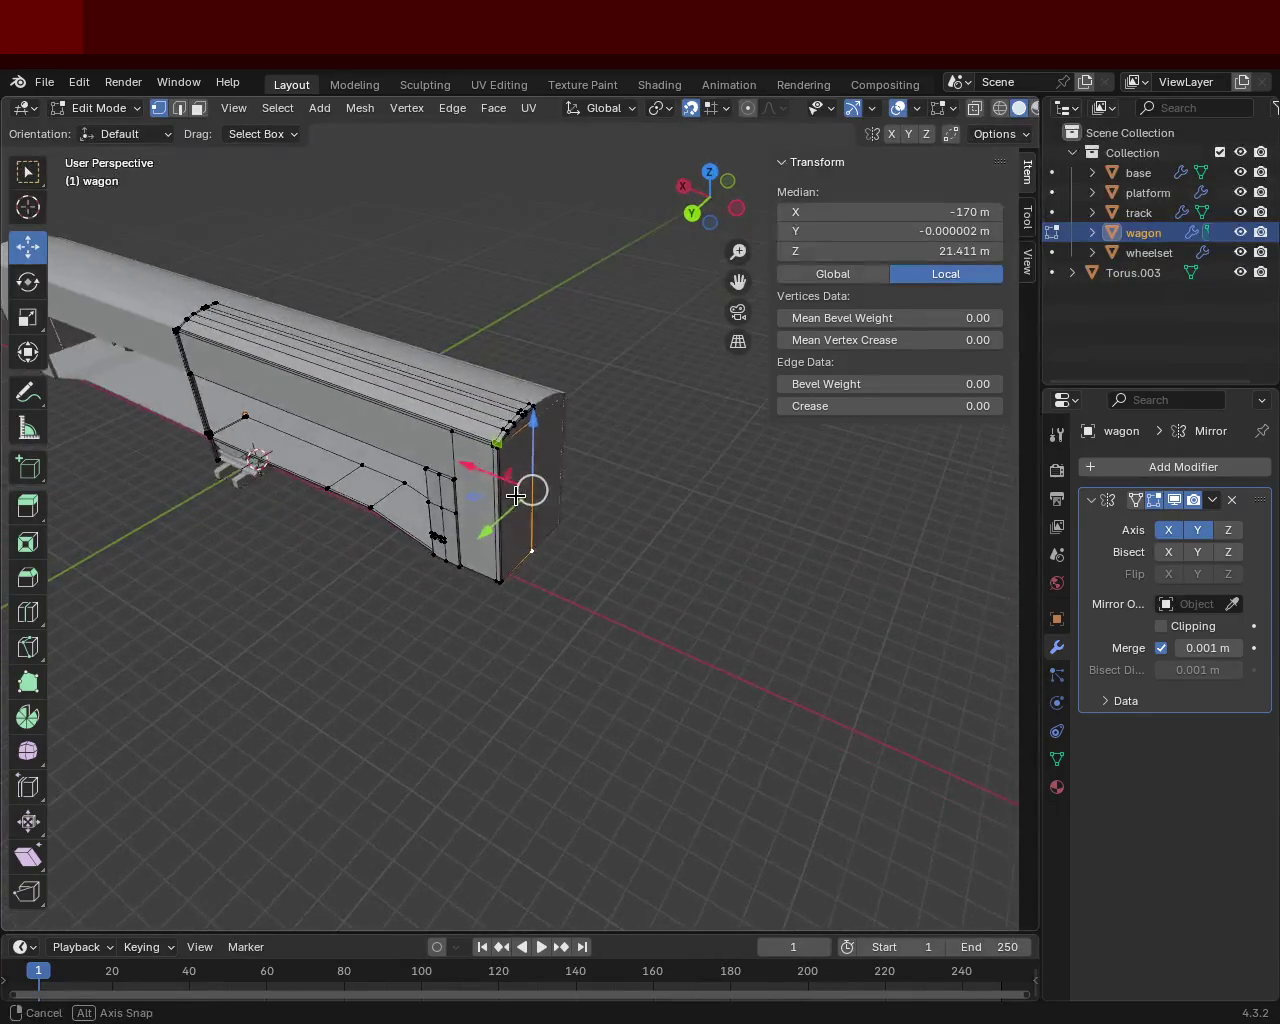
{"action": "mouse_move", "coordinate": [601, 516]}
{"action": "middle_mouse_down"}
{"action": "mouse_move", "coordinate": [603, 446]}
{"action": "mouse_move", "coordinate": [394, 471]}
{"action": "mouse_move", "coordinate": [525, 497]}
{"action": "mouse_move", "coordinate": [540, 457]}
{"action": "mouse_move", "coordinate": [464, 374]}
{"action": "mouse_move", "coordinate": [397, 414]}
{"action": "mouse_move", "coordinate": [283, 329]}
{"action": "mouse_move", "coordinate": [418, 317]}
{"action": "mouse_move", "coordinate": [451, 237]}
{"action": "middle_mouse_up"}
{"action": "scroll", "coordinate": [540, 457], "scroll_direction": "up", "scroll_amount": 3}
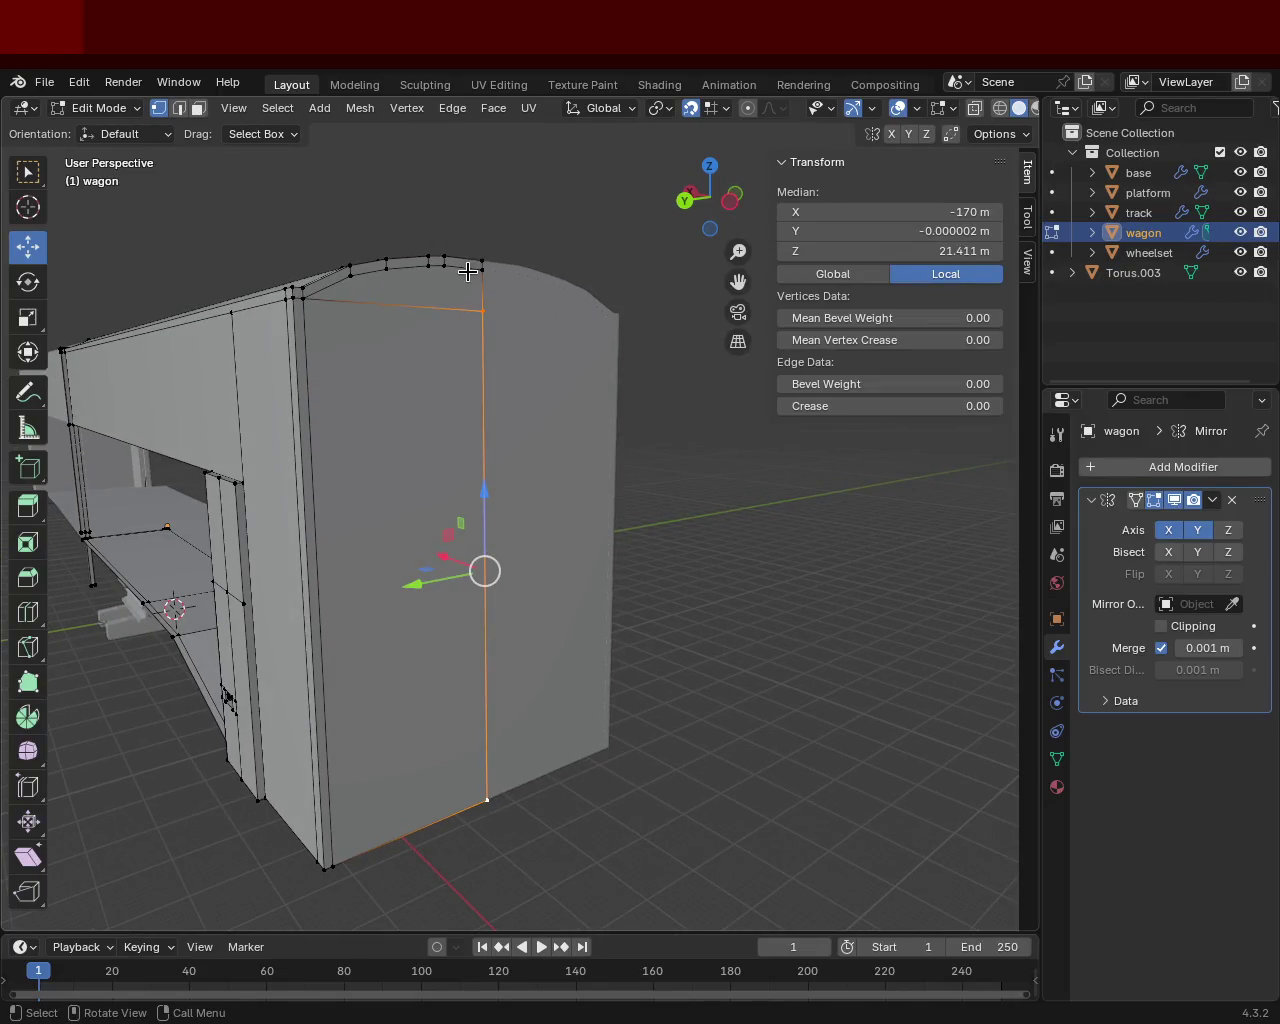
{"action": "left_click", "coordinate": [465, 268]}
{"action": "left_click", "coordinate": [440, 264], "text": "shift"}
{"action": "left_click", "coordinate": [428, 260], "text": "shift"}
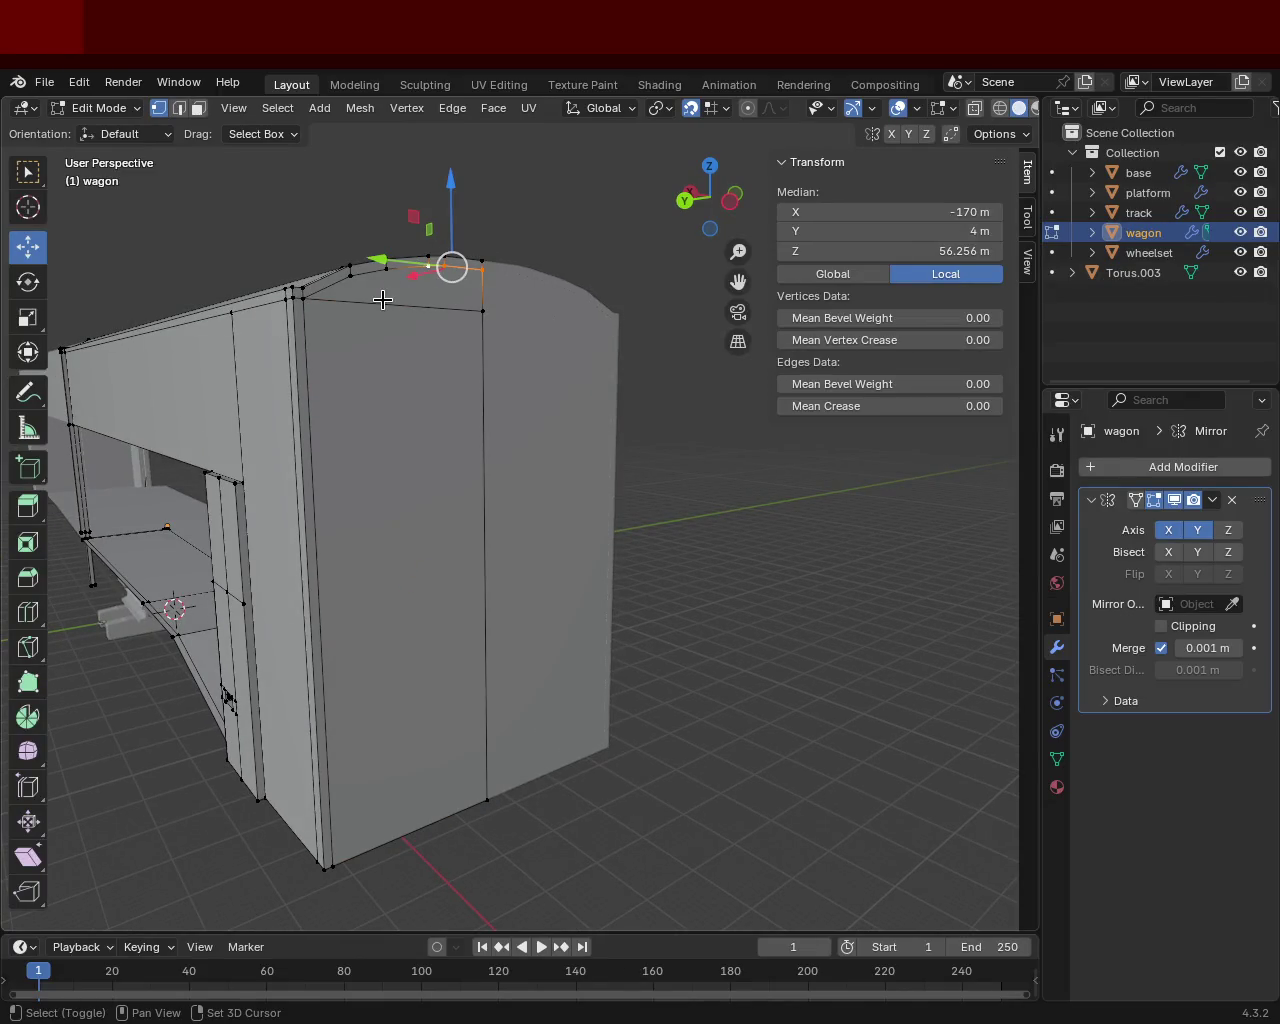
{"action": "left_click", "coordinate": [409, 349]}
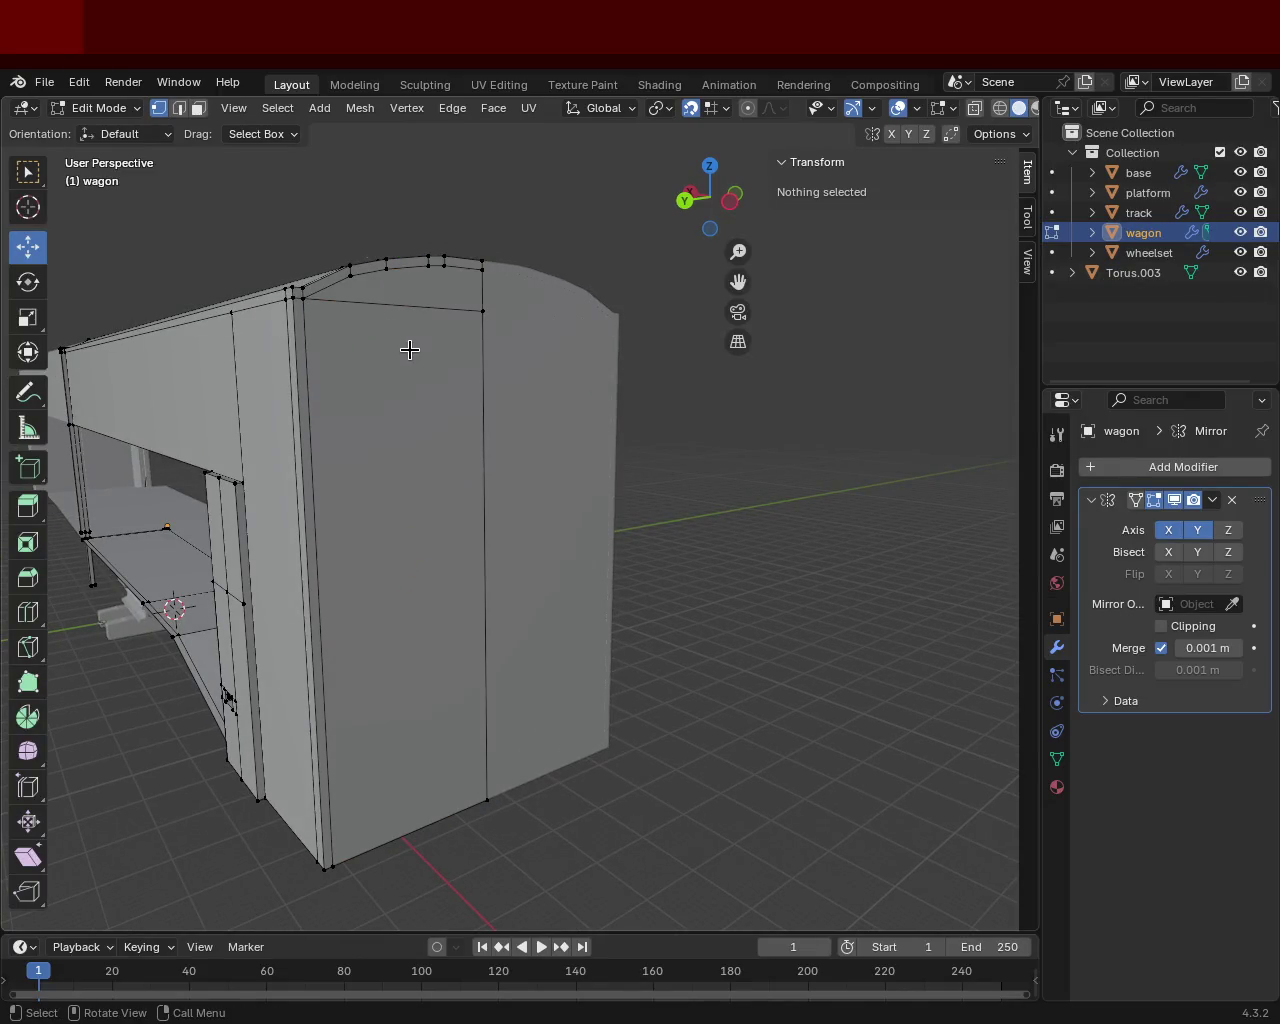
{"action": "left_click", "coordinate": [198, 110]}
{"action": "left_click", "coordinate": [434, 400]}
{"action": "key", "text": "e"}
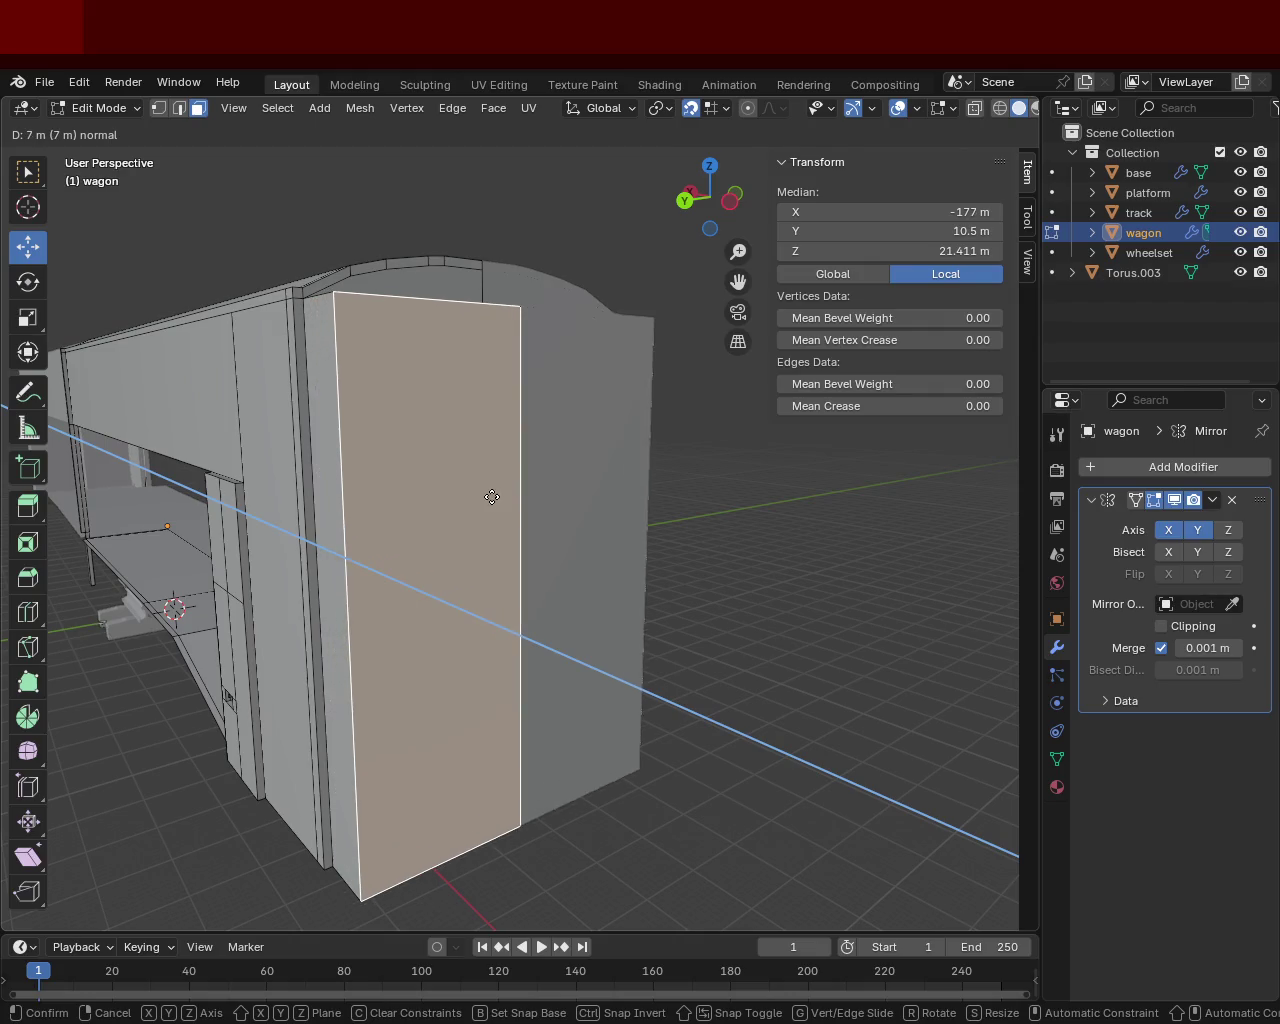
{"action": "left_click", "coordinate": [490, 496]}
{"action": "mouse_move", "coordinate": [409, 420]}
{"action": "middle_mouse_down"}
{"action": "mouse_move", "coordinate": [573, 432]}
{"action": "mouse_move", "coordinate": [288, 470]}
{"action": "middle_mouse_up"}
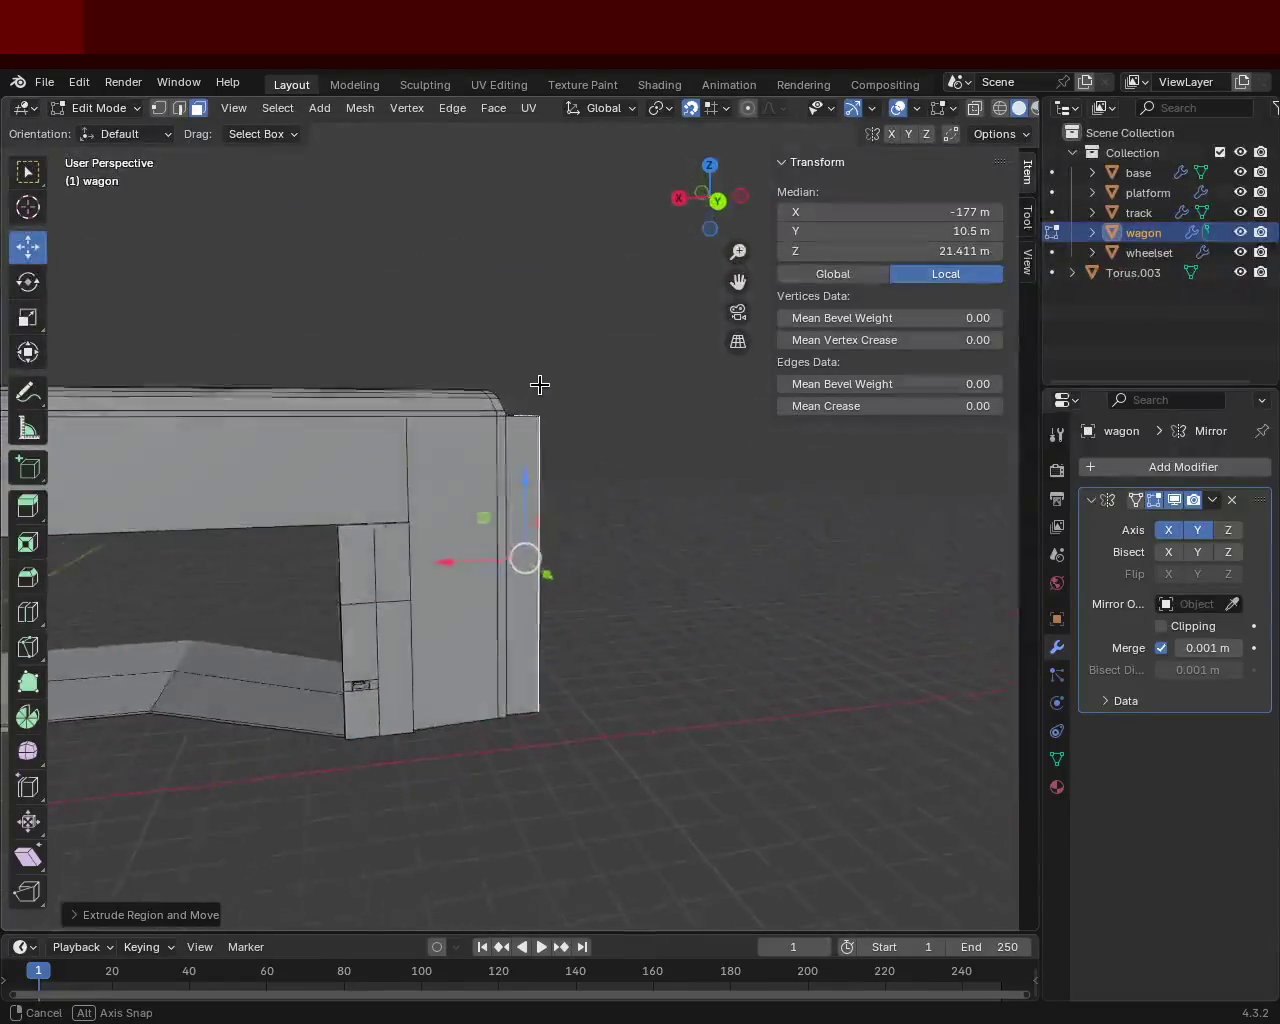
{"action": "middle_click_drag", "start_coordinate": [288, 470], "coordinate": [531, 597]}
{"action": "key", "text": "g"}
{"action": "key", "text": "x"}
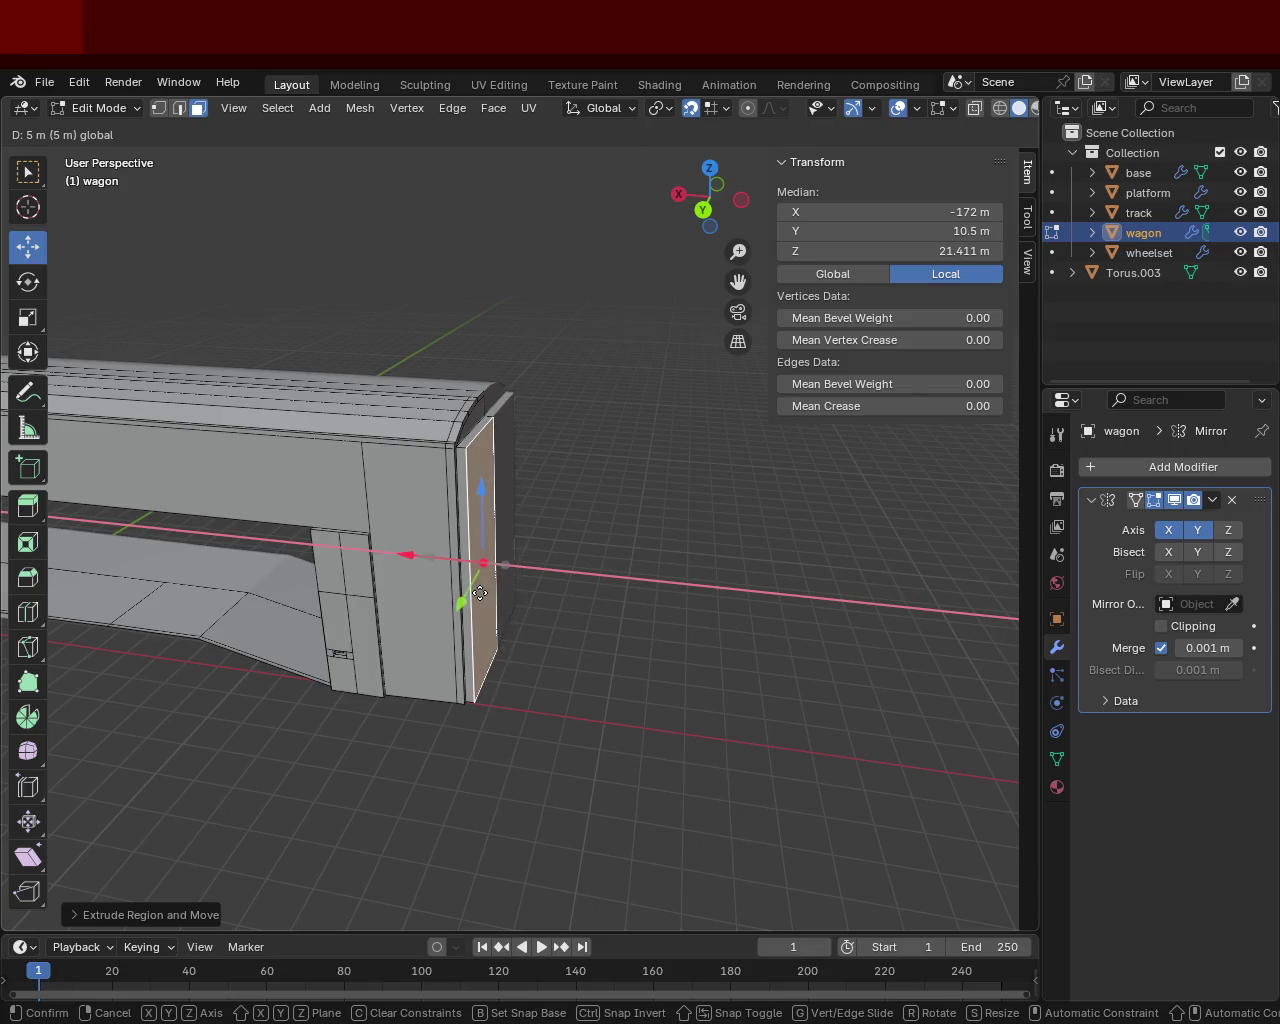
{"action": "left_click", "coordinate": [456, 560]}
{"action": "middle_click_drag", "start_coordinate": [456, 560], "coordinate": [535, 563]}
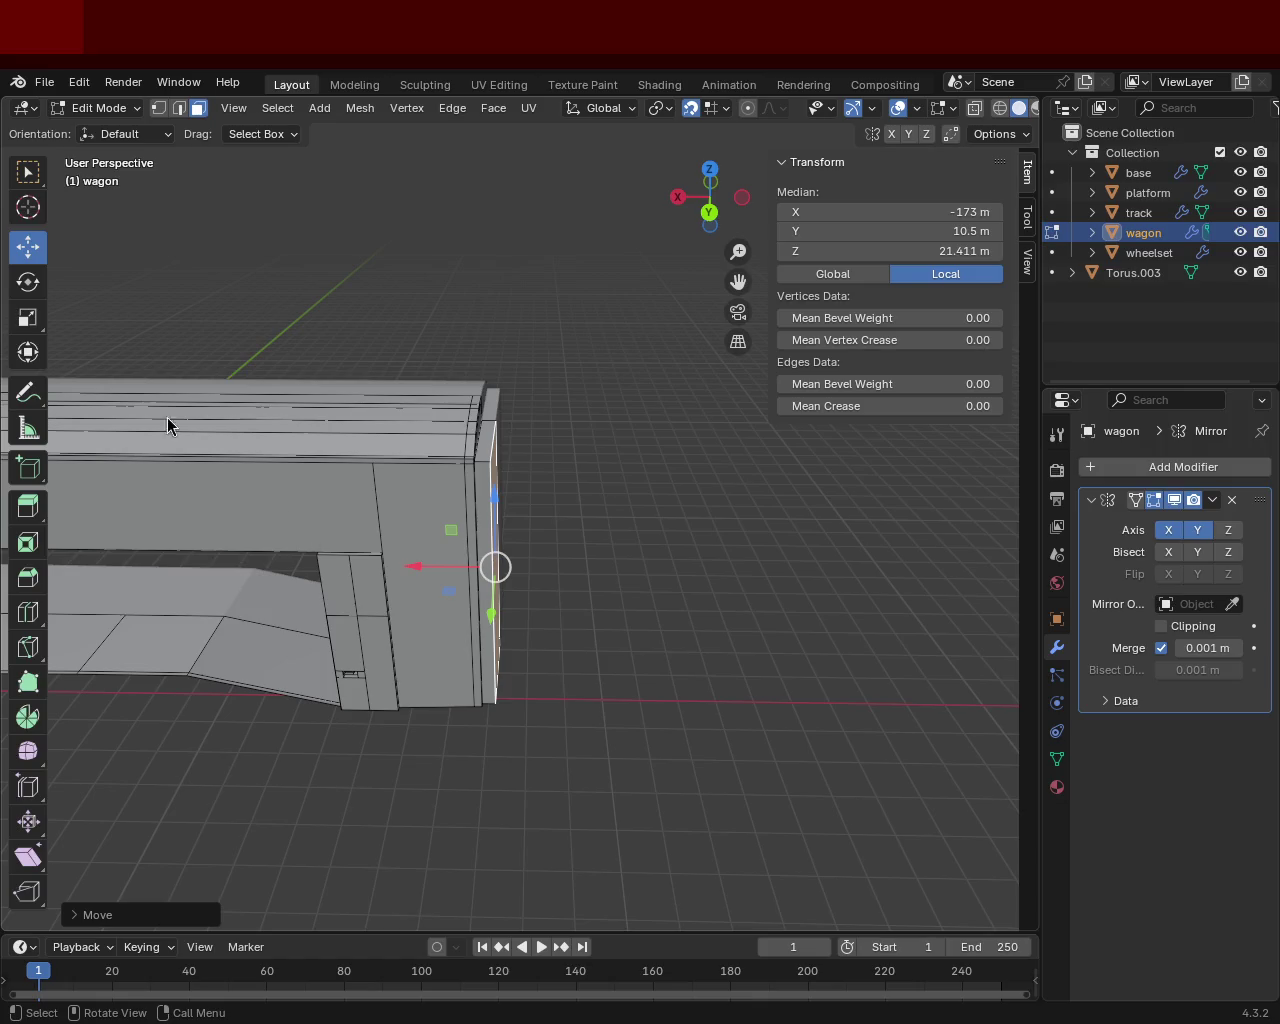
{"action": "middle_click_drag", "start_coordinate": [463, 521], "coordinate": [376, 456]}
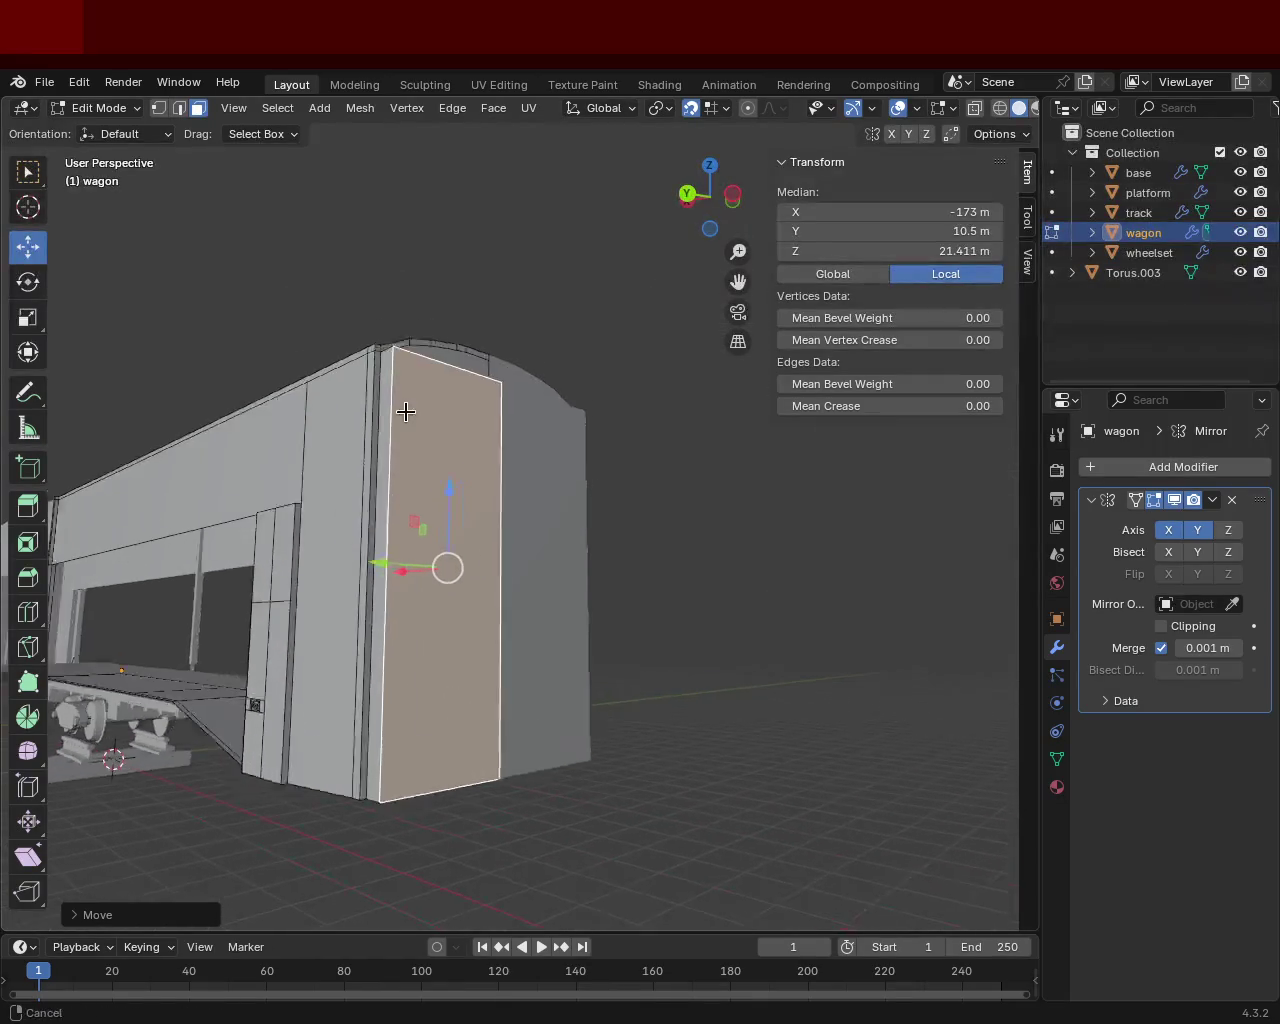
{"action": "middle_click_drag", "start_coordinate": [376, 456], "coordinate": [571, 671]}
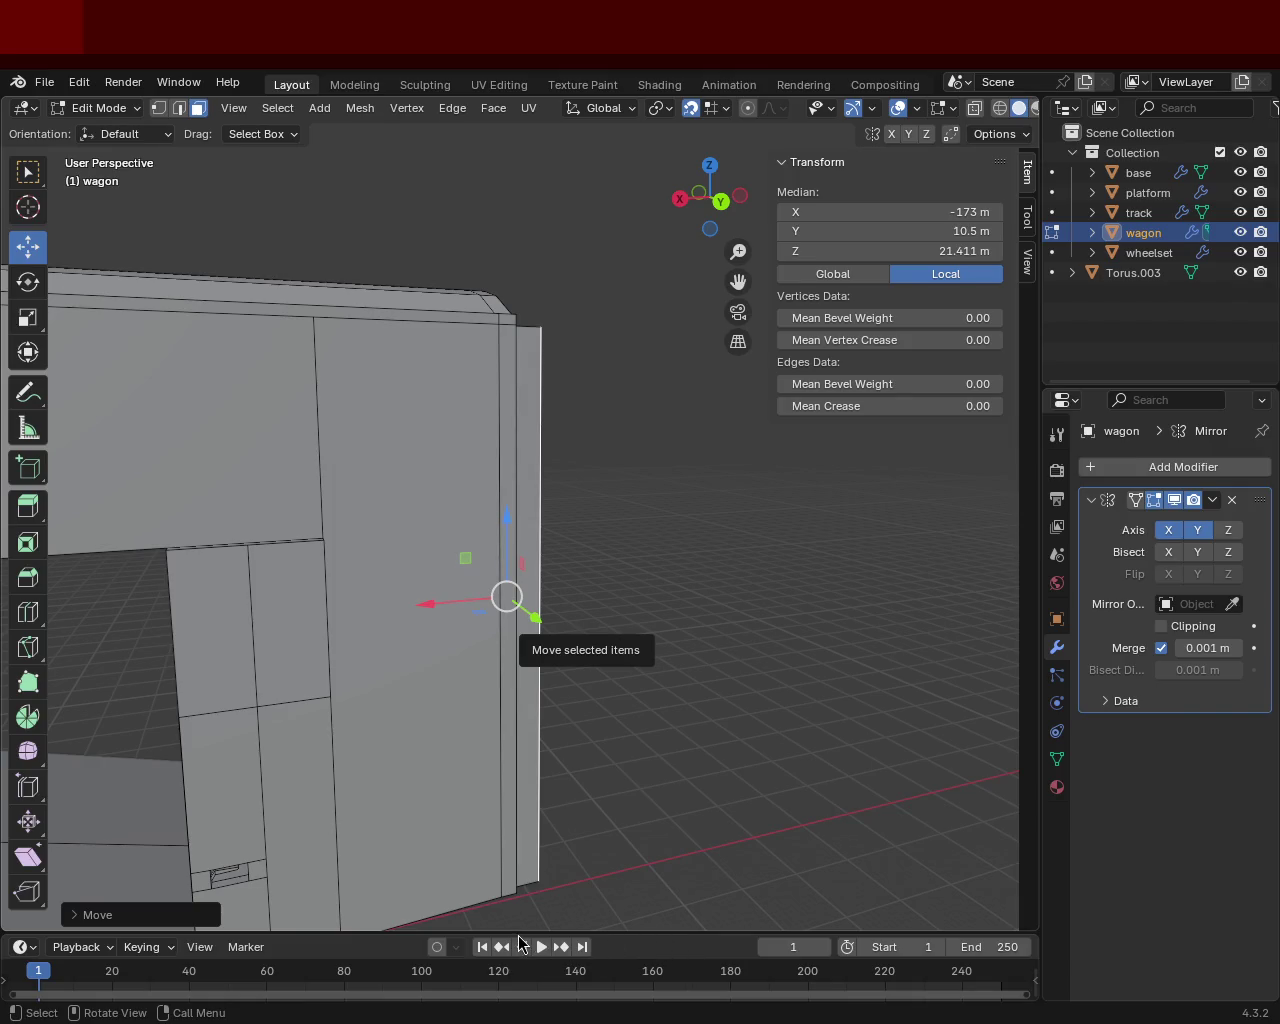
Step: Orbit and pan to show more floor, then save train.blend with Ctrl+S
{"action": "mouse_move", "coordinate": [509, 486]}
{"action": "middle_mouse_down"}
{"action": "mouse_move", "coordinate": [490, 480]}
{"action": "mouse_move", "coordinate": [671, 537]}
{"action": "mouse_move", "coordinate": [731, 509]}
{"action": "mouse_move", "coordinate": [369, 494]}
{"action": "mouse_move", "coordinate": [449, 571]}
{"action": "mouse_move", "coordinate": [566, 637]}
{"action": "mouse_move", "coordinate": [449, 571]}
{"action": "mouse_move", "coordinate": [397, 574]}
{"action": "mouse_move", "coordinate": [596, 622]}
{"action": "mouse_move", "coordinate": [546, 554]}
{"action": "mouse_move", "coordinate": [620, 591]}
{"action": "mouse_move", "coordinate": [479, 558]}
{"action": "mouse_move", "coordinate": [500, 620]}
{"action": "mouse_move", "coordinate": [526, 626]}
{"action": "mouse_move", "coordinate": [440, 560]}
{"action": "mouse_move", "coordinate": [403, 555]}
{"action": "mouse_move", "coordinate": [443, 589]}
{"action": "mouse_move", "coordinate": [414, 529]}
{"action": "mouse_move", "coordinate": [427, 559]}
{"action": "mouse_move", "coordinate": [100, 594]}
{"action": "mouse_move", "coordinate": [160, 571]}
{"action": "mouse_move", "coordinate": [409, 583]}
{"action": "mouse_move", "coordinate": [446, 566]}
{"action": "mouse_move", "coordinate": [446, 578]}
{"action": "mouse_move", "coordinate": [434, 560]}
{"action": "middle_mouse_up"}
{"action": "mouse_move", "coordinate": [503, 614]}
{"action": "middle_mouse_down", "text": "shift"}
{"action": "mouse_move", "coordinate": [514, 649]}
{"action": "mouse_move", "coordinate": [540, 509]}
{"action": "mouse_move", "coordinate": [420, 531]}
{"action": "mouse_move", "coordinate": [520, 503]}
{"action": "mouse_move", "coordinate": [540, 526]}
{"action": "mouse_move", "coordinate": [346, 517]}
{"action": "mouse_move", "coordinate": [604, 528]}
{"action": "mouse_move", "coordinate": [371, 503]}
{"action": "mouse_move", "coordinate": [517, 486]}
{"action": "mouse_move", "coordinate": [491, 551]}
{"action": "mouse_move", "coordinate": [371, 600]}
{"action": "mouse_move", "coordinate": [450, 494]}
{"action": "mouse_move", "coordinate": [563, 503]}
{"action": "mouse_move", "coordinate": [423, 509]}
{"action": "mouse_move", "coordinate": [389, 546]}
{"action": "mouse_move", "coordinate": [350, 519]}
{"action": "mouse_move", "coordinate": [631, 591]}
{"action": "mouse_move", "coordinate": [674, 494]}
{"action": "mouse_move", "coordinate": [606, 491]}
{"action": "mouse_move", "coordinate": [577, 423]}
{"action": "mouse_move", "coordinate": [651, 509]}
{"action": "mouse_move", "coordinate": [713, 507]}
{"action": "mouse_move", "coordinate": [320, 619]}
{"action": "mouse_move", "coordinate": [523, 537]}
{"action": "mouse_move", "coordinate": [526, 617]}
{"action": "mouse_move", "coordinate": [357, 543]}
{"action": "mouse_move", "coordinate": [314, 580]}
{"action": "mouse_move", "coordinate": [354, 591]}
{"action": "middle_mouse_up", "text": "shift"}
{"action": "key", "text": "ctrl+s"}
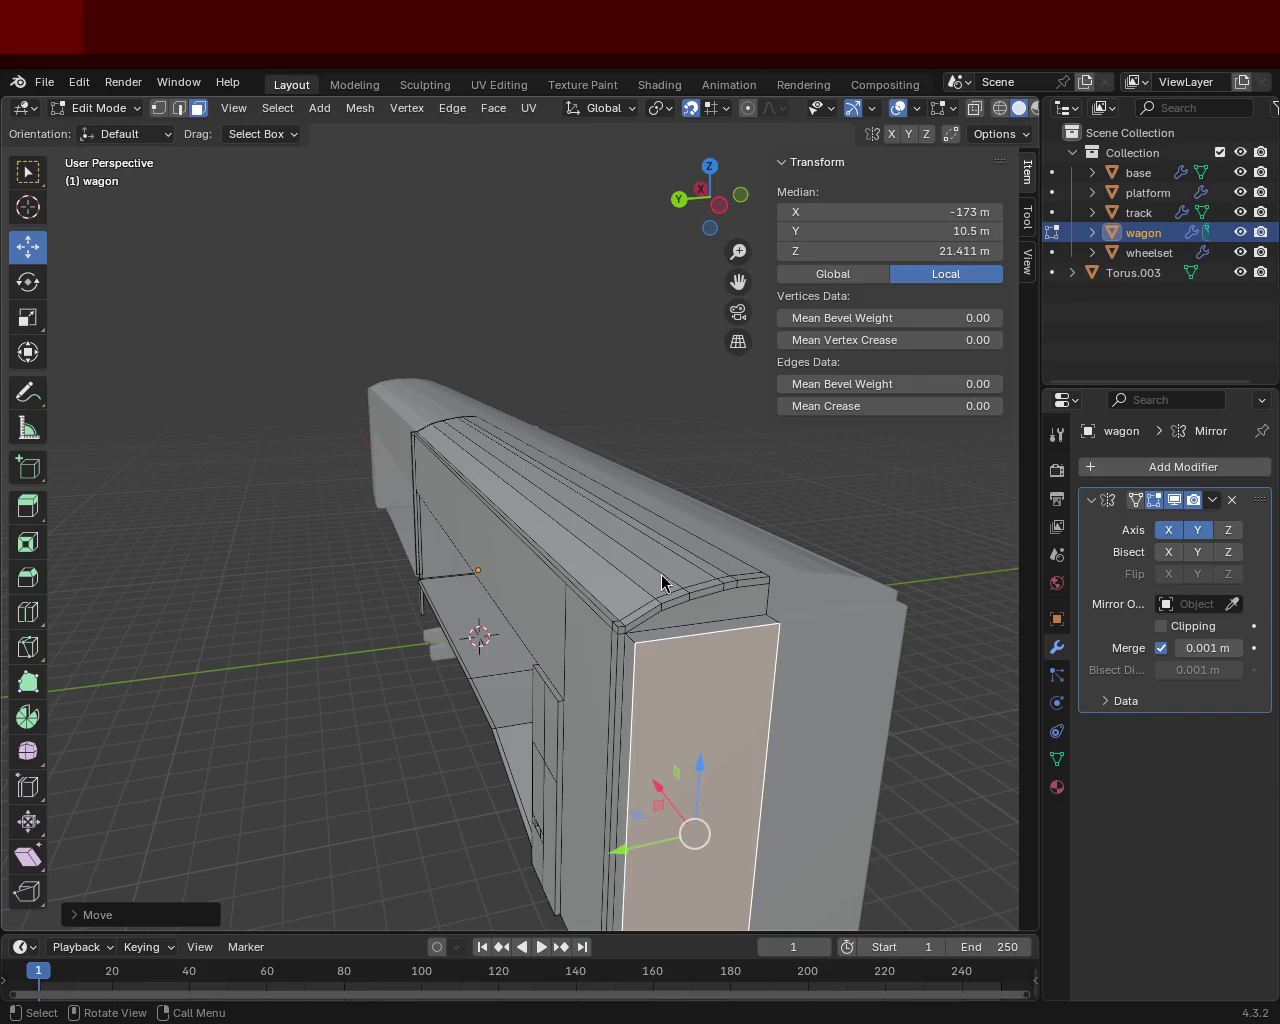
Step: Clear the mesh selection and orbit around the wagon's side and end wall
{"action": "mouse_move", "coordinate": [461, 381]}
{"action": "middle_mouse_down"}
{"action": "mouse_move", "coordinate": [740, 590]}
{"action": "mouse_move", "coordinate": [506, 498]}
{"action": "mouse_move", "coordinate": [443, 400]}
{"action": "middle_mouse_up"}
{"action": "scroll", "coordinate": [506, 498], "scroll_direction": "up", "scroll_amount": 2}
{"action": "scroll", "coordinate": [443, 400], "scroll_direction": "down", "scroll_amount": 3}
{"action": "middle_click_drag", "start_coordinate": [543, 443], "coordinate": [577, 452]}
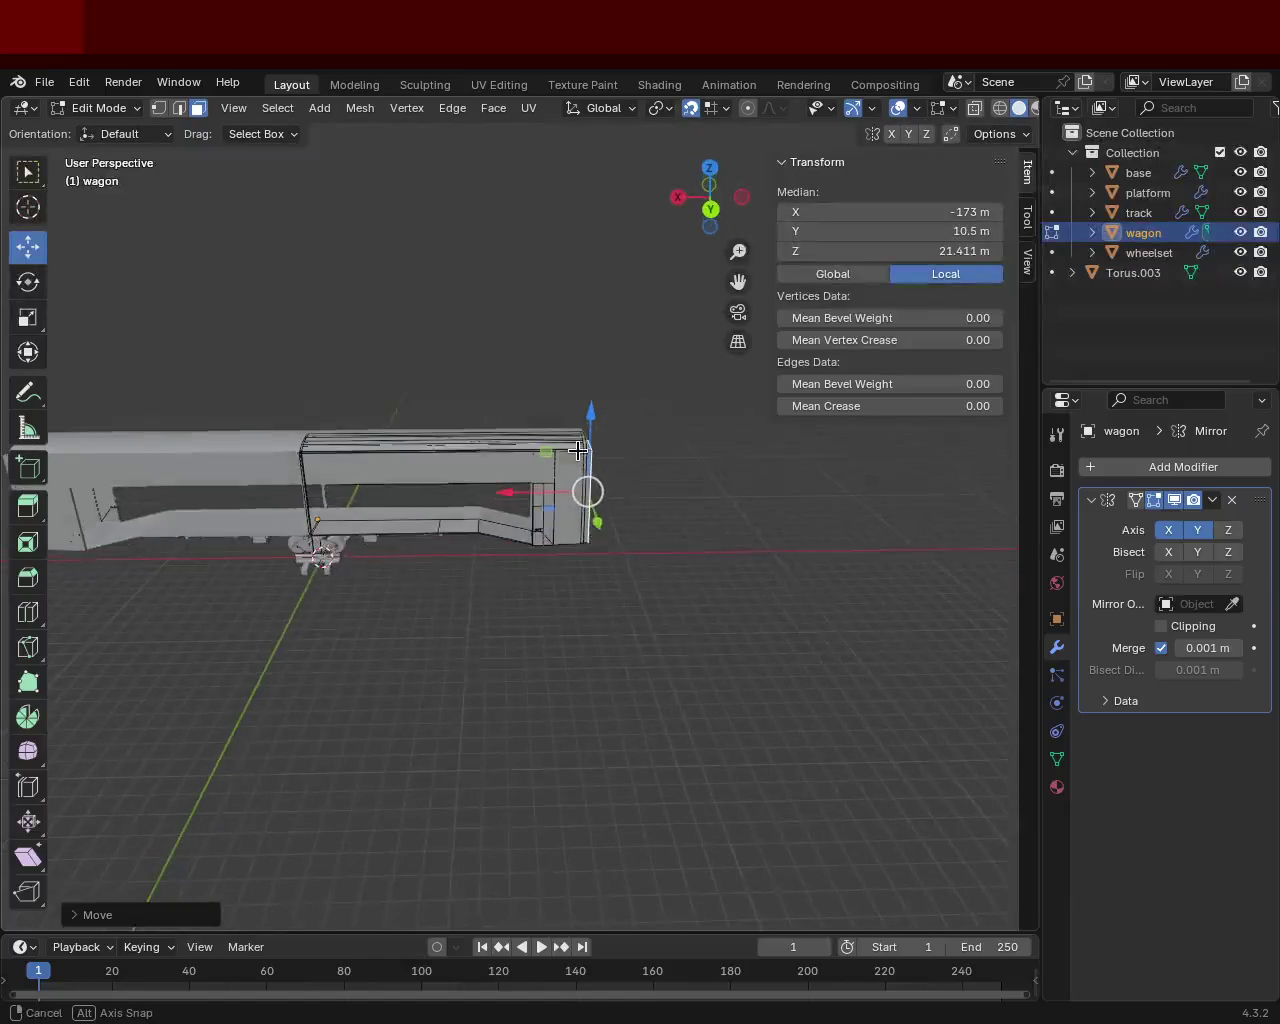
{"action": "left_click", "coordinate": [731, 531]}
{"action": "middle_click_drag", "start_coordinate": [731, 531], "coordinate": [674, 474]}
{"action": "scroll", "coordinate": [620, 369], "scroll_direction": "up", "scroll_amount": 3}
{"action": "middle_click_drag", "start_coordinate": [620, 369], "coordinate": [620, 503]}
{"action": "scroll", "coordinate": [560, 510], "scroll_direction": "down", "scroll_amount": 4}
{"action": "mouse_move", "coordinate": [480, 520]}
{"action": "middle_mouse_down"}
{"action": "mouse_move", "coordinate": [528, 437]}
{"action": "mouse_move", "coordinate": [600, 451]}
{"action": "mouse_move", "coordinate": [720, 443]}
{"action": "mouse_move", "coordinate": [842, 409]}
{"action": "mouse_move", "coordinate": [829, 423]}
{"action": "mouse_move", "coordinate": [783, 395]}
{"action": "mouse_move", "coordinate": [824, 392]}
{"action": "mouse_move", "coordinate": [826, 420]}
{"action": "mouse_move", "coordinate": [514, 449]}
{"action": "mouse_move", "coordinate": [497, 457]}
{"action": "mouse_move", "coordinate": [502, 533]}
{"action": "mouse_move", "coordinate": [491, 471]}
{"action": "mouse_move", "coordinate": [600, 480]}
{"action": "mouse_move", "coordinate": [604, 499]}
{"action": "mouse_move", "coordinate": [414, 423]}
{"action": "mouse_move", "coordinate": [317, 509]}
{"action": "mouse_move", "coordinate": [334, 449]}
{"action": "mouse_move", "coordinate": [469, 449]}
{"action": "mouse_move", "coordinate": [574, 466]}
{"action": "mouse_move", "coordinate": [689, 546]}
{"action": "mouse_move", "coordinate": [766, 527]}
{"action": "mouse_move", "coordinate": [803, 474]}
{"action": "mouse_move", "coordinate": [746, 460]}
{"action": "mouse_move", "coordinate": [654, 483]}
{"action": "mouse_move", "coordinate": [546, 469]}
{"action": "mouse_move", "coordinate": [560, 483]}
{"action": "mouse_move", "coordinate": [679, 498]}
{"action": "middle_mouse_up"}
{"action": "scroll", "coordinate": [678, 498], "scroll_direction": "up", "scroll_amount": 5}
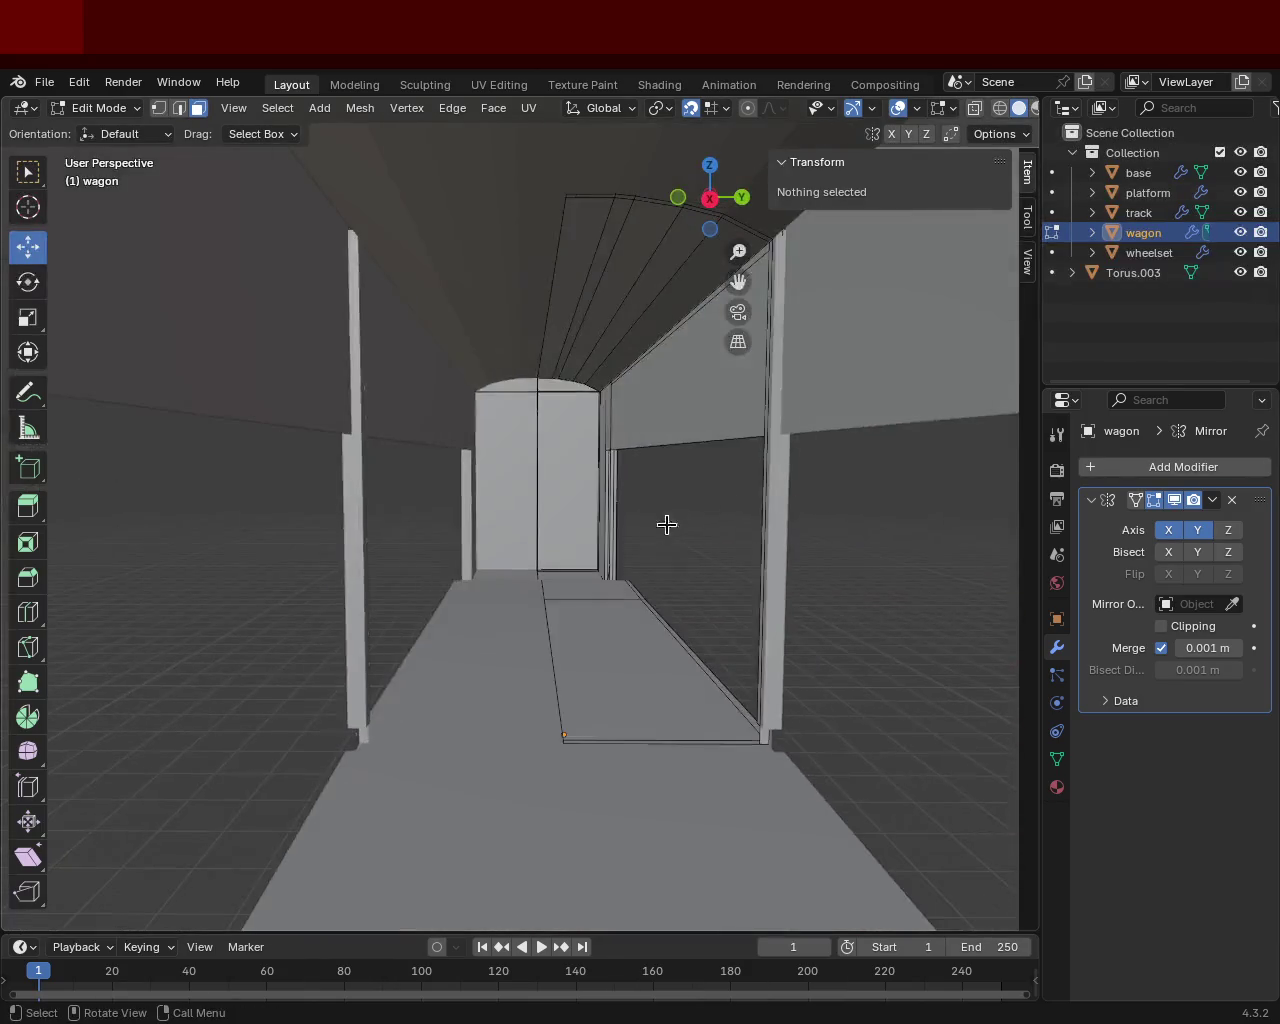
Step: Select the first vertical door-frame edge and subdivide it at its midpoint
{"action": "scroll", "coordinate": [674, 514], "scroll_direction": "up", "scroll_amount": 2}
{"action": "mouse_move", "coordinate": [629, 417]}
{"action": "middle_mouse_down"}
{"action": "mouse_move", "coordinate": [660, 400]}
{"action": "mouse_move", "coordinate": [583, 483]}
{"action": "middle_mouse_up"}
{"action": "mouse_move", "coordinate": [654, 409]}
{"action": "middle_mouse_down", "text": "shift"}
{"action": "mouse_move", "coordinate": [506, 549]}
{"action": "mouse_move", "coordinate": [503, 420]}
{"action": "mouse_move", "coordinate": [707, 434]}
{"action": "mouse_move", "coordinate": [620, 429]}
{"action": "mouse_move", "coordinate": [651, 586]}
{"action": "mouse_move", "coordinate": [668, 596]}
{"action": "mouse_move", "coordinate": [740, 506]}
{"action": "mouse_move", "coordinate": [617, 494]}
{"action": "mouse_move", "coordinate": [543, 526]}
{"action": "mouse_move", "coordinate": [657, 440]}
{"action": "mouse_move", "coordinate": [640, 469]}
{"action": "mouse_move", "coordinate": [674, 560]}
{"action": "mouse_move", "coordinate": [654, 570]}
{"action": "middle_mouse_up", "text": "shift"}
{"action": "scroll", "coordinate": [614, 511], "scroll_direction": "up", "scroll_amount": 3}
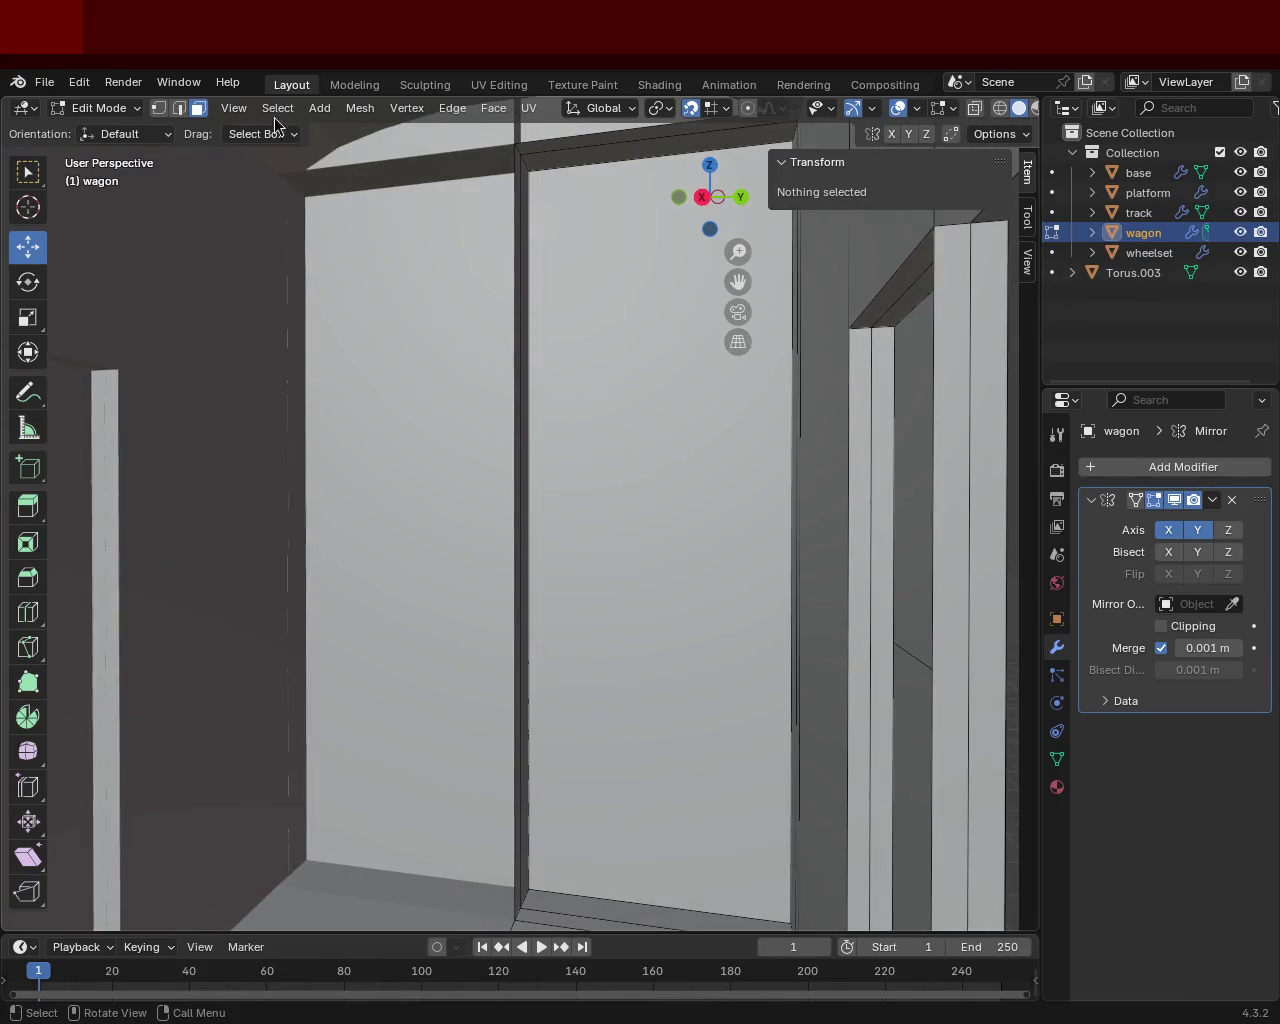
{"action": "mouse_move", "coordinate": [477, 349]}
{"action": "middle_mouse_down"}
{"action": "mouse_move", "coordinate": [703, 416]}
{"action": "mouse_move", "coordinate": [468, 371]}
{"action": "middle_mouse_up"}
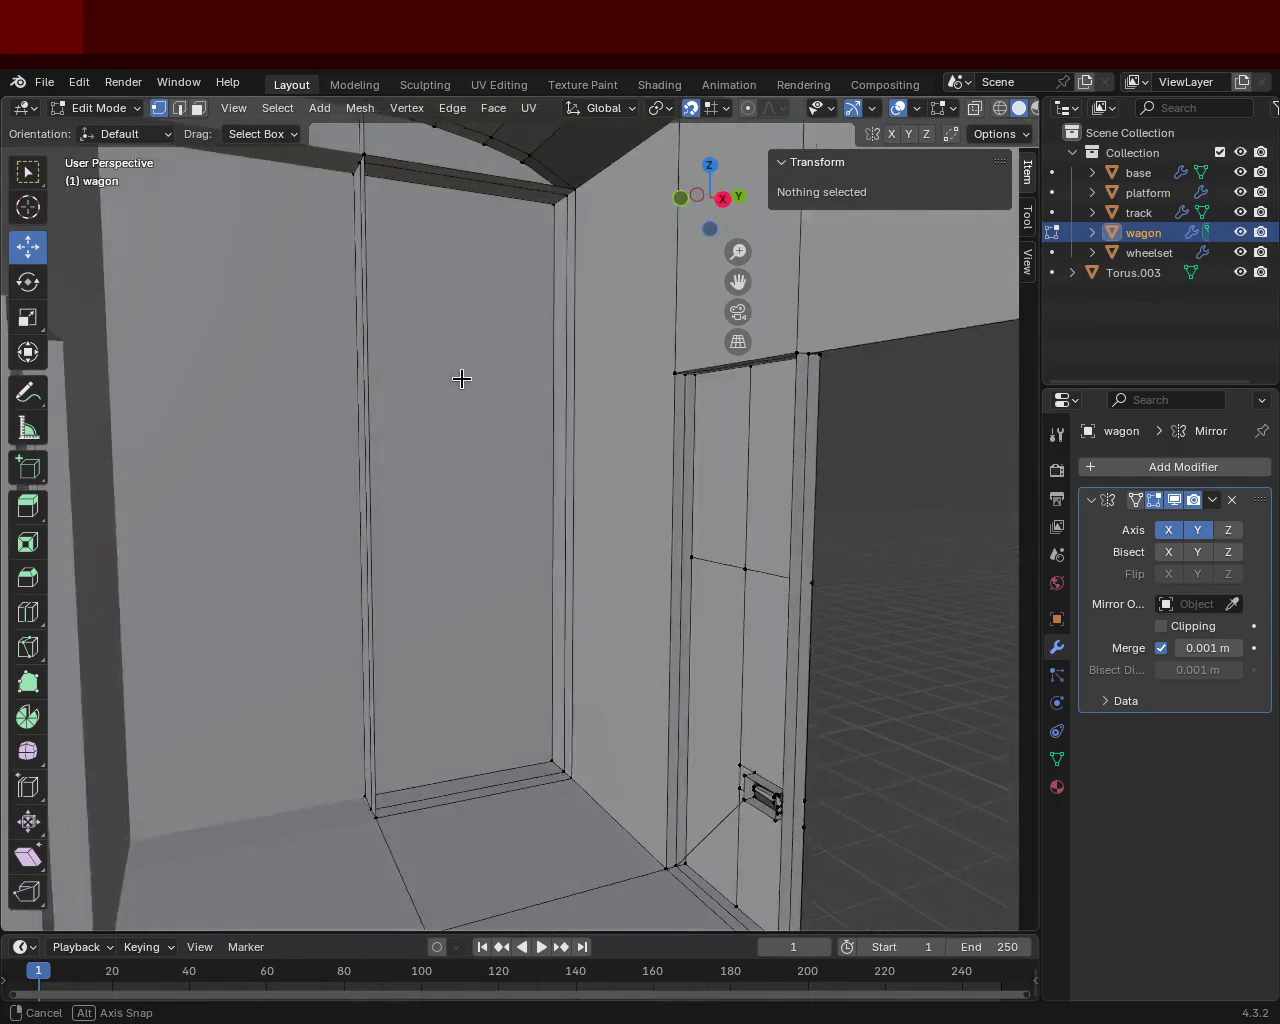
{"action": "left_click", "coordinate": [538, 221]}
{"action": "left_click", "coordinate": [540, 752], "text": "shift"}
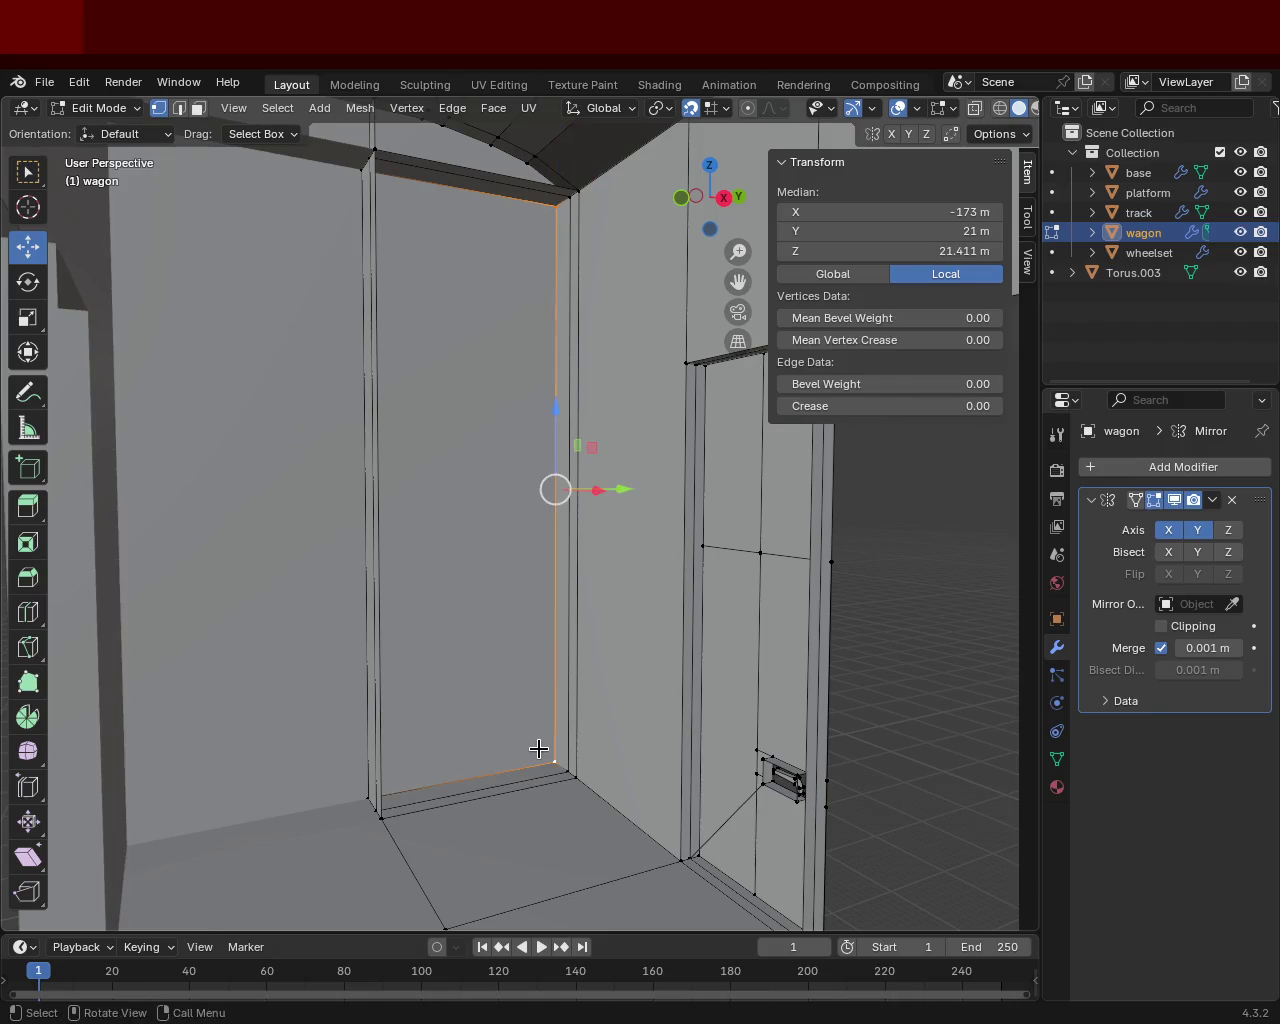
{"action": "right_click", "coordinate": [537, 749]}
{"action": "left_click", "coordinate": [470, 492]}
{"action": "left_click", "coordinate": [563, 199]}
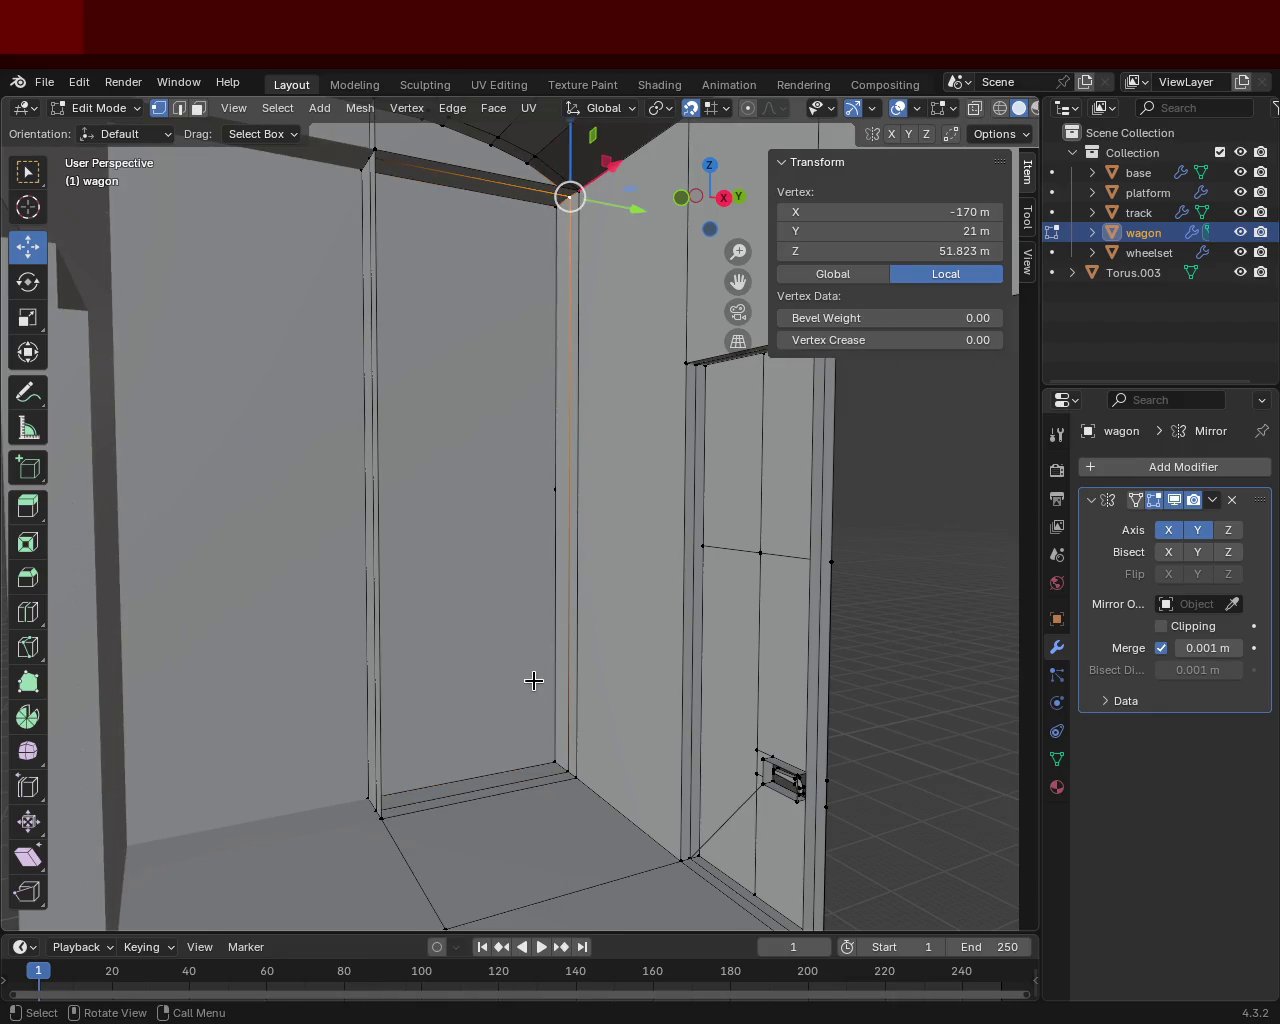
Step: Subdivide the next door-frame edge and select the third edge's two end vertices
{"action": "left_click", "coordinate": [561, 769], "text": "shift"}
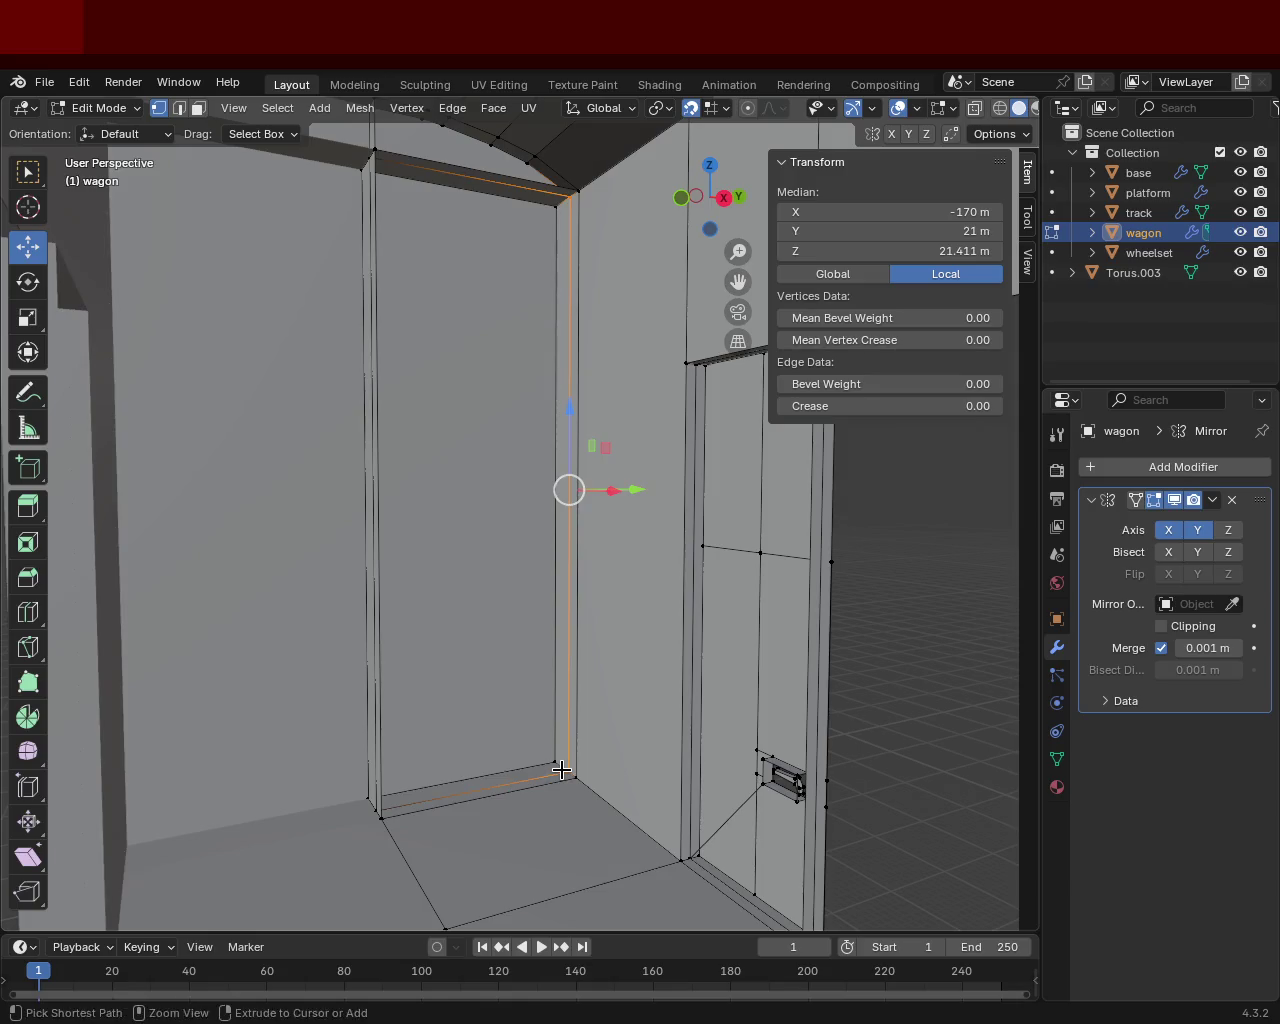
{"action": "right_click", "coordinate": [500, 490]}
{"action": "left_click", "coordinate": [500, 490]}
{"action": "left_click", "coordinate": [578, 220]}
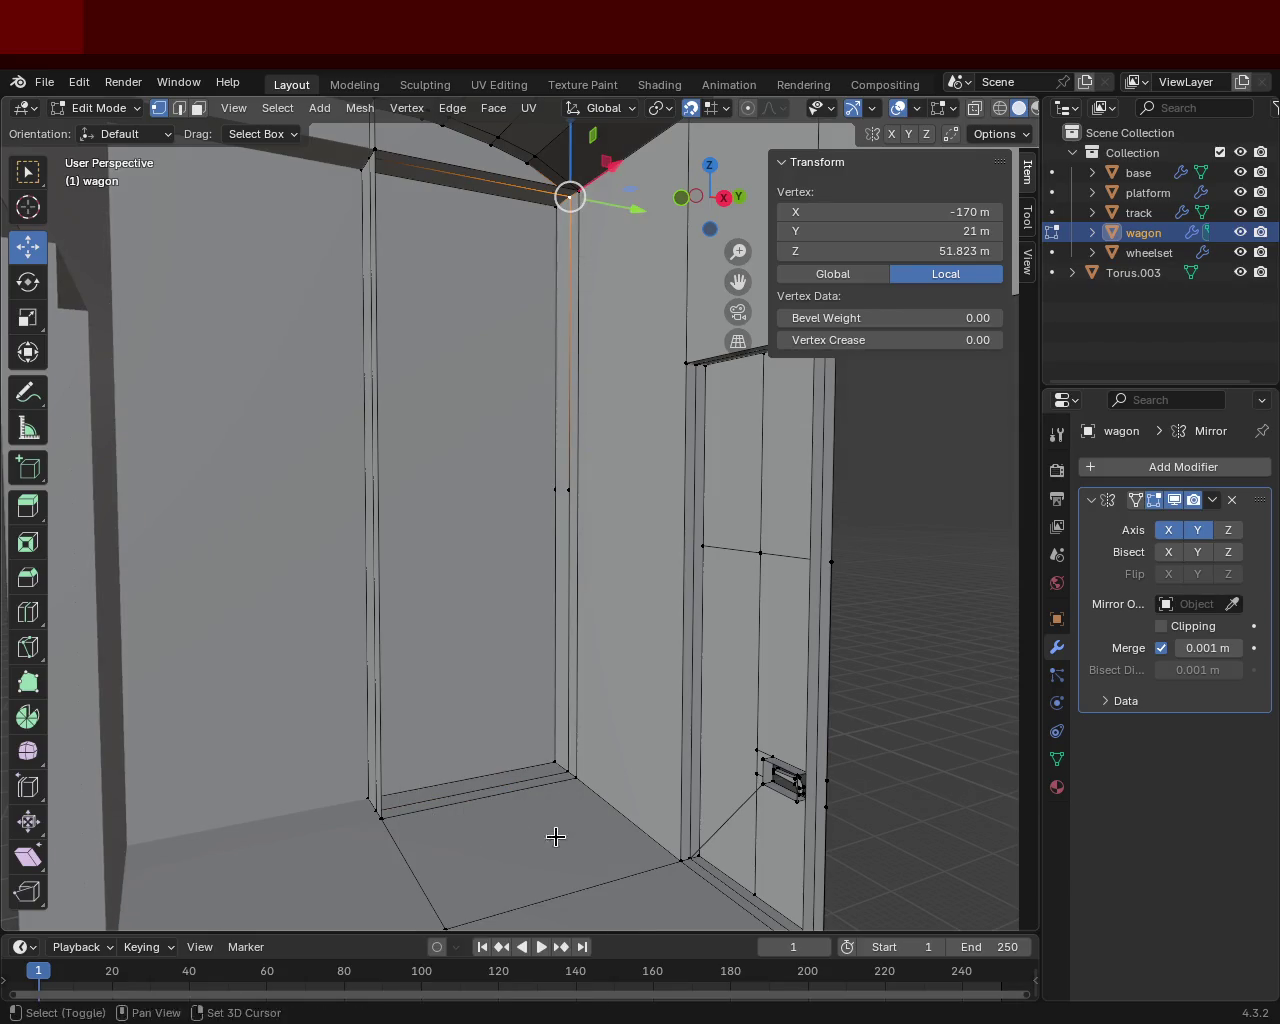
{"action": "left_click", "coordinate": [580, 772]}
{"action": "left_click", "coordinate": [598, 183], "text": "shift"}
Step: Subdivide the selected edge and the end-wall doorway's vertical edge at their midpoints
{"action": "key", "text": "ctrl+e"}
{"action": "left_click", "coordinate": [563, 291]}
{"action": "middle_click_drag", "start_coordinate": [563, 291], "coordinate": [419, 295]}
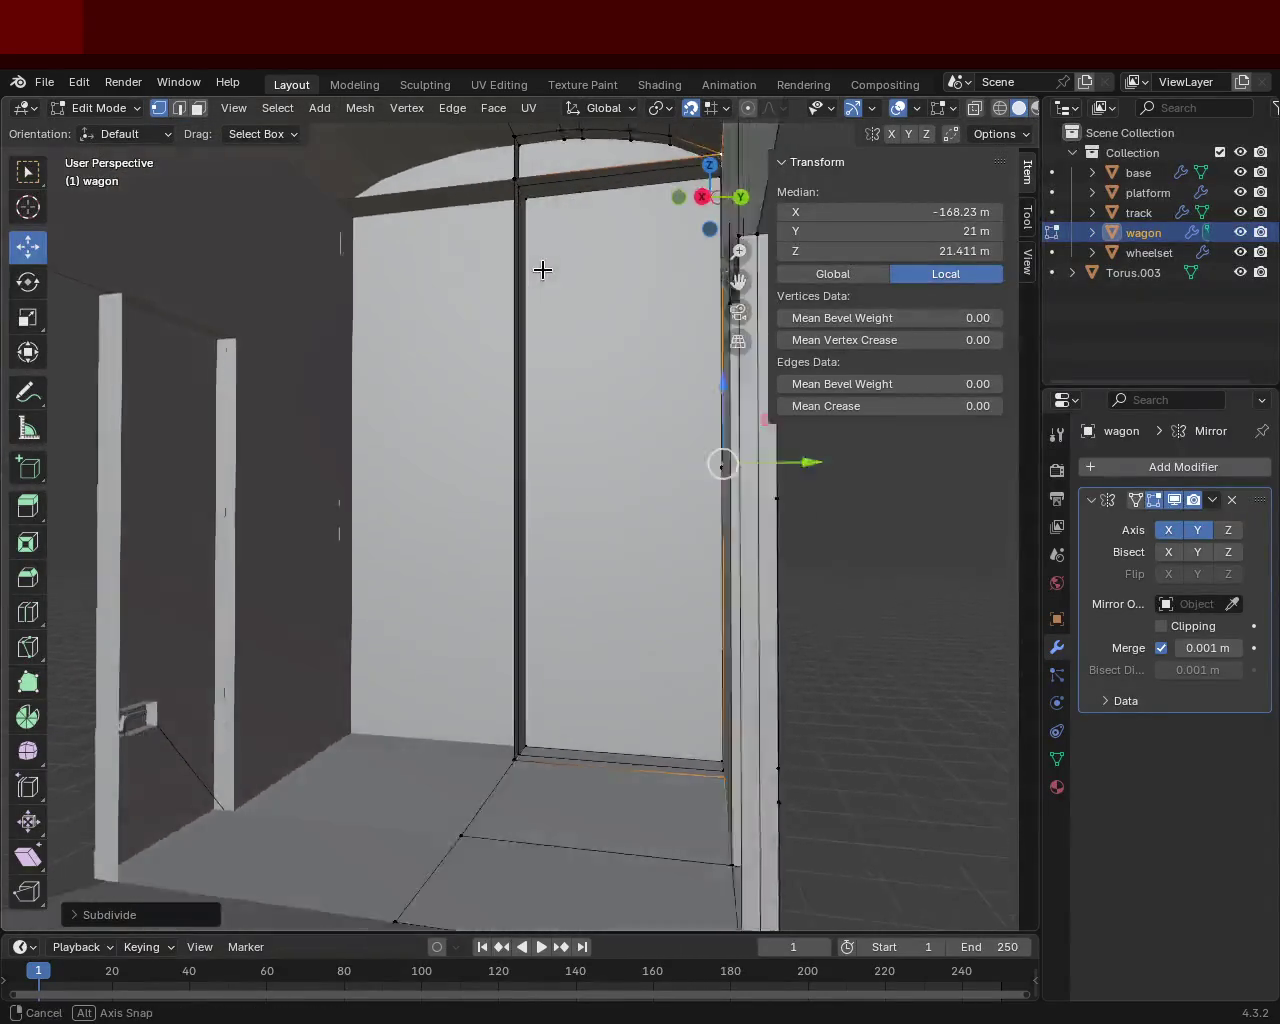
{"action": "middle_click_drag", "start_coordinate": [343, 311], "coordinate": [543, 269]}
{"action": "left_click", "coordinate": [518, 215]}
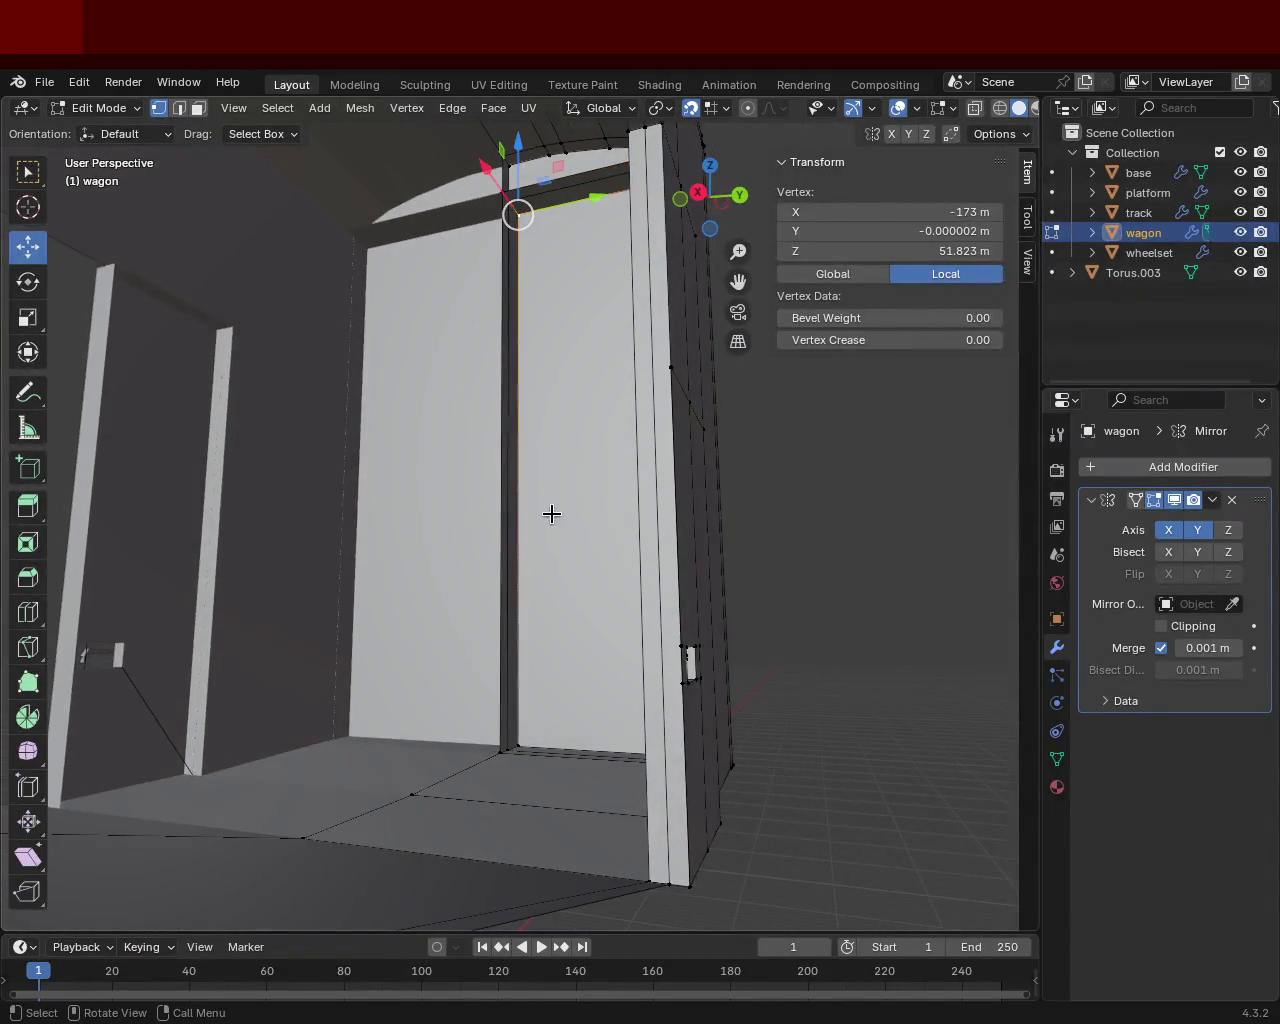
{"action": "left_click", "coordinate": [523, 737], "text": "shift"}
{"action": "right_click", "coordinate": [523, 737]}
{"action": "left_click", "coordinate": [555, 490]}
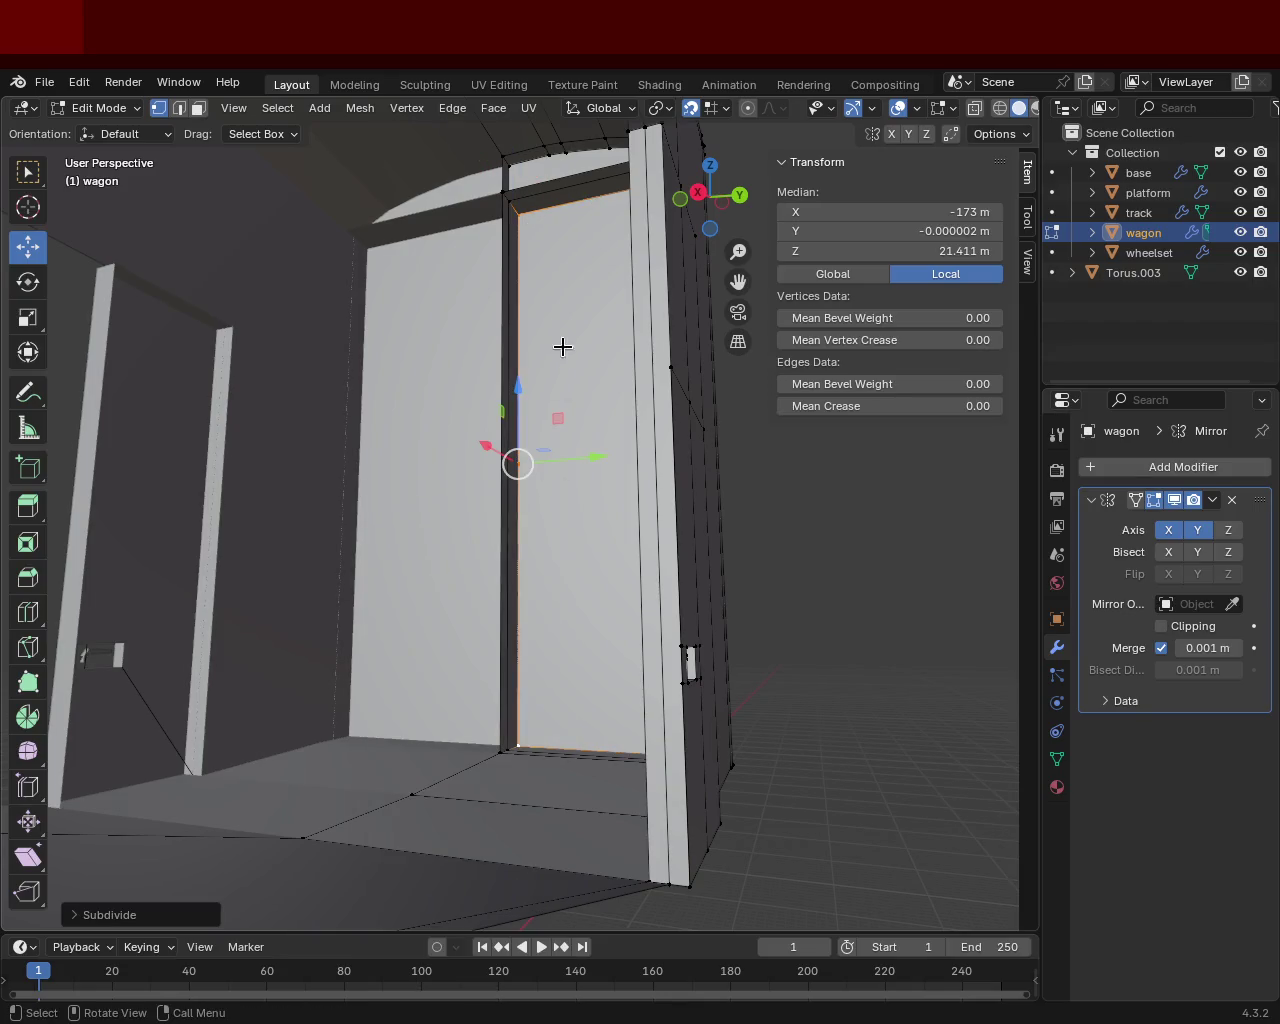
Step: Subdivide the left door edge between its top and bottom vertices
{"action": "left_click", "coordinate": [507, 202]}
{"action": "left_click", "coordinate": [508, 745], "text": "shift"}
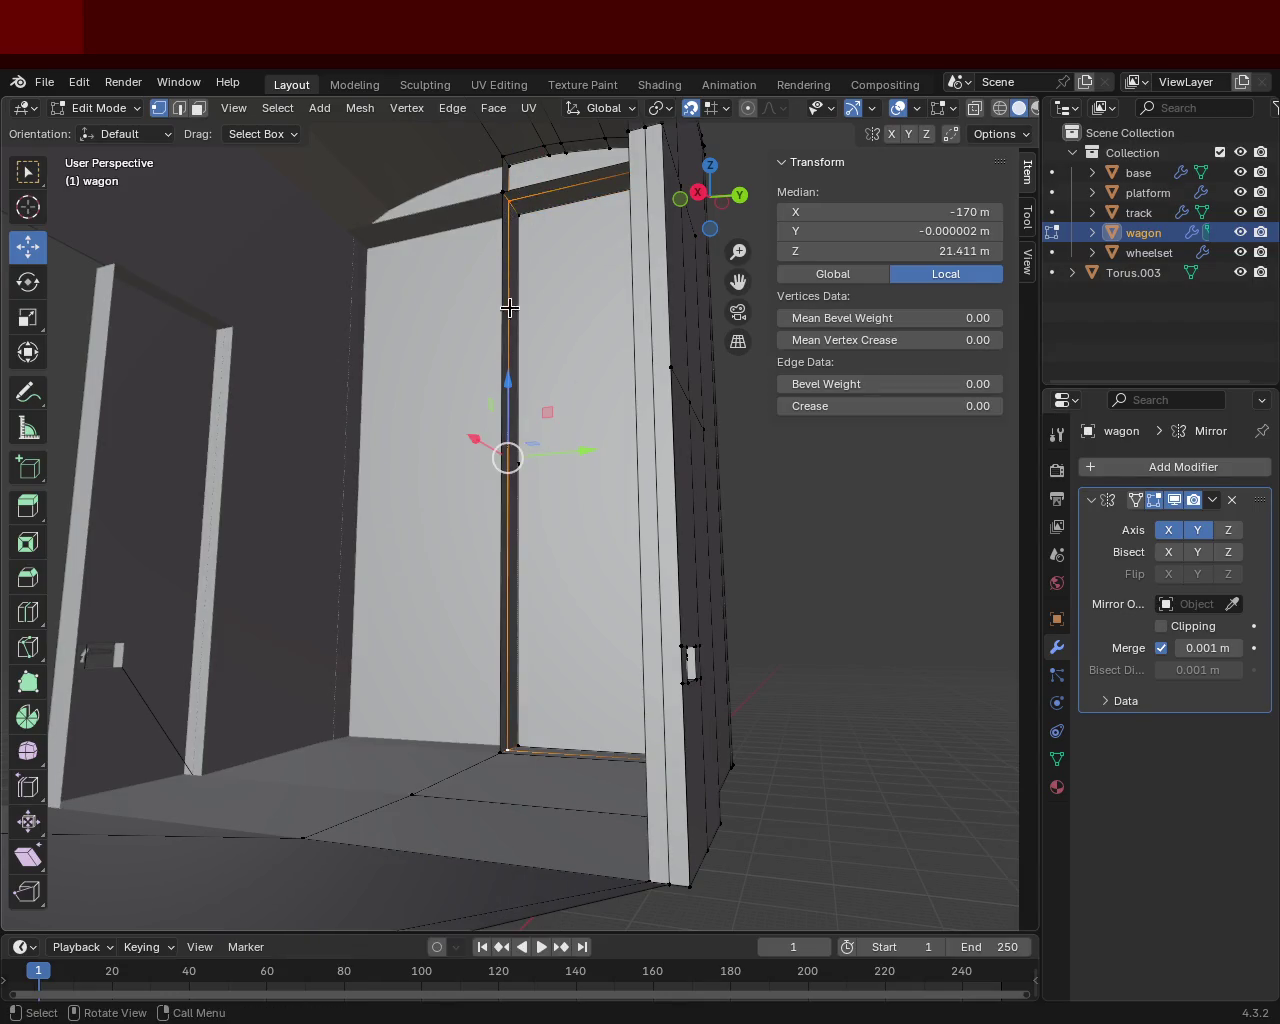
{"action": "left_click", "coordinate": [505, 193]}
{"action": "left_click", "coordinate": [485, 755], "text": "shift"}
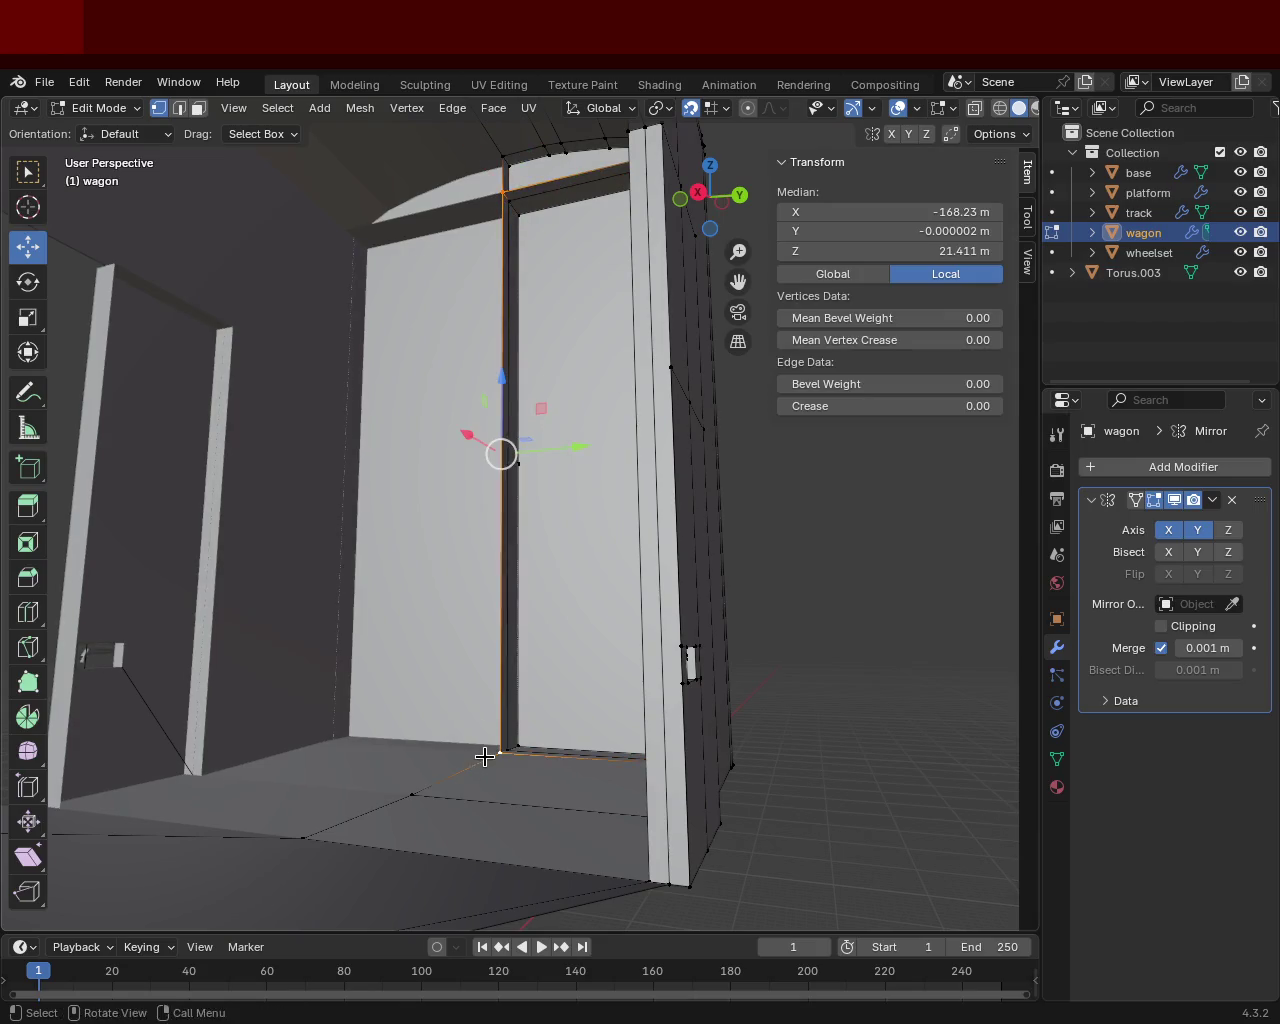
{"action": "right_click", "coordinate": [485, 755]}
{"action": "left_click", "coordinate": [497, 575]}
Step: Subdivide the door post's vertical edge at its midpoint
{"action": "mouse_move", "coordinate": [514, 509]}
{"action": "middle_mouse_down", "text": "ctrl"}
{"action": "mouse_move", "coordinate": [518, 367]}
{"action": "mouse_move", "coordinate": [492, 192]}
{"action": "middle_mouse_up", "text": "ctrl"}
{"action": "left_click", "coordinate": [496, 160]}
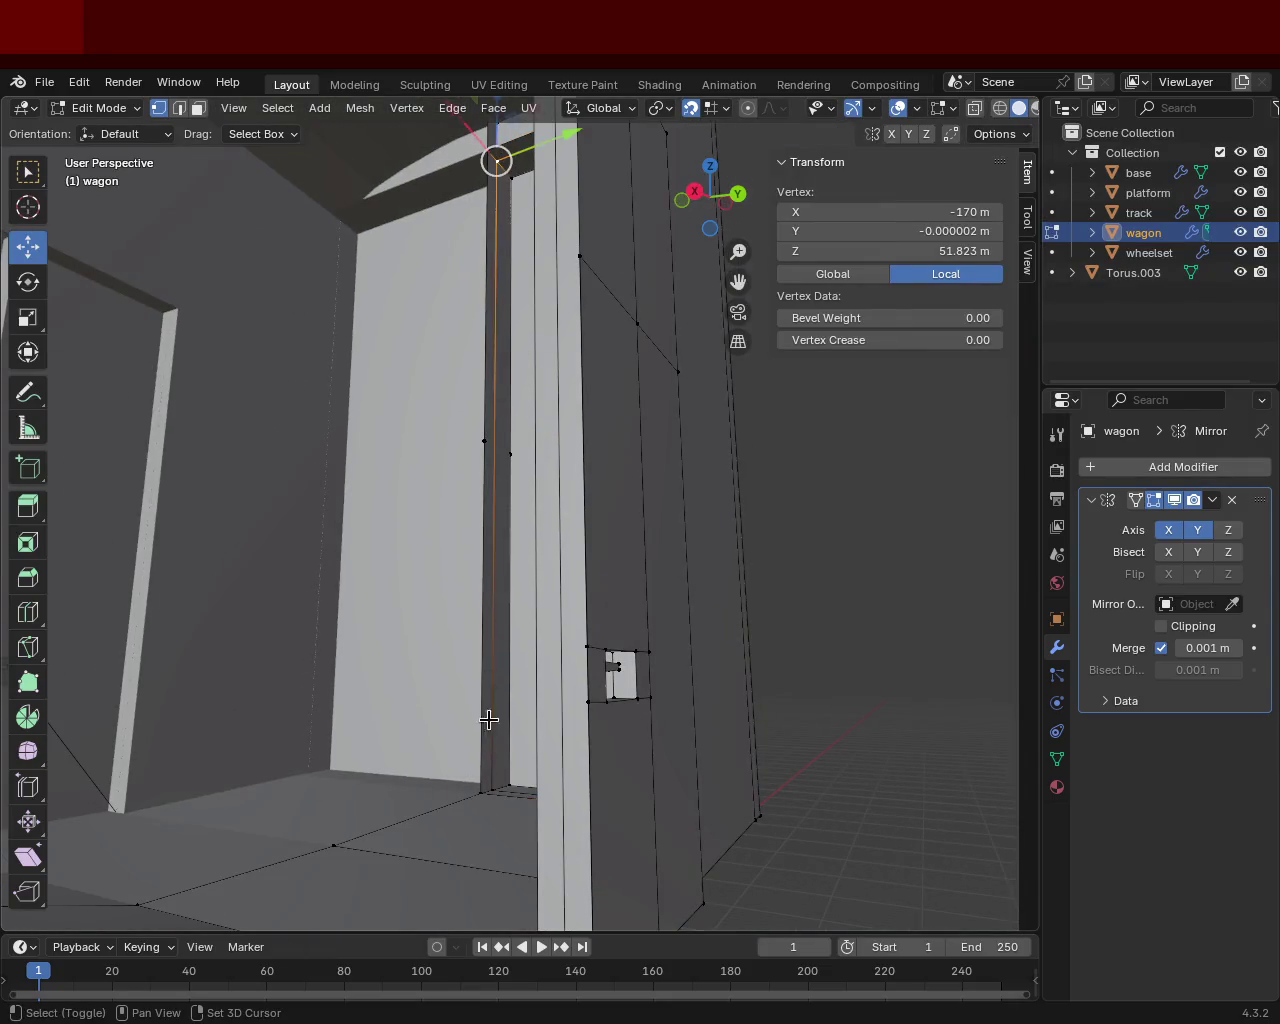
{"action": "left_click", "coordinate": [491, 778], "text": "shift"}
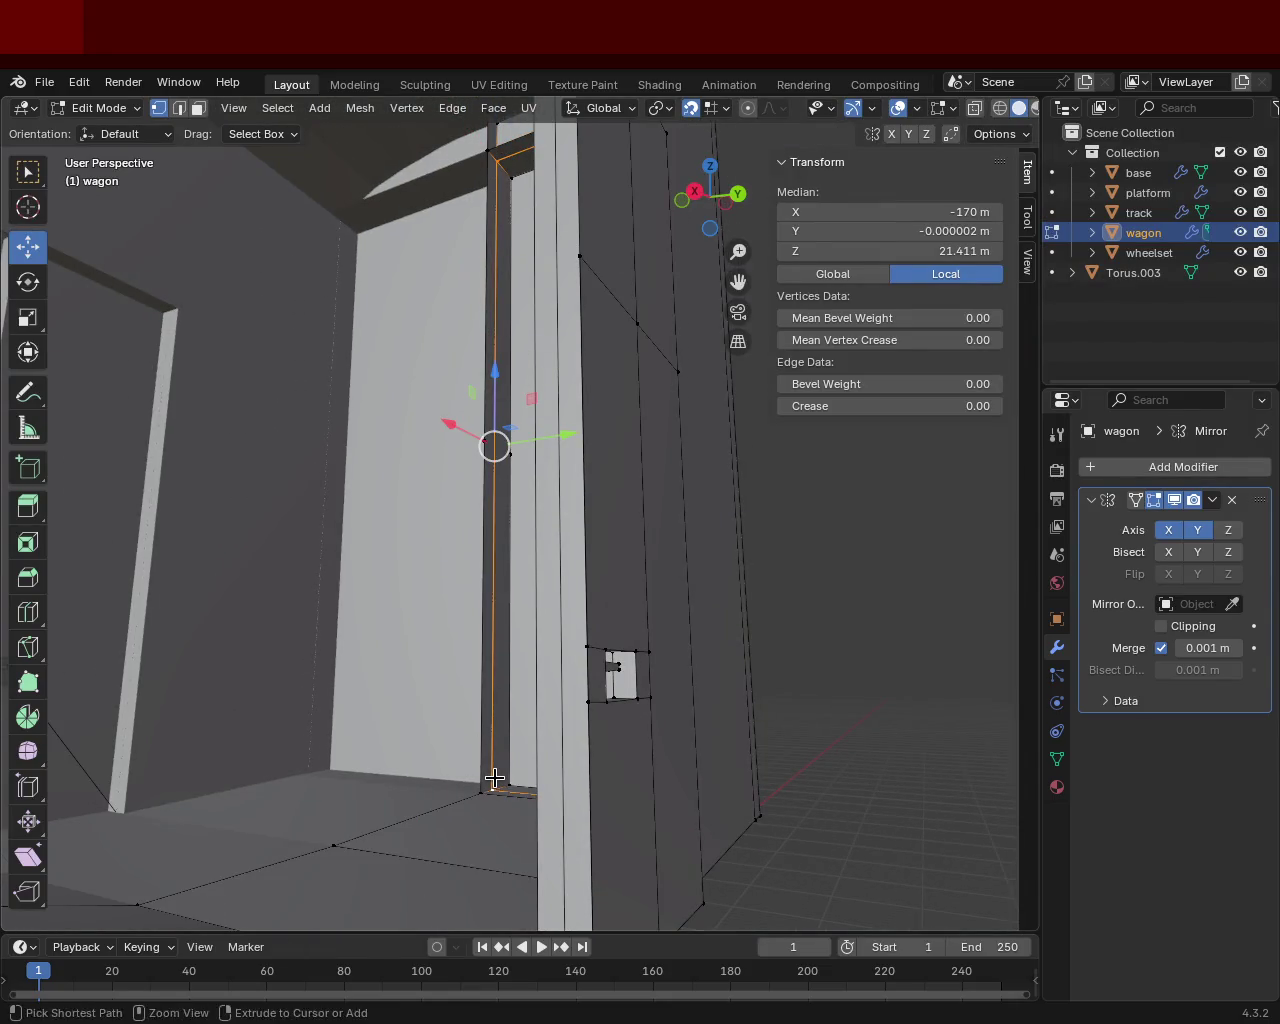
{"action": "right_click", "coordinate": [478, 629]}
{"action": "left_click", "coordinate": [478, 629]}
Step: Select the door-frame vertices, ending with the left door-frame edge selected
{"action": "left_click", "coordinate": [486, 431]}
{"action": "left_click", "coordinate": [488, 438], "text": "shift"}
{"action": "left_click", "coordinate": [494, 444], "text": "shift"}
{"action": "left_click", "coordinate": [510, 455], "text": "shift"}
{"action": "mouse_move", "coordinate": [516, 458]}
{"action": "middle_mouse_down"}
{"action": "mouse_move", "coordinate": [709, 480]}
{"action": "mouse_move", "coordinate": [617, 494]}
{"action": "mouse_move", "coordinate": [550, 467]}
{"action": "mouse_move", "coordinate": [640, 498]}
{"action": "middle_mouse_up"}
{"action": "left_click", "coordinate": [737, 466]}
{"action": "left_click", "coordinate": [772, 468], "text": "shift"}
{"action": "left_click", "coordinate": [777, 466], "text": "shift"}
{"action": "left_click", "coordinate": [751, 466]}
{"action": "left_click", "coordinate": [595, 492]}
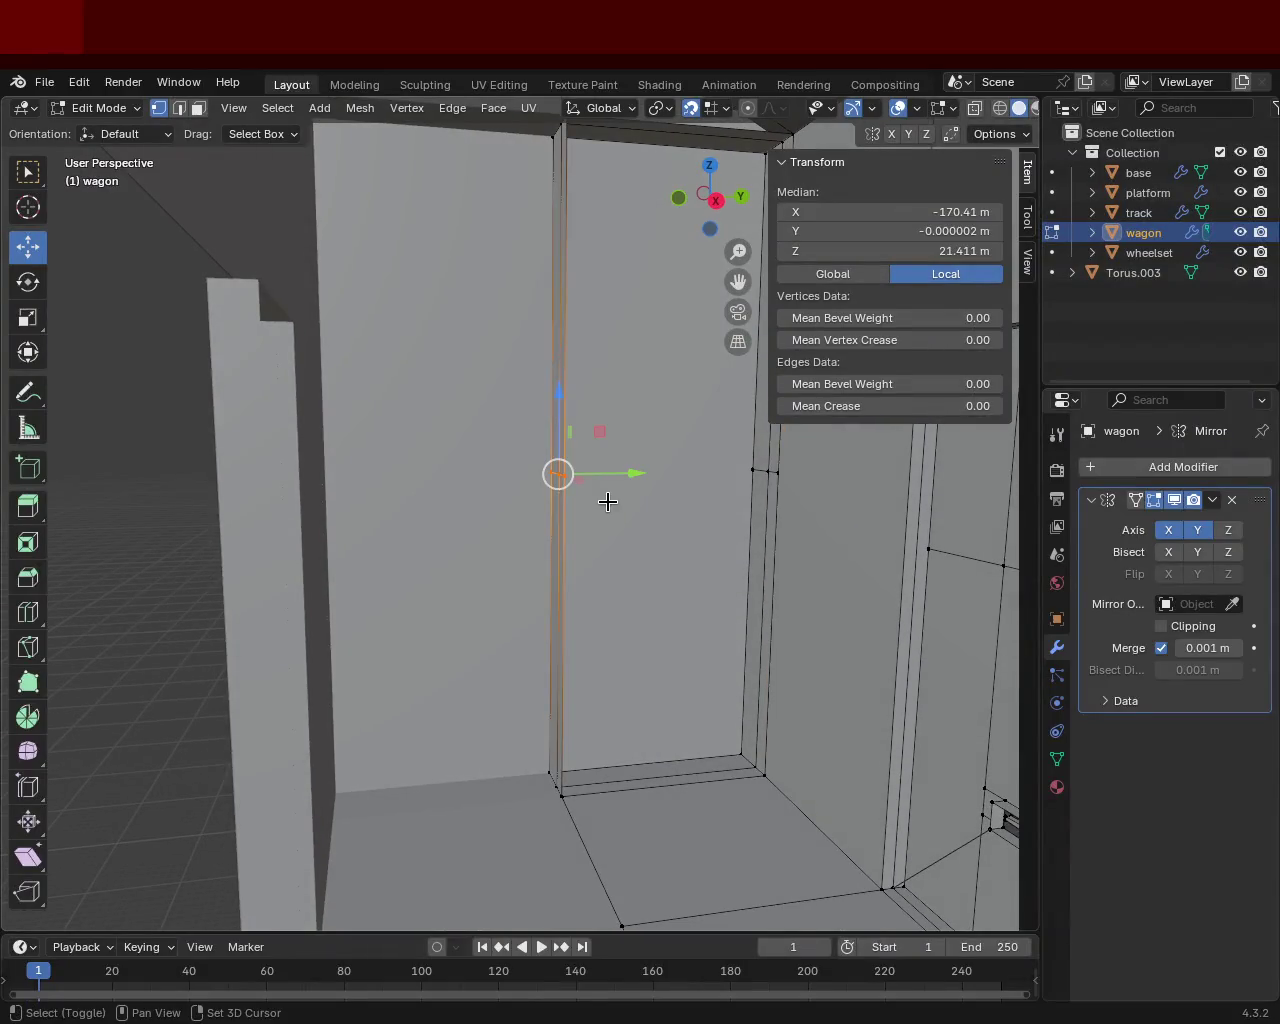
Step: Slide the right frame edge's midpoint vertices along the edge with Shift+V
{"action": "key", "text": "shift+v"}
{"action": "left_click", "coordinate": [607, 353]}
{"action": "left_click", "coordinate": [670, 426]}
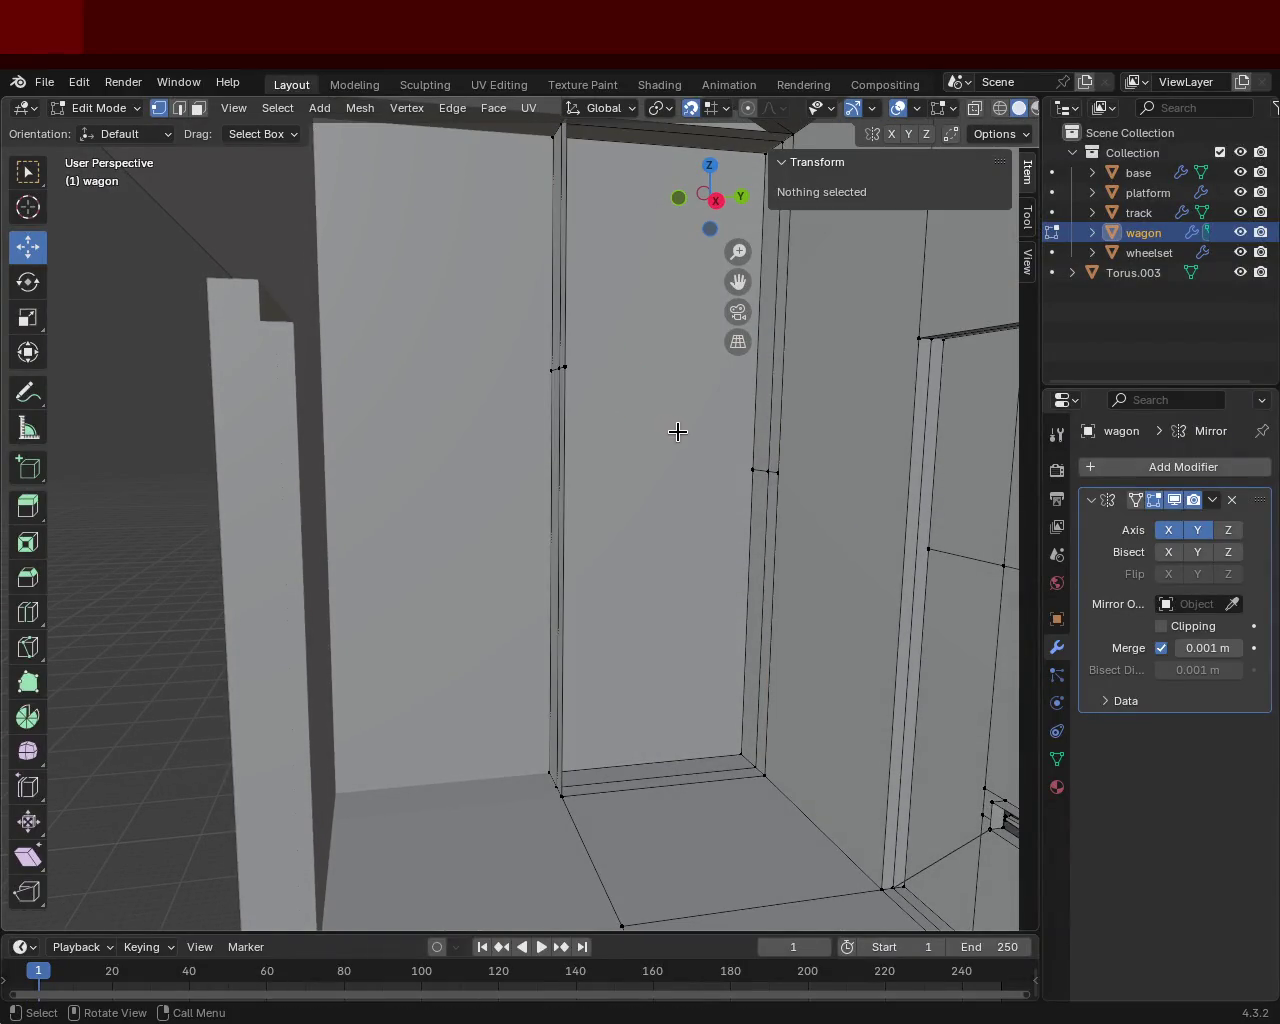
{"action": "left_click", "coordinate": [770, 500]}
{"action": "left_click_drag", "start_coordinate": [694, 449], "coordinate": [778, 496]}
{"action": "key", "text": "shift+v"}
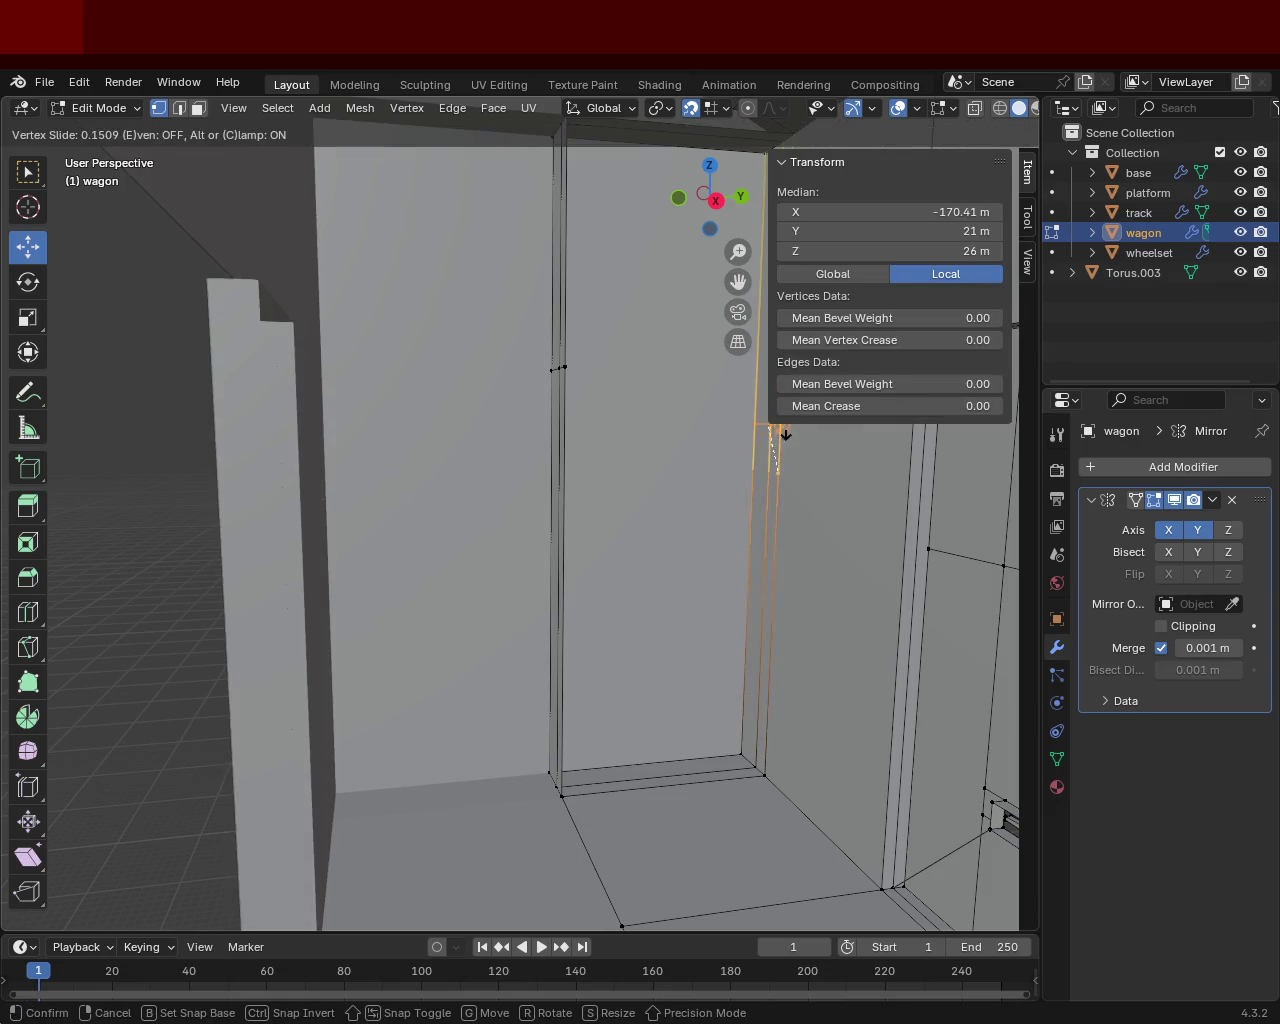
{"action": "left_click", "coordinate": [614, 443]}
{"action": "mouse_move", "coordinate": [614, 443]}
{"action": "middle_mouse_down"}
{"action": "mouse_move", "coordinate": [601, 408]}
{"action": "mouse_move", "coordinate": [447, 426]}
{"action": "mouse_move", "coordinate": [451, 443]}
{"action": "mouse_move", "coordinate": [352, 427]}
{"action": "mouse_move", "coordinate": [369, 321]}
{"action": "middle_mouse_up"}
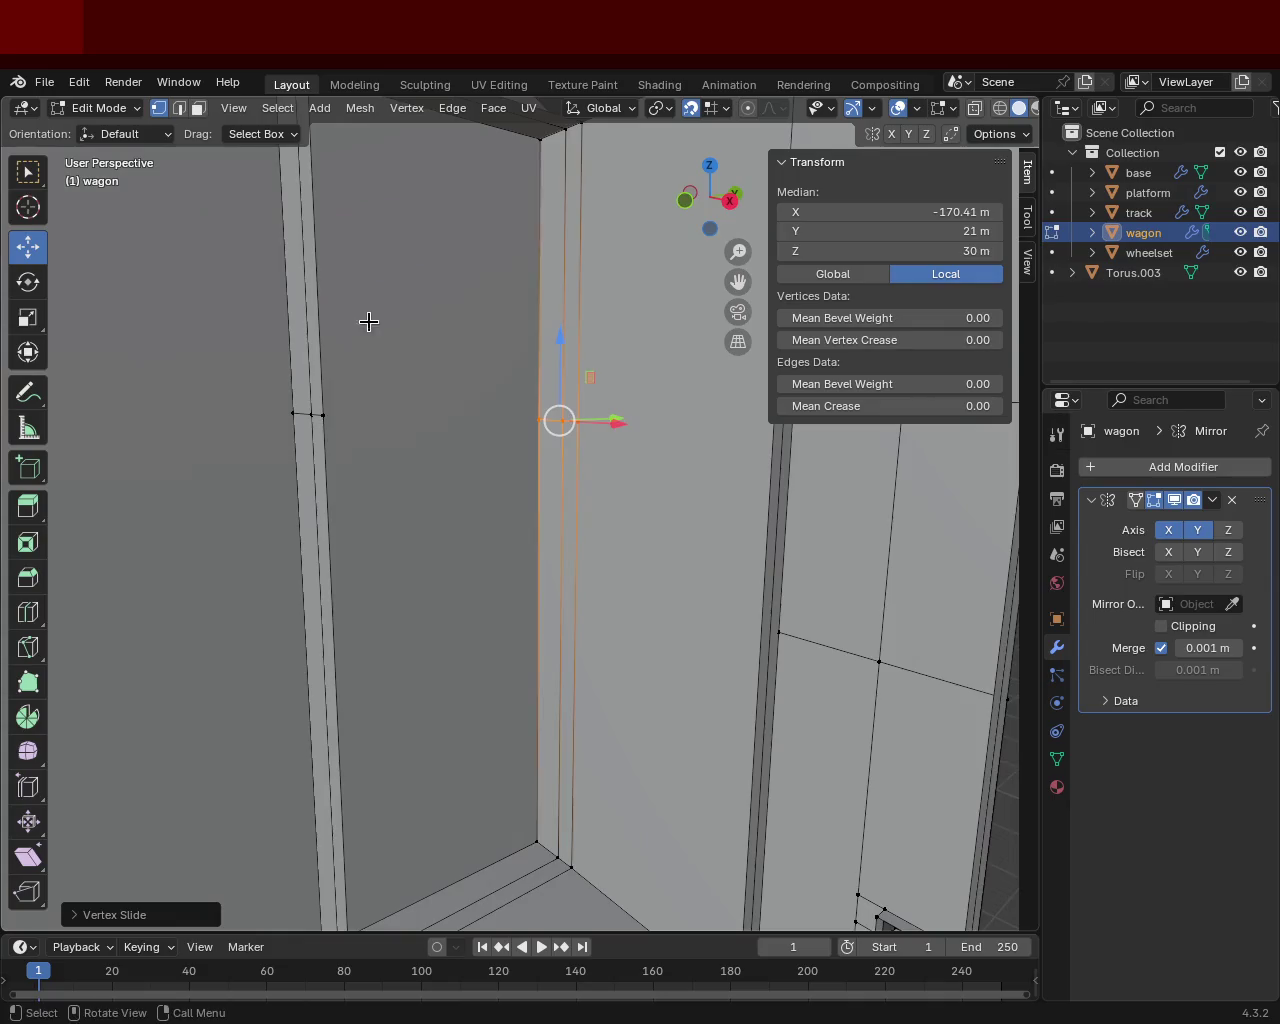
Step: In Edge select mode, pick the vertical door-frame edge and move it into position
{"action": "left_click", "coordinate": [179, 108]}
{"action": "left_click", "coordinate": [549, 420]}
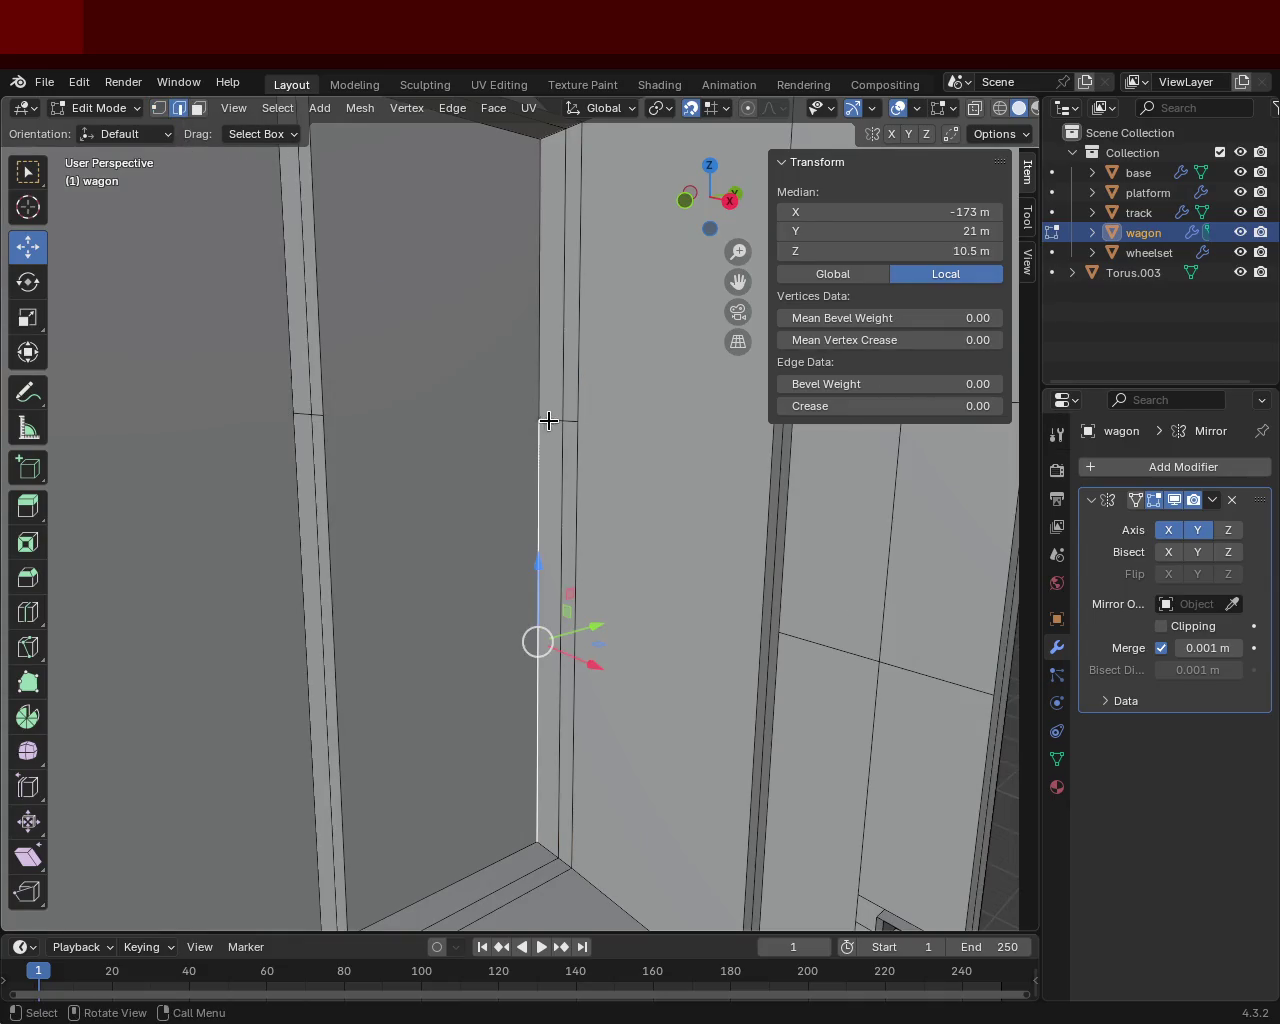
{"action": "left_click", "coordinate": [302, 412], "text": "shift"}
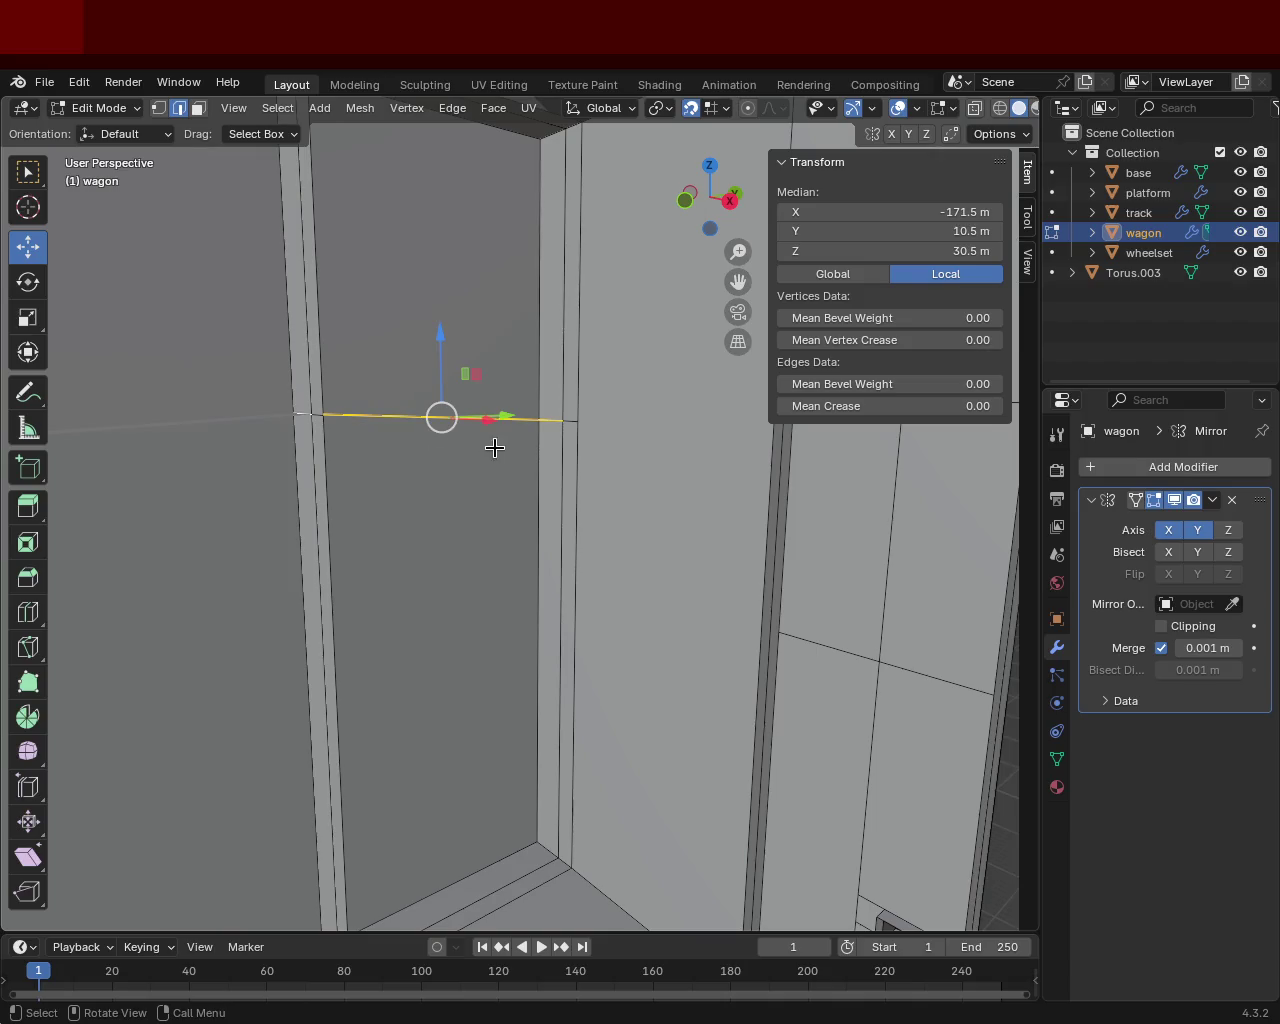
{"action": "left_click", "coordinate": [566, 424]}
{"action": "left_click", "coordinate": [325, 420], "text": "shift"}
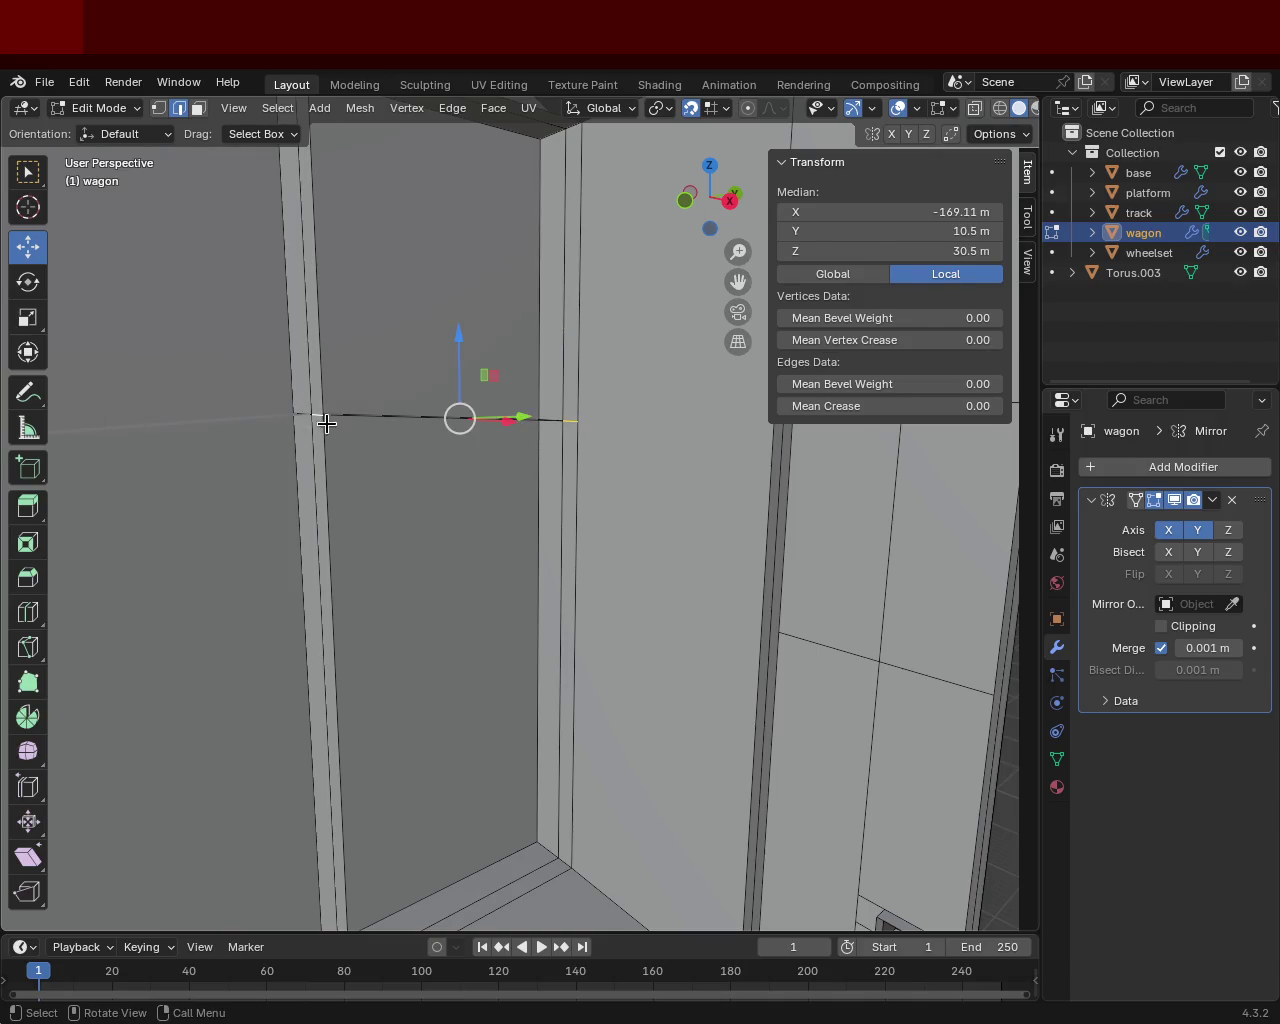
{"action": "mouse_move", "coordinate": [412, 460]}
{"action": "middle_mouse_down"}
{"action": "mouse_move", "coordinate": [453, 524]}
{"action": "mouse_move", "coordinate": [403, 474]}
{"action": "mouse_move", "coordinate": [340, 446]}
{"action": "mouse_move", "coordinate": [289, 389]}
{"action": "mouse_move", "coordinate": [298, 421]}
{"action": "mouse_move", "coordinate": [463, 491]}
{"action": "mouse_move", "coordinate": [446, 463]}
{"action": "middle_mouse_up"}
{"action": "left_click_drag", "start_coordinate": [536, 380], "coordinate": [600, 491]}
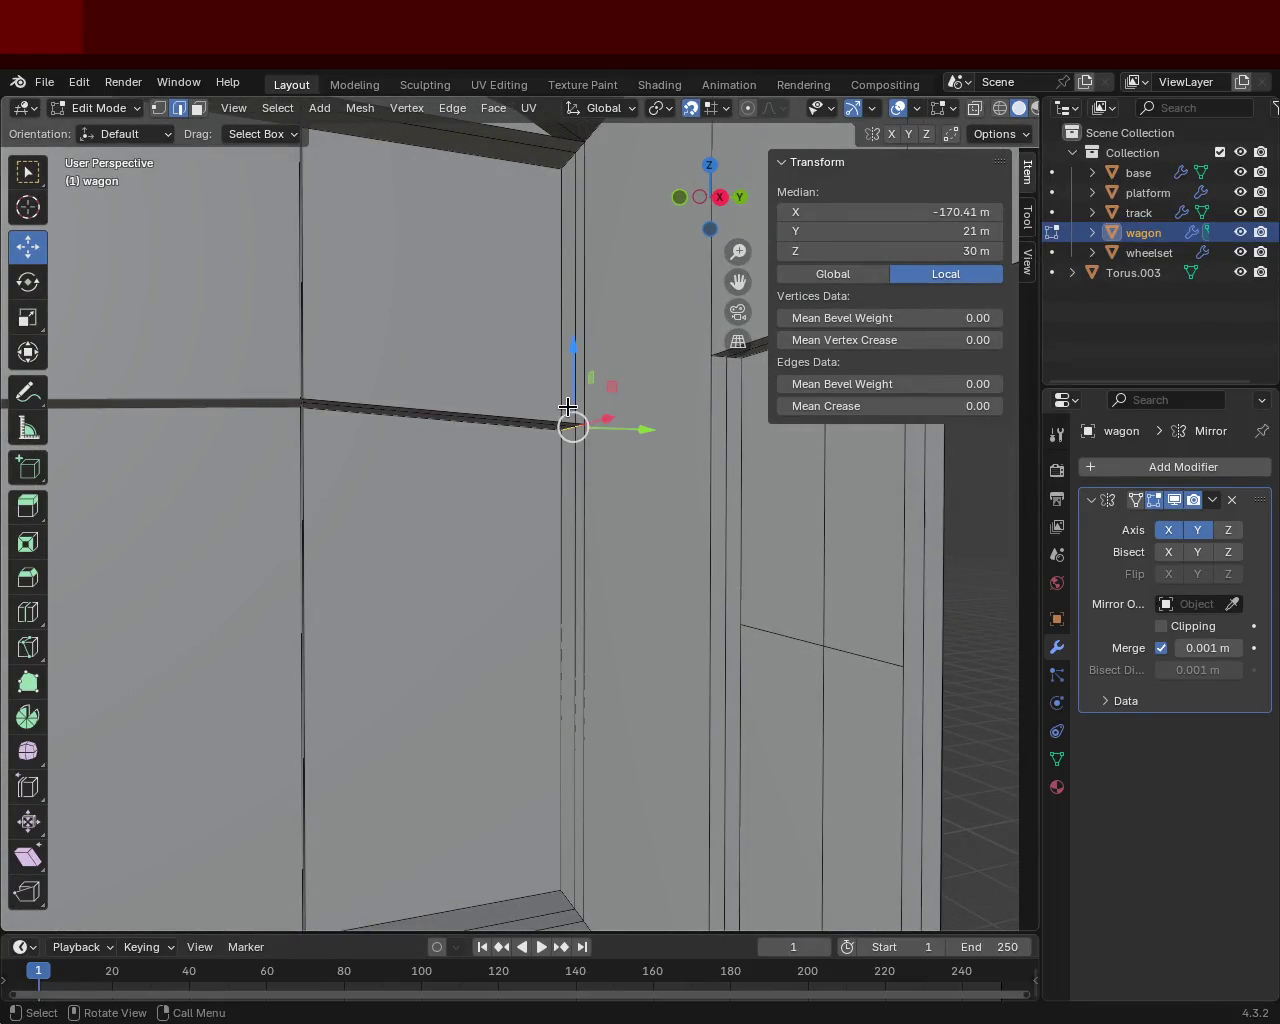
{"action": "key", "text": "g"}
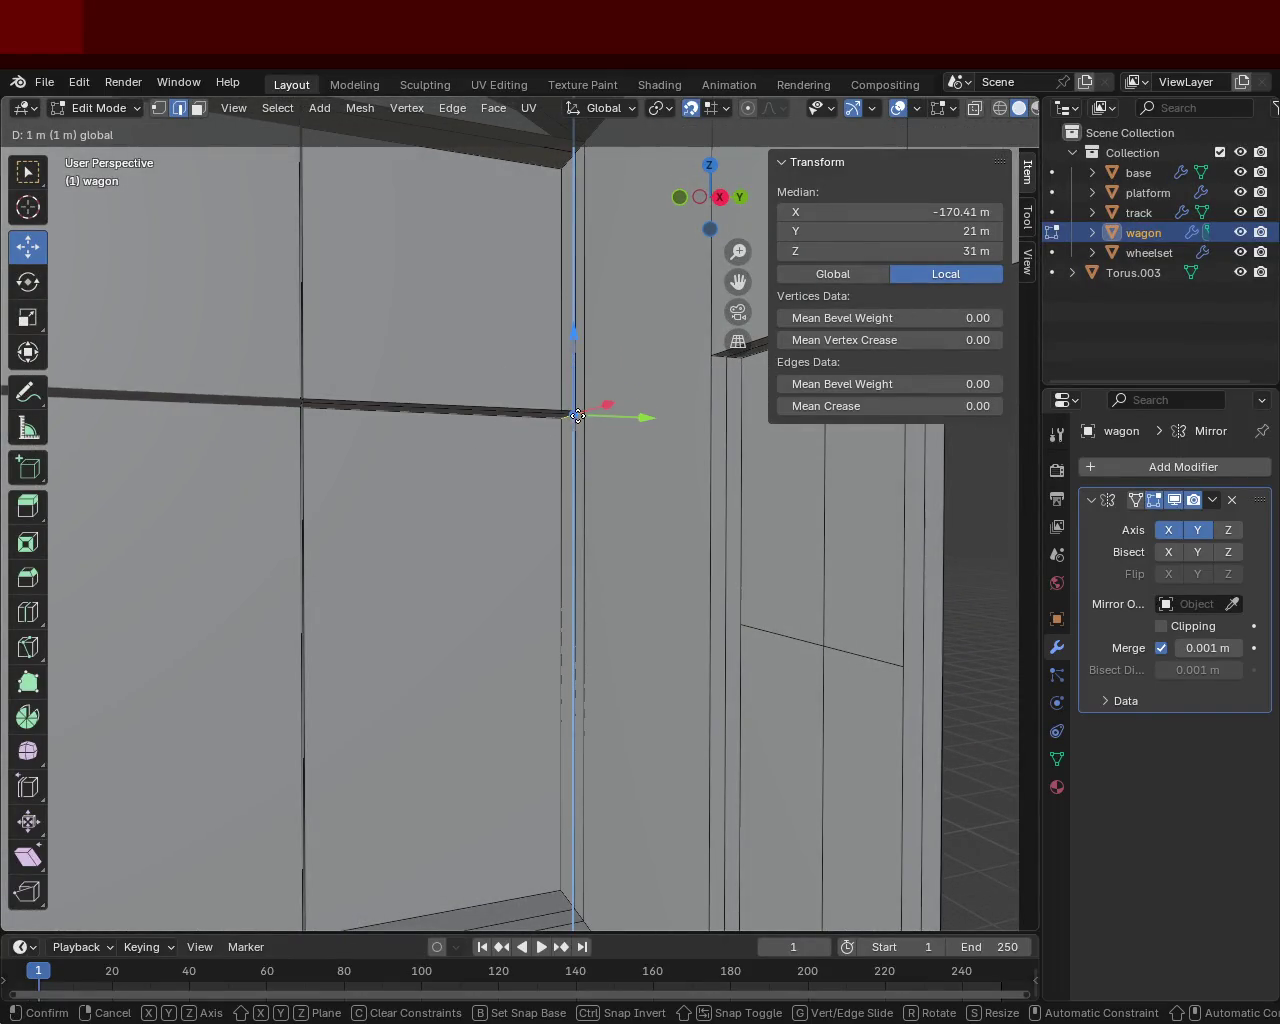
{"action": "left_click", "coordinate": [581, 492]}
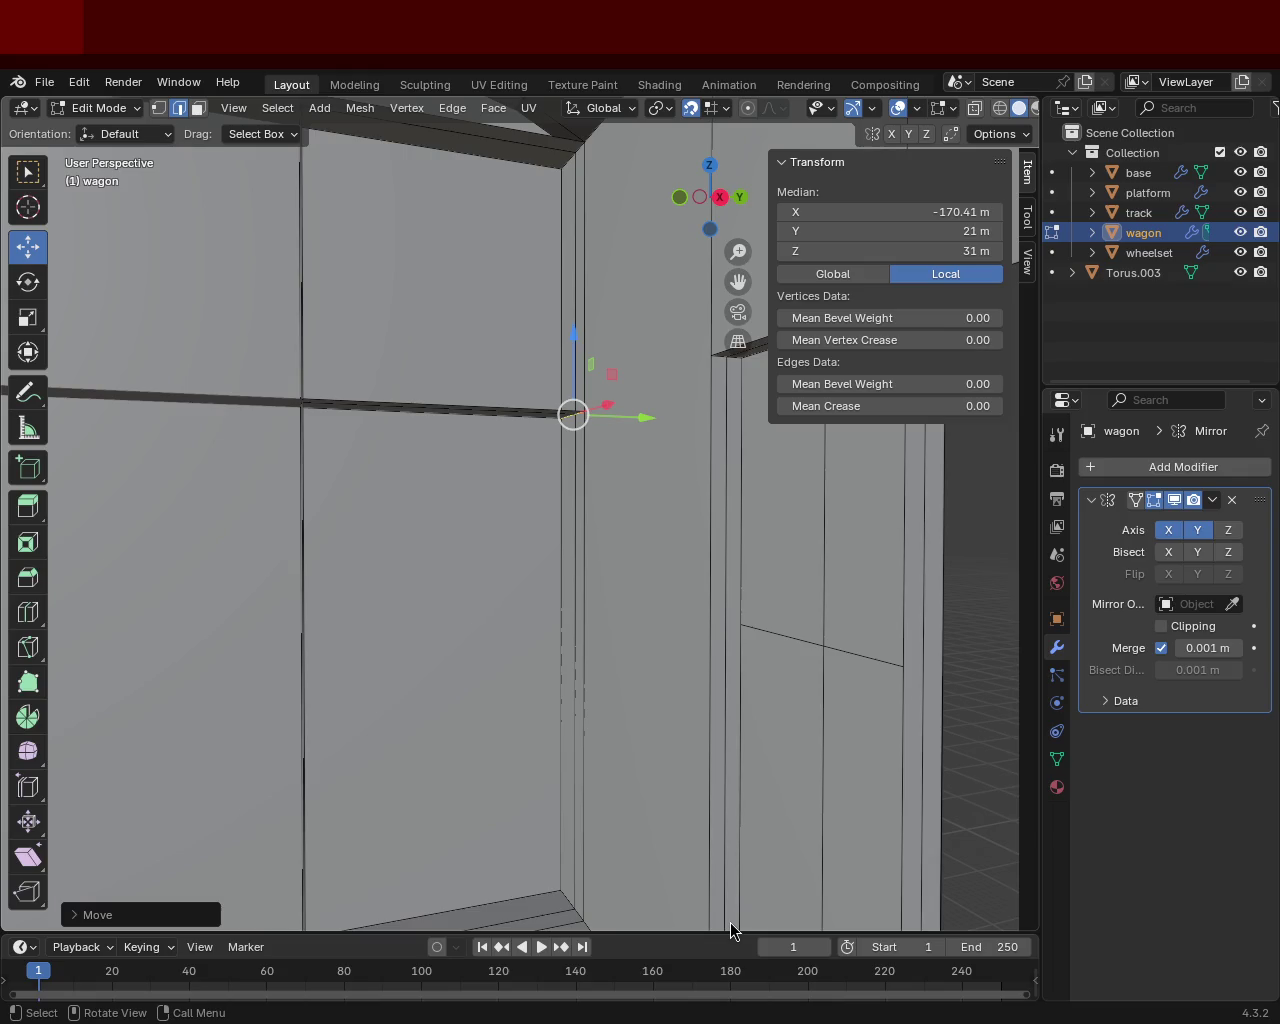
Step: Switch to Vertex select and pick a bottom corner vertex of the door frame
{"action": "mouse_move", "coordinate": [445, 445]}
{"action": "middle_mouse_down"}
{"action": "mouse_move", "coordinate": [423, 540]}
{"action": "mouse_move", "coordinate": [471, 523]}
{"action": "mouse_move", "coordinate": [520, 397]}
{"action": "mouse_move", "coordinate": [548, 421]}
{"action": "mouse_move", "coordinate": [480, 391]}
{"action": "middle_mouse_up"}
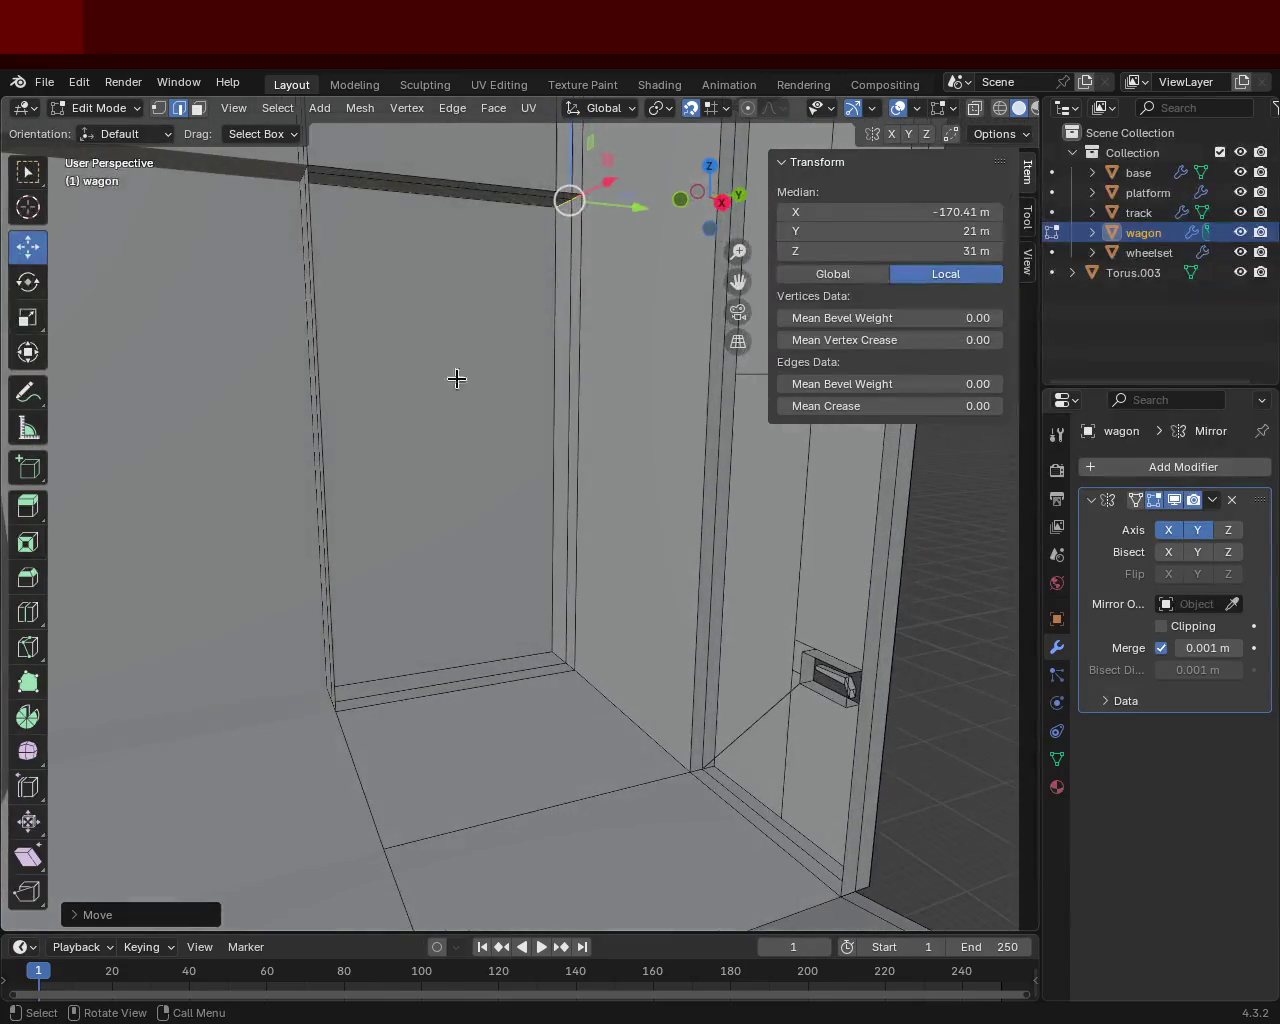
{"action": "left_click", "coordinate": [159, 108]}
{"action": "left_click", "coordinate": [318, 700]}
Step: Subdivide both door sill edges at their midpoints
{"action": "middle_click_drag", "start_coordinate": [318, 700], "coordinate": [550, 632]}
{"action": "left_click", "coordinate": [558, 628], "text": "shift"}
{"action": "right_click", "coordinate": [558, 628]}
{"action": "left_click", "coordinate": [454, 684]}
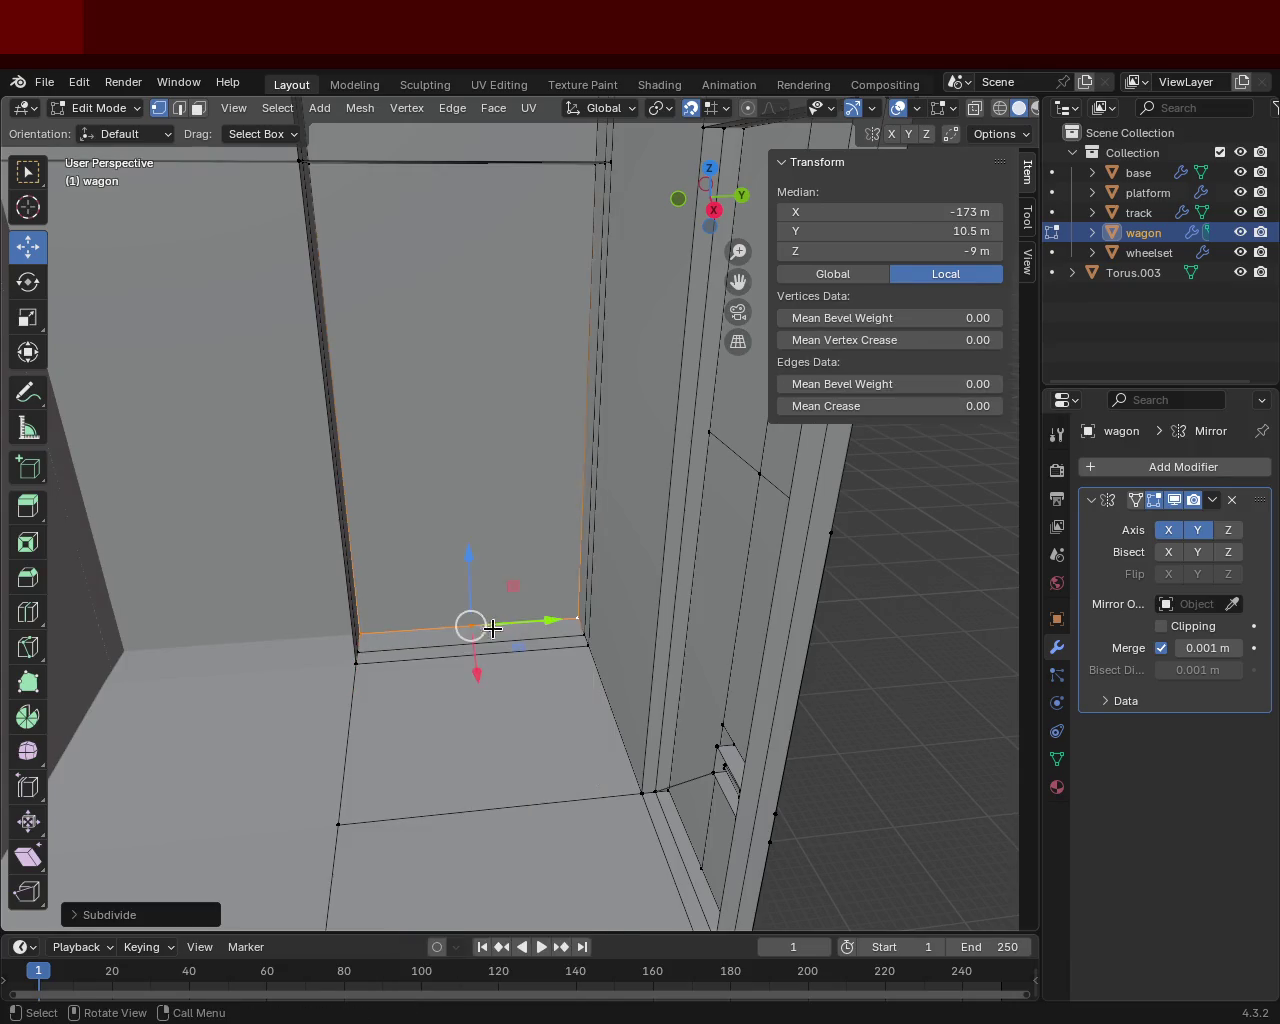
{"action": "left_click", "coordinate": [358, 650]}
{"action": "left_click", "coordinate": [585, 635], "text": "shift"}
{"action": "right_click", "coordinate": [481, 640]}
{"action": "left_click", "coordinate": [481, 488]}
{"action": "left_click", "coordinate": [357, 662]}
Step: Reselect vertices on the sill, leaving the edge menu without changes
{"action": "left_click", "coordinate": [566, 657], "text": "shift"}
{"action": "key", "text": "ctrl+e"}
{"action": "left_click", "coordinate": [566, 663]}
{"action": "left_click", "coordinate": [466, 617], "text": "shift"}
{"action": "left_click", "coordinate": [471, 622]}
{"action": "scroll", "coordinate": [486, 457], "scroll_direction": "up", "scroll_amount": 4}
{"action": "scroll", "coordinate": [486, 457], "scroll_direction": "down", "scroll_amount": 4}
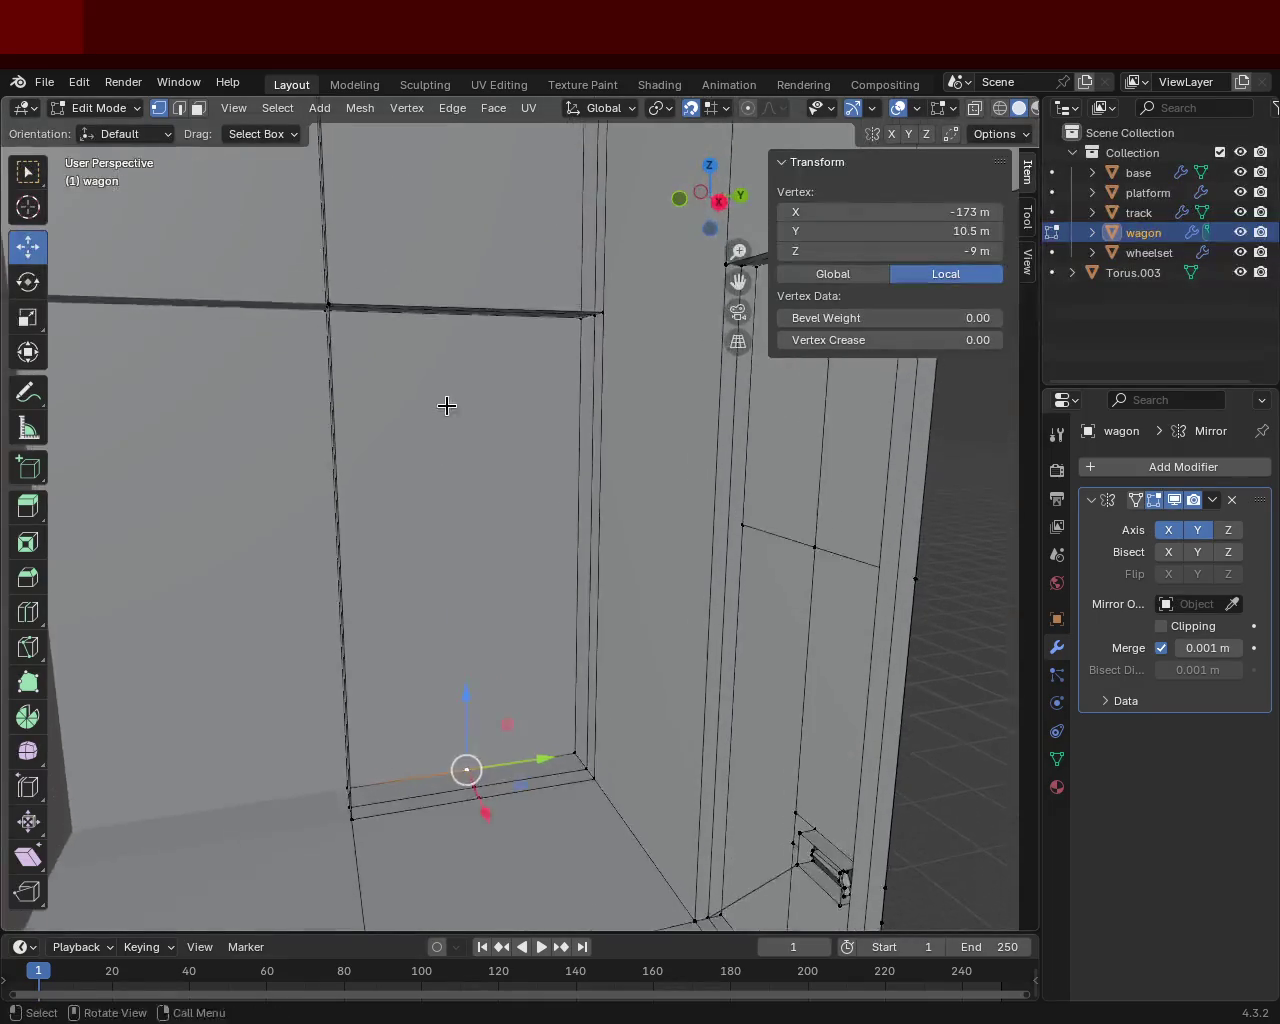
Step: Subdivide the top beam edge at its midpoint
{"action": "middle_click_drag", "start_coordinate": [446, 403], "coordinate": [300, 320]}
{"action": "left_click", "coordinate": [291, 300]}
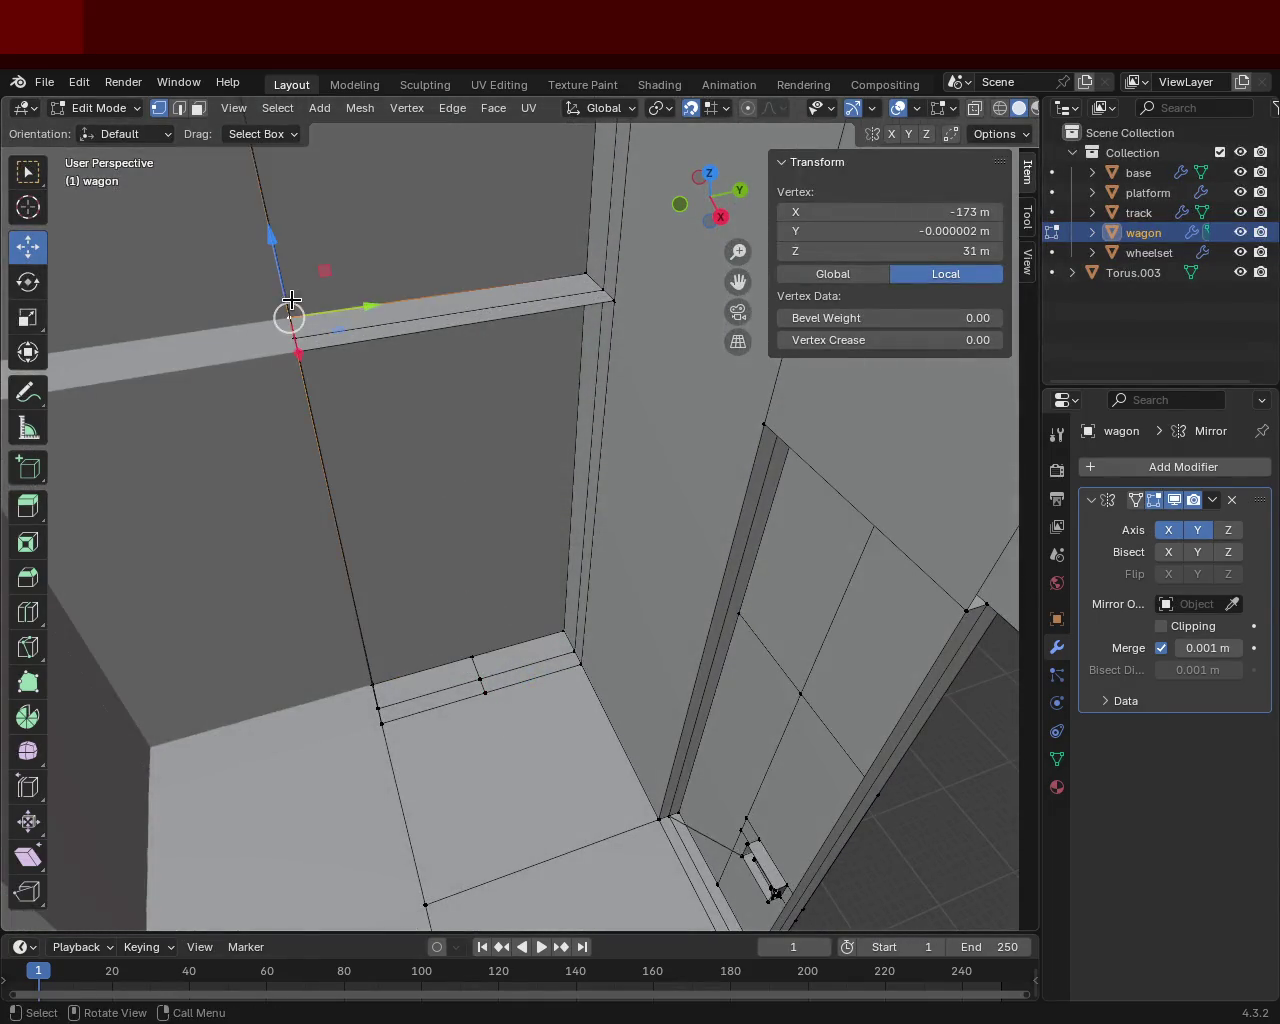
{"action": "left_click", "coordinate": [560, 268], "text": "shift"}
{"action": "right_click", "coordinate": [557, 266]}
{"action": "left_click", "coordinate": [557, 266]}
{"action": "left_click", "coordinate": [290, 320]}
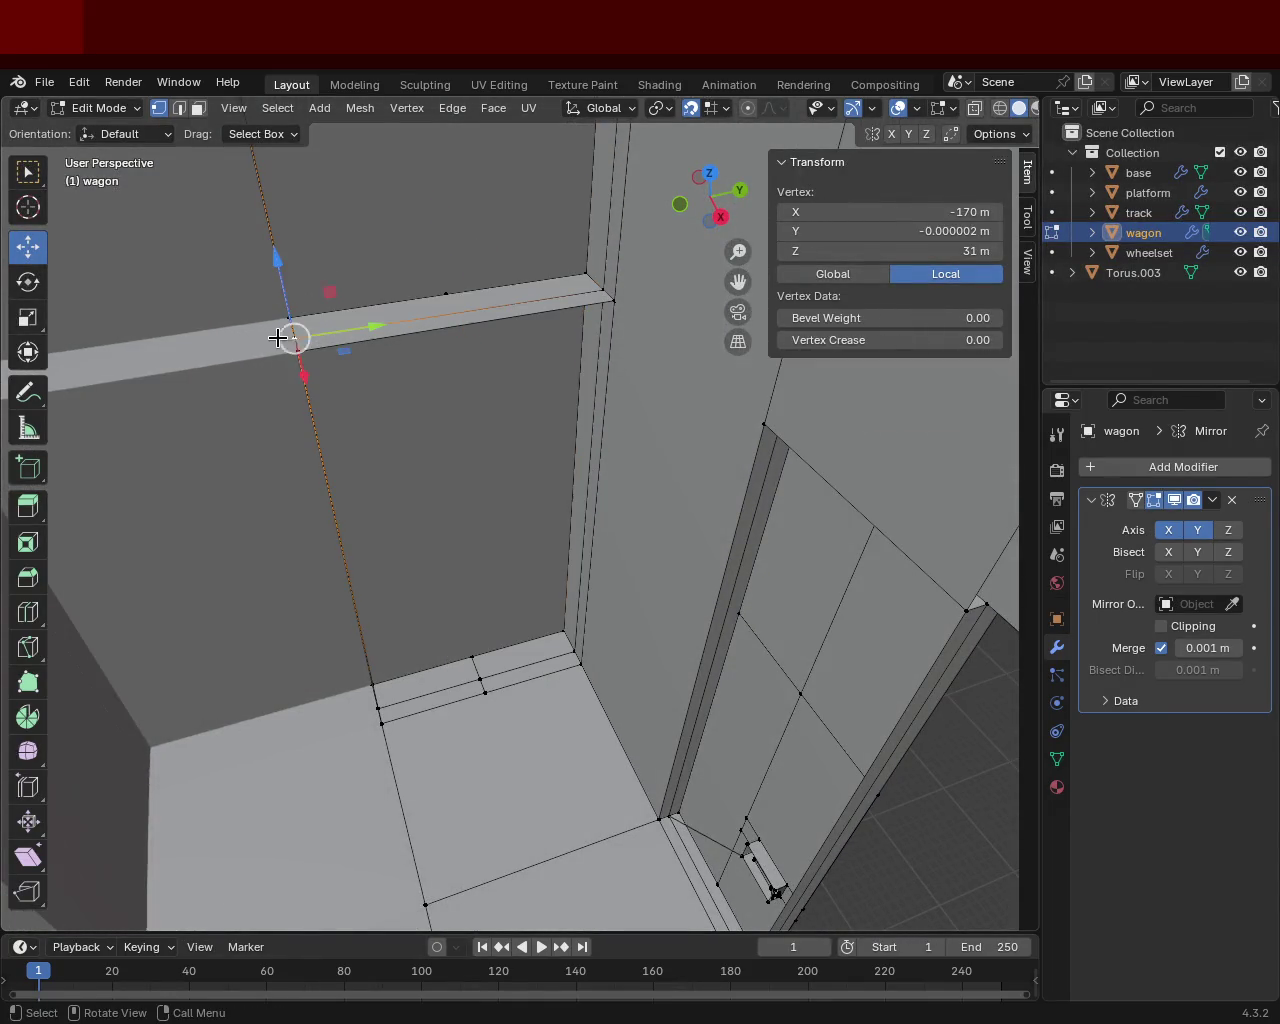
{"action": "left_click", "coordinate": [603, 290], "text": "shift"}
Step: Select the top beam edge's vertices, cancelling the edge menu
{"action": "left_click", "coordinate": [298, 350]}
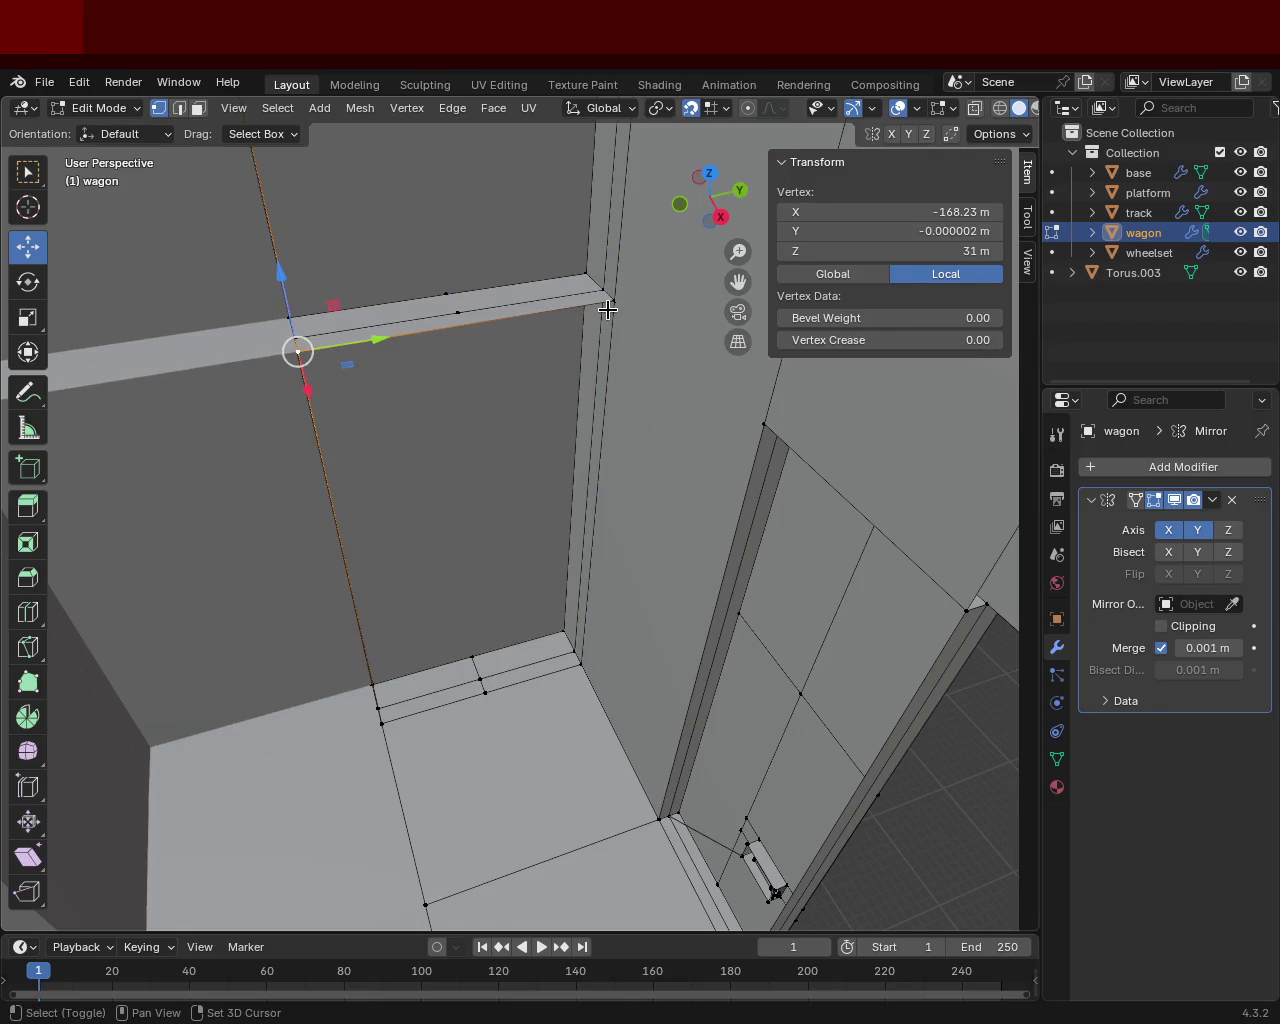
{"action": "left_click", "coordinate": [612, 300], "text": "shift"}
{"action": "key", "text": "ctrl+e"}
{"action": "key", "text": "Escape"}
{"action": "left_click", "coordinate": [446, 293]}
{"action": "left_click", "coordinate": [590, 297]}
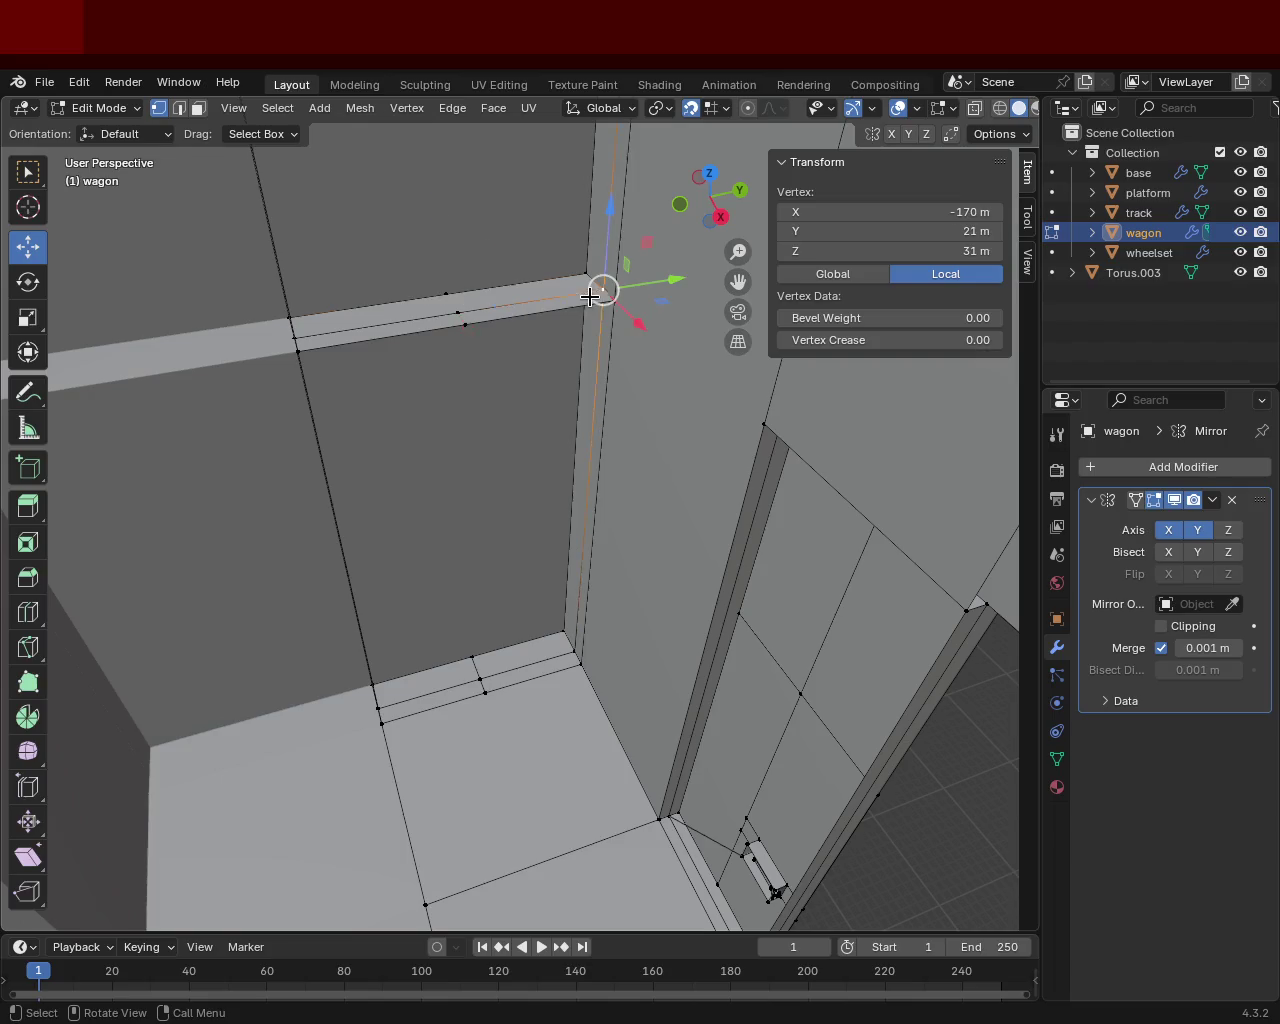
{"action": "left_click", "coordinate": [446, 293]}
{"action": "left_click", "coordinate": [458, 312], "text": "shift"}
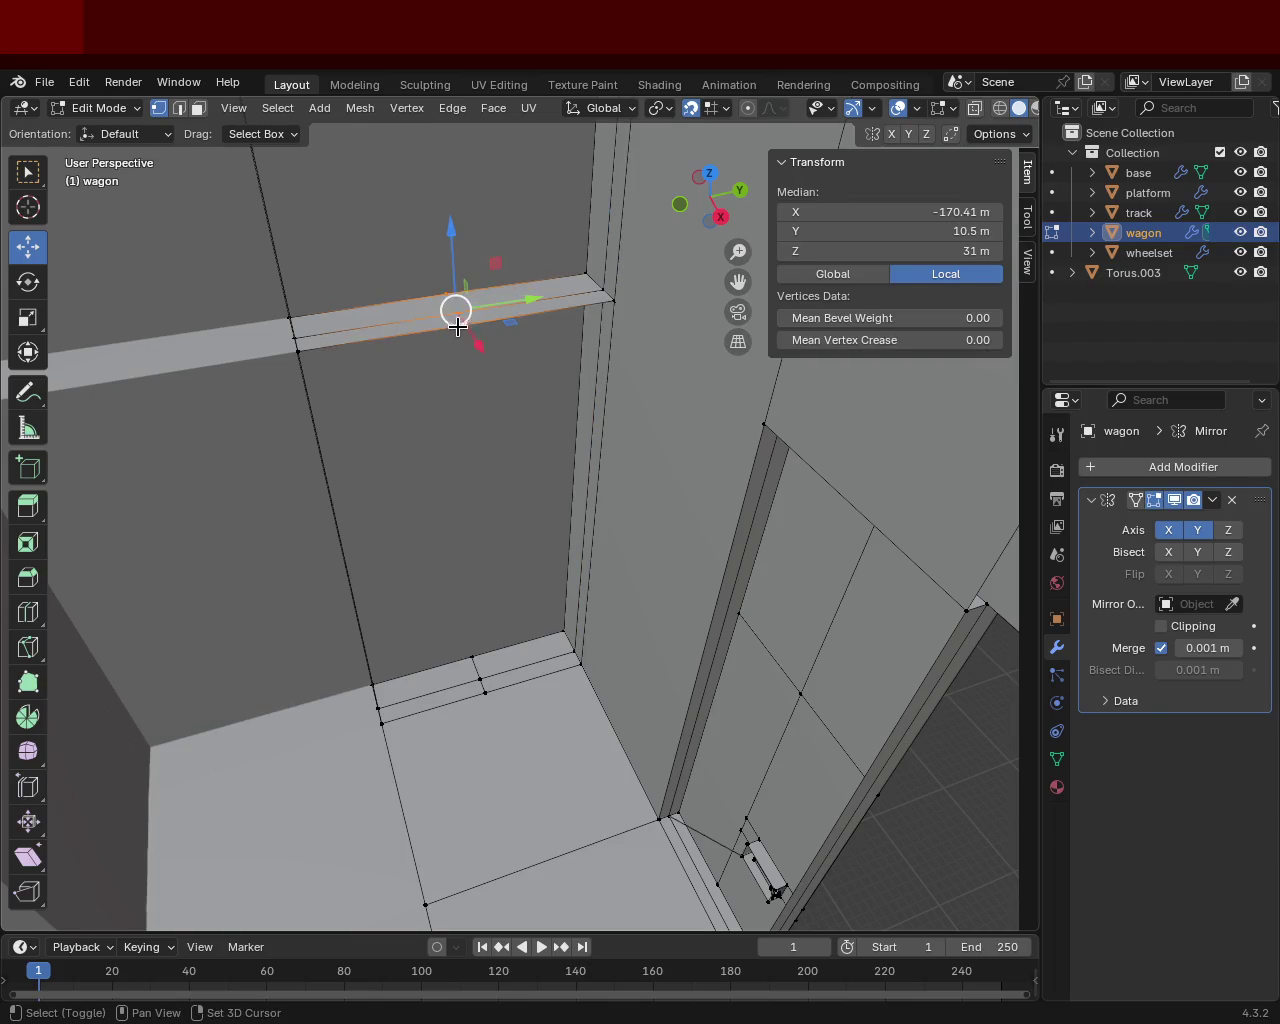
Step: Switch to Edge select and pick the lower-left sill edge
{"action": "middle_click_drag", "start_coordinate": [455, 305], "coordinate": [463, 374], "text": "shift"}
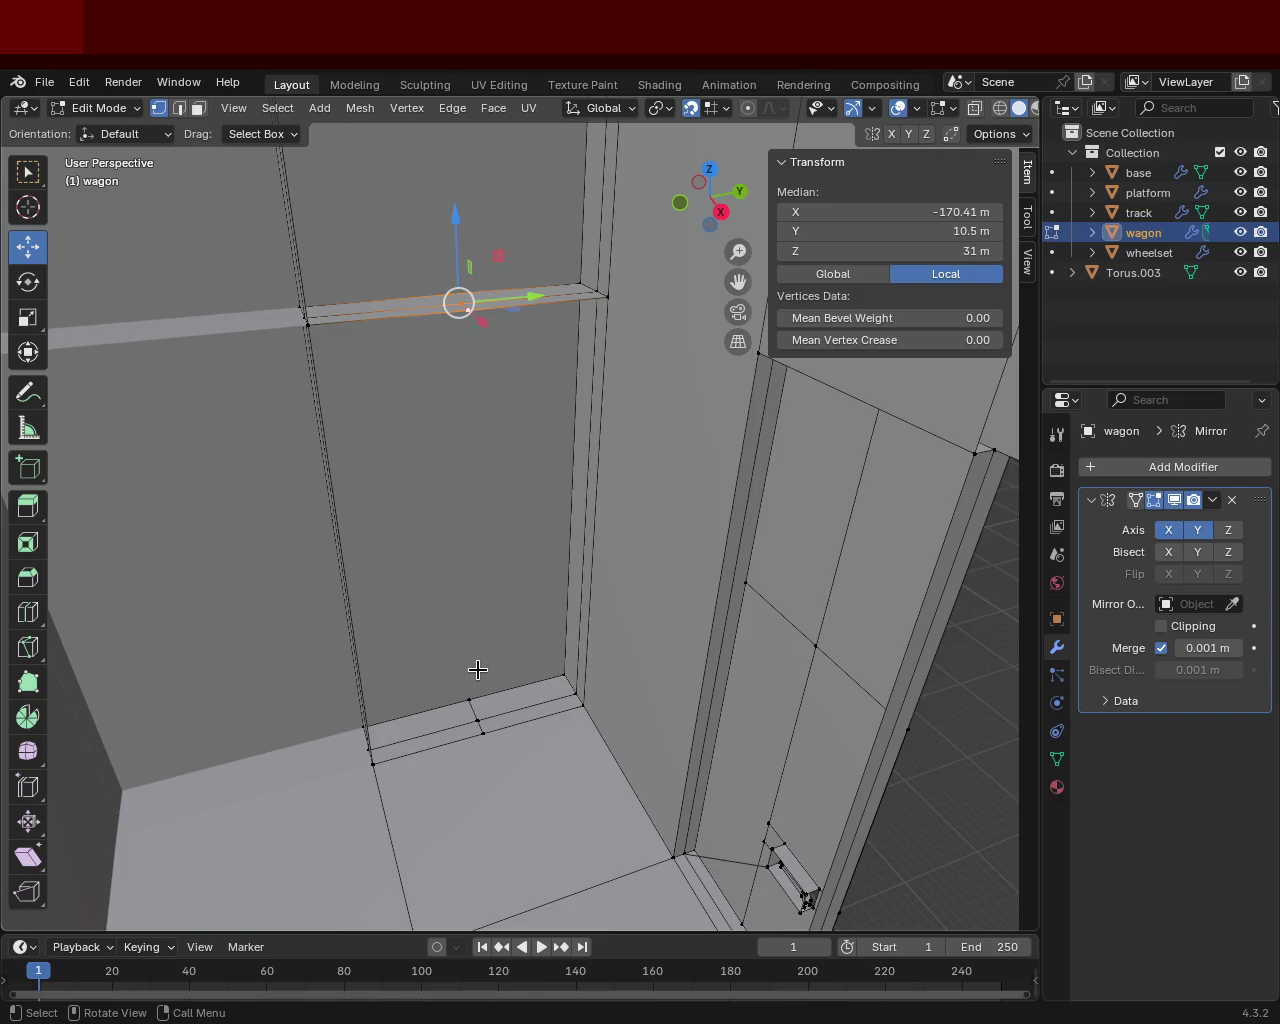
{"action": "middle_click_drag", "start_coordinate": [443, 503], "coordinate": [391, 635]}
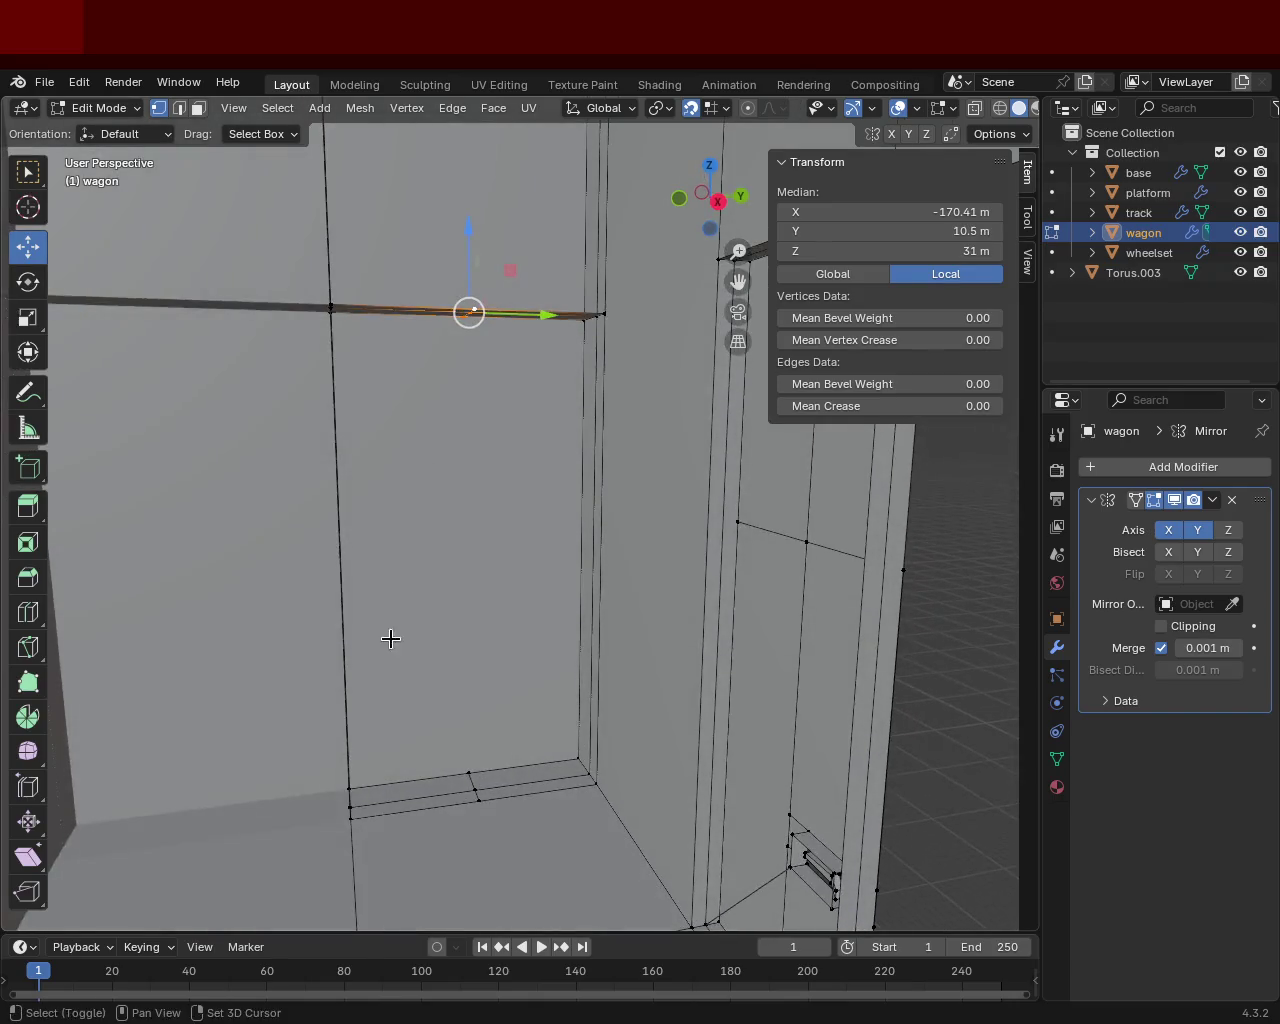
{"action": "left_click", "coordinate": [181, 111]}
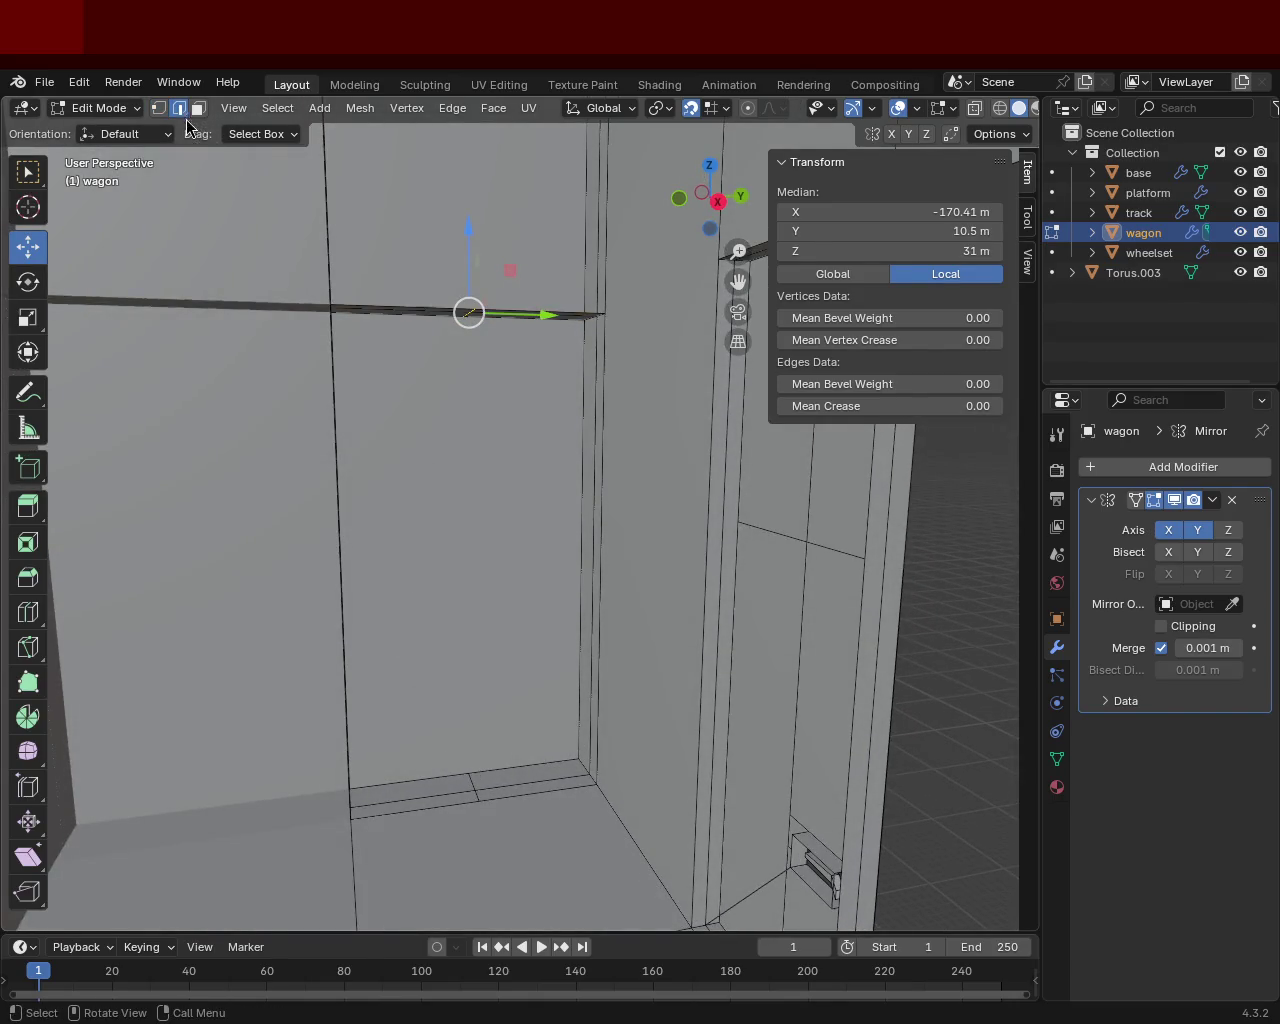
{"action": "left_click", "coordinate": [462, 776]}
{"action": "left_click", "coordinate": [471, 783]}
{"action": "left_click", "coordinate": [481, 808], "text": "shift"}
{"action": "left_click", "coordinate": [476, 802], "text": "shift"}
{"action": "left_click", "coordinate": [476, 802], "text": "shift"}
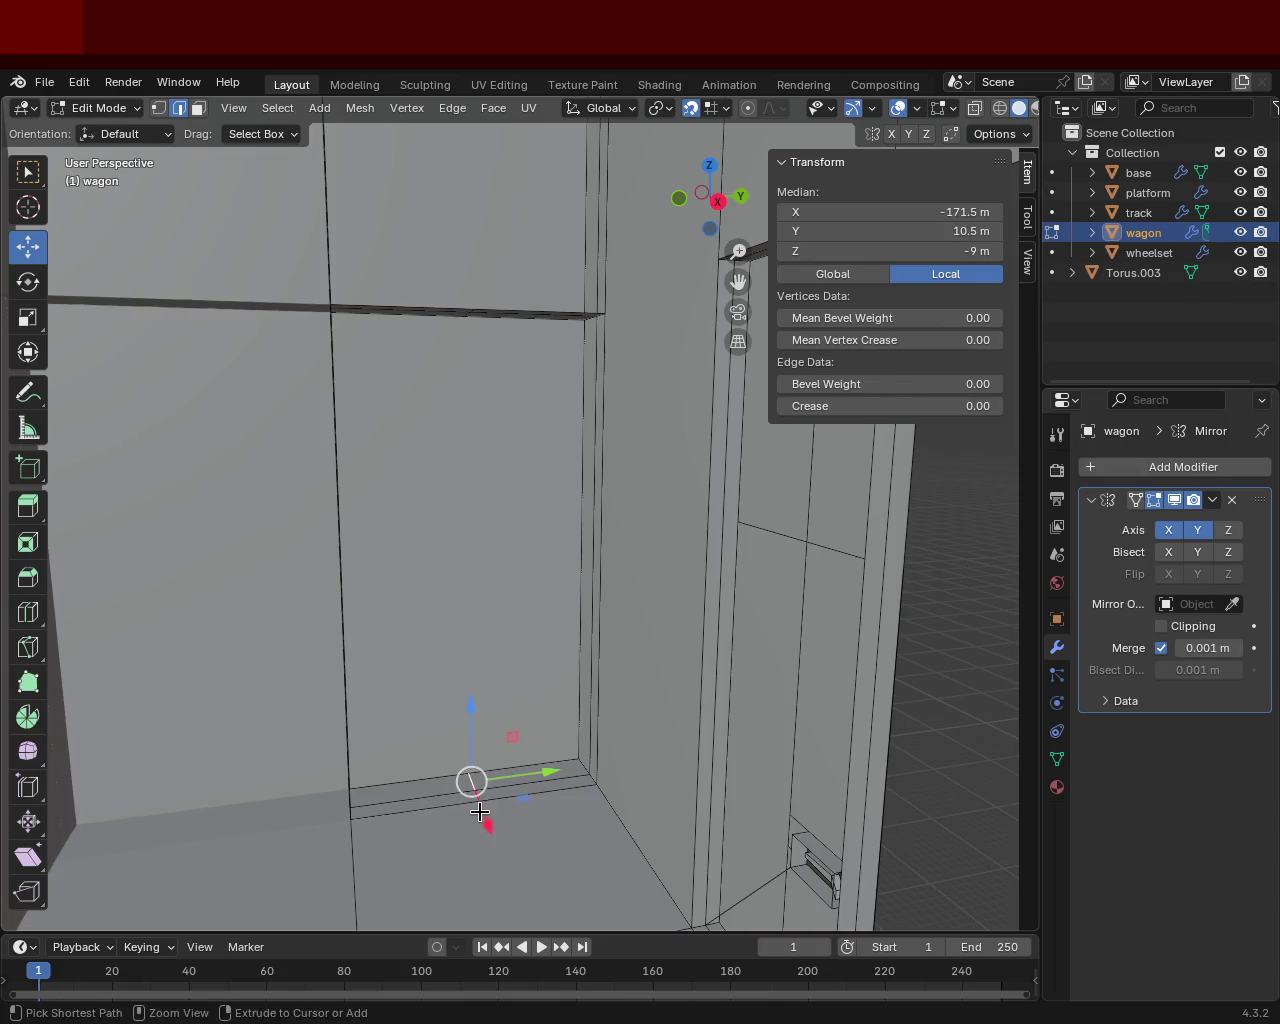
{"action": "left_click", "coordinate": [476, 802], "text": "shift"}
Step: Select the two bottom sill half-edges
{"action": "mouse_move", "coordinate": [488, 715]}
{"action": "middle_mouse_down"}
{"action": "mouse_move", "coordinate": [508, 531]}
{"action": "mouse_move", "coordinate": [491, 494]}
{"action": "mouse_move", "coordinate": [616, 612]}
{"action": "middle_mouse_up"}
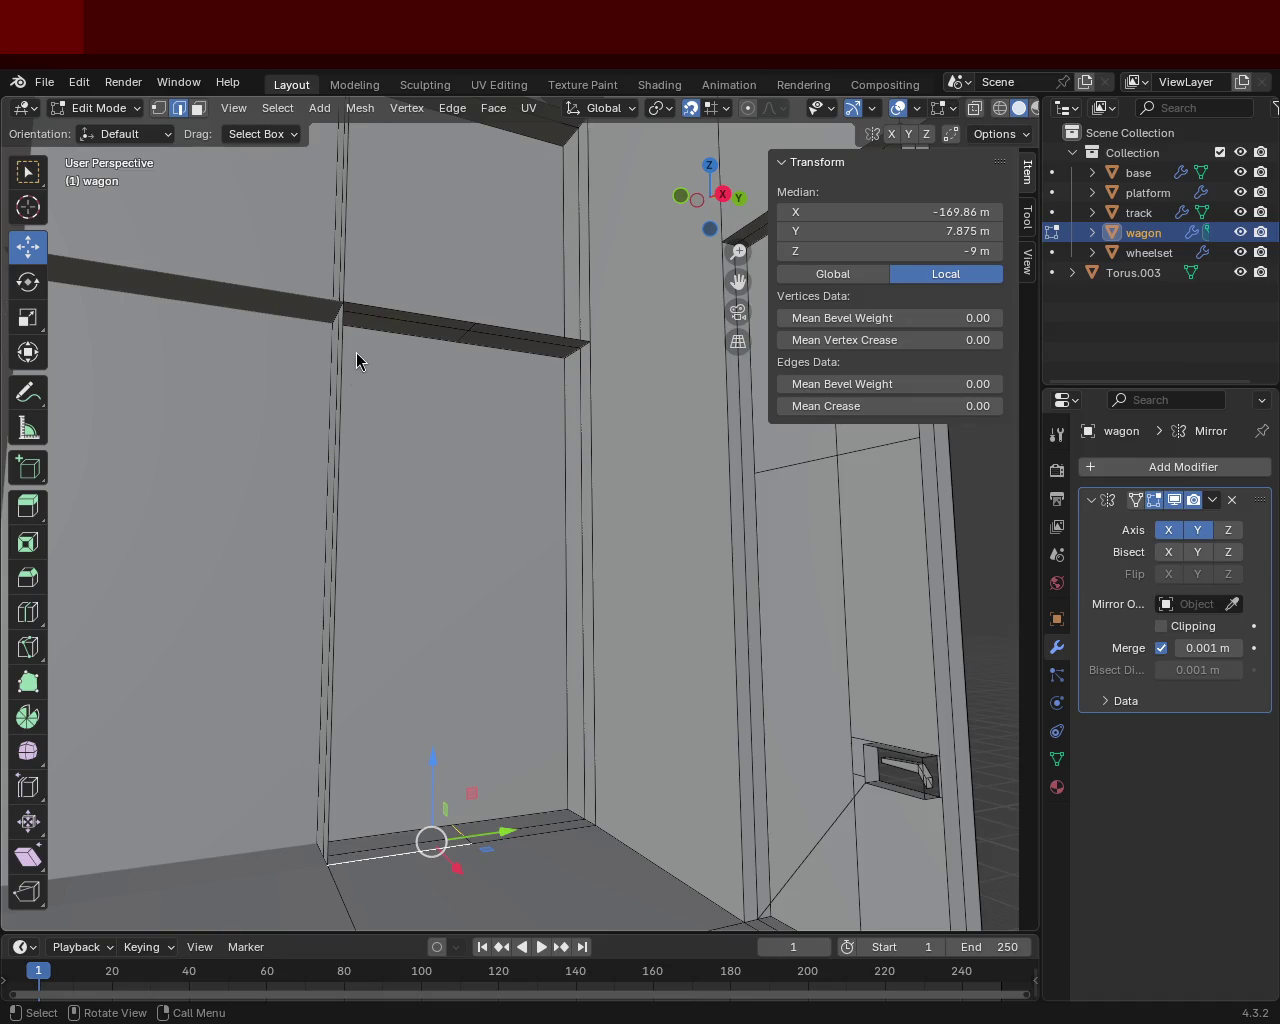
{"action": "middle_click_drag", "start_coordinate": [356, 353], "coordinate": [386, 329]}
{"action": "left_click", "coordinate": [475, 372]}
{"action": "left_click", "coordinate": [490, 378], "text": "shift"}
{"action": "mouse_move", "coordinate": [480, 465]}
{"action": "middle_mouse_down"}
{"action": "mouse_move", "coordinate": [457, 486]}
{"action": "mouse_move", "coordinate": [488, 580]}
{"action": "middle_mouse_up"}
{"action": "left_click", "coordinate": [463, 598], "text": "shift"}
{"action": "left_click", "coordinate": [464, 596]}
{"action": "left_click", "coordinate": [470, 606], "text": "shift"}
Step: Select the beam and sill half-edges and create the vertical post face between them
{"action": "mouse_move", "coordinate": [468, 604]}
{"action": "middle_mouse_down"}
{"action": "mouse_move", "coordinate": [461, 337]}
{"action": "mouse_move", "coordinate": [437, 277]}
{"action": "middle_mouse_up"}
{"action": "left_click", "coordinate": [446, 281], "text": "shift"}
{"action": "left_click", "coordinate": [465, 275]}
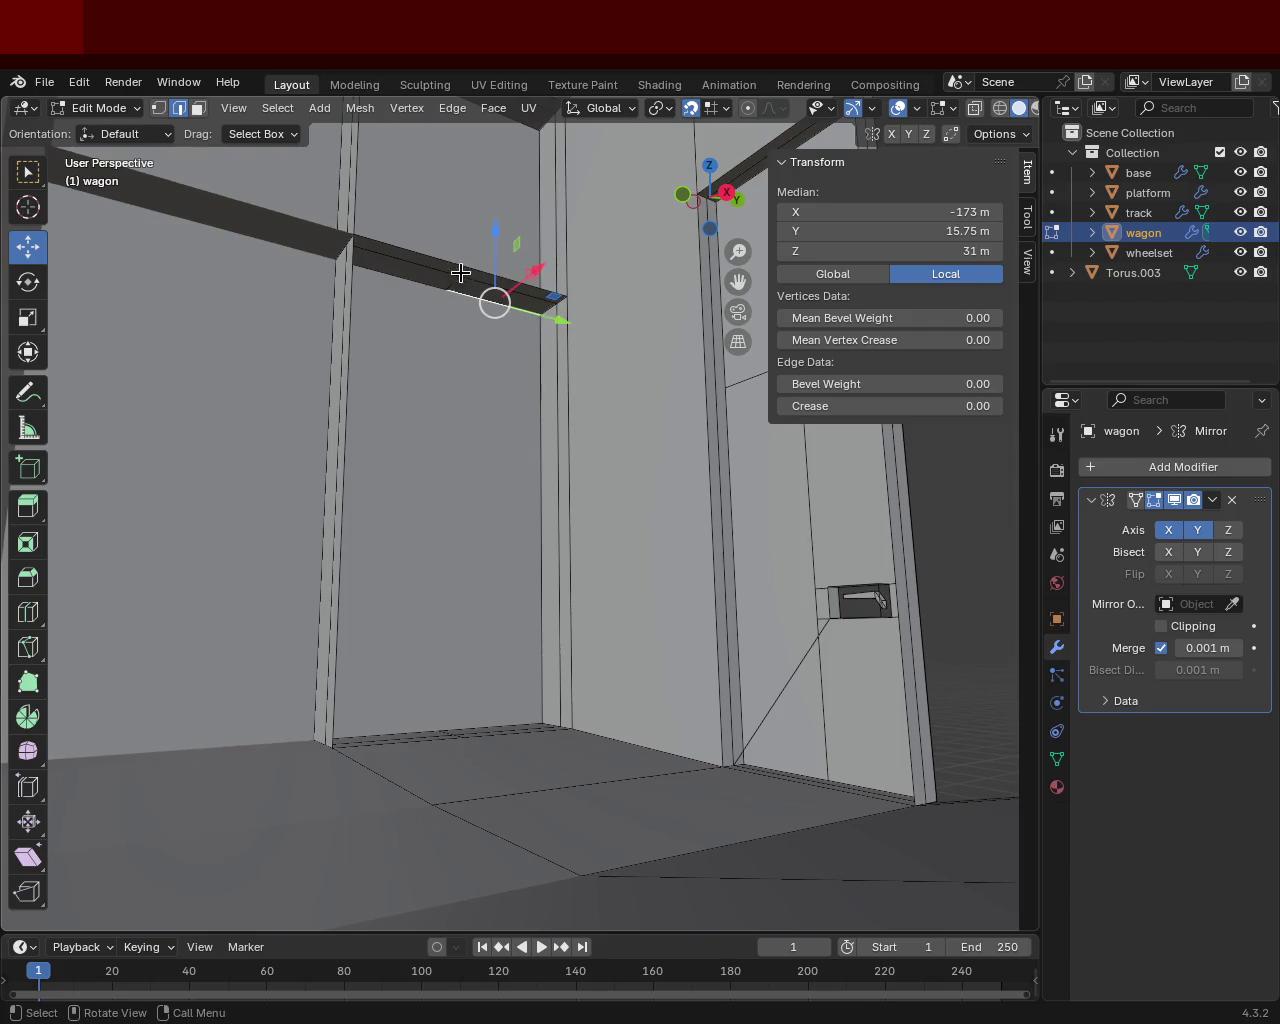
{"action": "left_click", "coordinate": [455, 280], "text": "shift"}
{"action": "left_click", "coordinate": [468, 298], "text": "shift"}
{"action": "left_click", "coordinate": [460, 276], "text": "shift"}
{"action": "left_click", "coordinate": [466, 271], "text": "shift"}
{"action": "left_click", "coordinate": [440, 307], "text": "shift"}
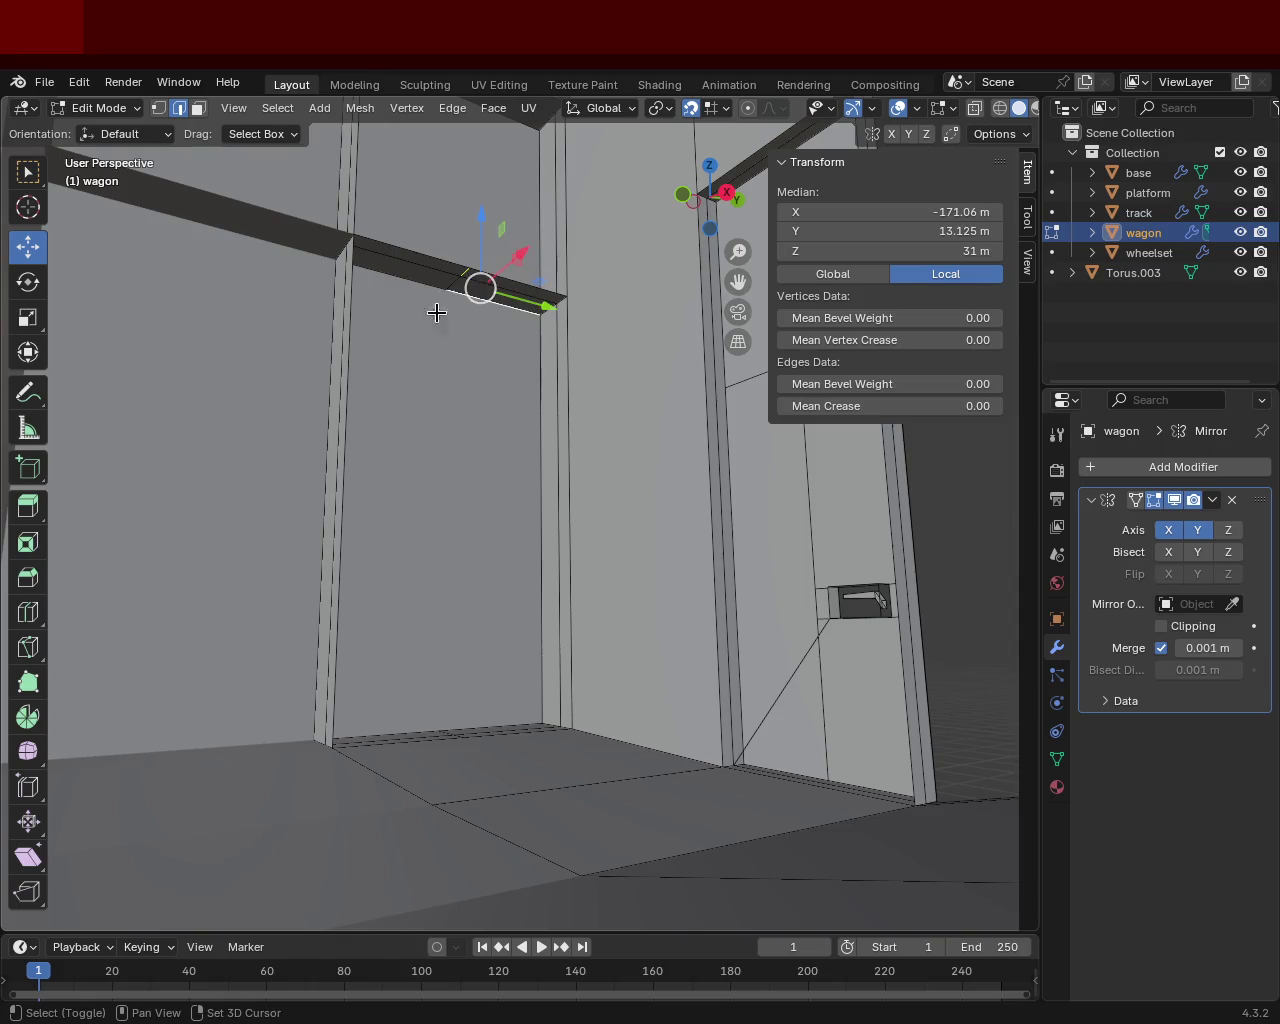
{"action": "left_click", "coordinate": [455, 283]}
{"action": "middle_click_drag", "start_coordinate": [457, 354], "coordinate": [490, 302]}
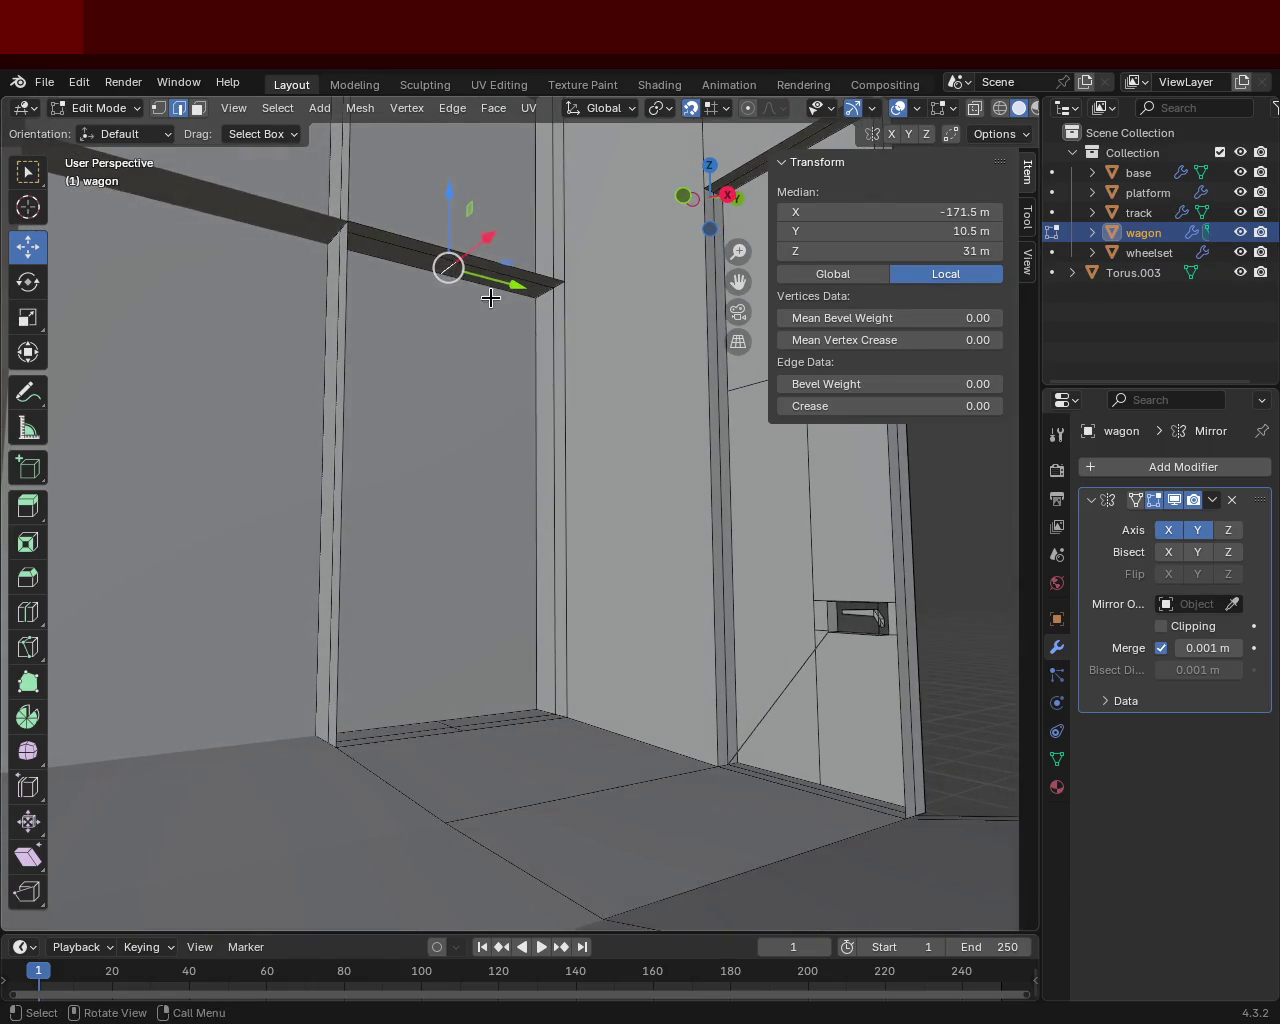
{"action": "left_click", "coordinate": [462, 264], "text": "shift"}
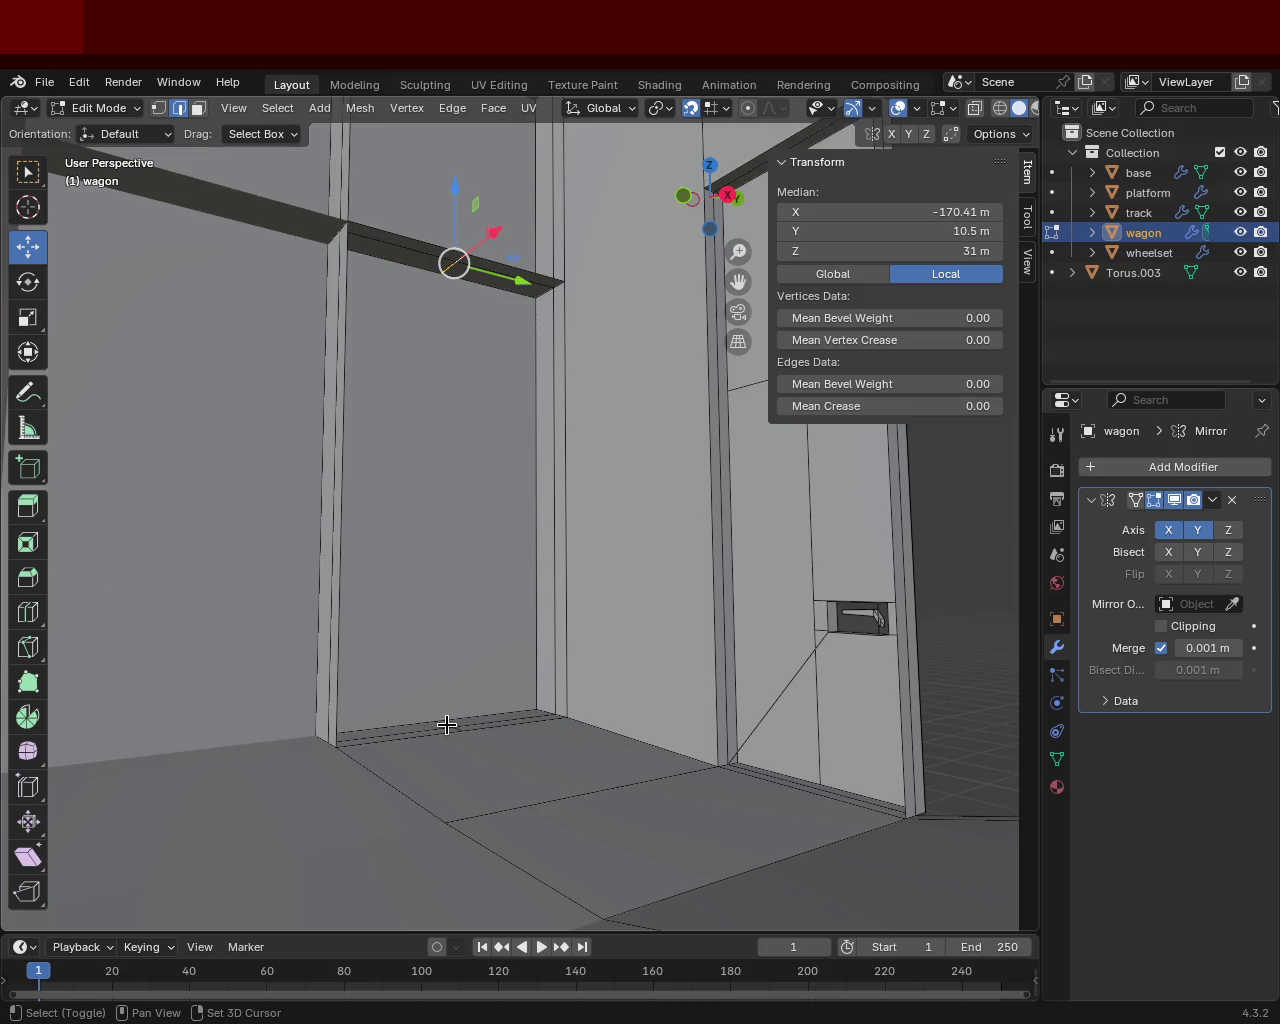
{"action": "left_click", "coordinate": [447, 724], "text": "shift"}
{"action": "mouse_move", "coordinate": [447, 724]}
{"action": "middle_mouse_down"}
{"action": "mouse_move", "coordinate": [487, 620]}
{"action": "mouse_move", "coordinate": [475, 486]}
{"action": "middle_mouse_up"}
{"action": "left_click", "coordinate": [526, 712], "text": "shift"}
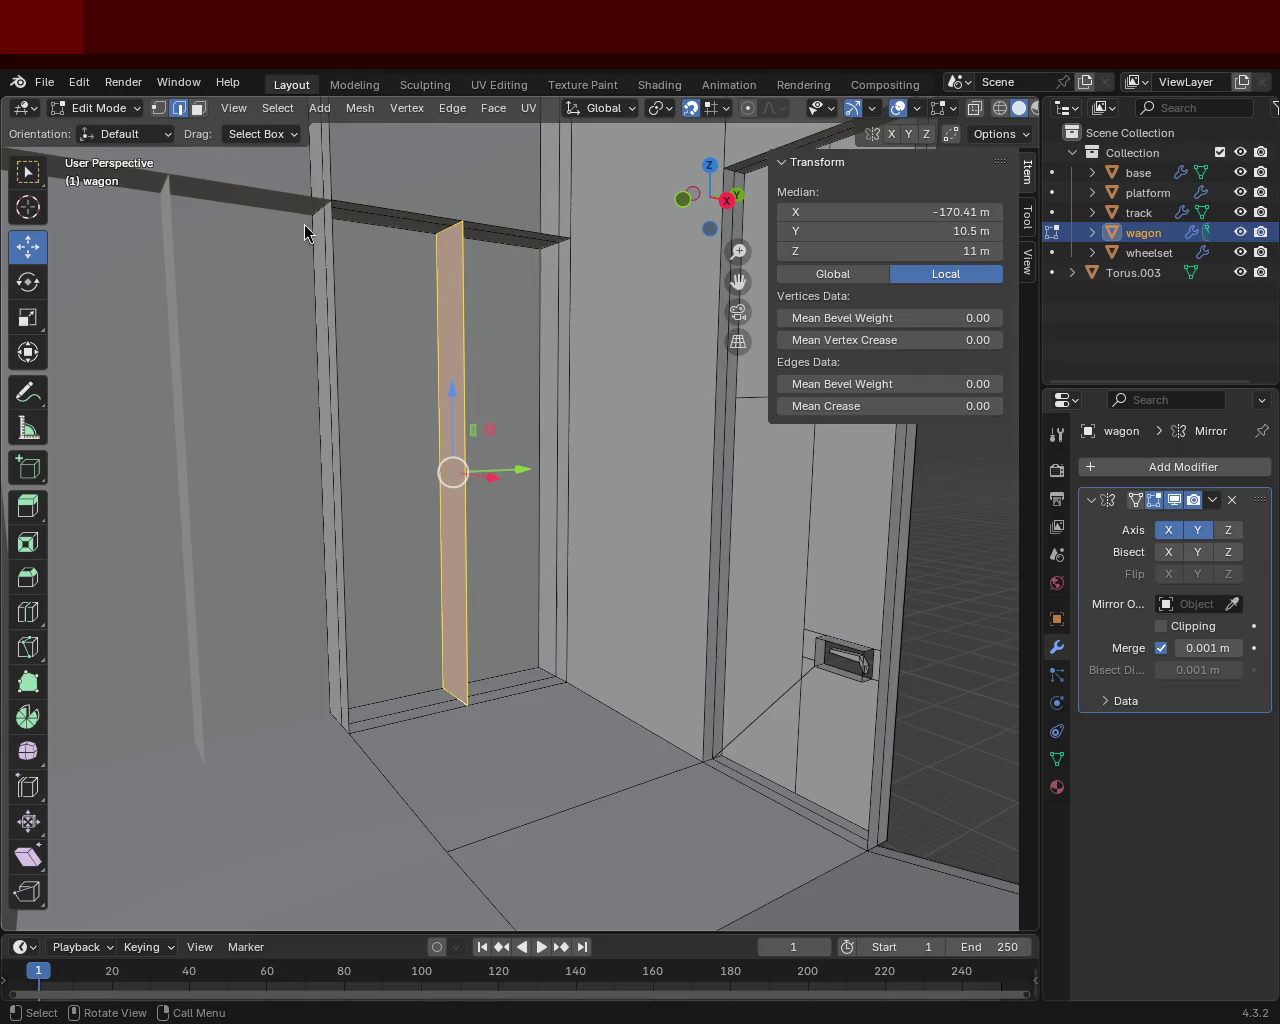
Step: Switch to Vertex select and select the door panel's top and bottom corner vertices
{"action": "middle_click_drag", "start_coordinate": [363, 361], "coordinate": [334, 340]}
{"action": "key", "text": "1"}
{"action": "mouse_move", "coordinate": [330, 217]}
{"action": "middle_mouse_down"}
{"action": "mouse_move", "coordinate": [400, 289]}
{"action": "mouse_move", "coordinate": [460, 237]}
{"action": "mouse_move", "coordinate": [300, 249]}
{"action": "mouse_move", "coordinate": [361, 292]}
{"action": "mouse_move", "coordinate": [560, 220]}
{"action": "mouse_move", "coordinate": [330, 246]}
{"action": "mouse_move", "coordinate": [515, 236]}
{"action": "mouse_move", "coordinate": [514, 414]}
{"action": "mouse_move", "coordinate": [551, 480]}
{"action": "mouse_move", "coordinate": [405, 377]}
{"action": "mouse_move", "coordinate": [334, 391]}
{"action": "mouse_move", "coordinate": [278, 348]}
{"action": "mouse_move", "coordinate": [237, 342]}
{"action": "mouse_move", "coordinate": [434, 354]}
{"action": "mouse_move", "coordinate": [491, 434]}
{"action": "mouse_move", "coordinate": [667, 444]}
{"action": "mouse_move", "coordinate": [729, 400]}
{"action": "mouse_move", "coordinate": [720, 363]}
{"action": "mouse_move", "coordinate": [689, 354]}
{"action": "mouse_move", "coordinate": [320, 380]}
{"action": "mouse_move", "coordinate": [206, 357]}
{"action": "mouse_move", "coordinate": [197, 336]}
{"action": "mouse_move", "coordinate": [189, 343]}
{"action": "mouse_move", "coordinate": [225, 330]}
{"action": "mouse_move", "coordinate": [206, 320]}
{"action": "mouse_move", "coordinate": [221, 317]}
{"action": "middle_mouse_up"}
{"action": "scroll", "coordinate": [363, 366], "scroll_direction": "up", "scroll_amount": 4}
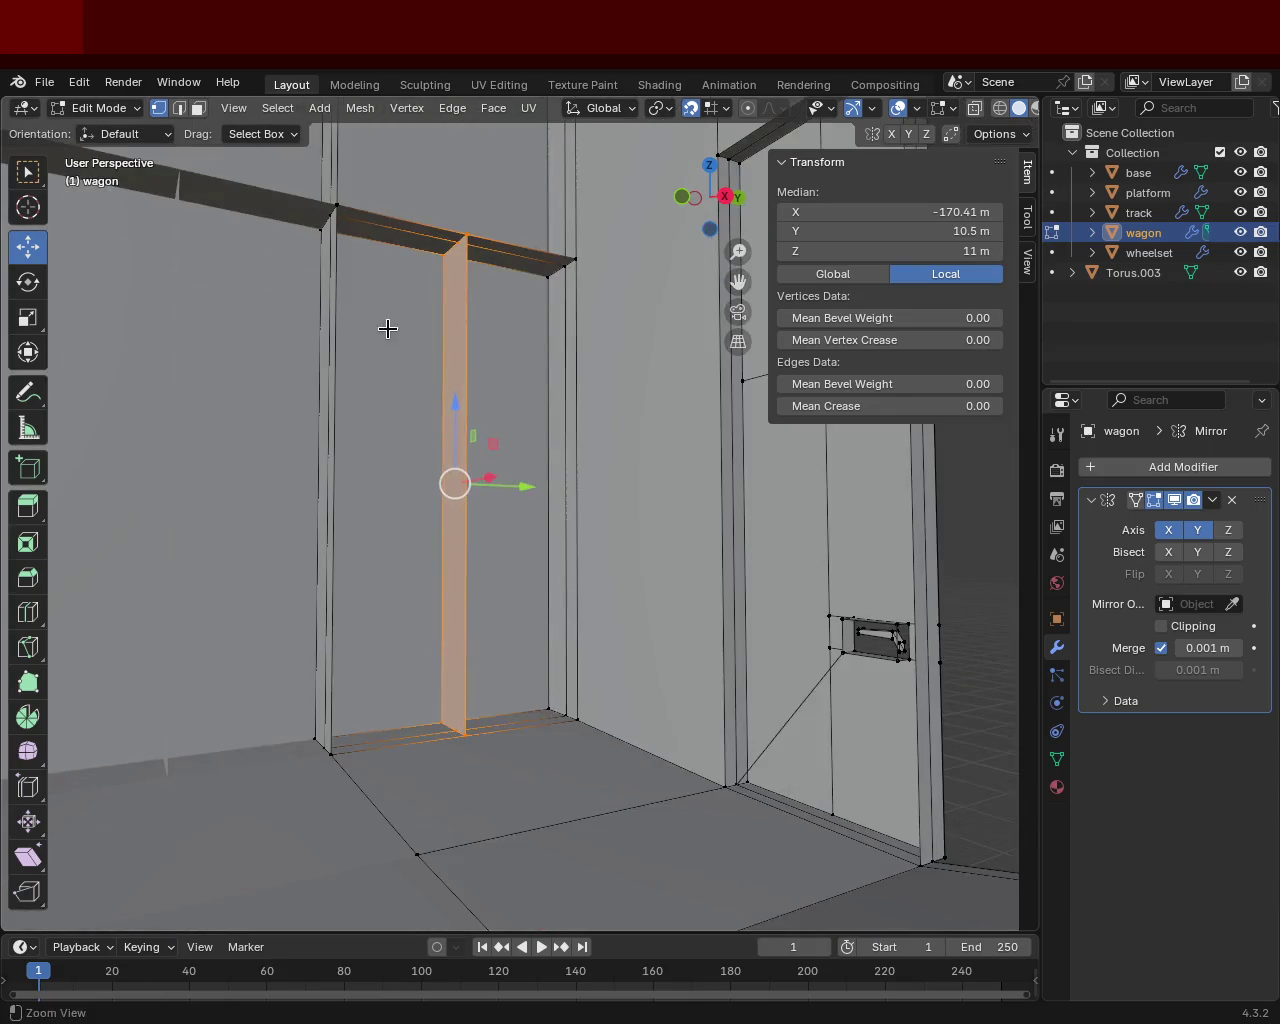
{"action": "left_click", "coordinate": [338, 207]}
{"action": "left_click", "coordinate": [473, 234], "text": "shift"}
{"action": "left_click", "coordinate": [466, 734], "text": "shift"}
{"action": "left_click", "coordinate": [467, 735]}
{"action": "left_click", "coordinate": [331, 754], "text": "shift"}
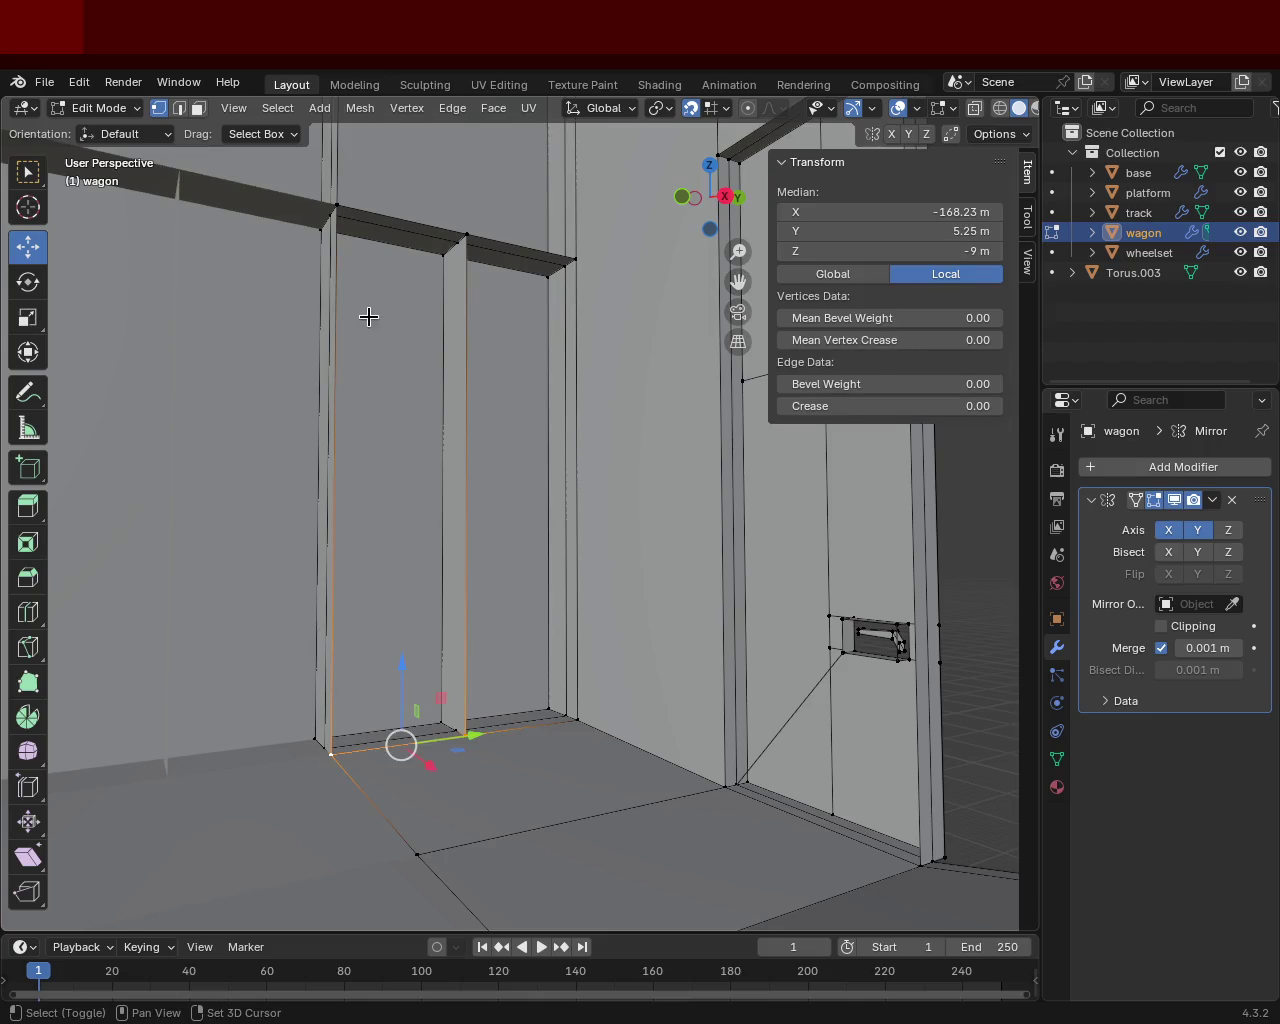
{"action": "left_click", "coordinate": [470, 234], "text": "shift"}
Step: Subdivide the outer wall's vertical doorway edge at X -171.5 m, Y 21 m
{"action": "mouse_move", "coordinate": [480, 251]}
{"action": "middle_mouse_down"}
{"action": "mouse_move", "coordinate": [396, 371]}
{"action": "mouse_move", "coordinate": [506, 357]}
{"action": "mouse_move", "coordinate": [326, 205]}
{"action": "middle_mouse_up"}
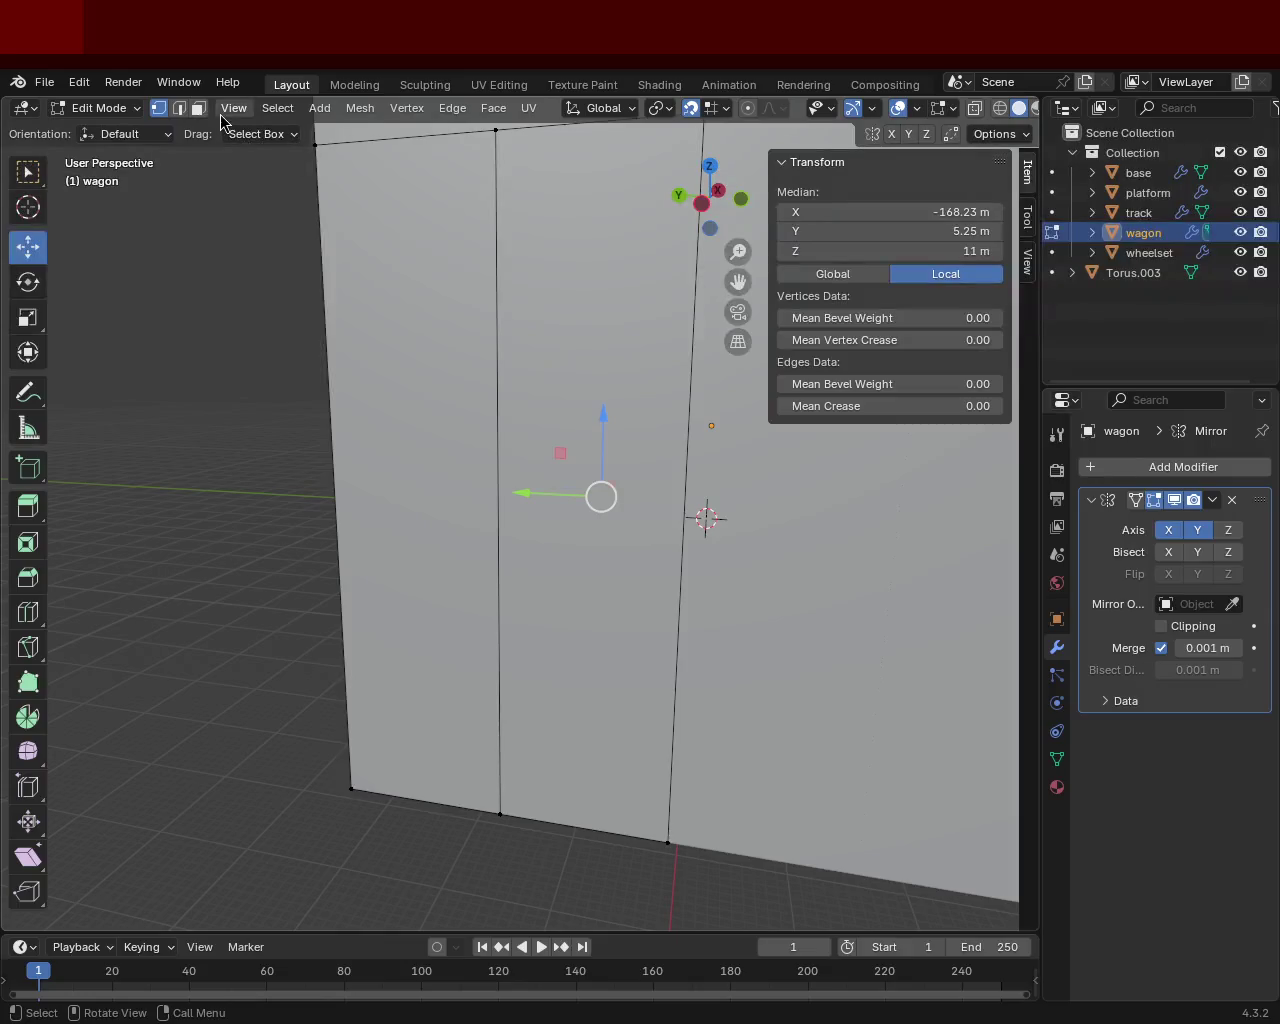
{"action": "mouse_move", "coordinate": [463, 259]}
{"action": "middle_mouse_down"}
{"action": "mouse_move", "coordinate": [623, 257]}
{"action": "mouse_move", "coordinate": [680, 331]}
{"action": "mouse_move", "coordinate": [660, 317]}
{"action": "mouse_move", "coordinate": [598, 189]}
{"action": "middle_mouse_up"}
{"action": "left_click", "coordinate": [575, 196]}
{"action": "left_click", "coordinate": [637, 202], "text": "shift"}
{"action": "right_click", "coordinate": [571, 410]}
{"action": "left_click", "coordinate": [571, 412]}
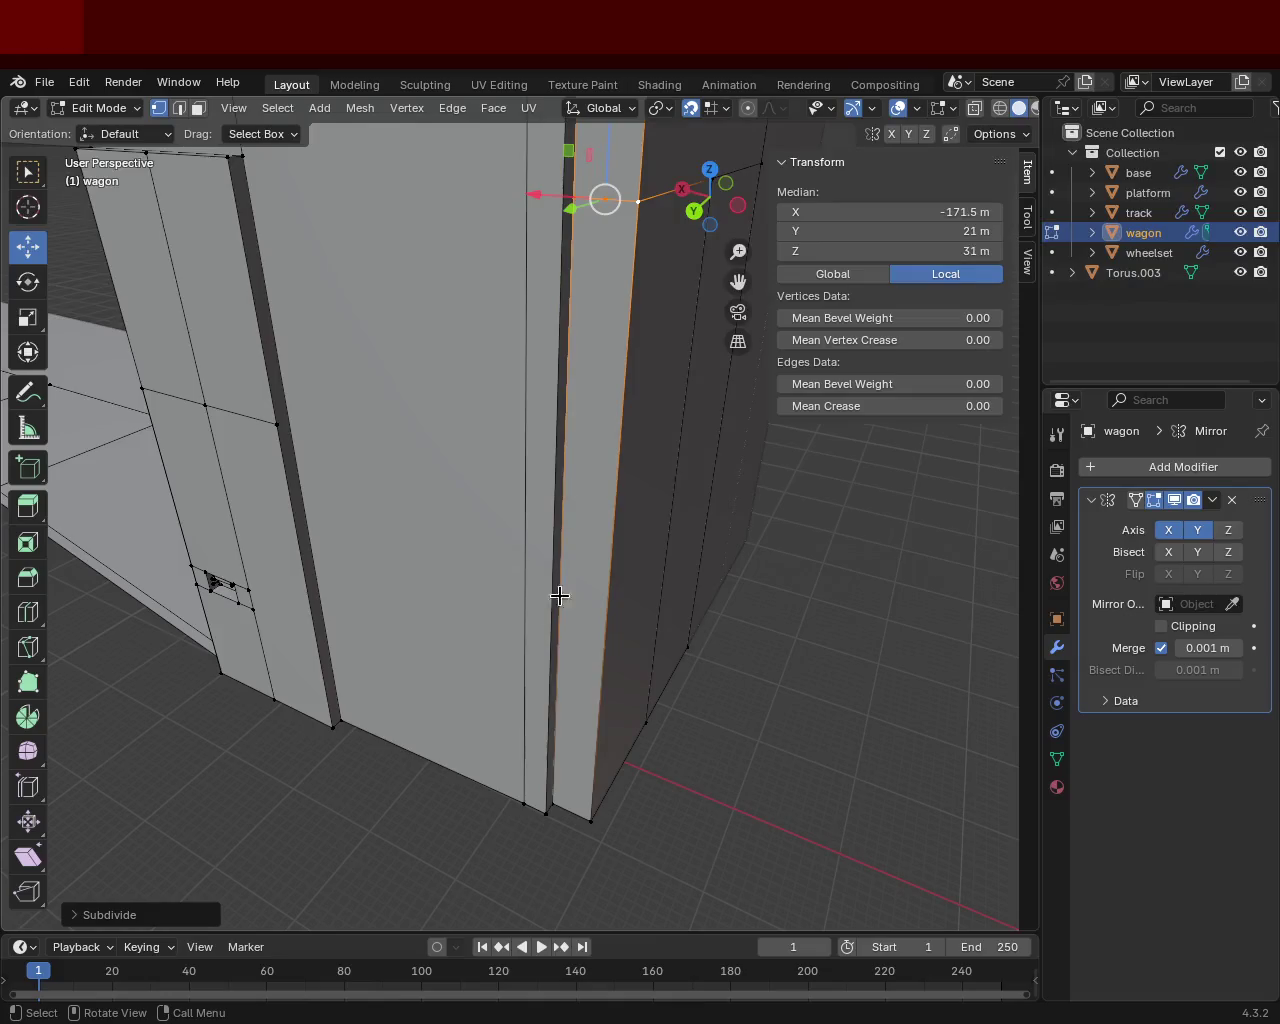
{"action": "left_click", "coordinate": [563, 797]}
{"action": "right_click", "coordinate": [587, 820]}
{"action": "left_click", "coordinate": [559, 805]}
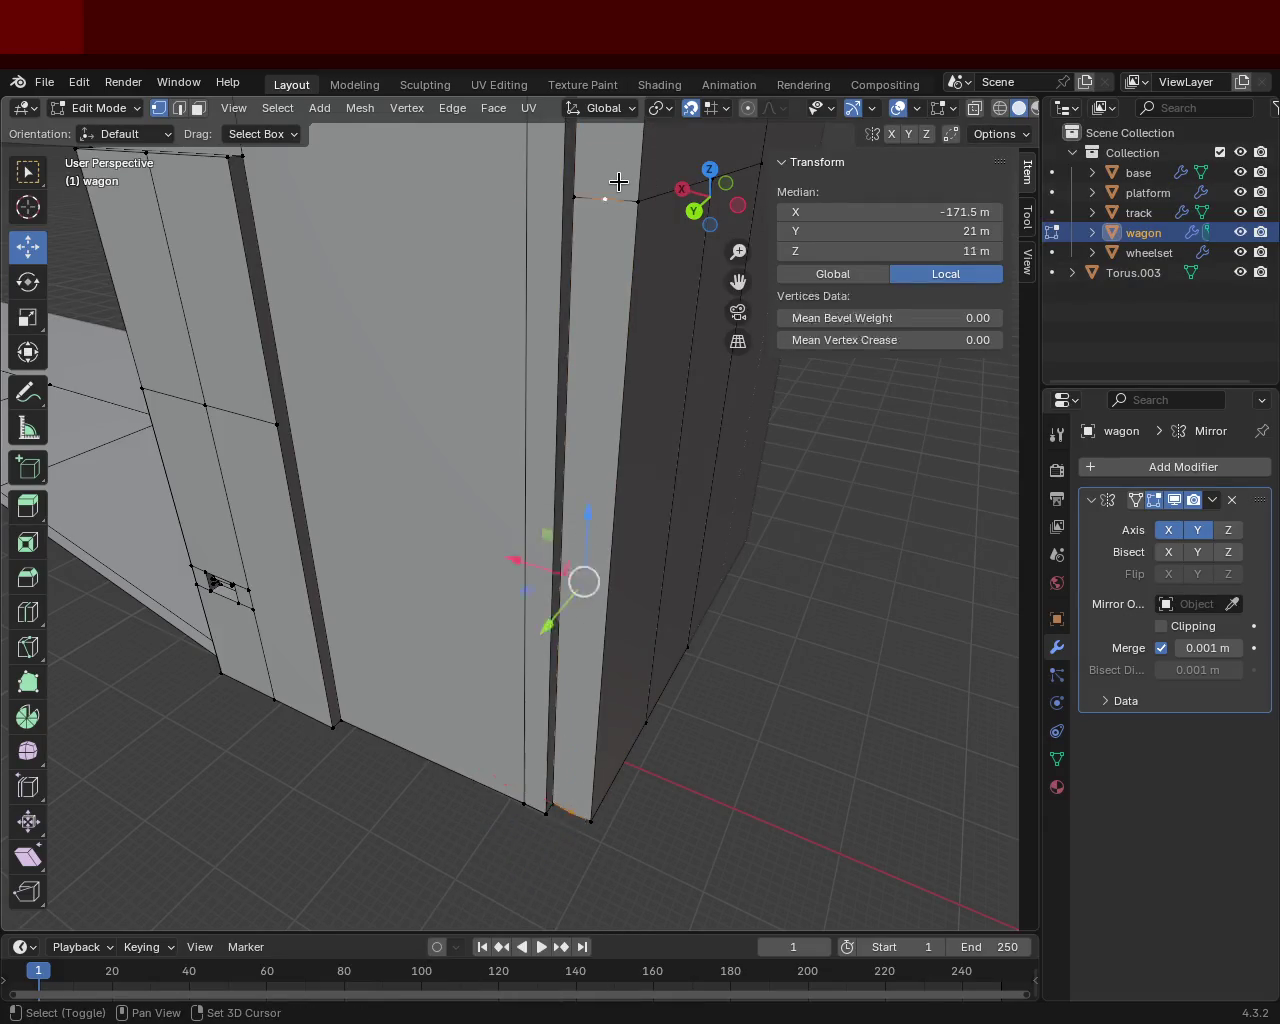
Step: Switch to Face select and select the door panel face beside the post
{"action": "middle_click_drag", "start_coordinate": [618, 181], "coordinate": [251, 332]}
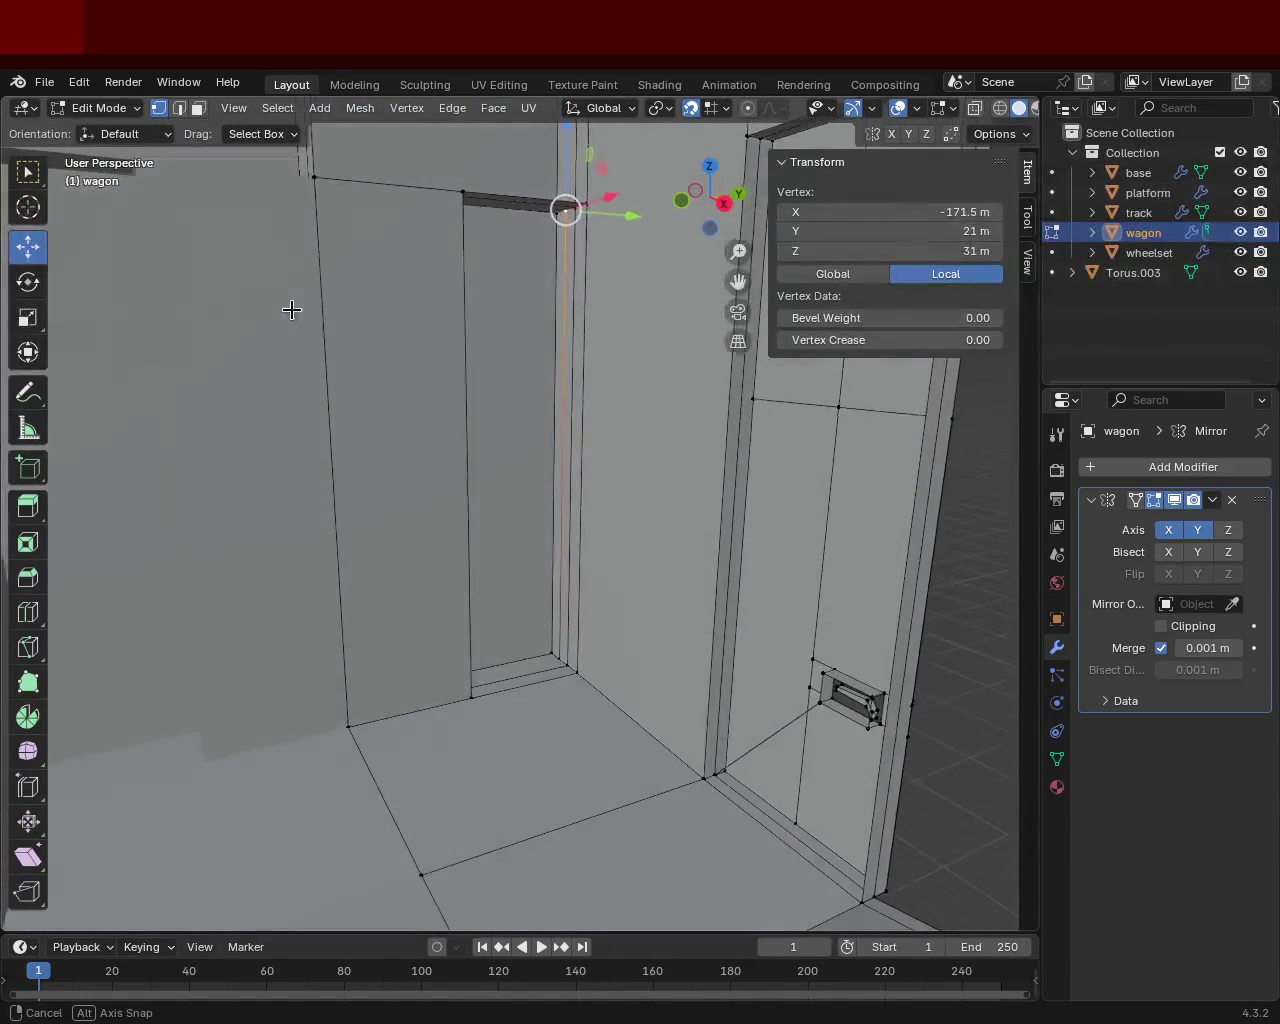
{"action": "middle_click_drag", "start_coordinate": [251, 332], "coordinate": [289, 306]}
{"action": "left_click", "coordinate": [196, 112]}
{"action": "left_click", "coordinate": [417, 334]}
Step: Delete the door panel face to open the doorway
{"action": "key", "text": "x"}
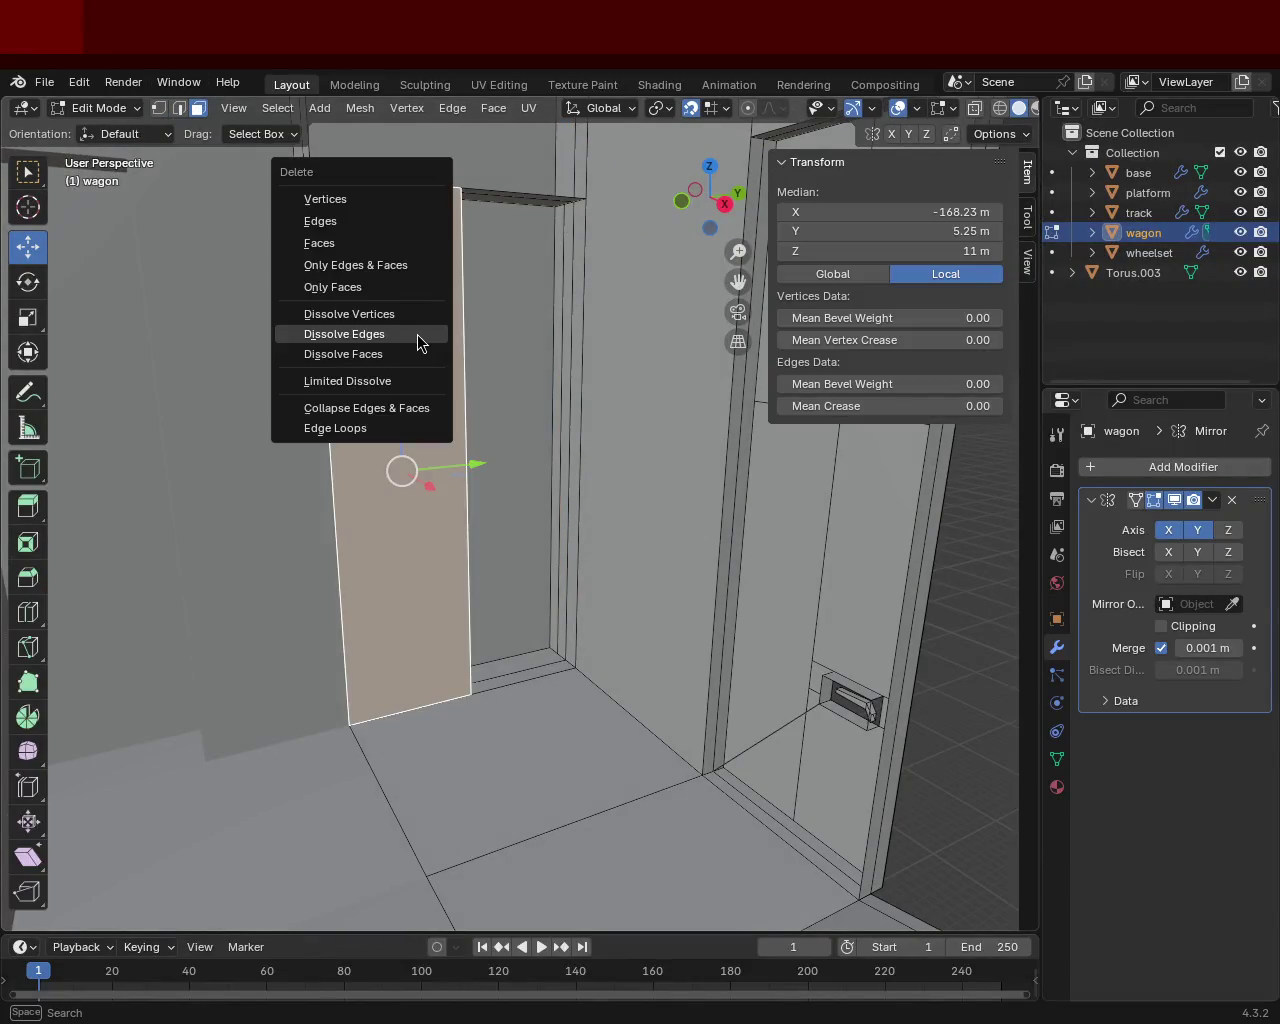
{"action": "left_click", "coordinate": [397, 243]}
{"action": "mouse_move", "coordinate": [400, 297]}
{"action": "middle_mouse_down"}
{"action": "mouse_move", "coordinate": [447, 287]}
{"action": "mouse_move", "coordinate": [443, 343]}
{"action": "mouse_move", "coordinate": [403, 334]}
{"action": "mouse_move", "coordinate": [474, 391]}
{"action": "mouse_move", "coordinate": [486, 369]}
{"action": "mouse_move", "coordinate": [360, 317]}
{"action": "mouse_move", "coordinate": [369, 286]}
{"action": "mouse_move", "coordinate": [424, 284]}
{"action": "middle_mouse_up"}
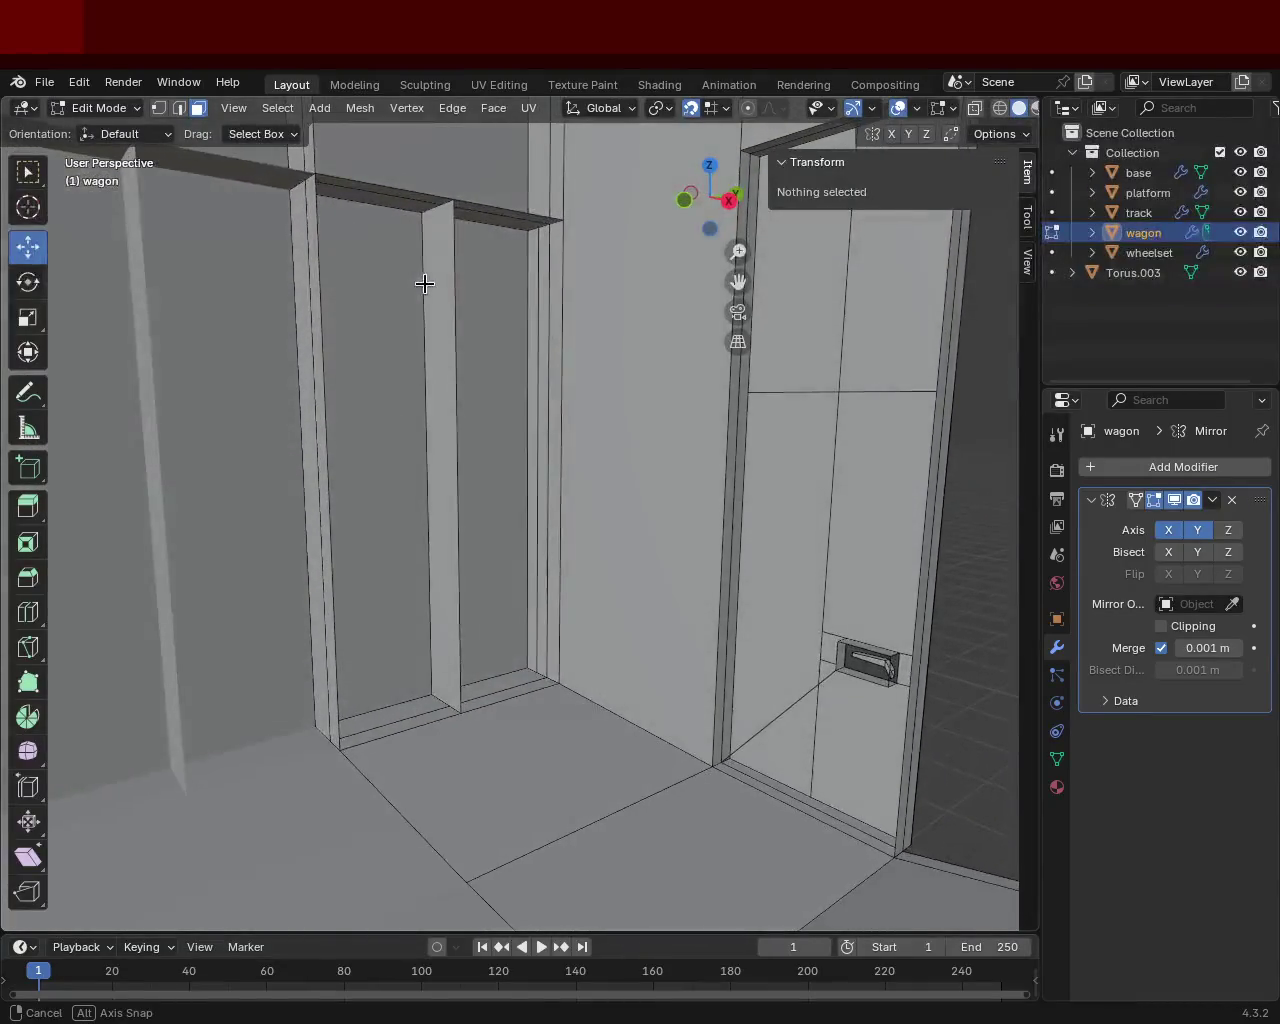
Step: Bring the top of the inner door frame into view and switch to face select mode
{"action": "left_click", "coordinate": [441, 703]}
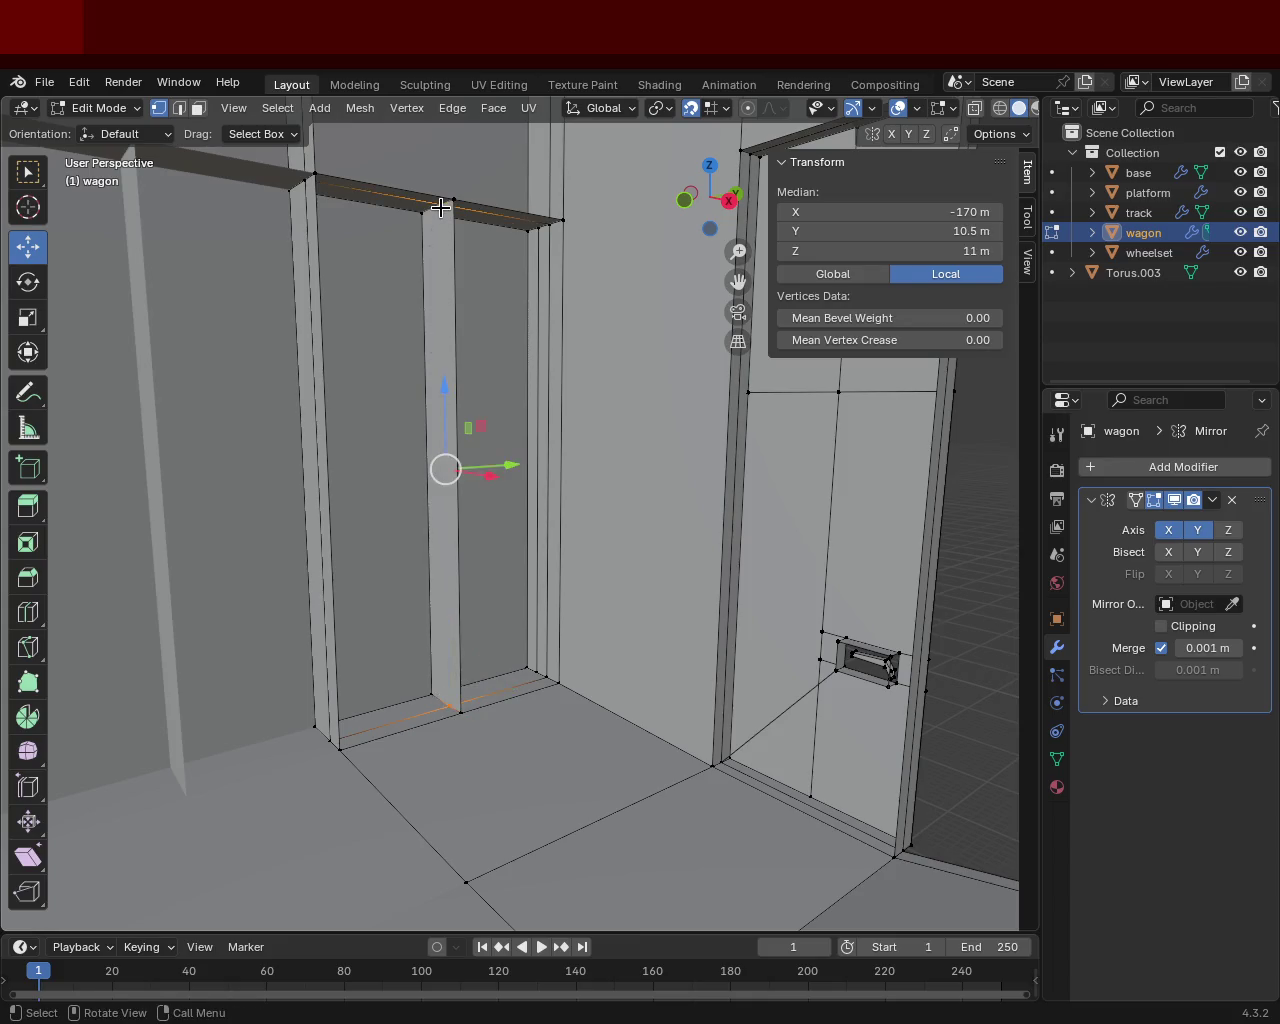
{"action": "mouse_move", "coordinate": [470, 359]}
{"action": "middle_mouse_down"}
{"action": "mouse_move", "coordinate": [386, 320]}
{"action": "mouse_move", "coordinate": [386, 363]}
{"action": "mouse_move", "coordinate": [376, 271]}
{"action": "mouse_move", "coordinate": [474, 300]}
{"action": "mouse_move", "coordinate": [529, 334]}
{"action": "mouse_move", "coordinate": [471, 303]}
{"action": "mouse_move", "coordinate": [496, 471]}
{"action": "mouse_move", "coordinate": [423, 447]}
{"action": "middle_mouse_up"}
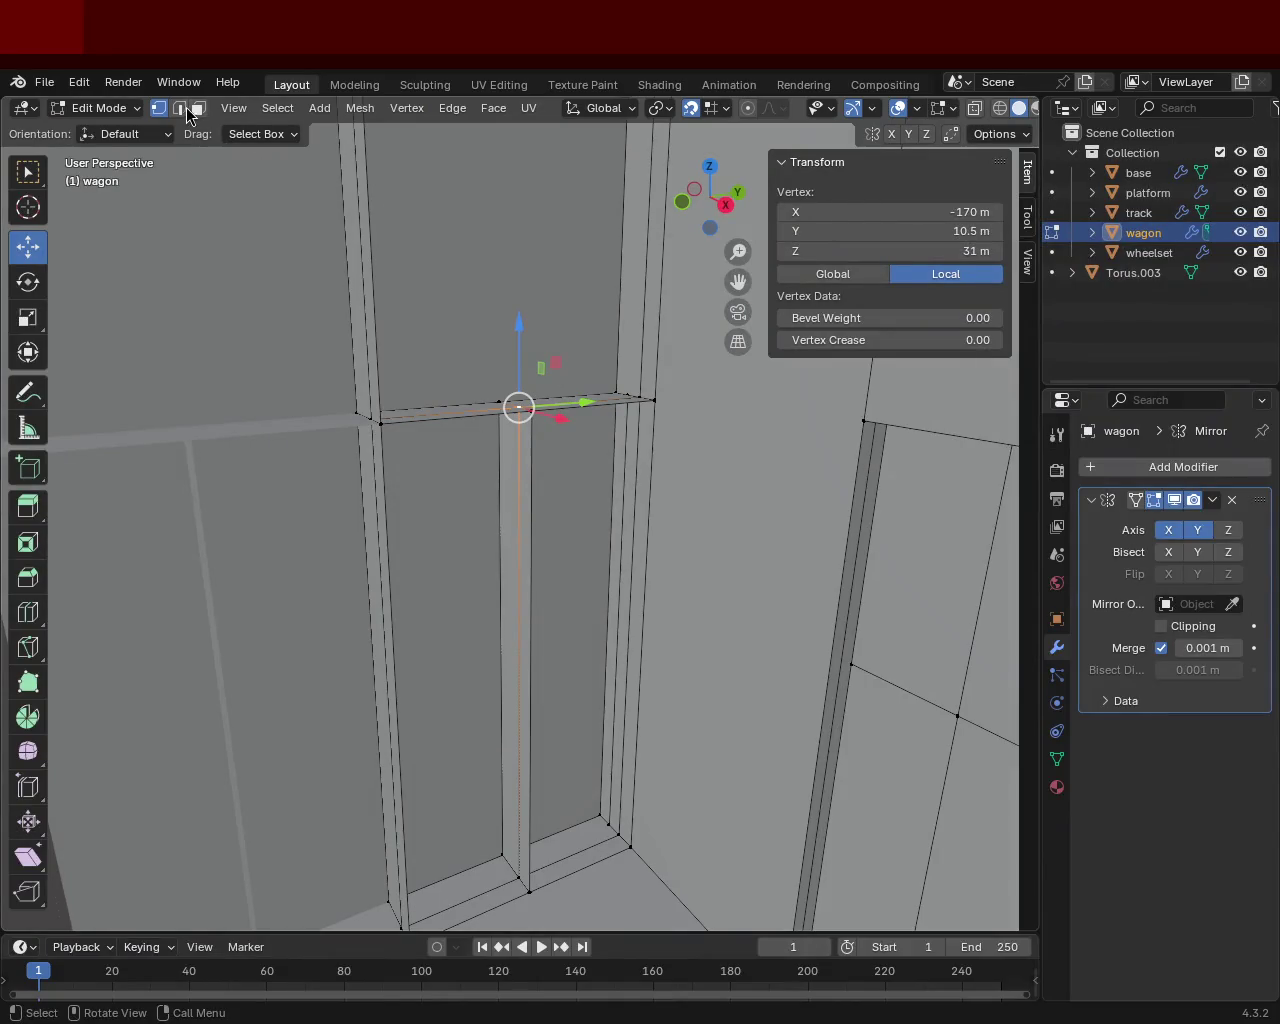
{"action": "mouse_move", "coordinate": [406, 191]}
{"action": "middle_mouse_down"}
{"action": "mouse_move", "coordinate": [546, 471]}
{"action": "mouse_move", "coordinate": [529, 449]}
{"action": "mouse_move", "coordinate": [524, 396]}
{"action": "mouse_move", "coordinate": [537, 386]}
{"action": "mouse_move", "coordinate": [539, 476]}
{"action": "middle_mouse_up"}
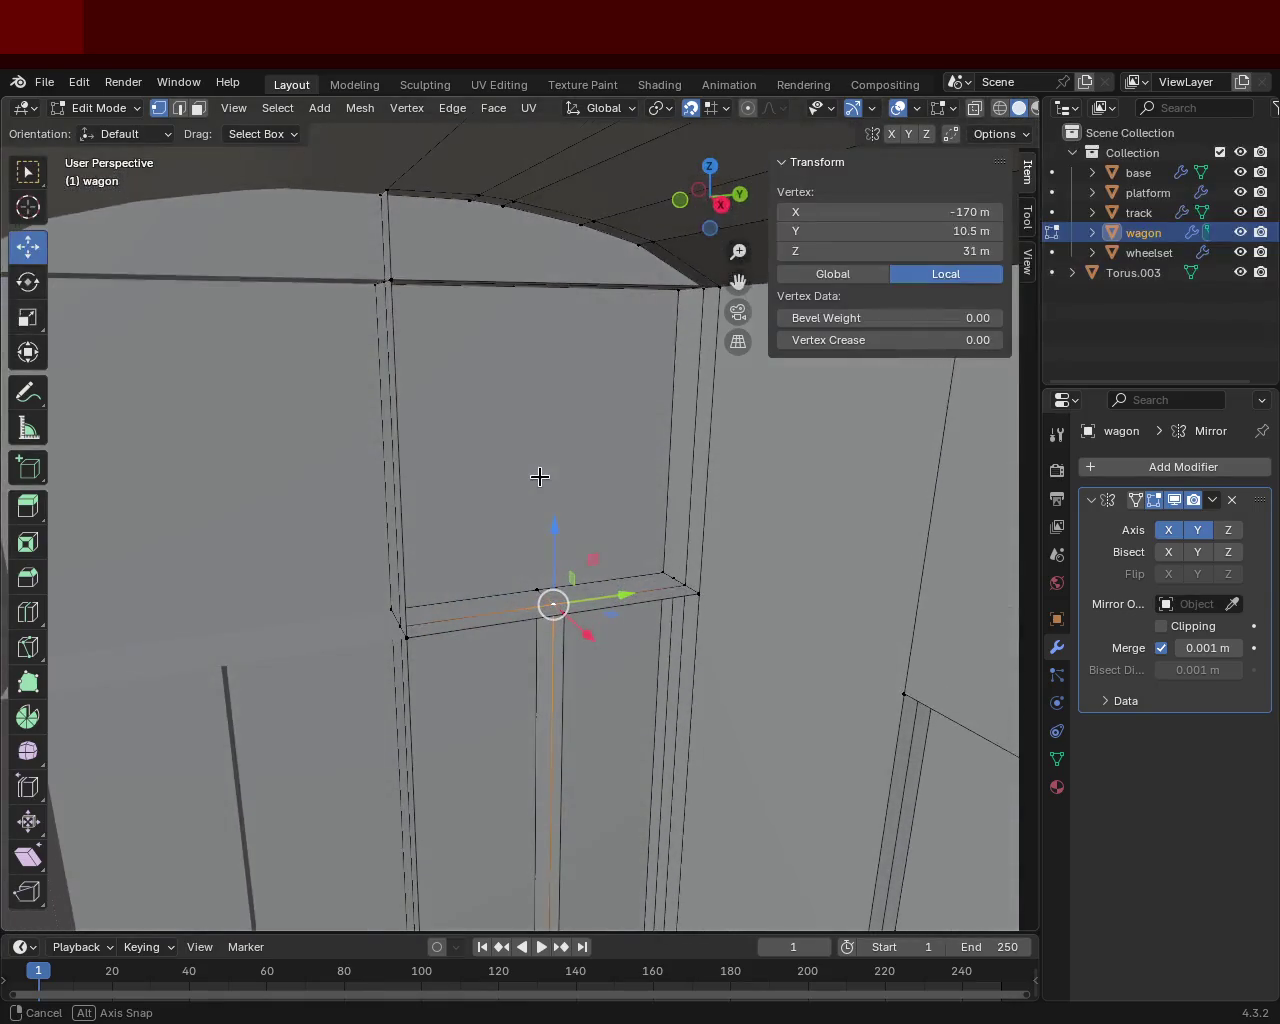
{"action": "left_click", "coordinate": [200, 110]}
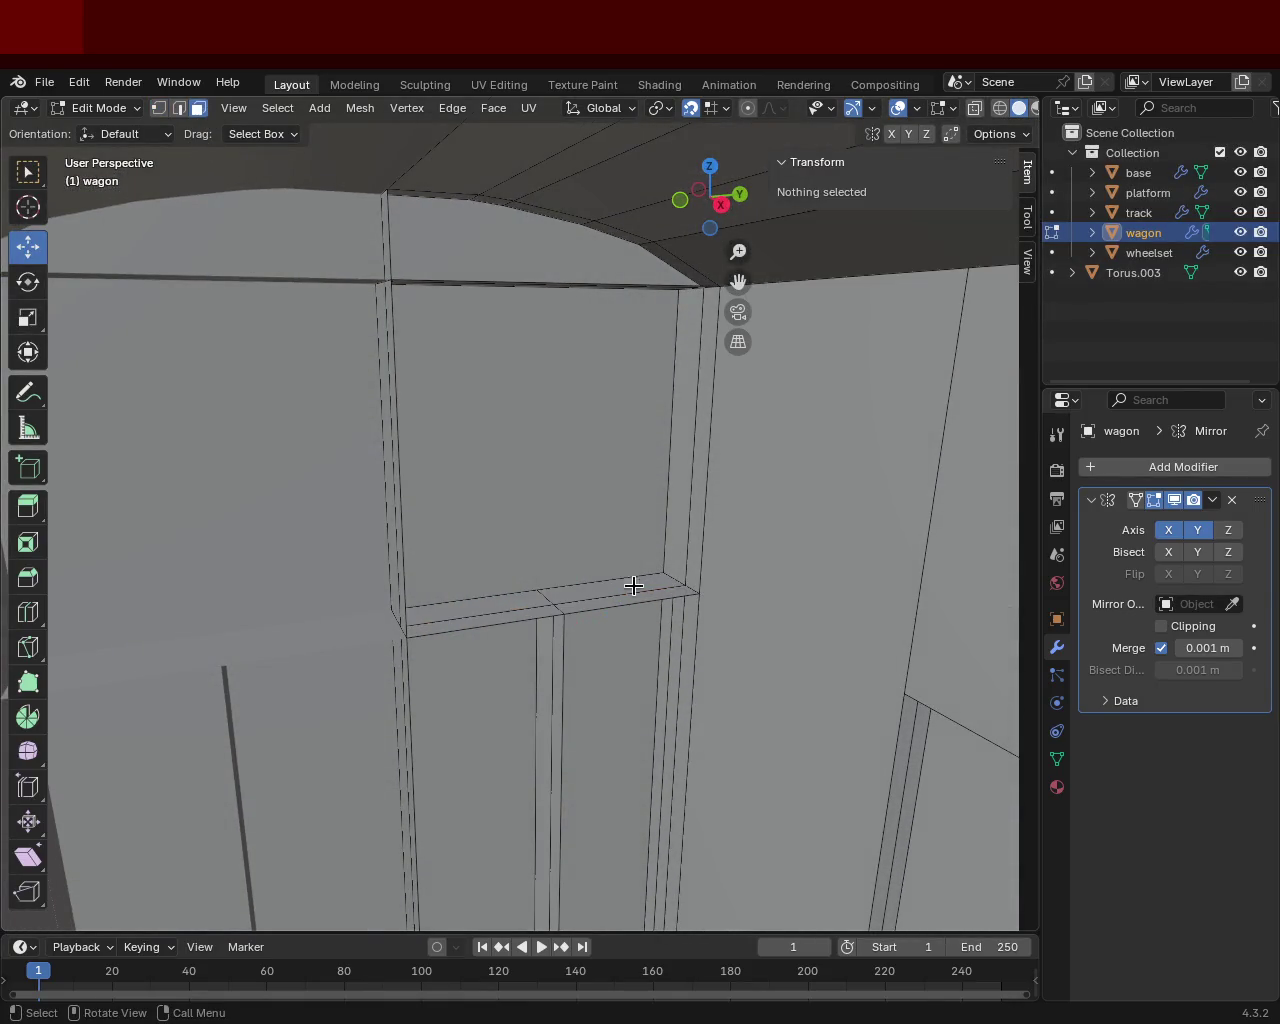
Step: Delete the small face on top of the inner door post
{"action": "left_click", "coordinate": [652, 596], "text": "shift"}
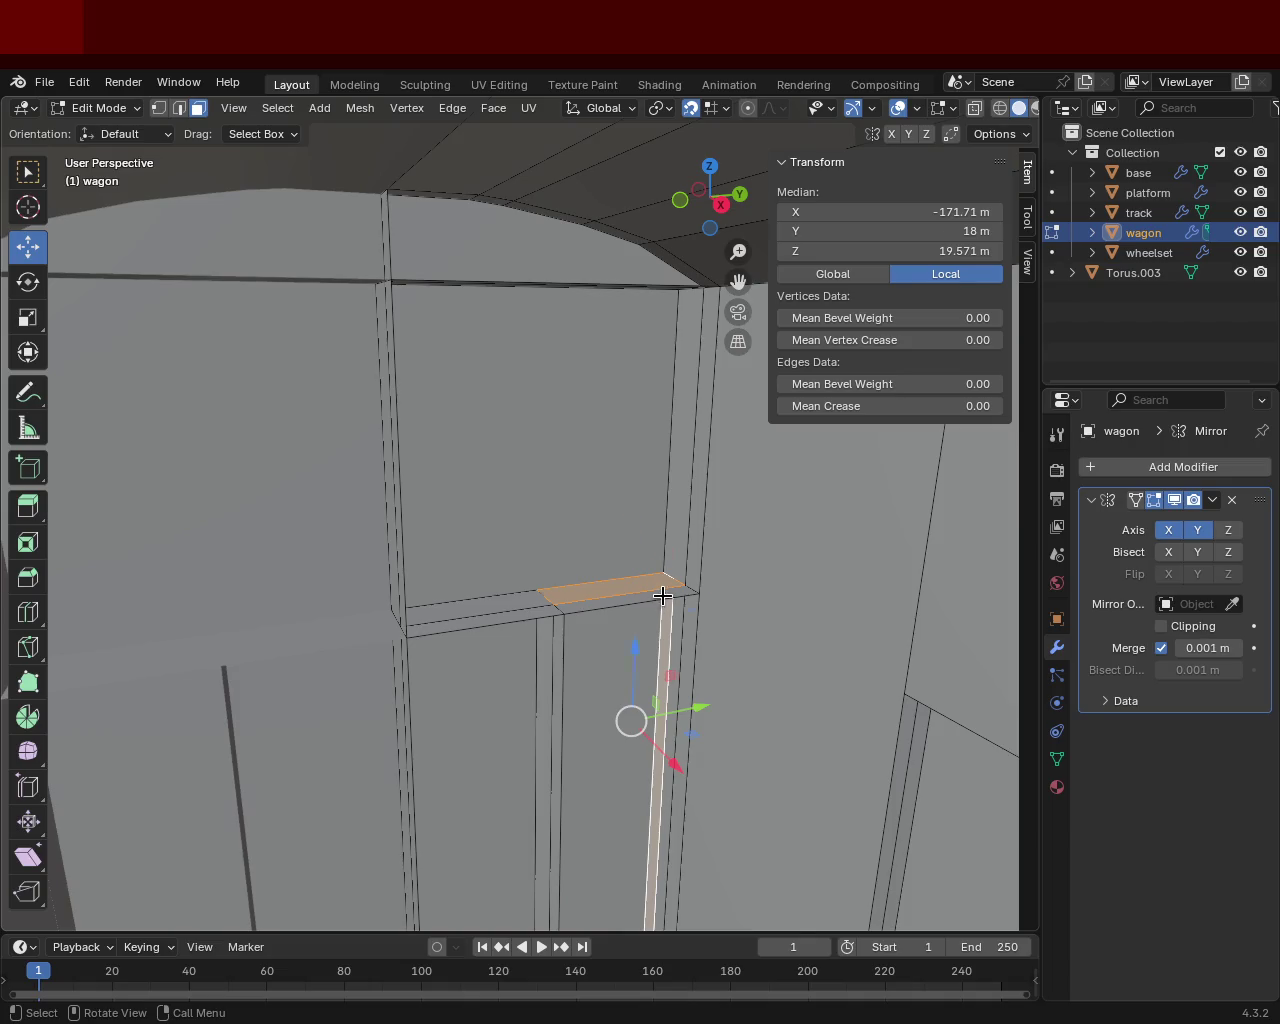
{"action": "key", "text": "x"}
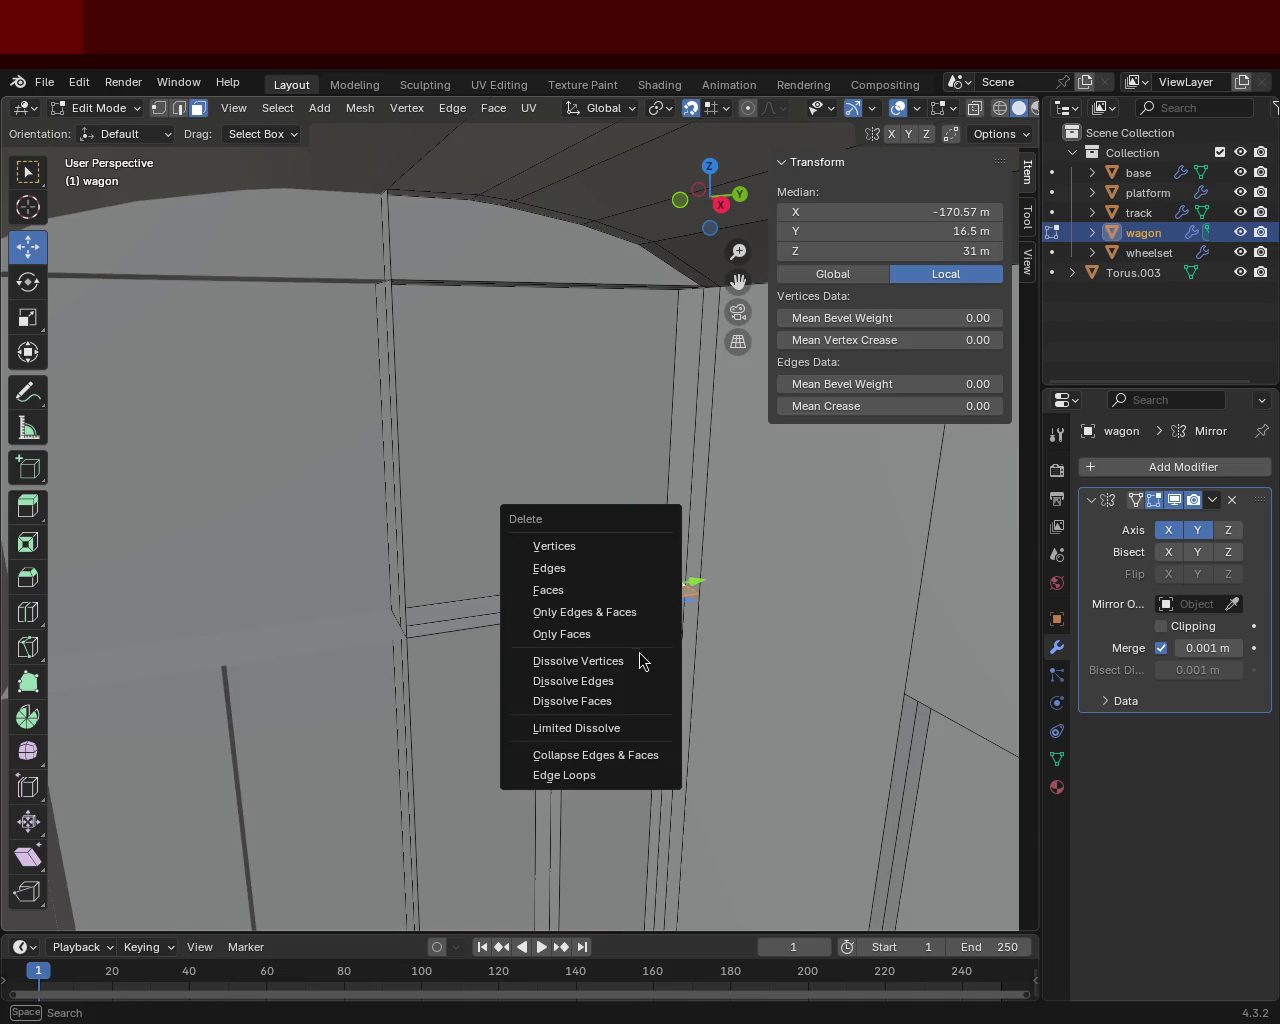
{"action": "left_click", "coordinate": [605, 590]}
{"action": "mouse_move", "coordinate": [643, 634]}
{"action": "middle_mouse_down", "text": "shift"}
{"action": "mouse_move", "coordinate": [549, 379]}
{"action": "mouse_move", "coordinate": [480, 434]}
{"action": "mouse_move", "coordinate": [523, 437]}
{"action": "mouse_move", "coordinate": [445, 362]}
{"action": "mouse_move", "coordinate": [557, 557]}
{"action": "mouse_move", "coordinate": [568, 520]}
{"action": "middle_mouse_up", "text": "shift"}
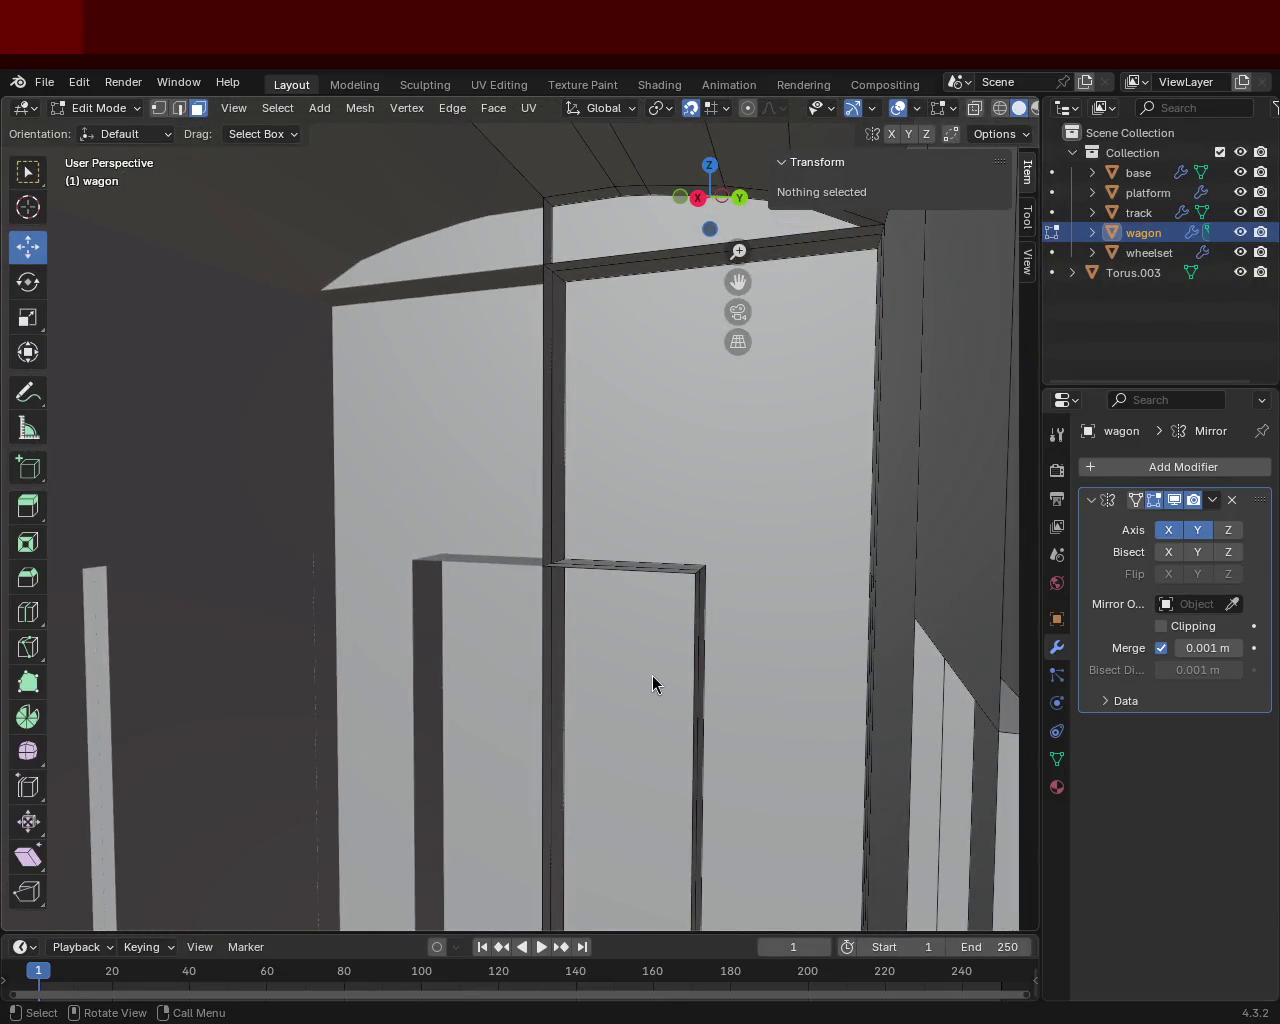
{"action": "mouse_move", "coordinate": [492, 348]}
{"action": "middle_mouse_down"}
{"action": "mouse_move", "coordinate": [500, 329]}
{"action": "mouse_move", "coordinate": [546, 351]}
{"action": "mouse_move", "coordinate": [580, 429]}
{"action": "mouse_move", "coordinate": [637, 334]}
{"action": "mouse_move", "coordinate": [563, 303]}
{"action": "mouse_move", "coordinate": [534, 329]}
{"action": "mouse_move", "coordinate": [577, 337]}
{"action": "mouse_move", "coordinate": [560, 323]}
{"action": "mouse_move", "coordinate": [525, 352]}
{"action": "mouse_move", "coordinate": [525, 374]}
{"action": "middle_mouse_up"}
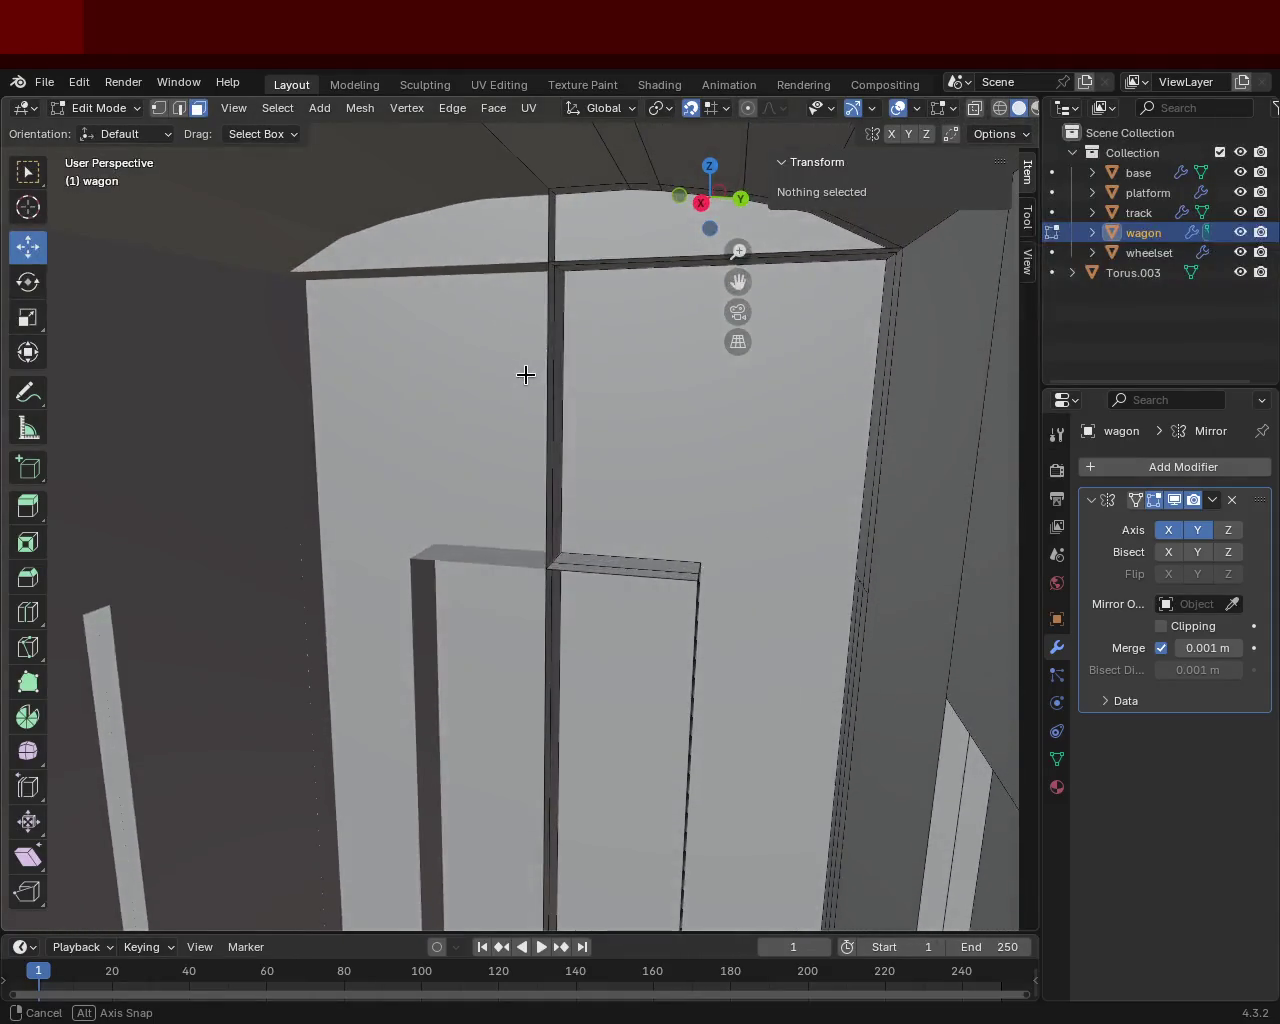
{"action": "middle_click_drag", "start_coordinate": [572, 445], "coordinate": [571, 471]}
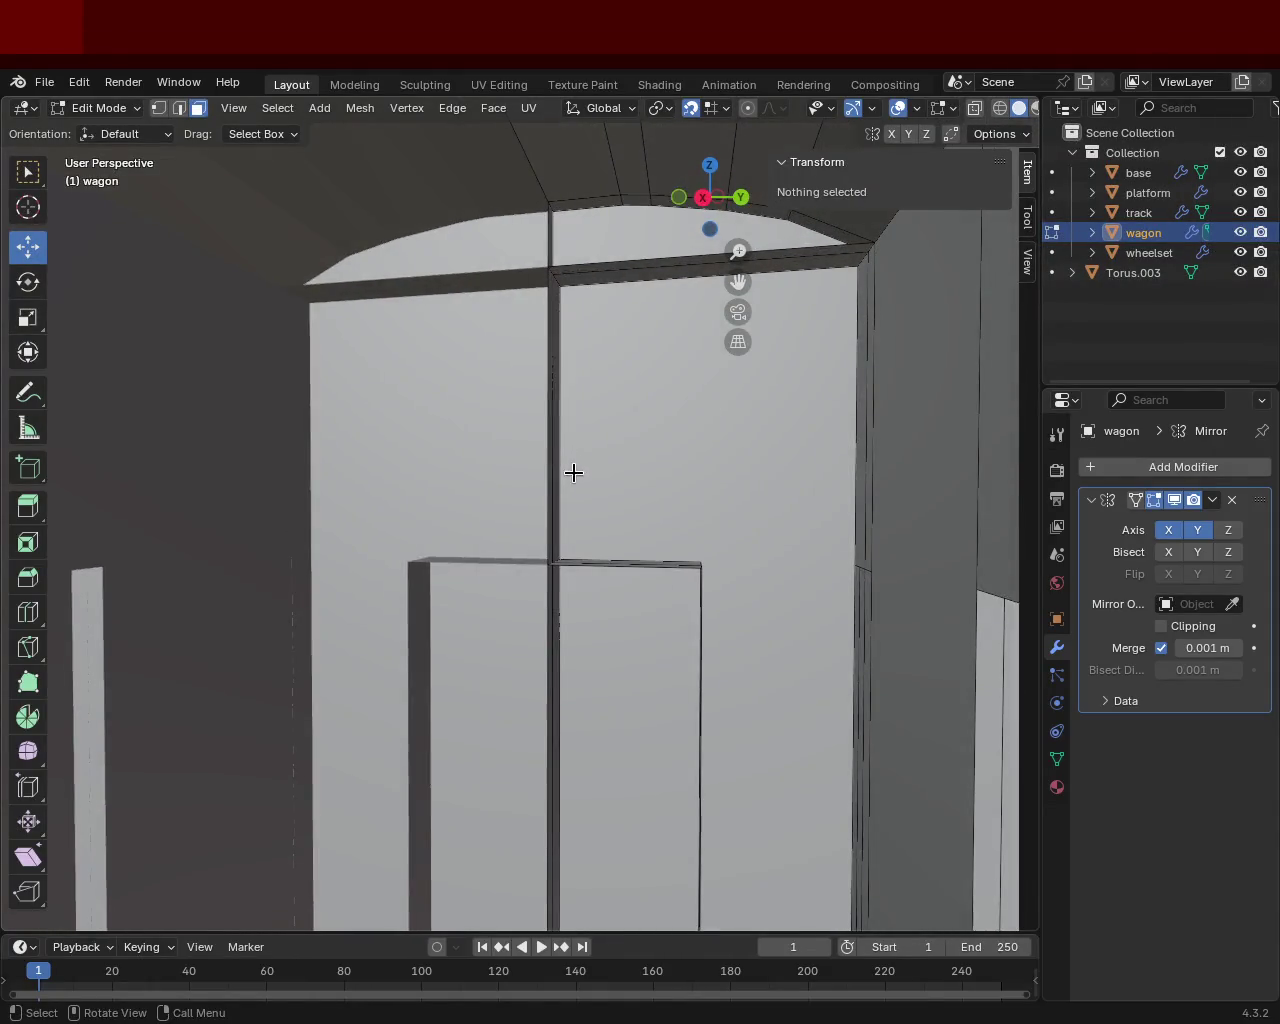
Step: Try selecting the centre post edge, door panel and frame top edge, then clear the selection
{"action": "left_click", "coordinate": [557, 425]}
{"action": "key", "text": "x"}
{"action": "left_click", "coordinate": [557, 518]}
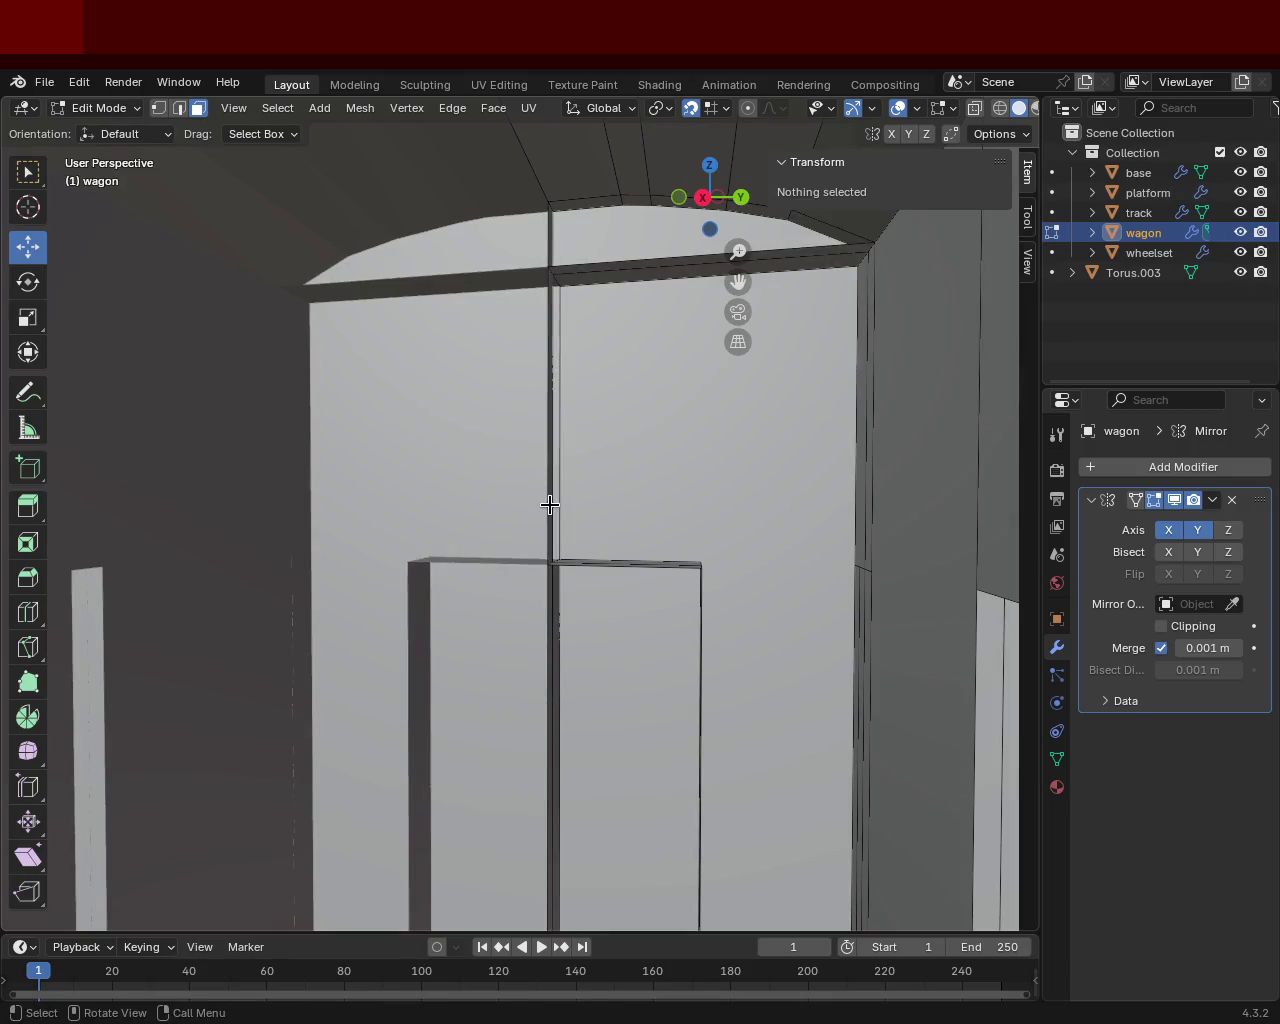
{"action": "mouse_move", "coordinate": [549, 503]}
{"action": "middle_mouse_down"}
{"action": "mouse_move", "coordinate": [469, 500]}
{"action": "mouse_move", "coordinate": [531, 478]}
{"action": "middle_mouse_up"}
{"action": "left_click", "coordinate": [609, 304]}
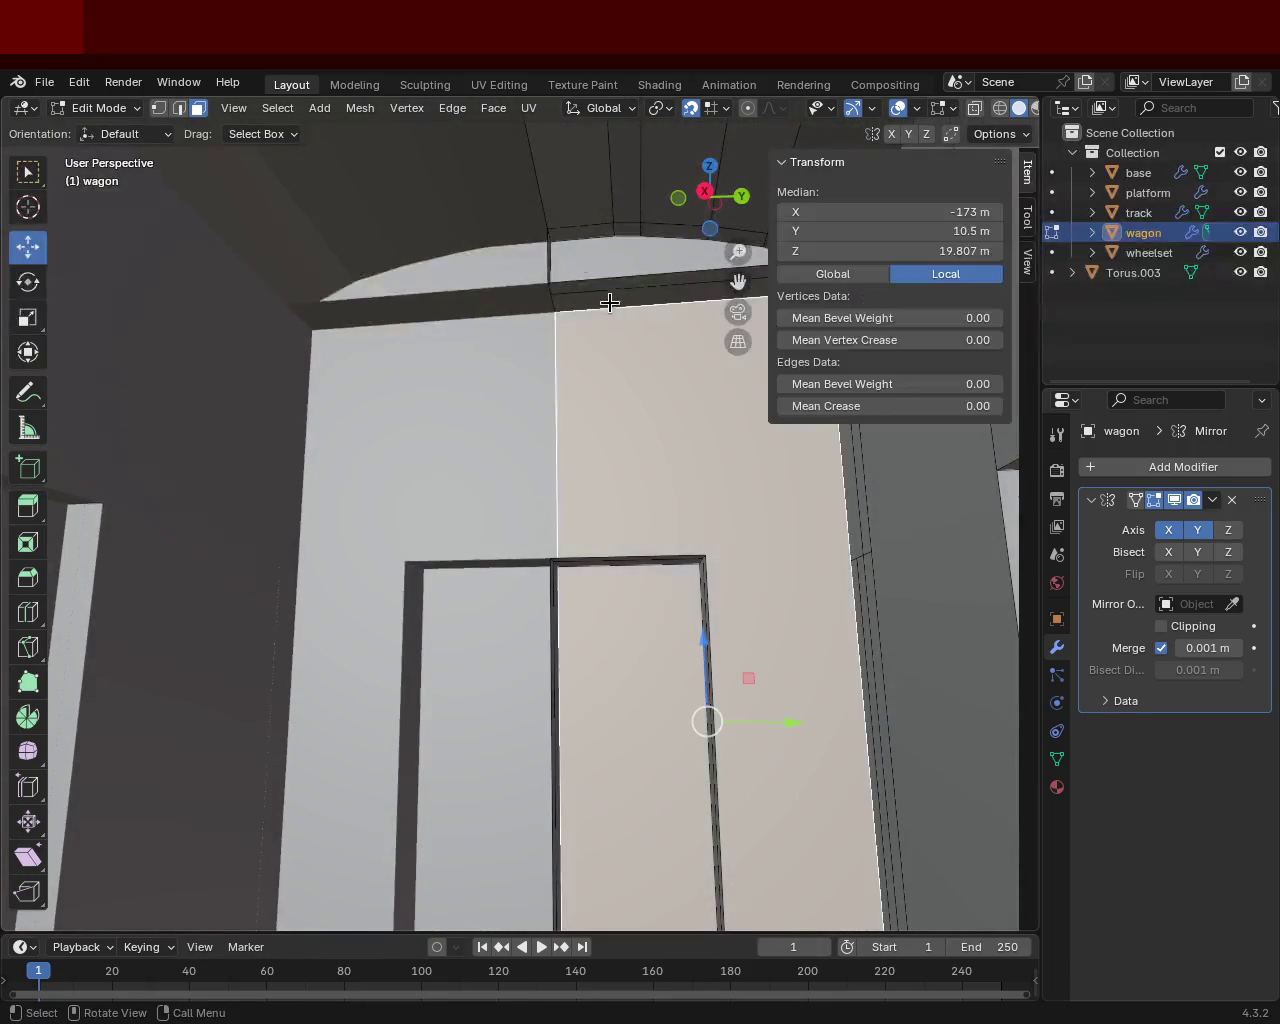
{"action": "left_click", "coordinate": [613, 292]}
{"action": "left_click", "coordinate": [612, 279]}
{"action": "left_click", "coordinate": [617, 281]}
Step: Delete the curved face above the door frame's crossbar
{"action": "mouse_move", "coordinate": [617, 281]}
{"action": "middle_mouse_down"}
{"action": "mouse_move", "coordinate": [607, 274]}
{"action": "mouse_move", "coordinate": [629, 226]}
{"action": "mouse_move", "coordinate": [563, 346]}
{"action": "mouse_move", "coordinate": [449, 403]}
{"action": "mouse_move", "coordinate": [376, 474]}
{"action": "mouse_move", "coordinate": [466, 394]}
{"action": "mouse_move", "coordinate": [600, 340]}
{"action": "mouse_move", "coordinate": [594, 354]}
{"action": "mouse_move", "coordinate": [659, 388]}
{"action": "middle_mouse_up"}
{"action": "left_click", "coordinate": [557, 284]}
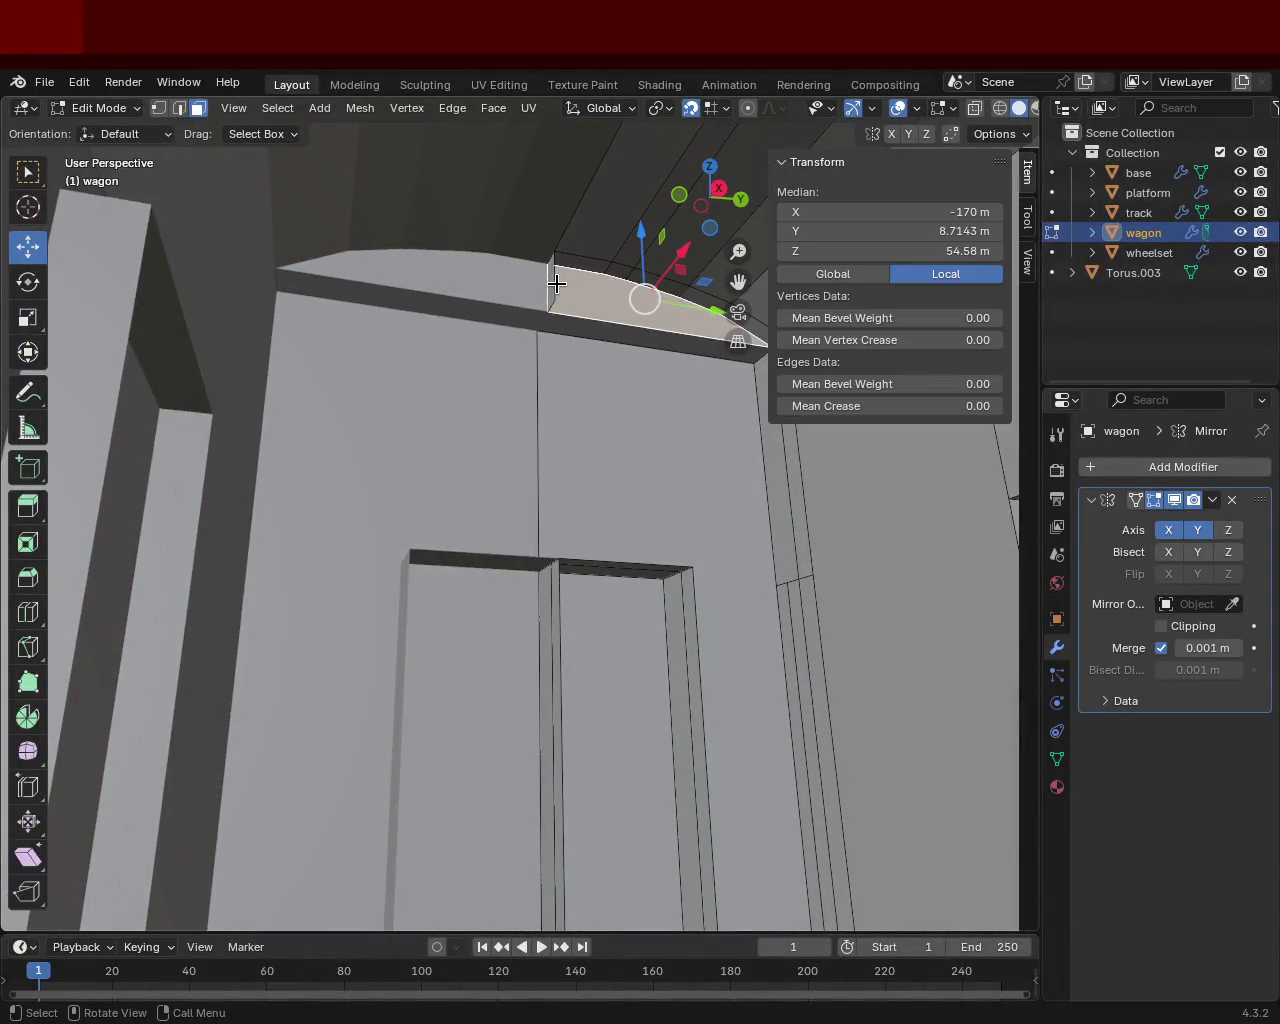
{"action": "key", "text": "x"}
{"action": "left_click", "coordinate": [551, 297]}
{"action": "mouse_move", "coordinate": [551, 297]}
{"action": "middle_mouse_down"}
{"action": "mouse_move", "coordinate": [657, 326]}
{"action": "mouse_move", "coordinate": [749, 382]}
{"action": "mouse_move", "coordinate": [746, 406]}
{"action": "mouse_move", "coordinate": [611, 351]}
{"action": "mouse_move", "coordinate": [606, 397]}
{"action": "mouse_move", "coordinate": [811, 505]}
{"action": "mouse_move", "coordinate": [786, 463]}
{"action": "mouse_move", "coordinate": [689, 463]}
{"action": "mouse_move", "coordinate": [671, 519]}
{"action": "middle_mouse_up"}
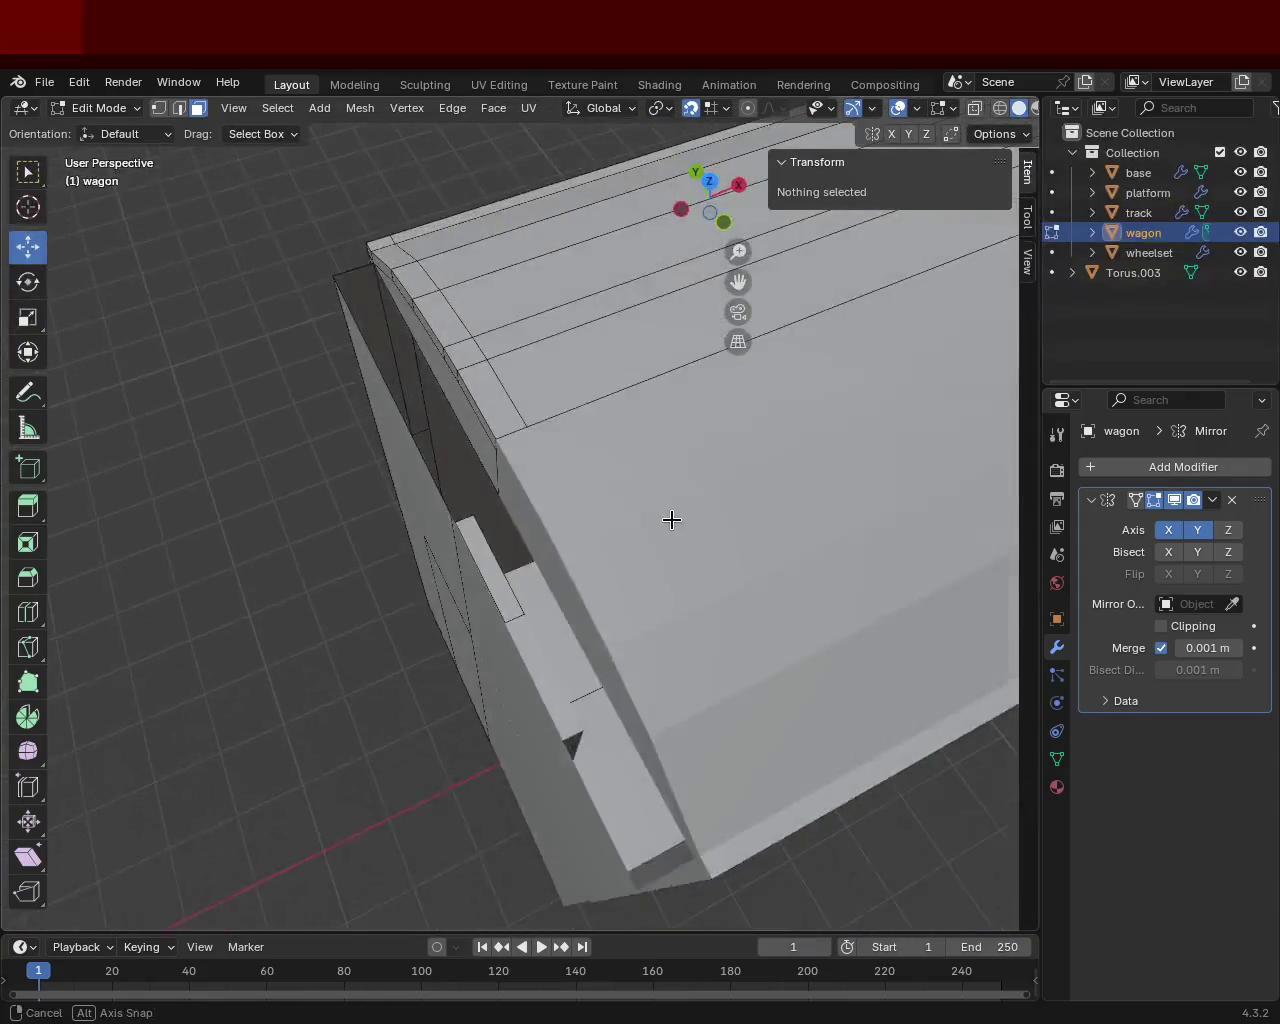
Step: Dissolve the diagonal edge beside the doorway, then delete the leftover selected edges
{"action": "middle_click_drag", "start_coordinate": [257, 208], "coordinate": [425, 307]}
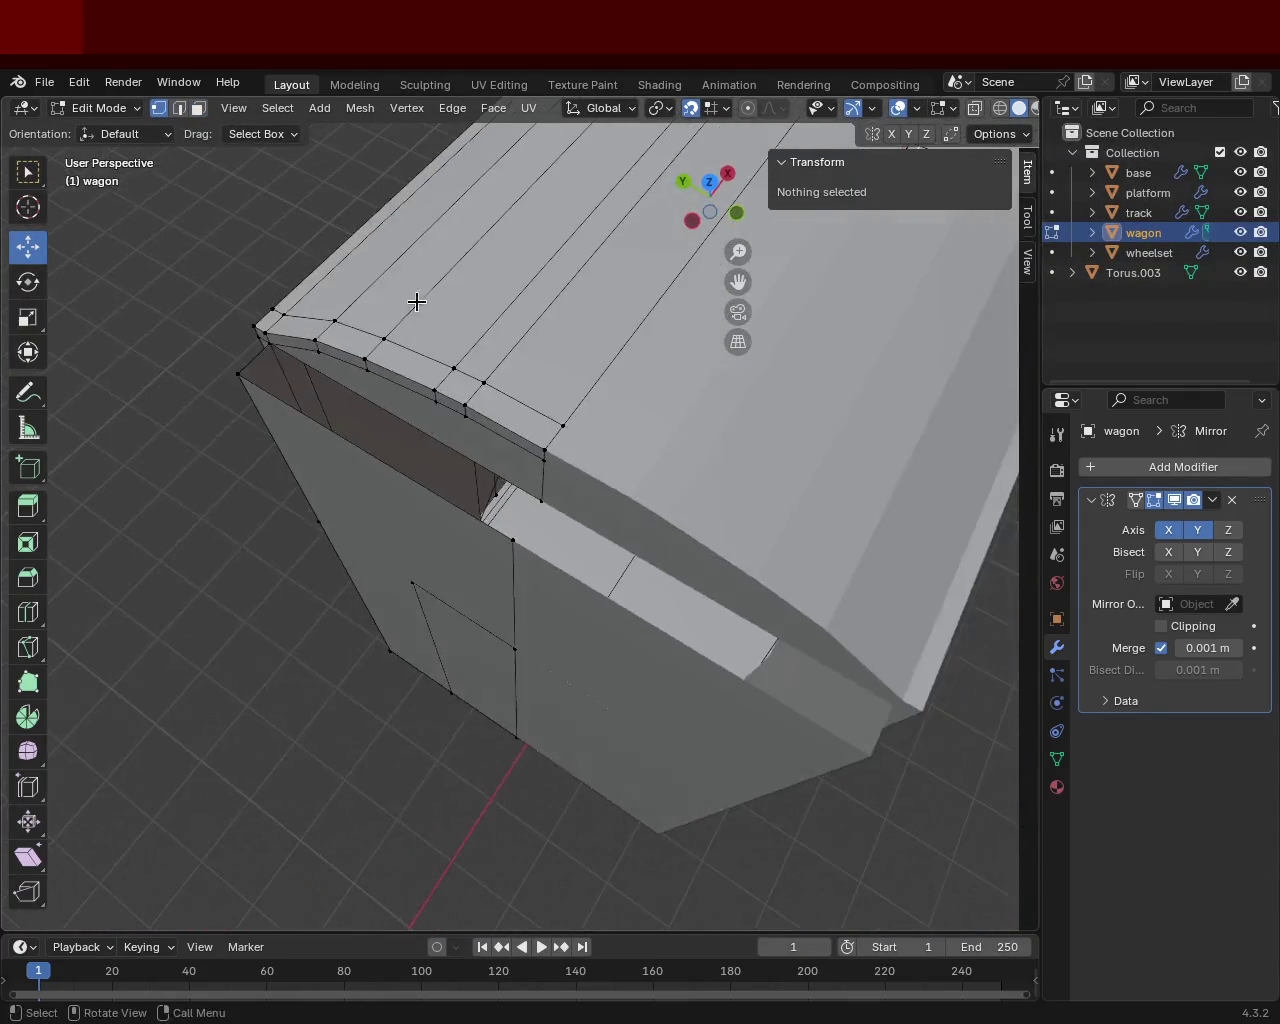
{"action": "left_click", "coordinate": [272, 345], "text": "shift"}
{"action": "mouse_move", "coordinate": [850, 749]}
{"action": "middle_mouse_down"}
{"action": "mouse_move", "coordinate": [513, 490]}
{"action": "mouse_move", "coordinate": [497, 374]}
{"action": "mouse_move", "coordinate": [371, 357]}
{"action": "mouse_move", "coordinate": [506, 374]}
{"action": "mouse_move", "coordinate": [481, 378]}
{"action": "mouse_move", "coordinate": [529, 417]}
{"action": "mouse_move", "coordinate": [480, 391]}
{"action": "mouse_move", "coordinate": [545, 264]}
{"action": "mouse_move", "coordinate": [509, 271]}
{"action": "mouse_move", "coordinate": [534, 309]}
{"action": "mouse_move", "coordinate": [538, 393]}
{"action": "middle_mouse_up"}
{"action": "mouse_move", "coordinate": [554, 464]}
{"action": "middle_mouse_down", "text": "shift"}
{"action": "mouse_move", "coordinate": [609, 514]}
{"action": "mouse_move", "coordinate": [443, 386]}
{"action": "mouse_move", "coordinate": [463, 351]}
{"action": "mouse_move", "coordinate": [477, 389]}
{"action": "mouse_move", "coordinate": [409, 345]}
{"action": "middle_mouse_up", "text": "shift"}
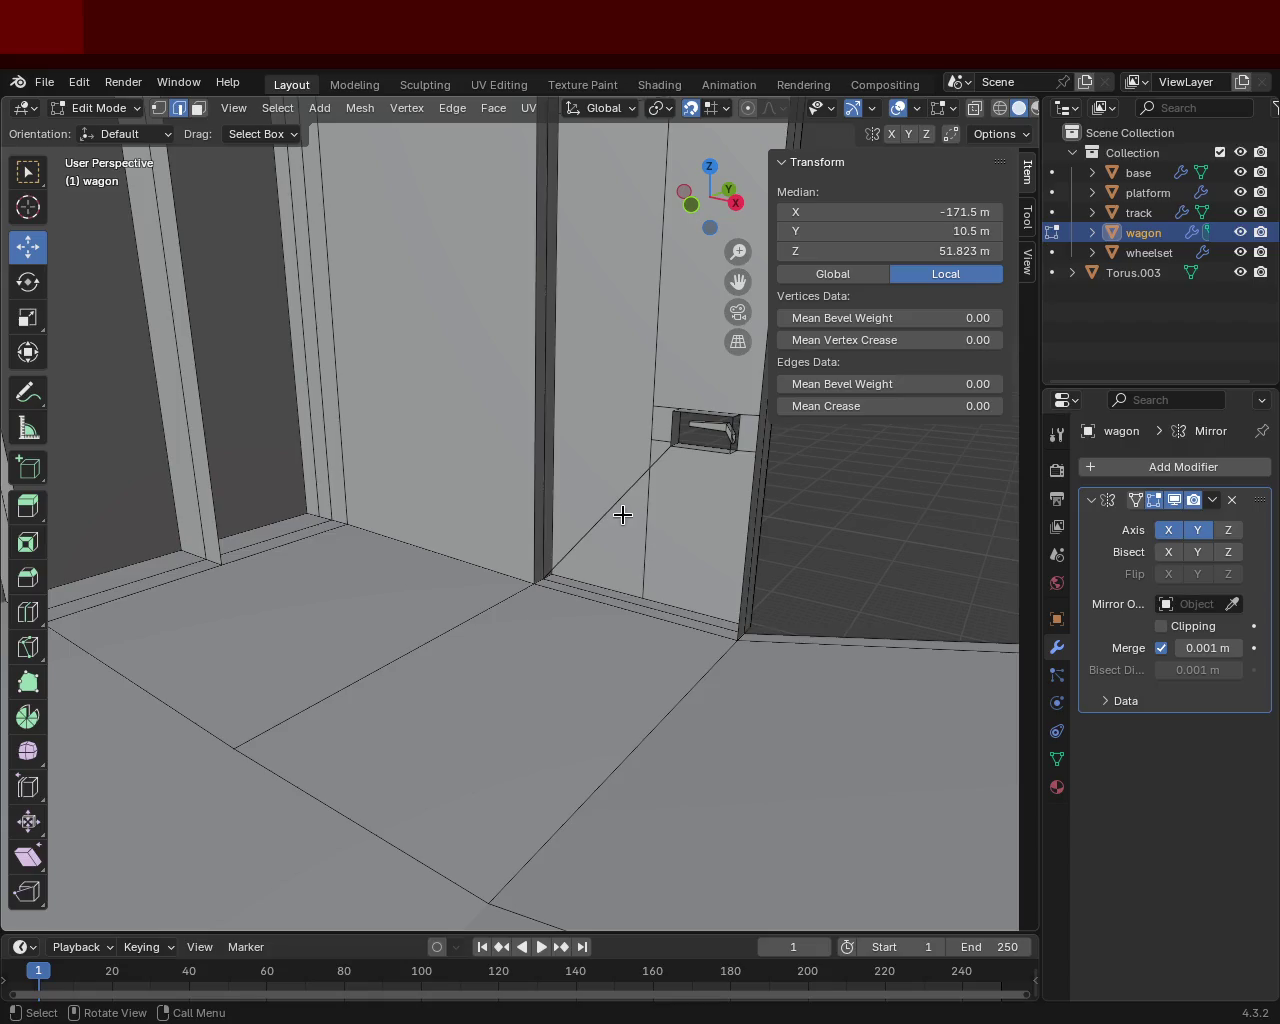
{"action": "key", "text": "x"}
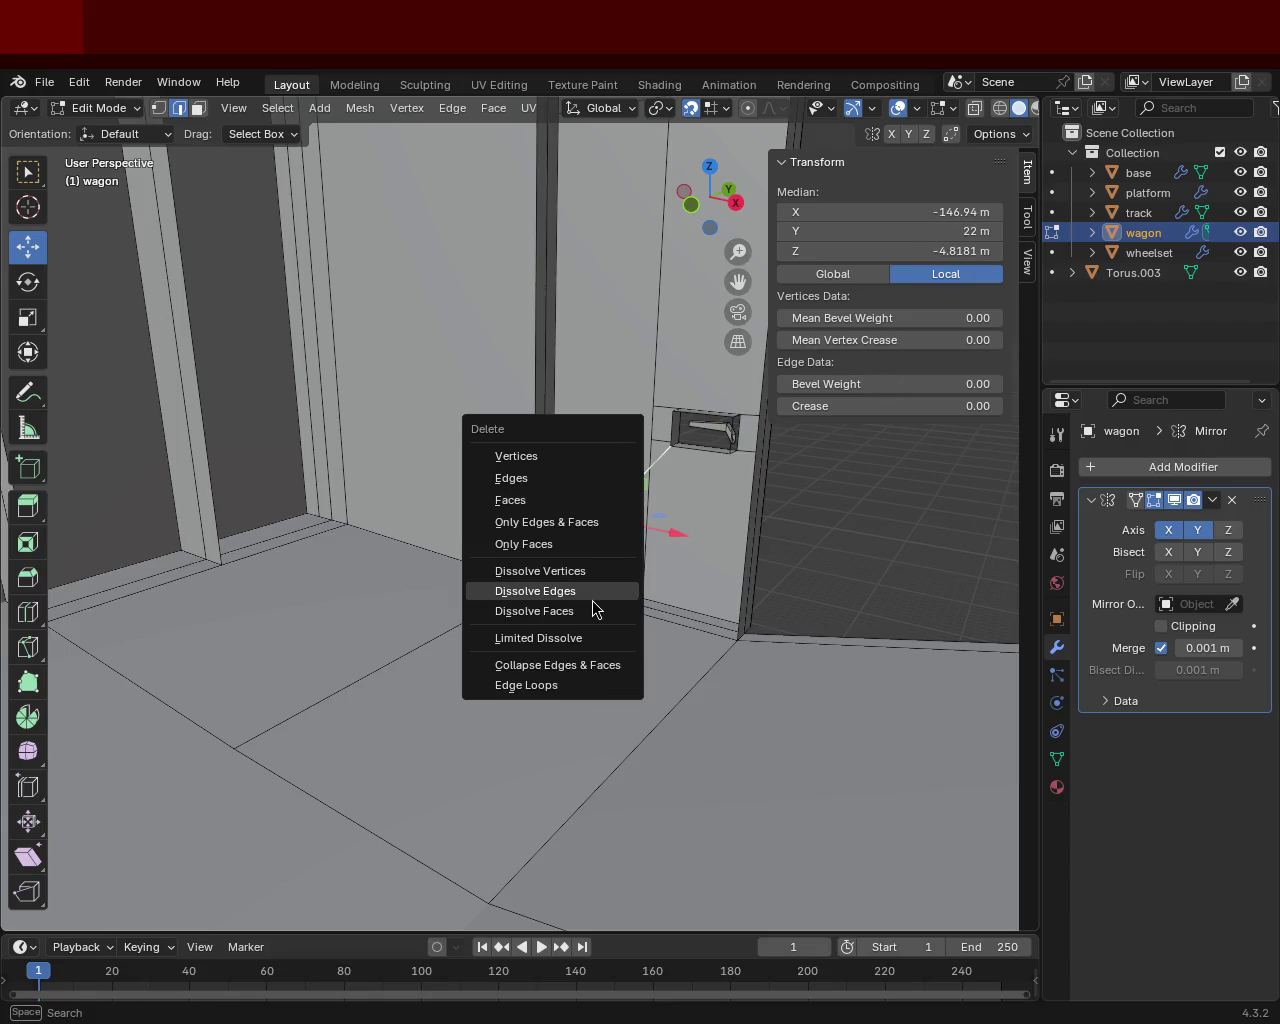
{"action": "left_click", "coordinate": [585, 591]}
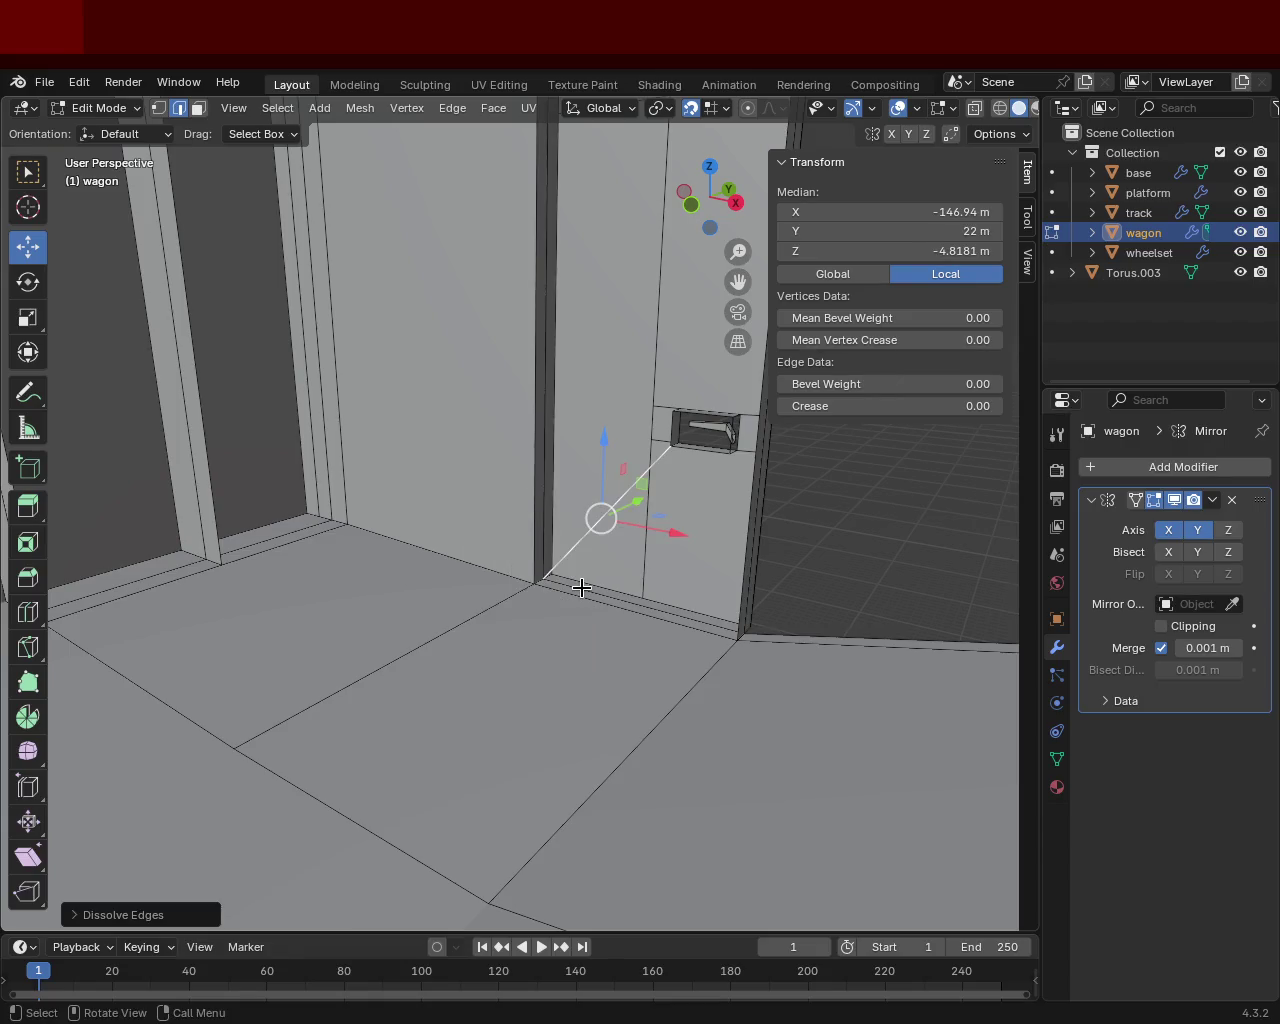
{"action": "key", "text": "x"}
{"action": "left_click", "coordinate": [519, 441]}
{"action": "mouse_move", "coordinate": [549, 466]}
{"action": "middle_mouse_down"}
{"action": "mouse_move", "coordinate": [362, 534]}
{"action": "mouse_move", "coordinate": [371, 483]}
{"action": "middle_mouse_up"}
{"action": "mouse_move", "coordinate": [683, 400]}
{"action": "middle_mouse_down", "text": "shift"}
{"action": "mouse_move", "coordinate": [606, 509]}
{"action": "mouse_move", "coordinate": [605, 474]}
{"action": "mouse_move", "coordinate": [366, 589]}
{"action": "mouse_move", "coordinate": [277, 574]}
{"action": "mouse_move", "coordinate": [511, 534]}
{"action": "mouse_move", "coordinate": [463, 517]}
{"action": "middle_mouse_up", "text": "shift"}
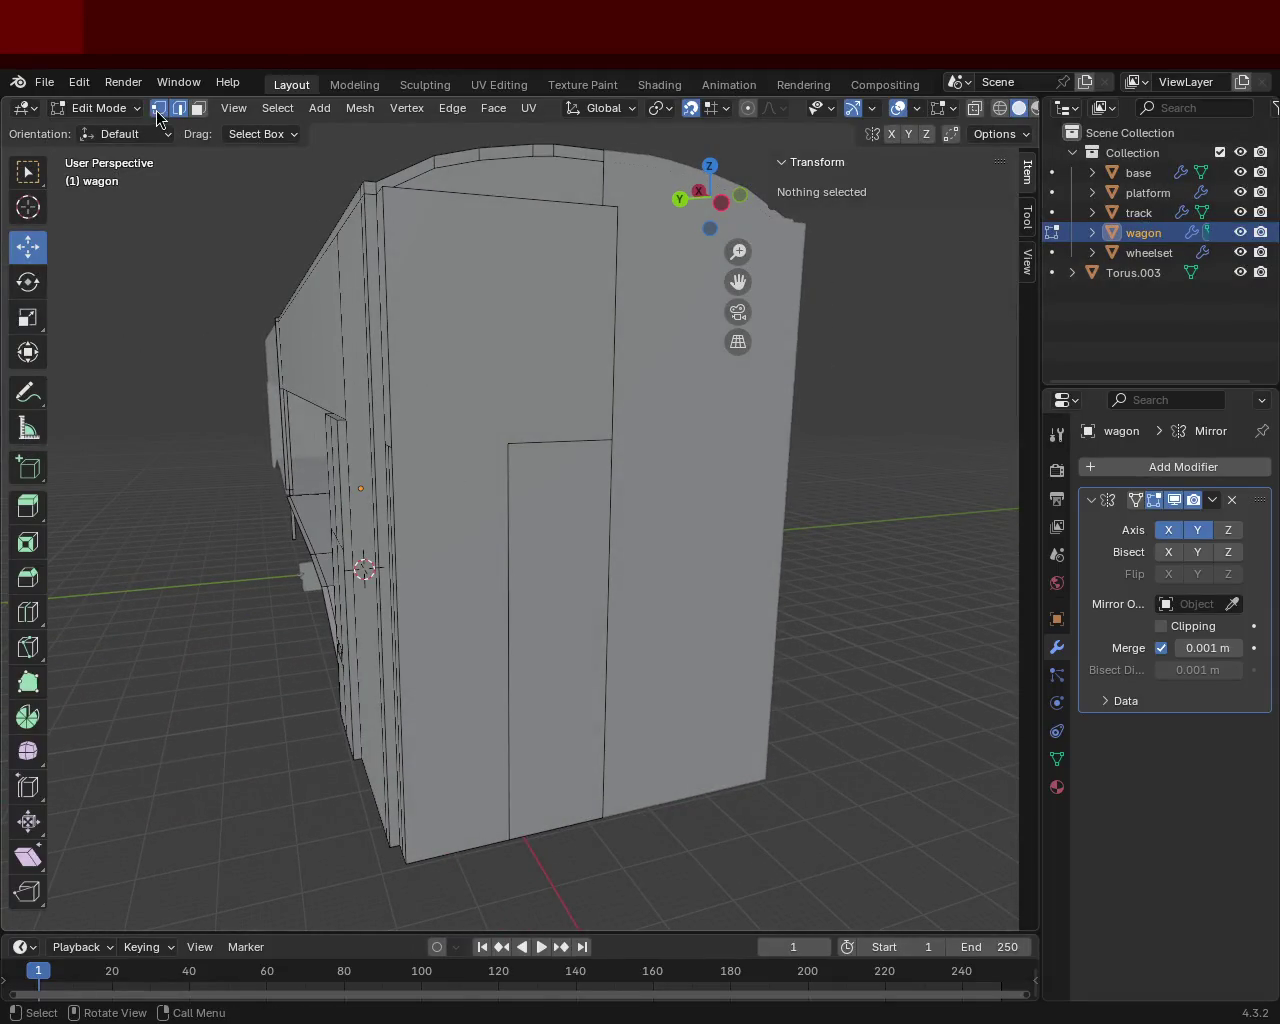
Step: In face select mode, select the door faces on the wagon's outer end wall
{"action": "left_click", "coordinate": [391, 448], "text": "shift"}
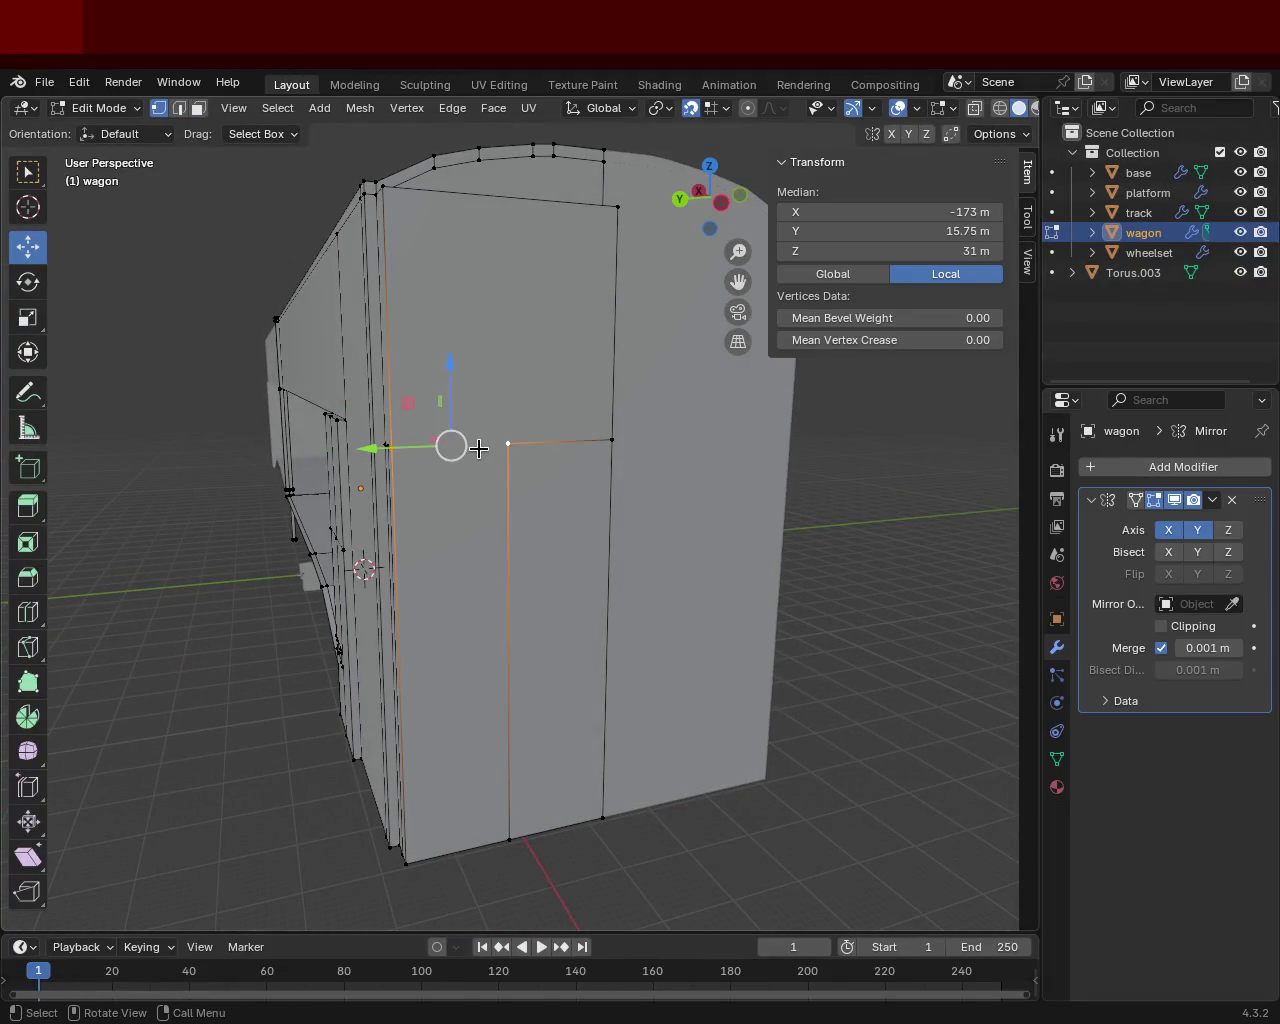
{"action": "left_click", "coordinate": [508, 443]}
{"action": "scroll", "coordinate": [571, 492], "scroll_direction": "up", "scroll_amount": 5}
{"action": "mouse_move", "coordinate": [277, 523]}
{"action": "middle_mouse_down"}
{"action": "mouse_move", "coordinate": [386, 618]}
{"action": "mouse_move", "coordinate": [416, 515]}
{"action": "mouse_move", "coordinate": [500, 477]}
{"action": "mouse_move", "coordinate": [560, 283]}
{"action": "mouse_move", "coordinate": [560, 460]}
{"action": "mouse_move", "coordinate": [613, 566]}
{"action": "mouse_move", "coordinate": [563, 380]}
{"action": "mouse_move", "coordinate": [549, 397]}
{"action": "mouse_move", "coordinate": [563, 323]}
{"action": "mouse_move", "coordinate": [597, 346]}
{"action": "middle_mouse_up"}
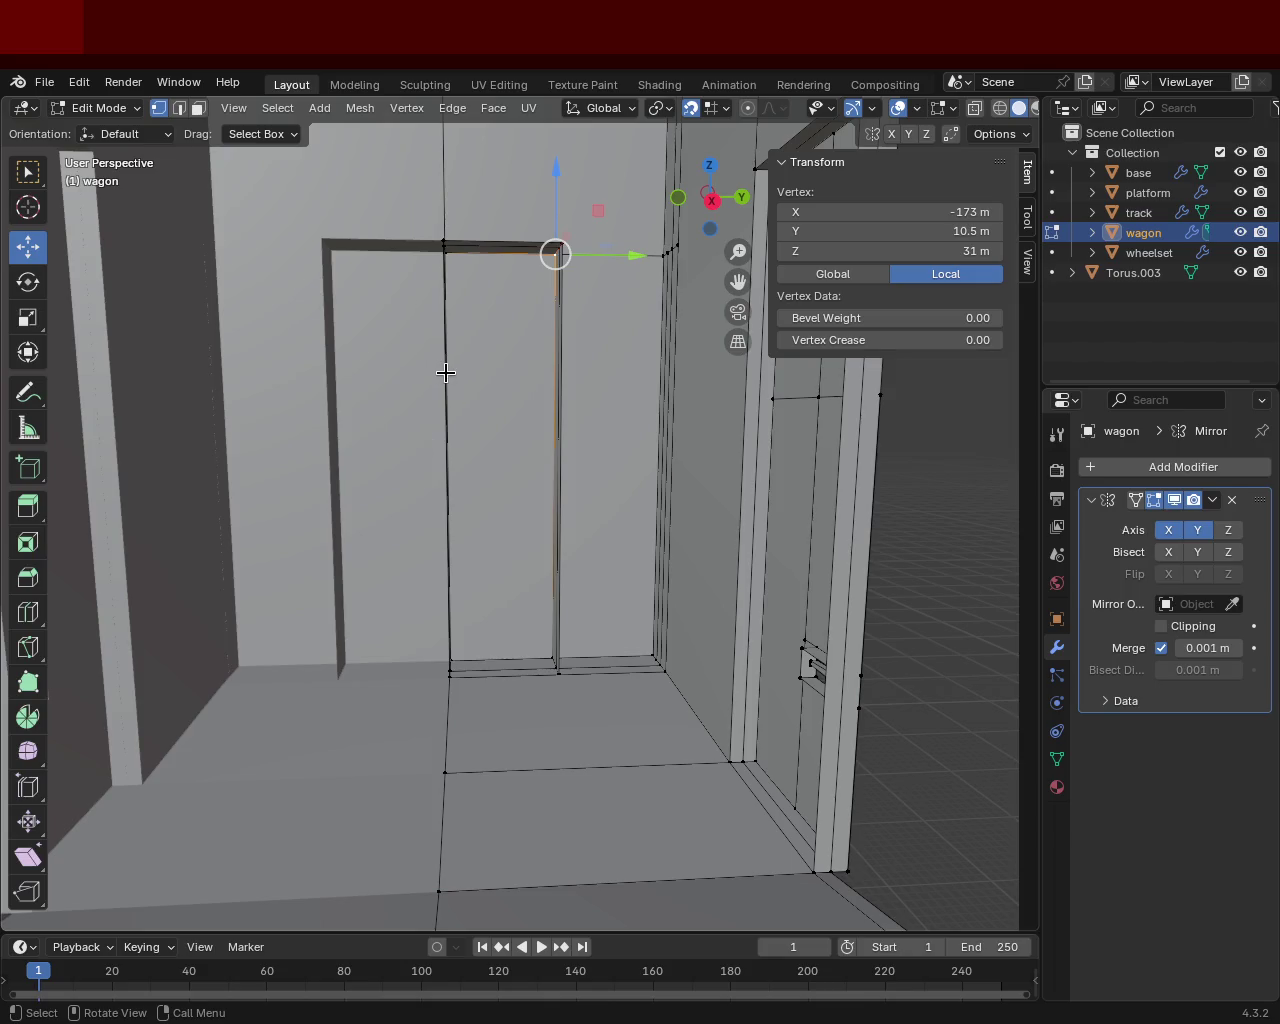
{"action": "mouse_move", "coordinate": [451, 649]}
{"action": "middle_mouse_down"}
{"action": "mouse_move", "coordinate": [437, 531]}
{"action": "mouse_move", "coordinate": [526, 594]}
{"action": "mouse_move", "coordinate": [331, 623]}
{"action": "mouse_move", "coordinate": [498, 572]}
{"action": "mouse_move", "coordinate": [423, 543]}
{"action": "mouse_move", "coordinate": [423, 580]}
{"action": "mouse_move", "coordinate": [474, 551]}
{"action": "mouse_move", "coordinate": [473, 464]}
{"action": "mouse_move", "coordinate": [494, 446]}
{"action": "mouse_move", "coordinate": [426, 357]}
{"action": "mouse_move", "coordinate": [383, 366]}
{"action": "mouse_move", "coordinate": [423, 480]}
{"action": "mouse_move", "coordinate": [454, 497]}
{"action": "middle_mouse_up"}
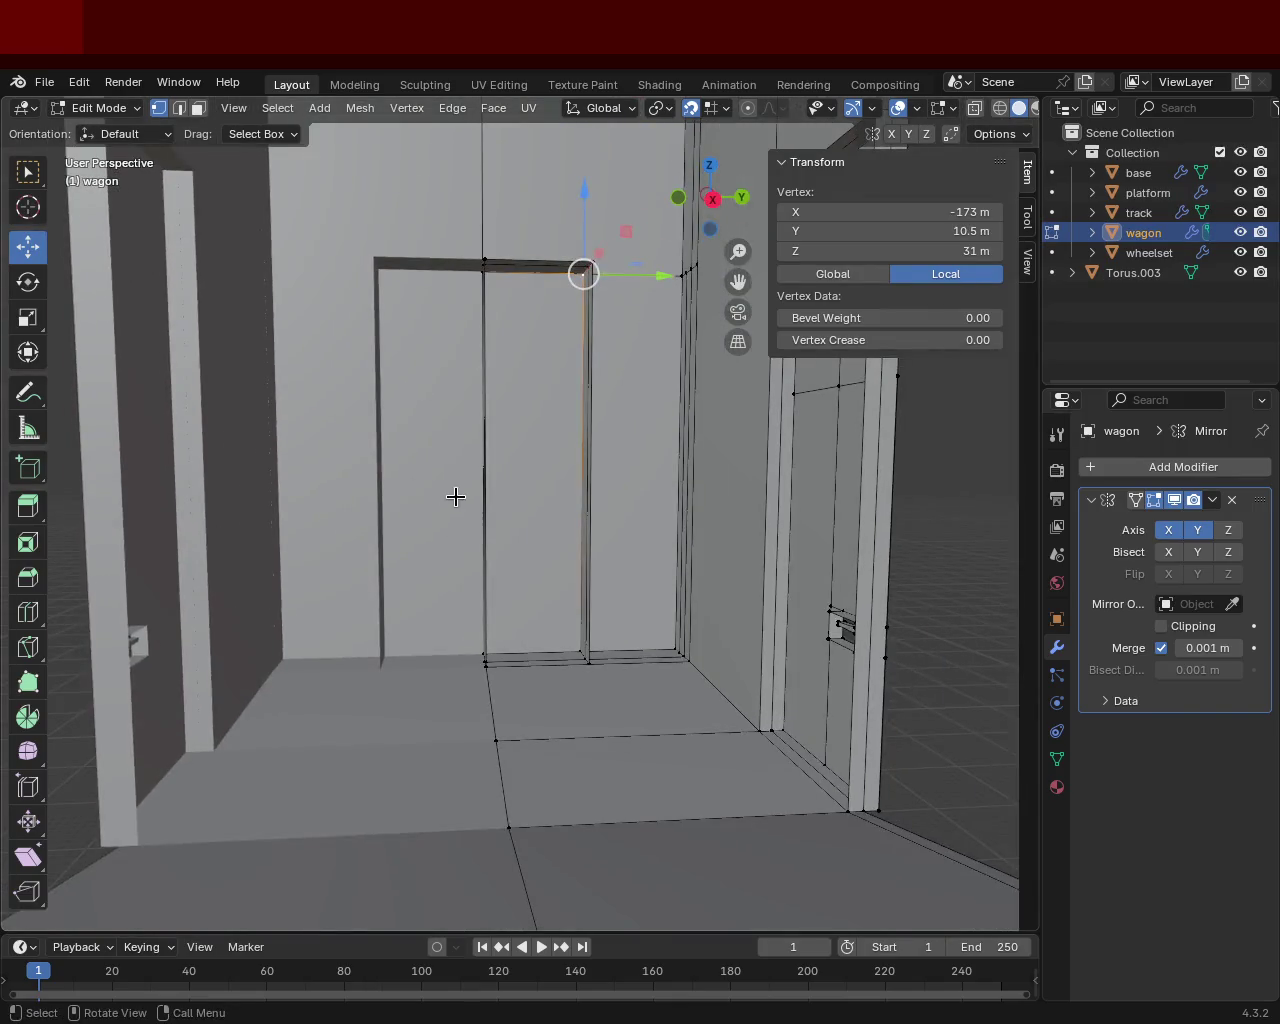
{"action": "mouse_move", "coordinate": [670, 512]}
{"action": "middle_mouse_down"}
{"action": "mouse_move", "coordinate": [543, 514]}
{"action": "mouse_move", "coordinate": [586, 523]}
{"action": "mouse_move", "coordinate": [597, 517]}
{"action": "mouse_move", "coordinate": [280, 500]}
{"action": "mouse_move", "coordinate": [259, 572]}
{"action": "middle_mouse_up"}
{"action": "left_click", "coordinate": [197, 117]}
{"action": "left_click", "coordinate": [633, 406]}
Step: Delete the selected door faces to open the doorway through the end wall
{"action": "key", "text": "x"}
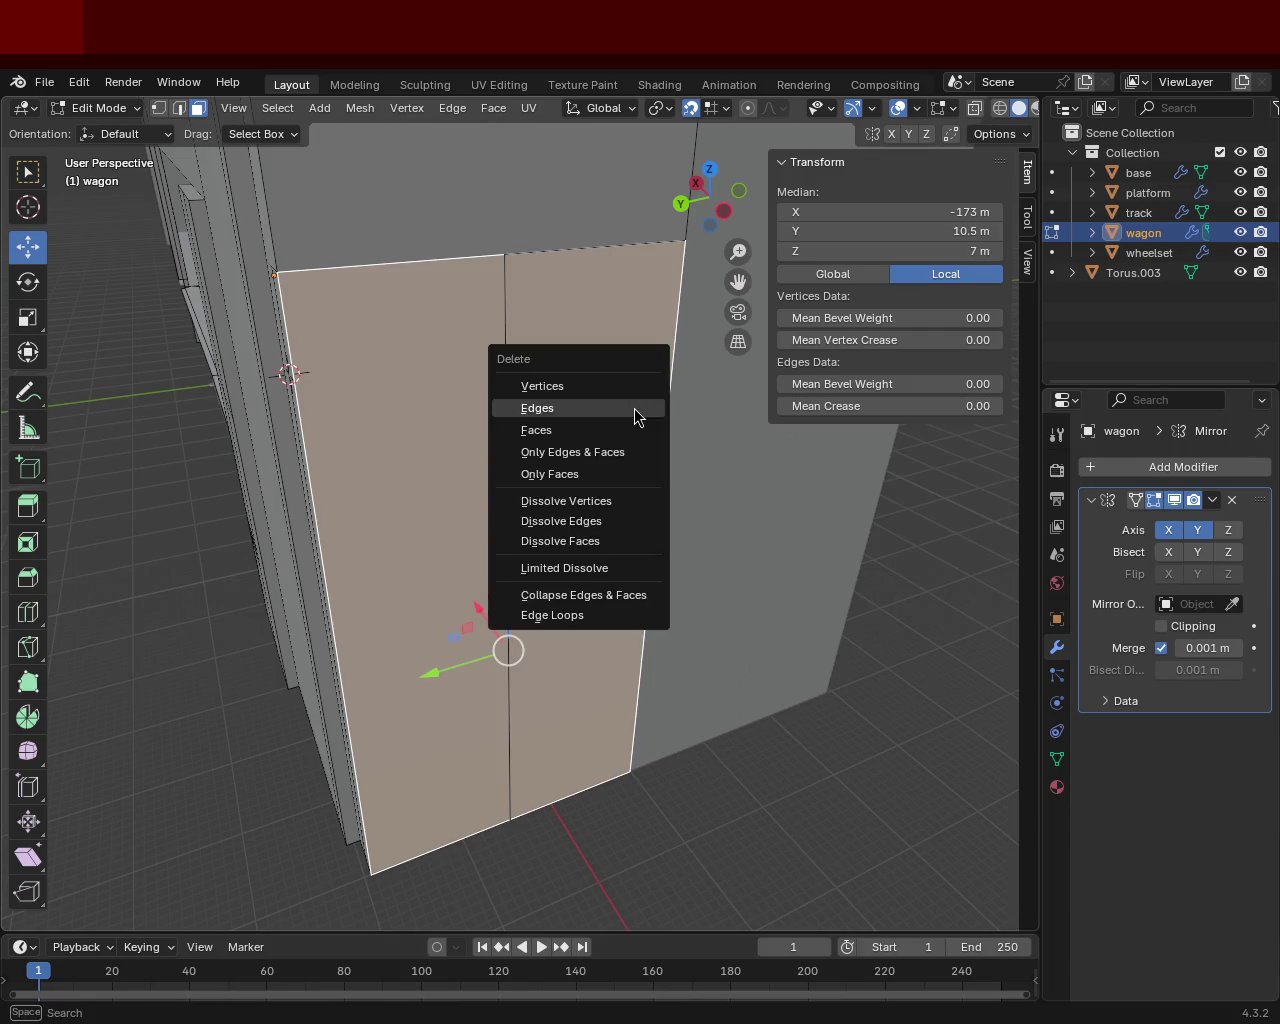
{"action": "left_click", "coordinate": [605, 410]}
{"action": "mouse_move", "coordinate": [580, 420]}
{"action": "middle_mouse_down"}
{"action": "mouse_move", "coordinate": [517, 363]}
{"action": "mouse_move", "coordinate": [868, 410]}
{"action": "mouse_move", "coordinate": [846, 323]}
{"action": "mouse_move", "coordinate": [429, 320]}
{"action": "mouse_move", "coordinate": [440, 396]}
{"action": "mouse_move", "coordinate": [500, 314]}
{"action": "mouse_move", "coordinate": [253, 189]}
{"action": "middle_mouse_up"}
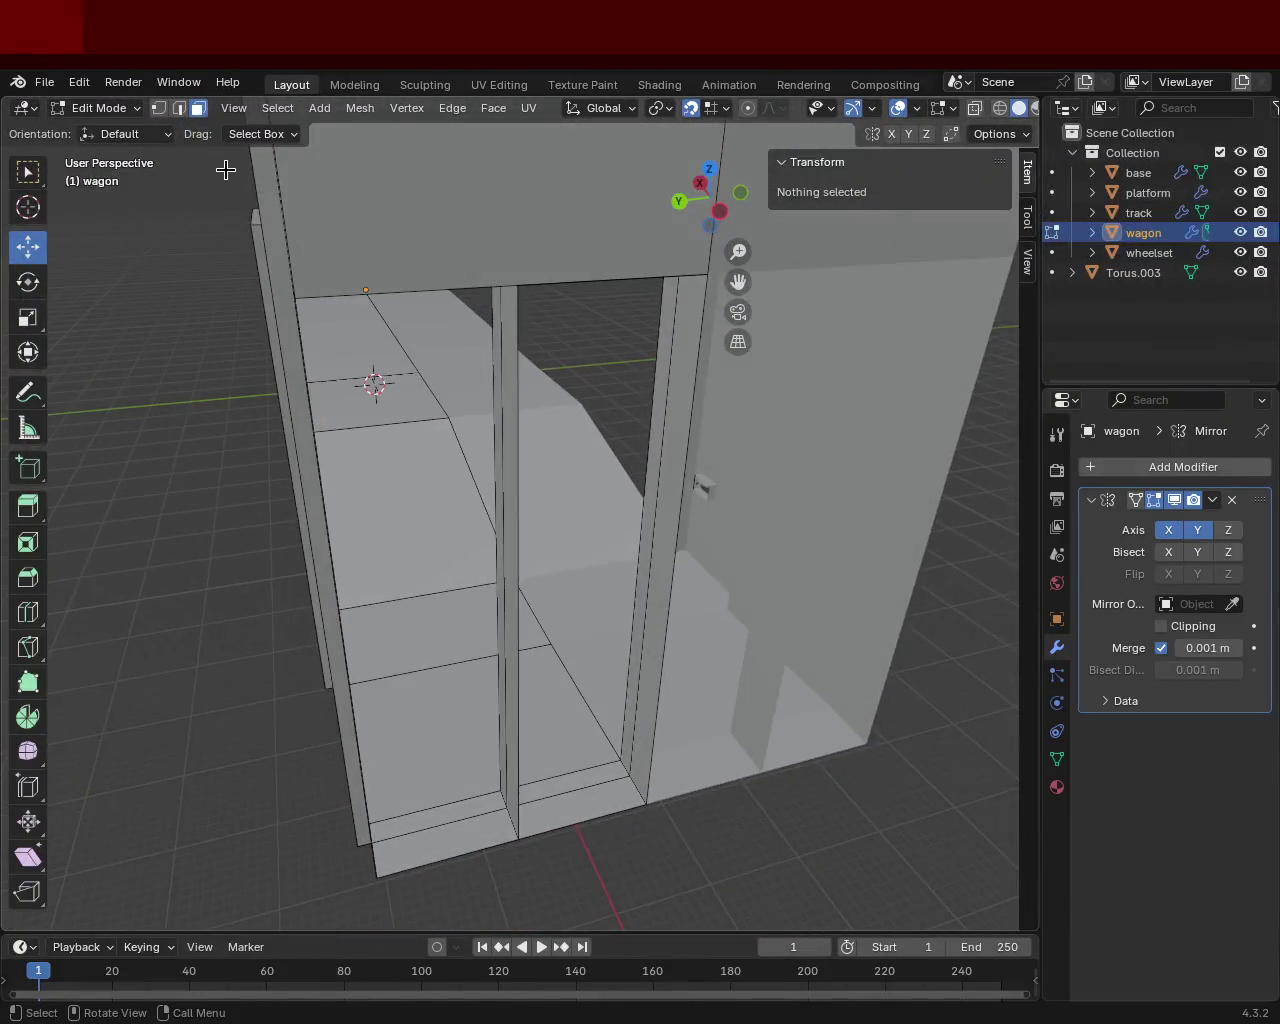
Step: Select the doorway's top corner and adjacent column, then fill the gap with a new face
{"action": "left_click", "coordinate": [519, 287]}
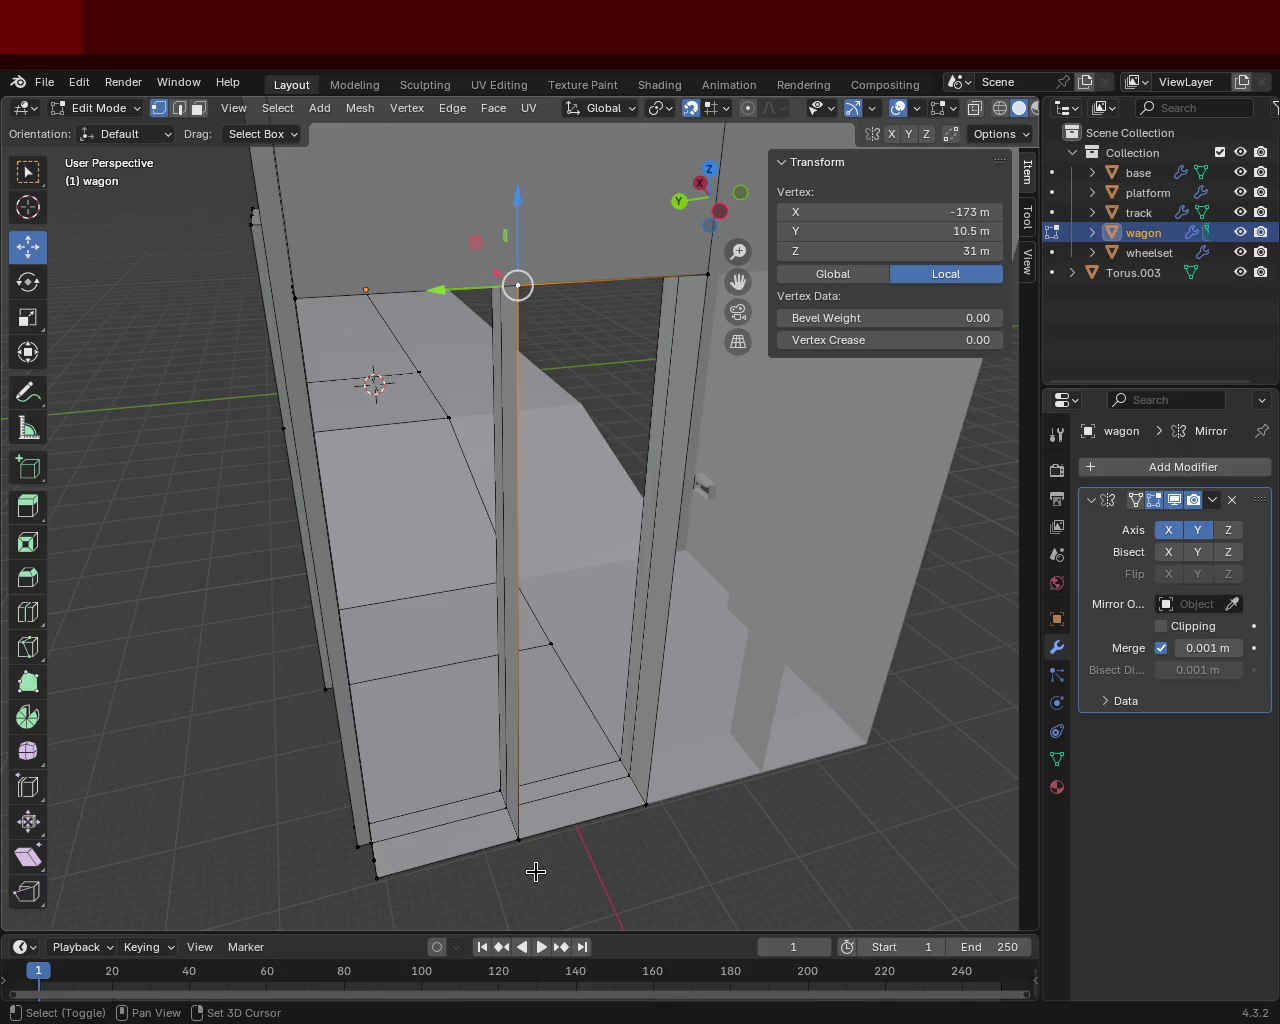
{"action": "mouse_move", "coordinate": [403, 803]}
{"action": "middle_mouse_down"}
{"action": "mouse_move", "coordinate": [446, 597]}
{"action": "mouse_move", "coordinate": [469, 666]}
{"action": "mouse_move", "coordinate": [571, 677]}
{"action": "mouse_move", "coordinate": [559, 720]}
{"action": "mouse_move", "coordinate": [571, 337]}
{"action": "mouse_move", "coordinate": [494, 434]}
{"action": "middle_mouse_up"}
{"action": "left_click", "coordinate": [491, 349], "text": "shift"}
{"action": "mouse_move", "coordinate": [491, 349]}
{"action": "middle_mouse_down"}
{"action": "mouse_move", "coordinate": [514, 406]}
{"action": "mouse_move", "coordinate": [674, 509]}
{"action": "mouse_move", "coordinate": [737, 409]}
{"action": "mouse_move", "coordinate": [615, 488]}
{"action": "mouse_move", "coordinate": [672, 495]}
{"action": "mouse_move", "coordinate": [660, 583]}
{"action": "mouse_move", "coordinate": [654, 510]}
{"action": "mouse_move", "coordinate": [580, 566]}
{"action": "mouse_move", "coordinate": [591, 589]}
{"action": "mouse_move", "coordinate": [583, 486]}
{"action": "mouse_move", "coordinate": [523, 580]}
{"action": "mouse_move", "coordinate": [483, 546]}
{"action": "mouse_move", "coordinate": [451, 547]}
{"action": "middle_mouse_up"}
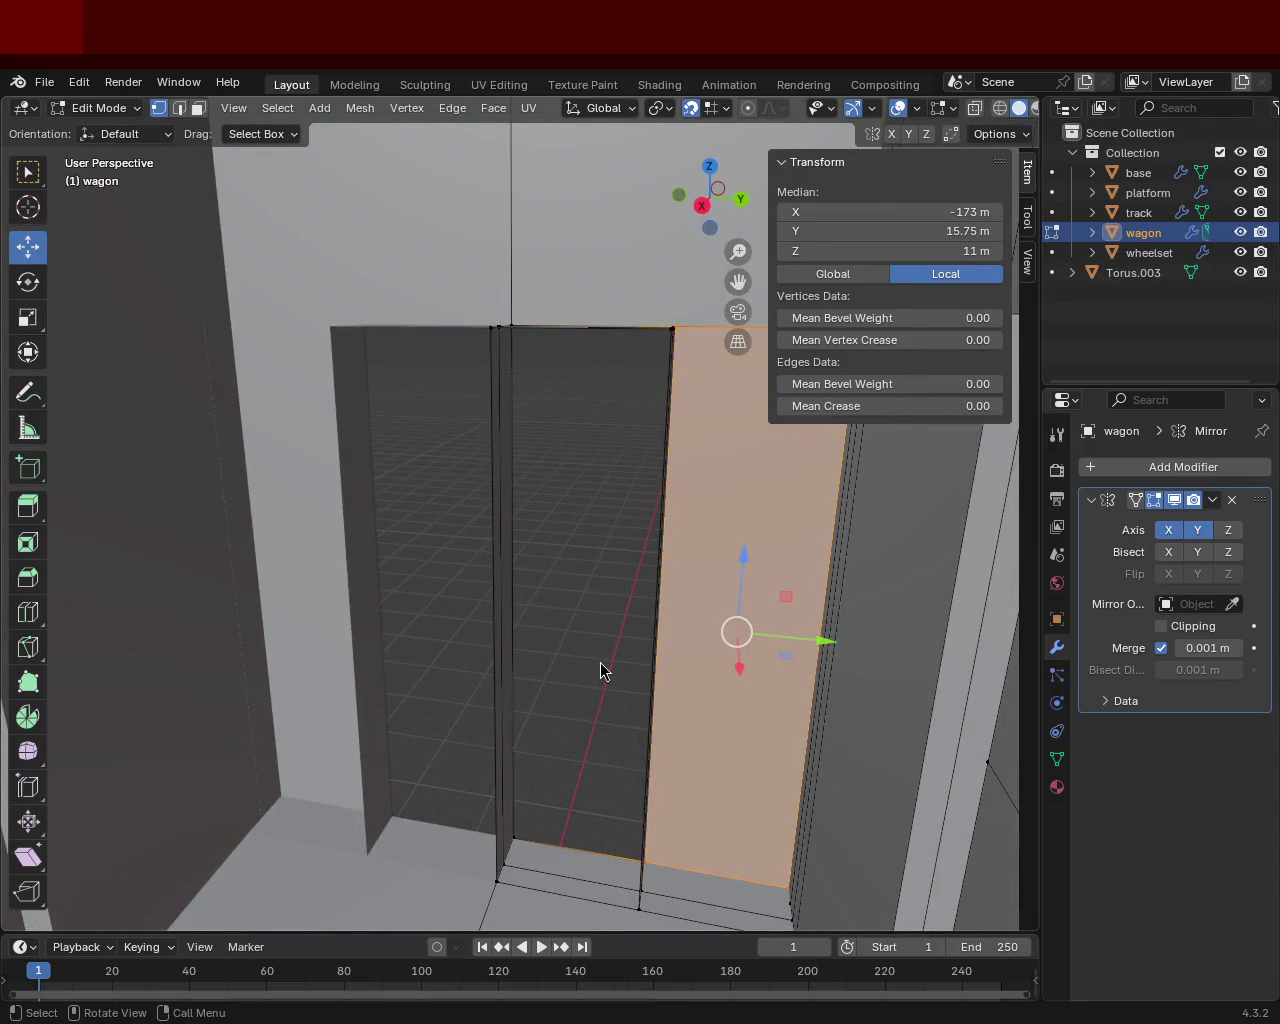
{"action": "mouse_move", "coordinate": [487, 522]}
{"action": "middle_mouse_down"}
{"action": "mouse_move", "coordinate": [491, 509]}
{"action": "mouse_move", "coordinate": [559, 550]}
{"action": "mouse_move", "coordinate": [549, 529]}
{"action": "mouse_move", "coordinate": [677, 537]}
{"action": "mouse_move", "coordinate": [369, 489]}
{"action": "mouse_move", "coordinate": [429, 570]}
{"action": "mouse_move", "coordinate": [506, 563]}
{"action": "mouse_move", "coordinate": [480, 571]}
{"action": "mouse_move", "coordinate": [406, 523]}
{"action": "mouse_move", "coordinate": [138, 468]}
{"action": "mouse_move", "coordinate": [51, 491]}
{"action": "mouse_move", "coordinate": [109, 503]}
{"action": "mouse_move", "coordinate": [430, 660]}
{"action": "mouse_move", "coordinate": [420, 600]}
{"action": "mouse_move", "coordinate": [380, 520]}
{"action": "mouse_move", "coordinate": [616, 551]}
{"action": "mouse_move", "coordinate": [380, 623]}
{"action": "mouse_move", "coordinate": [603, 514]}
{"action": "mouse_move", "coordinate": [542, 571]}
{"action": "mouse_move", "coordinate": [549, 563]}
{"action": "mouse_move", "coordinate": [540, 609]}
{"action": "mouse_move", "coordinate": [560, 551]}
{"action": "mouse_move", "coordinate": [545, 469]}
{"action": "mouse_move", "coordinate": [477, 457]}
{"action": "mouse_move", "coordinate": [455, 408]}
{"action": "mouse_move", "coordinate": [583, 432]}
{"action": "middle_mouse_up"}
{"action": "middle_click_drag", "start_coordinate": [480, 648], "coordinate": [491, 500]}
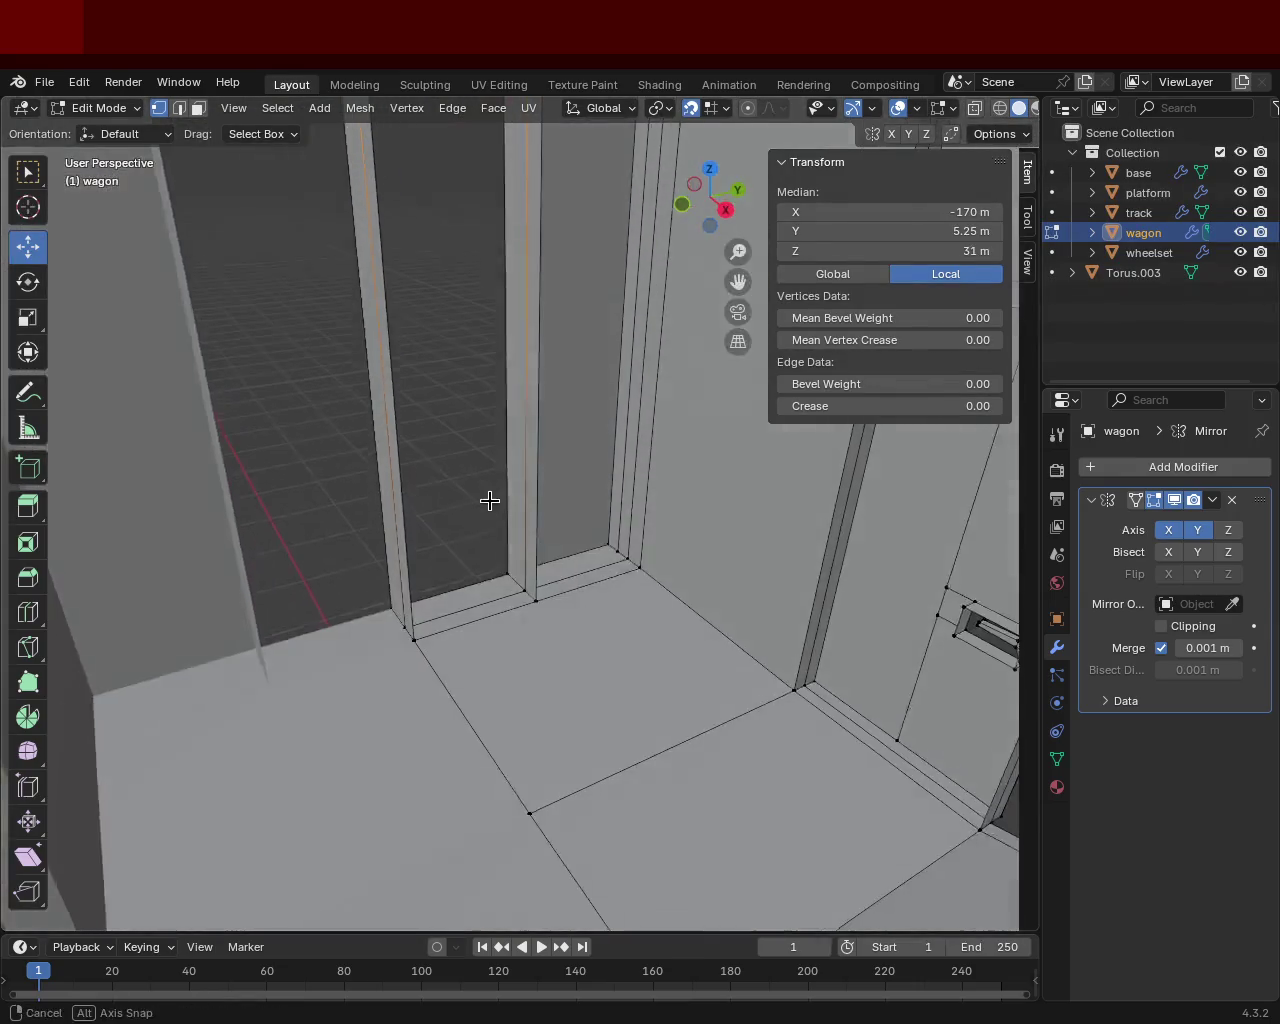
{"action": "middle_click_drag", "start_coordinate": [467, 598], "coordinate": [394, 576]}
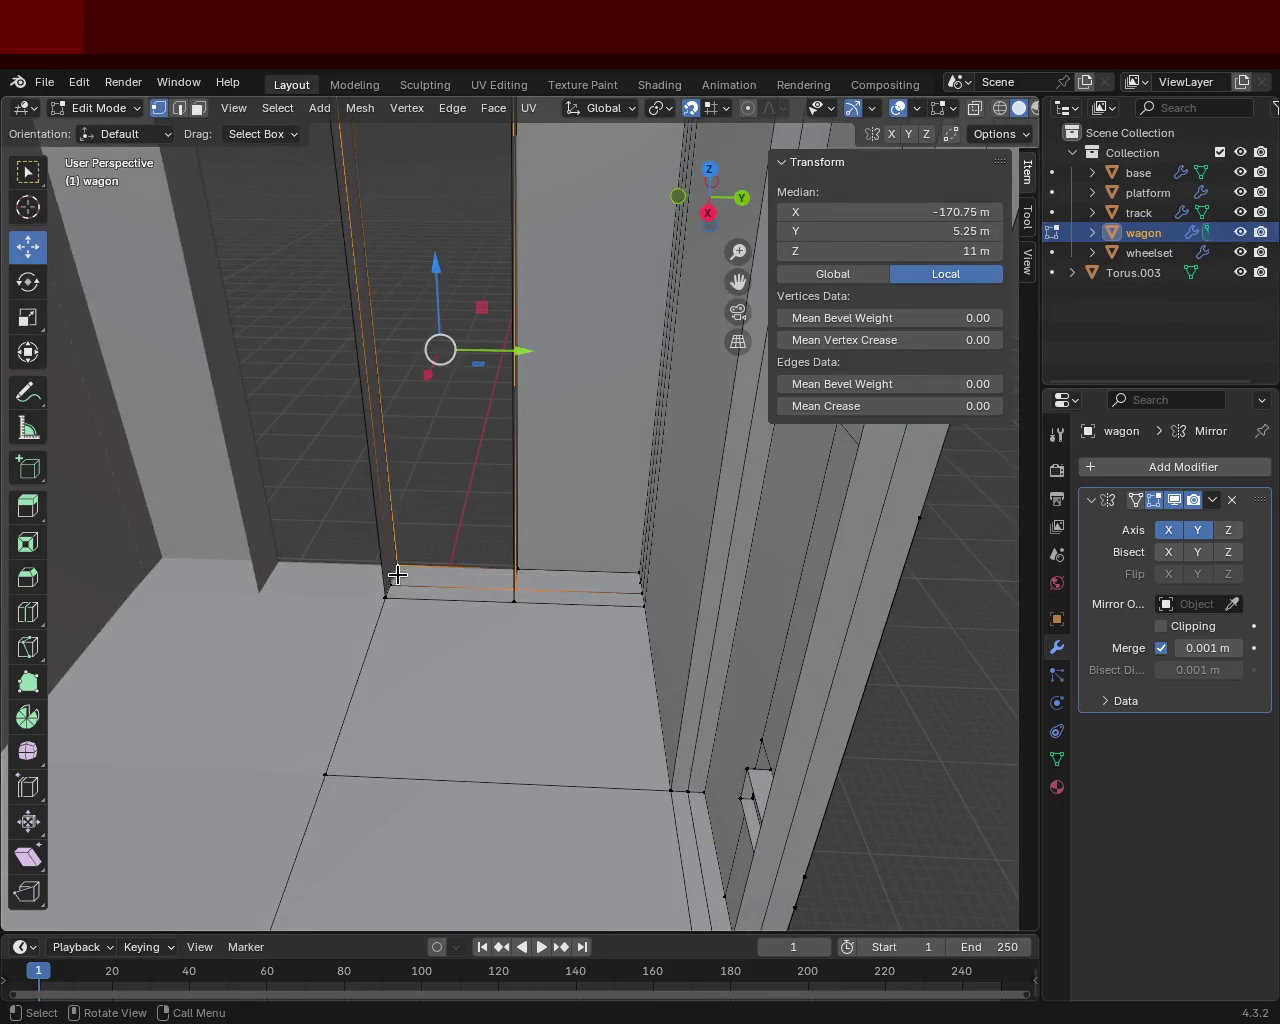
{"action": "key", "text": "f"}
Step: Select the new face's top-right corner vertex, then the face beside the doorway
{"action": "mouse_move", "coordinate": [471, 380]}
{"action": "middle_mouse_down"}
{"action": "mouse_move", "coordinate": [517, 409]}
{"action": "mouse_move", "coordinate": [509, 349]}
{"action": "mouse_move", "coordinate": [516, 410]}
{"action": "middle_mouse_up"}
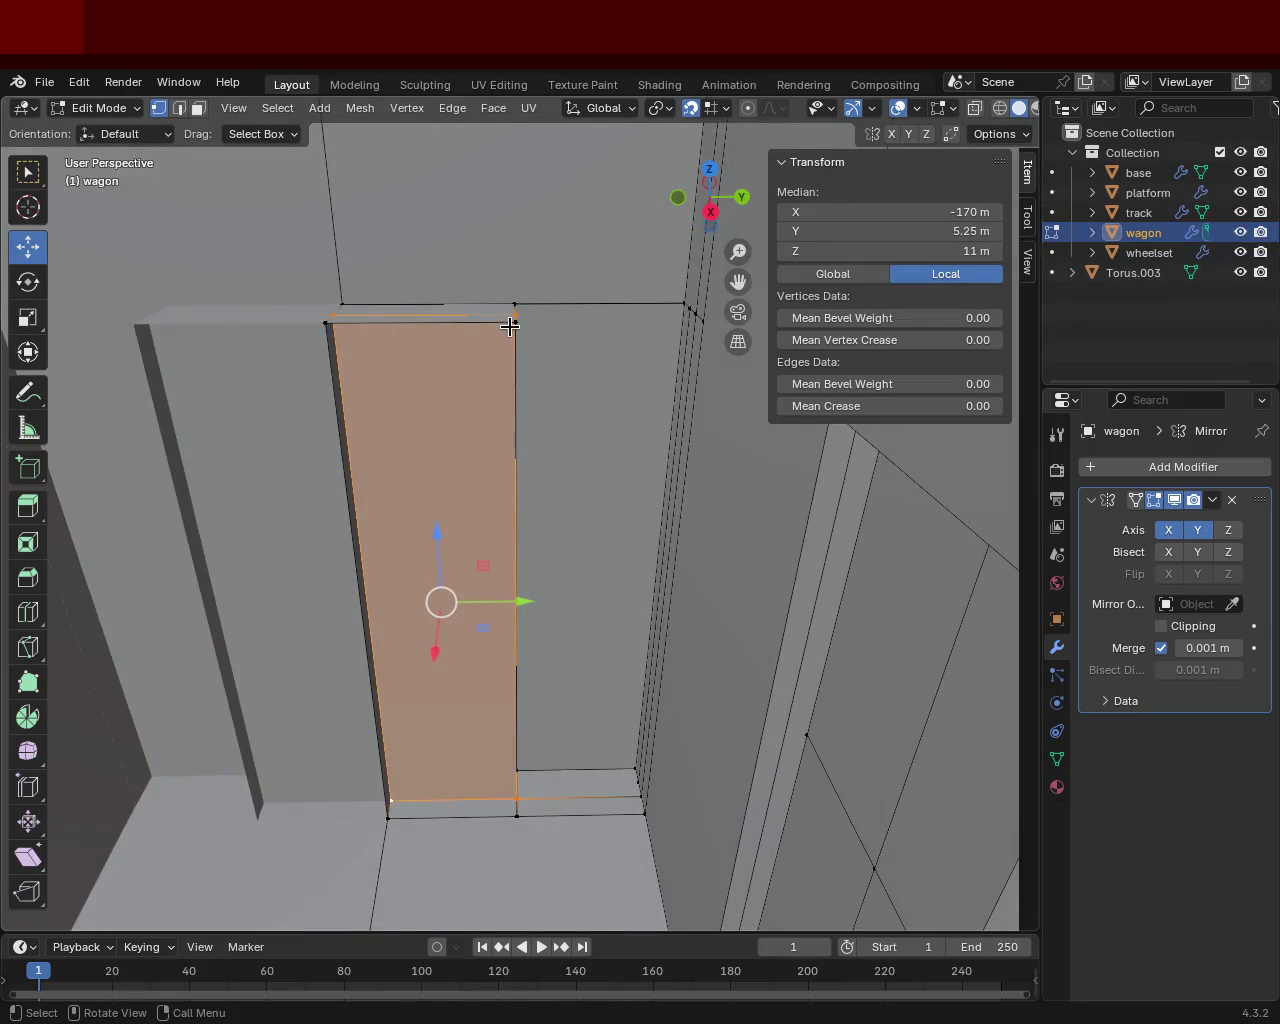
{"action": "left_click", "coordinate": [510, 326]}
{"action": "middle_click_drag", "start_coordinate": [419, 572], "coordinate": [392, 620], "text": "shift"}
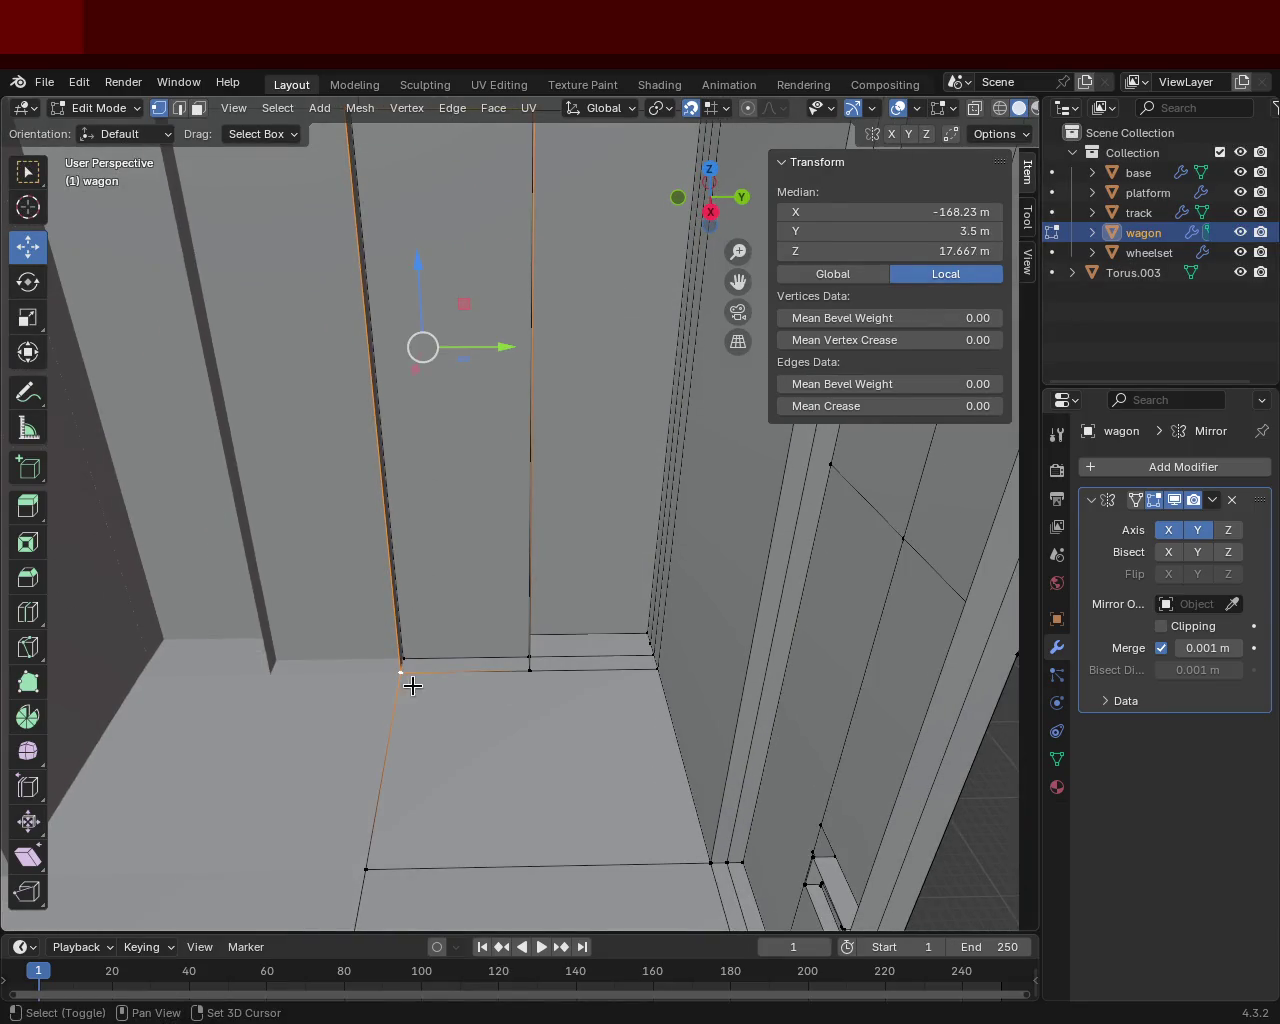
{"action": "left_click", "coordinate": [537, 681], "text": "shift"}
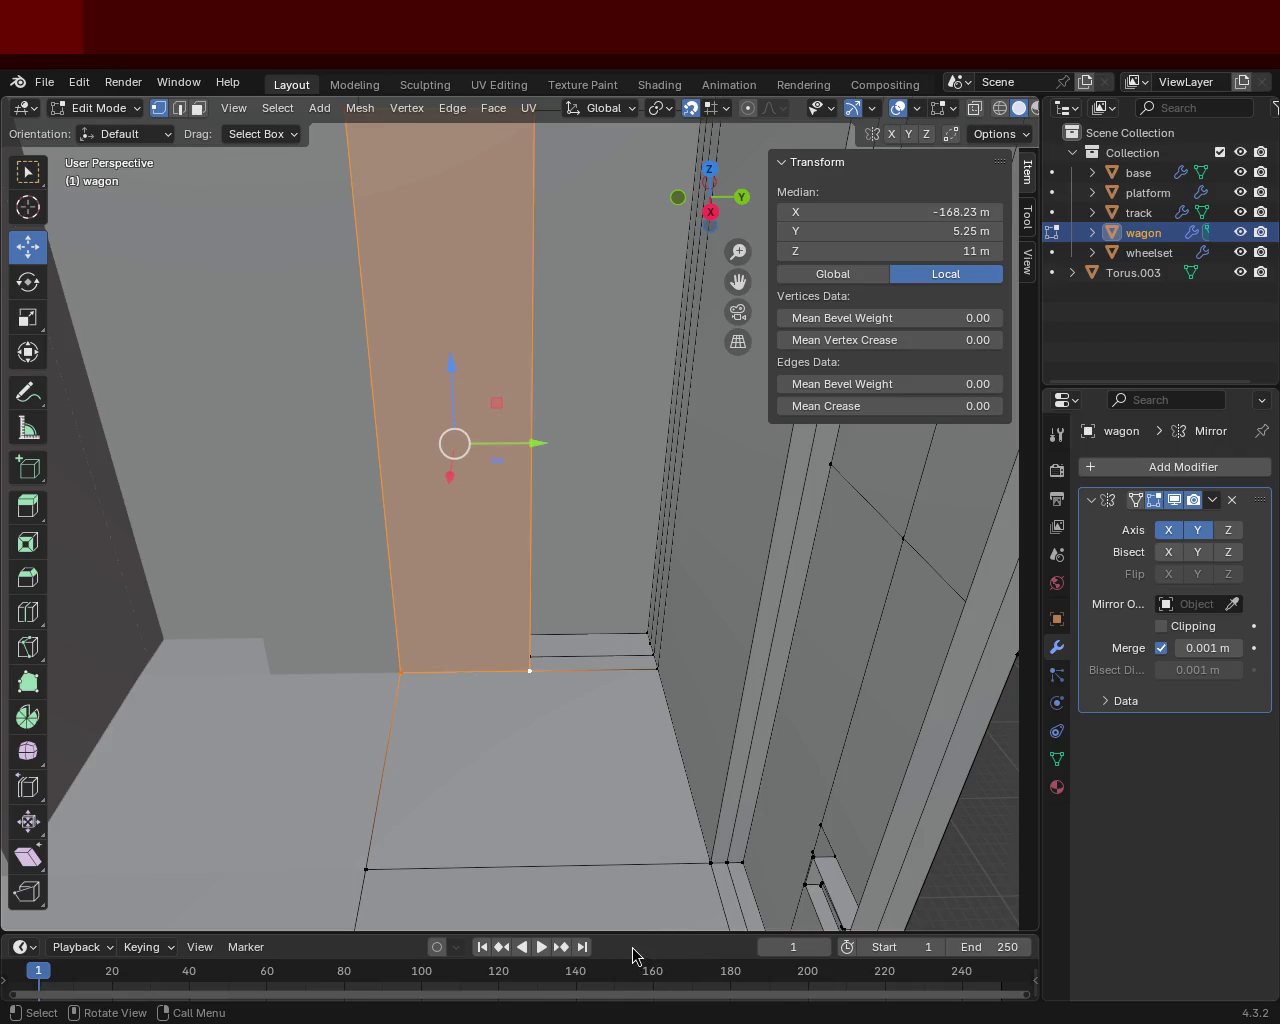
Step: Delete the narrow door-frame face inside the side doorway in face select mode
{"action": "mouse_move", "coordinate": [406, 383]}
{"action": "middle_mouse_down"}
{"action": "mouse_move", "coordinate": [391, 470]}
{"action": "mouse_move", "coordinate": [349, 570]}
{"action": "mouse_move", "coordinate": [494, 606]}
{"action": "mouse_move", "coordinate": [477, 480]}
{"action": "mouse_move", "coordinate": [414, 426]}
{"action": "mouse_move", "coordinate": [330, 451]}
{"action": "mouse_move", "coordinate": [521, 493]}
{"action": "mouse_move", "coordinate": [423, 460]}
{"action": "middle_mouse_up"}
{"action": "left_click", "coordinate": [198, 107]}
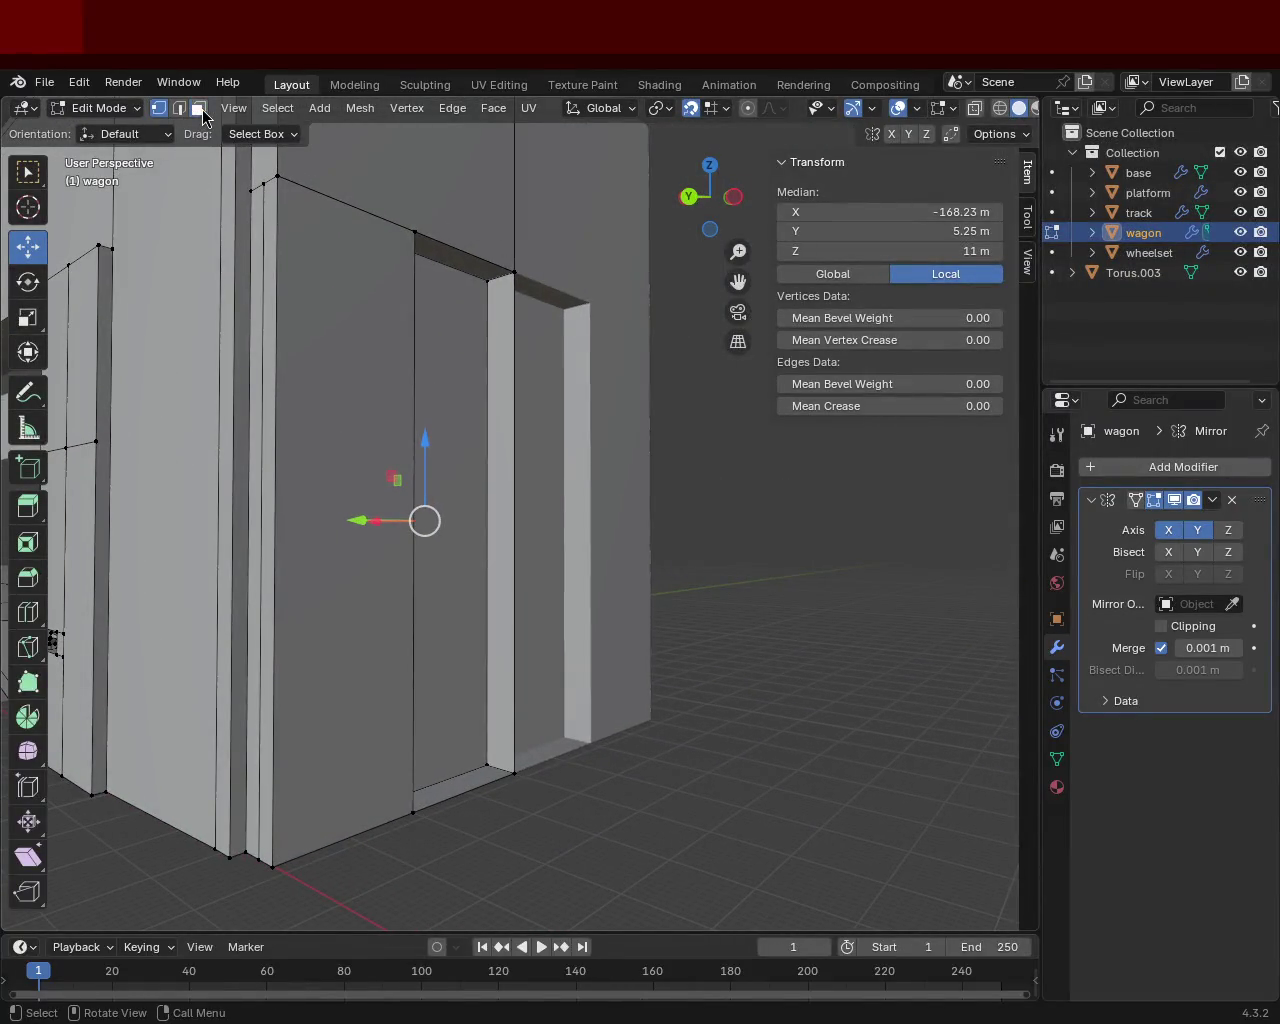
{"action": "left_click", "coordinate": [495, 408]}
{"action": "key", "text": "x"}
{"action": "left_click", "coordinate": [500, 414]}
Step: Inspect the wagon interior from new angles and select the middle door face
{"action": "mouse_move", "coordinate": [497, 409]}
{"action": "middle_mouse_down"}
{"action": "mouse_move", "coordinate": [409, 370]}
{"action": "mouse_move", "coordinate": [477, 474]}
{"action": "mouse_move", "coordinate": [297, 457]}
{"action": "mouse_move", "coordinate": [568, 634]}
{"action": "middle_mouse_up"}
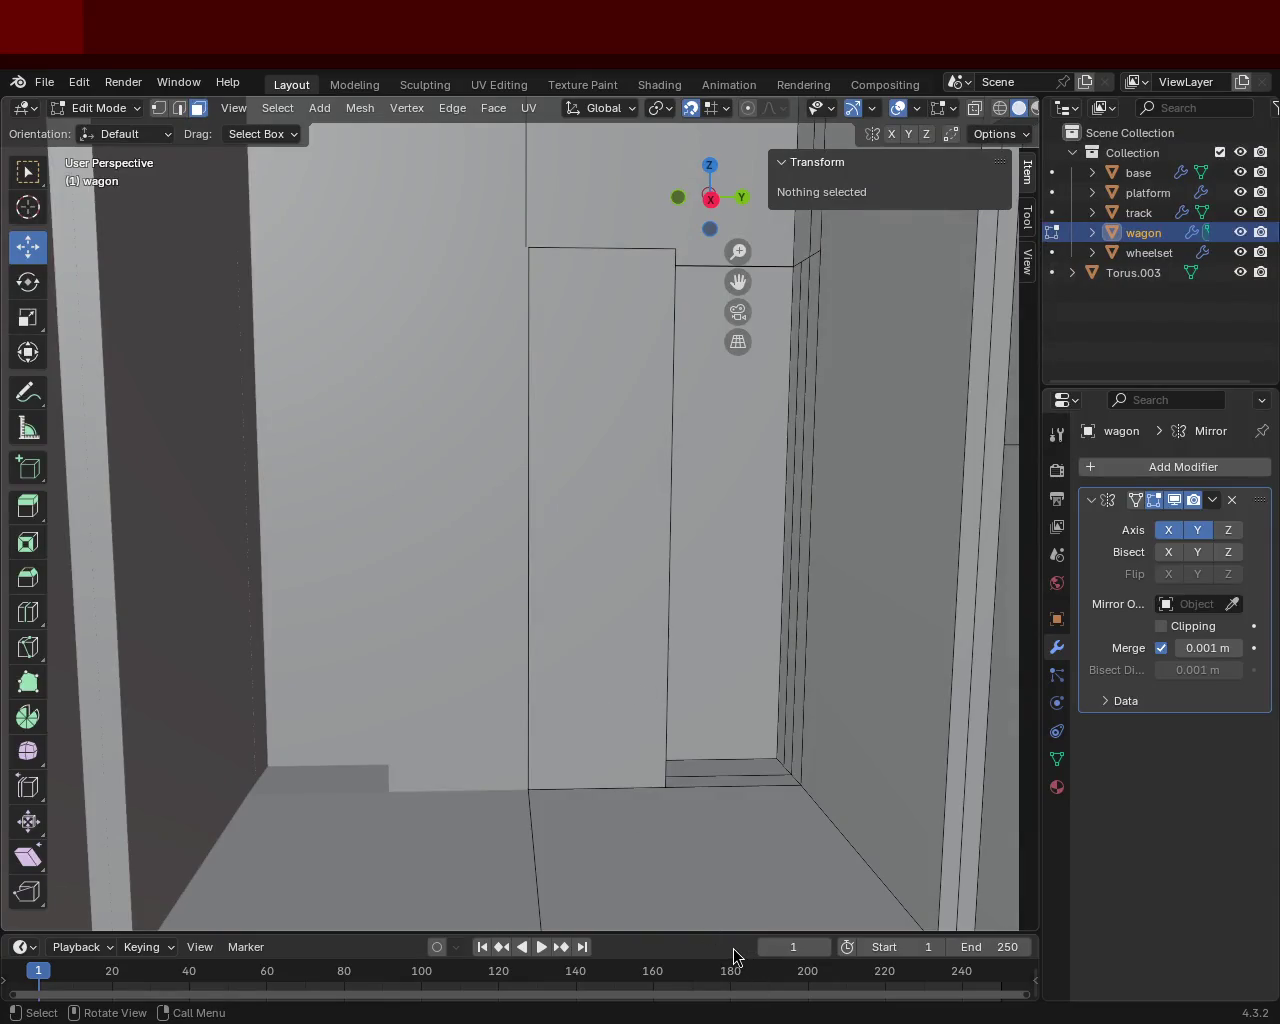
{"action": "mouse_move", "coordinate": [677, 497]}
{"action": "middle_mouse_down"}
{"action": "mouse_move", "coordinate": [603, 471]}
{"action": "mouse_move", "coordinate": [714, 614]}
{"action": "mouse_move", "coordinate": [618, 489]}
{"action": "middle_mouse_up"}
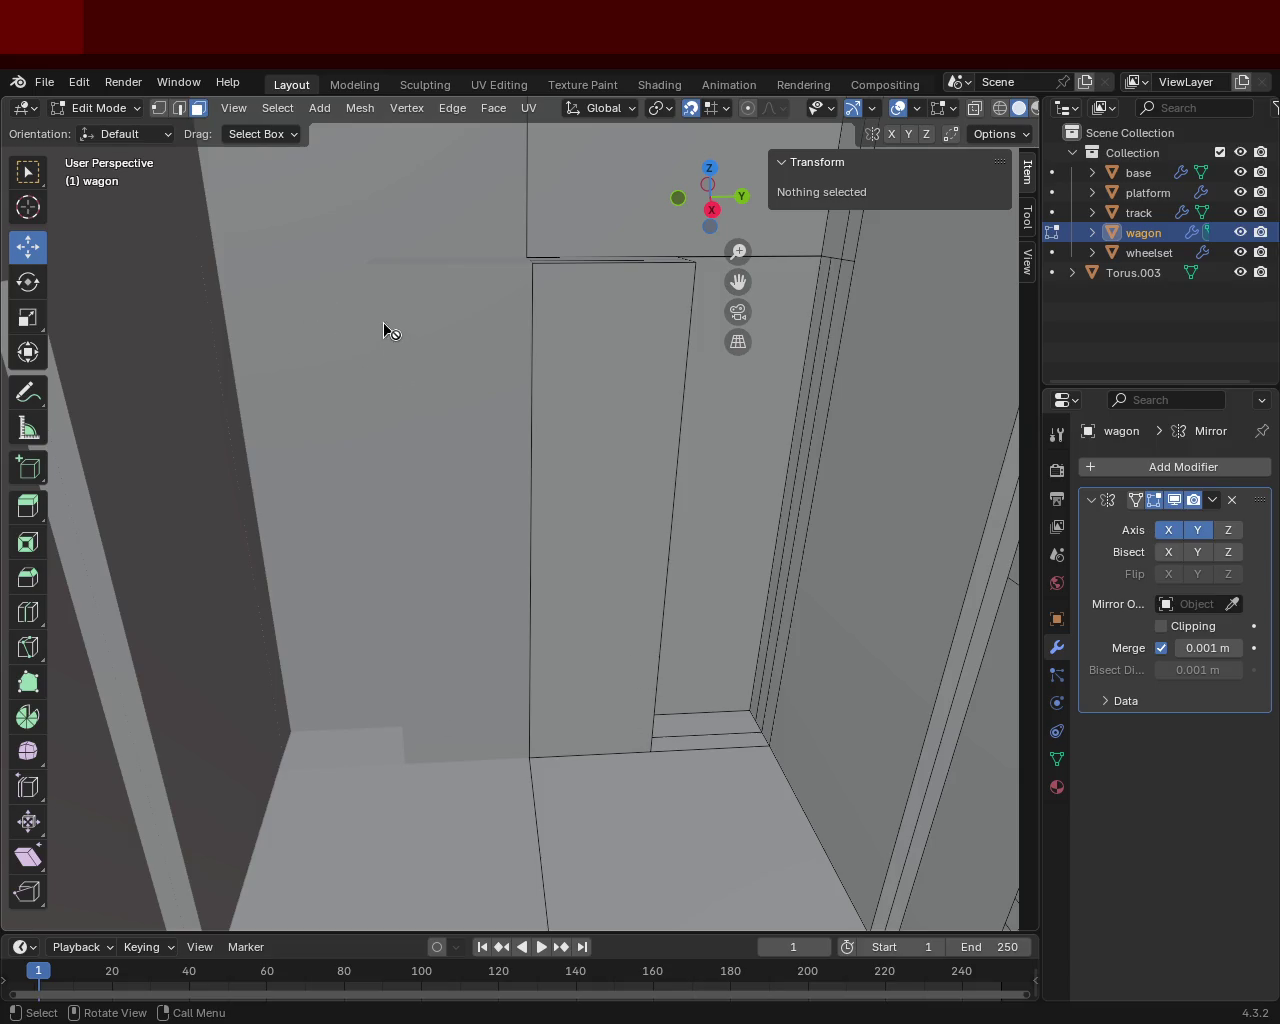
{"action": "mouse_move", "coordinate": [406, 366]}
{"action": "middle_mouse_down"}
{"action": "mouse_move", "coordinate": [494, 437]}
{"action": "mouse_move", "coordinate": [419, 500]}
{"action": "mouse_move", "coordinate": [449, 551]}
{"action": "mouse_move", "coordinate": [486, 577]}
{"action": "mouse_move", "coordinate": [500, 509]}
{"action": "mouse_move", "coordinate": [379, 461]}
{"action": "mouse_move", "coordinate": [106, 435]}
{"action": "mouse_move", "coordinate": [166, 366]}
{"action": "mouse_move", "coordinate": [224, 399]}
{"action": "mouse_move", "coordinate": [191, 446]}
{"action": "mouse_move", "coordinate": [129, 451]}
{"action": "mouse_move", "coordinate": [246, 506]}
{"action": "mouse_move", "coordinate": [338, 477]}
{"action": "mouse_move", "coordinate": [426, 474]}
{"action": "mouse_move", "coordinate": [204, 440]}
{"action": "mouse_move", "coordinate": [63, 380]}
{"action": "mouse_move", "coordinate": [34, 443]}
{"action": "mouse_move", "coordinate": [69, 496]}
{"action": "mouse_move", "coordinate": [286, 346]}
{"action": "mouse_move", "coordinate": [403, 600]}
{"action": "mouse_move", "coordinate": [349, 469]}
{"action": "mouse_move", "coordinate": [375, 412]}
{"action": "mouse_move", "coordinate": [400, 426]}
{"action": "mouse_move", "coordinate": [431, 483]}
{"action": "mouse_move", "coordinate": [466, 503]}
{"action": "mouse_move", "coordinate": [427, 507]}
{"action": "mouse_move", "coordinate": [415, 485]}
{"action": "middle_mouse_up"}
{"action": "left_click", "coordinate": [470, 394]}
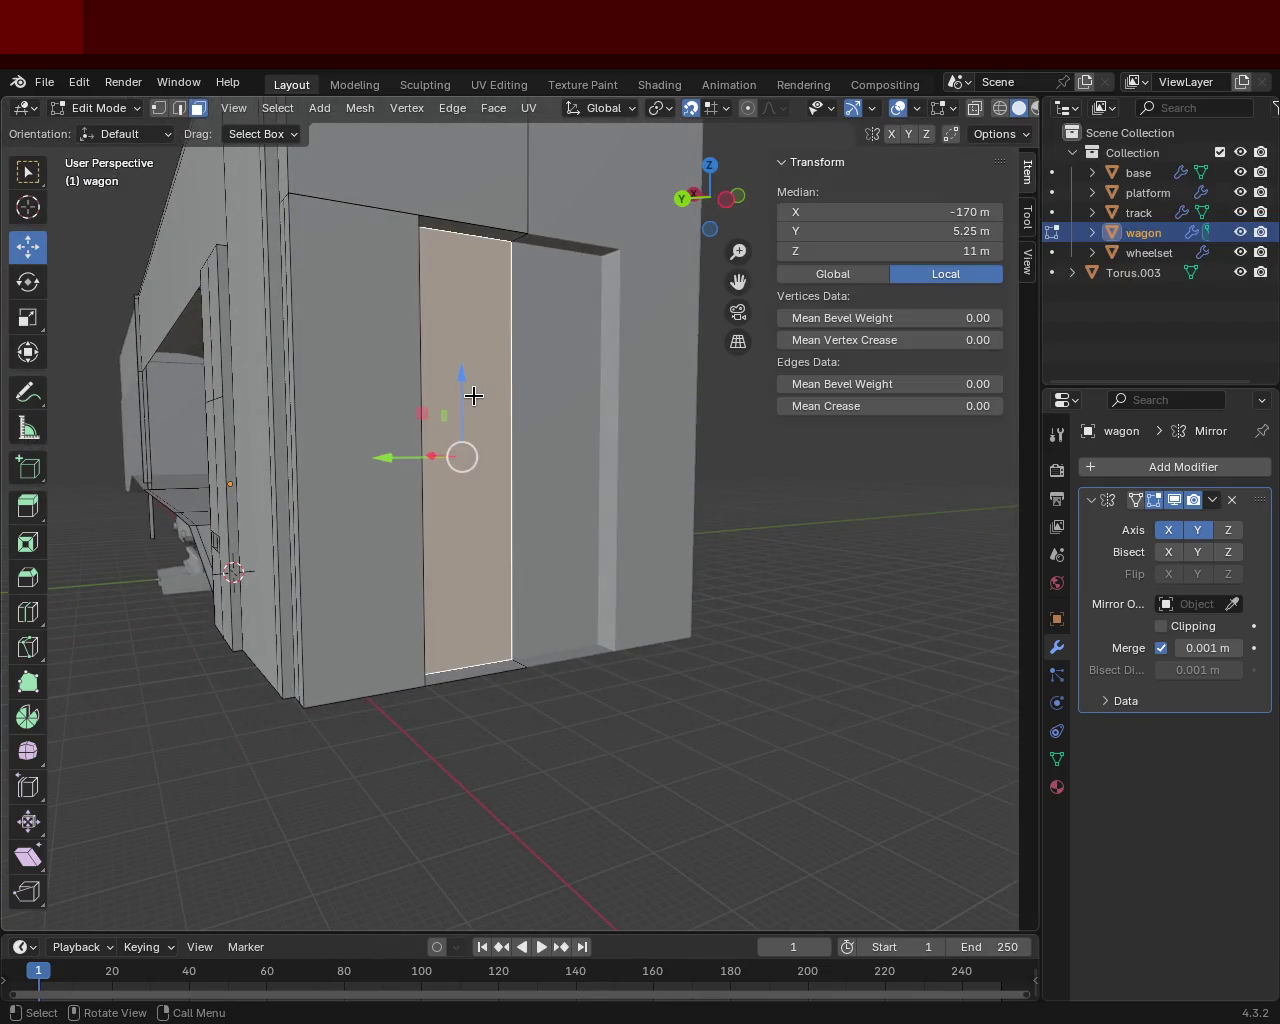
Step: Delete the middle door face and the remaining door face with X > Faces
{"action": "key", "text": "x"}
{"action": "left_click", "coordinate": [474, 397]}
{"action": "mouse_move", "coordinate": [474, 397]}
{"action": "middle_mouse_down"}
{"action": "mouse_move", "coordinate": [434, 460]}
{"action": "mouse_move", "coordinate": [397, 417]}
{"action": "middle_mouse_up"}
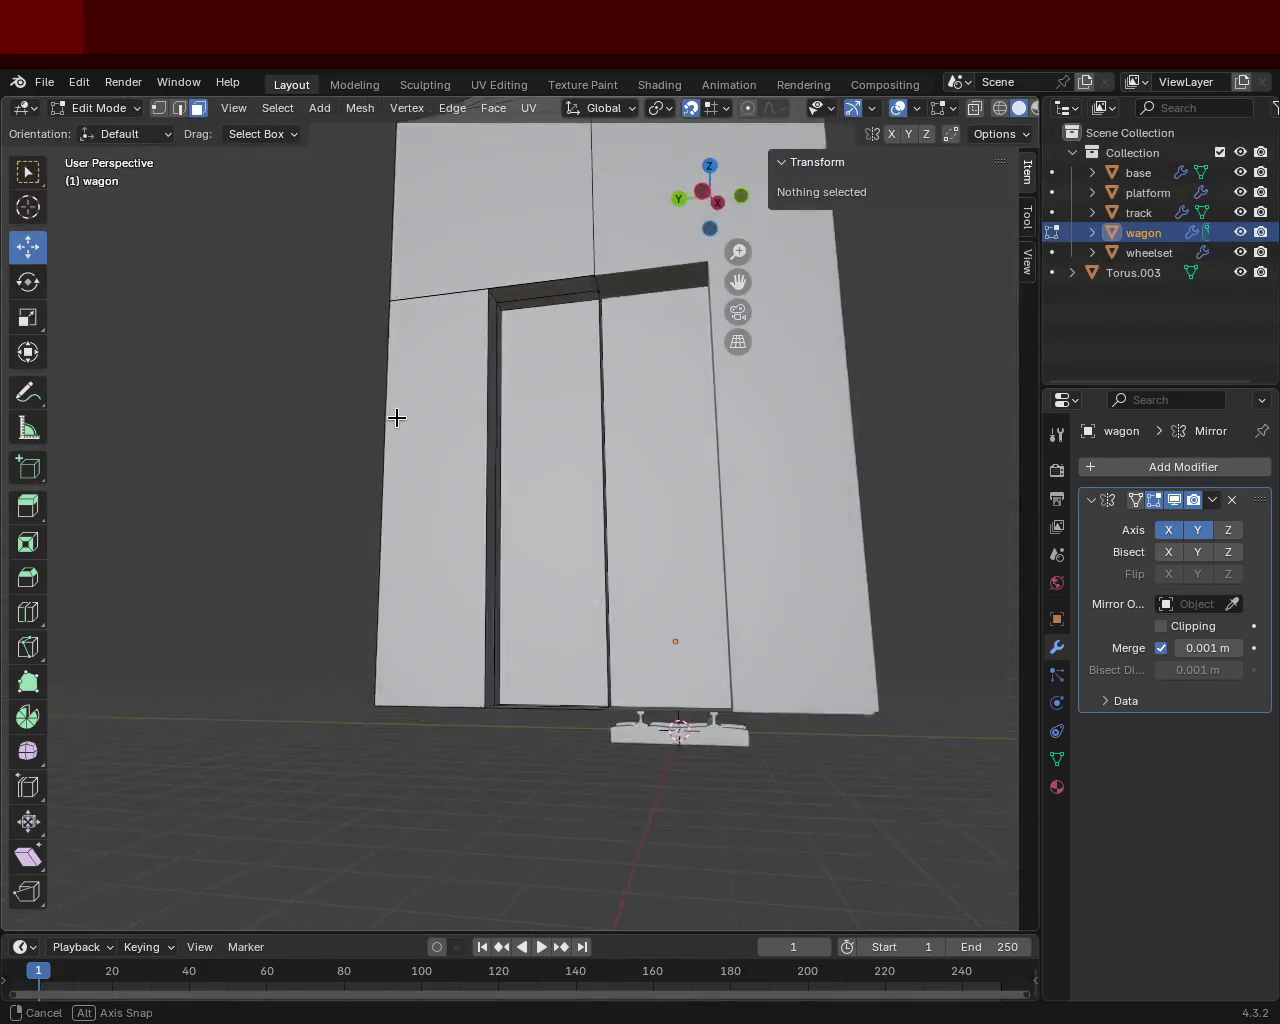
{"action": "left_click", "coordinate": [529, 443]}
{"action": "key", "text": "x"}
{"action": "left_click", "coordinate": [529, 443]}
Step: Inspect the open doorway and the wall above it from inside the wagon
{"action": "mouse_move", "coordinate": [523, 451]}
{"action": "middle_mouse_down"}
{"action": "mouse_move", "coordinate": [334, 540]}
{"action": "mouse_move", "coordinate": [471, 520]}
{"action": "mouse_move", "coordinate": [411, 543]}
{"action": "mouse_move", "coordinate": [451, 540]}
{"action": "mouse_move", "coordinate": [560, 514]}
{"action": "mouse_move", "coordinate": [778, 550]}
{"action": "mouse_move", "coordinate": [823, 523]}
{"action": "mouse_move", "coordinate": [700, 491]}
{"action": "mouse_move", "coordinate": [734, 557]}
{"action": "mouse_move", "coordinate": [601, 546]}
{"action": "mouse_move", "coordinate": [537, 566]}
{"action": "mouse_move", "coordinate": [446, 560]}
{"action": "mouse_move", "coordinate": [646, 580]}
{"action": "mouse_move", "coordinate": [354, 592]}
{"action": "mouse_move", "coordinate": [317, 606]}
{"action": "mouse_move", "coordinate": [346, 571]}
{"action": "mouse_move", "coordinate": [397, 554]}
{"action": "mouse_move", "coordinate": [471, 640]}
{"action": "mouse_move", "coordinate": [546, 531]}
{"action": "mouse_move", "coordinate": [529, 503]}
{"action": "mouse_move", "coordinate": [554, 539]}
{"action": "mouse_move", "coordinate": [543, 594]}
{"action": "mouse_move", "coordinate": [514, 489]}
{"action": "mouse_move", "coordinate": [522, 501]}
{"action": "middle_mouse_up"}
{"action": "scroll", "coordinate": [560, 514], "scroll_direction": "down", "scroll_amount": 4}
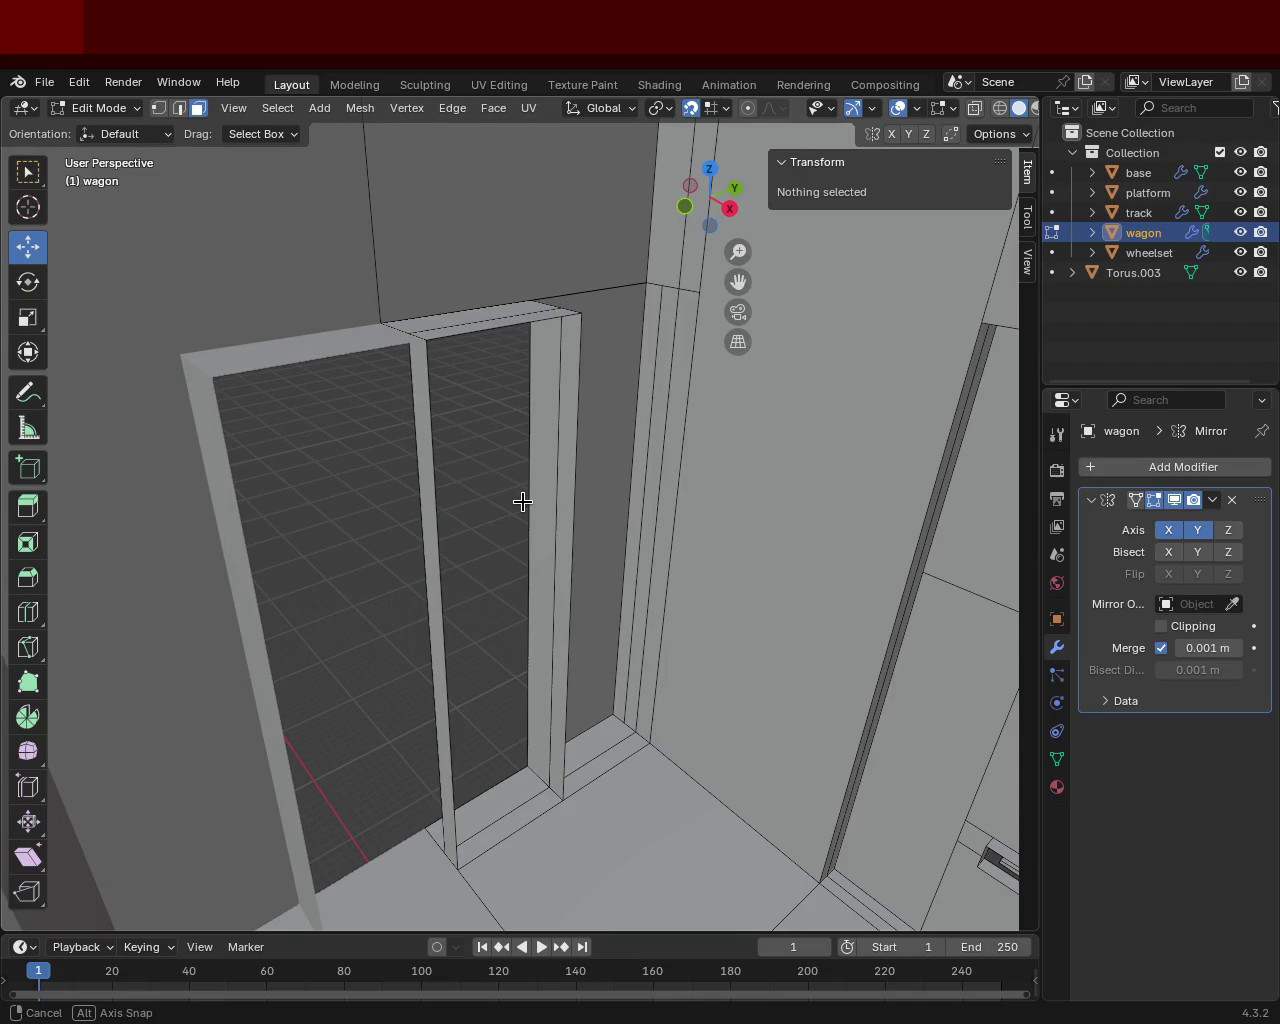
{"action": "mouse_move", "coordinate": [522, 501]}
{"action": "middle_mouse_down"}
{"action": "mouse_move", "coordinate": [549, 455]}
{"action": "mouse_move", "coordinate": [760, 452]}
{"action": "mouse_move", "coordinate": [737, 437]}
{"action": "mouse_move", "coordinate": [757, 480]}
{"action": "mouse_move", "coordinate": [740, 456]}
{"action": "mouse_move", "coordinate": [660, 446]}
{"action": "mouse_move", "coordinate": [711, 492]}
{"action": "mouse_move", "coordinate": [649, 449]}
{"action": "mouse_move", "coordinate": [657, 460]}
{"action": "mouse_move", "coordinate": [500, 483]}
{"action": "mouse_move", "coordinate": [477, 510]}
{"action": "mouse_move", "coordinate": [541, 476]}
{"action": "middle_mouse_up"}
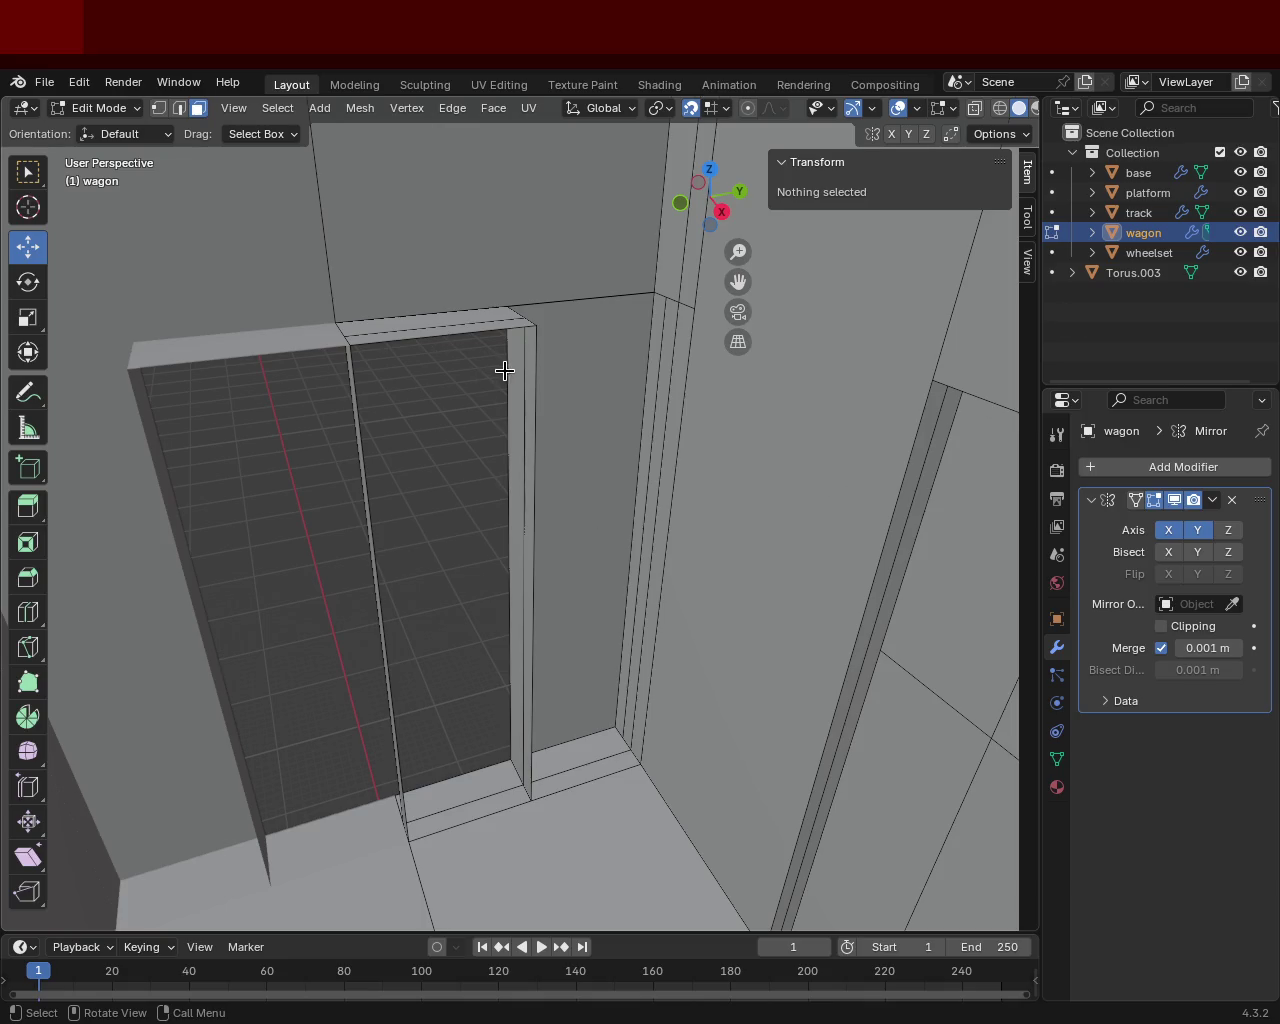
{"action": "middle_click_drag", "start_coordinate": [503, 369], "coordinate": [518, 360]}
{"action": "middle_click_drag", "start_coordinate": [738, 363], "coordinate": [284, 403]}
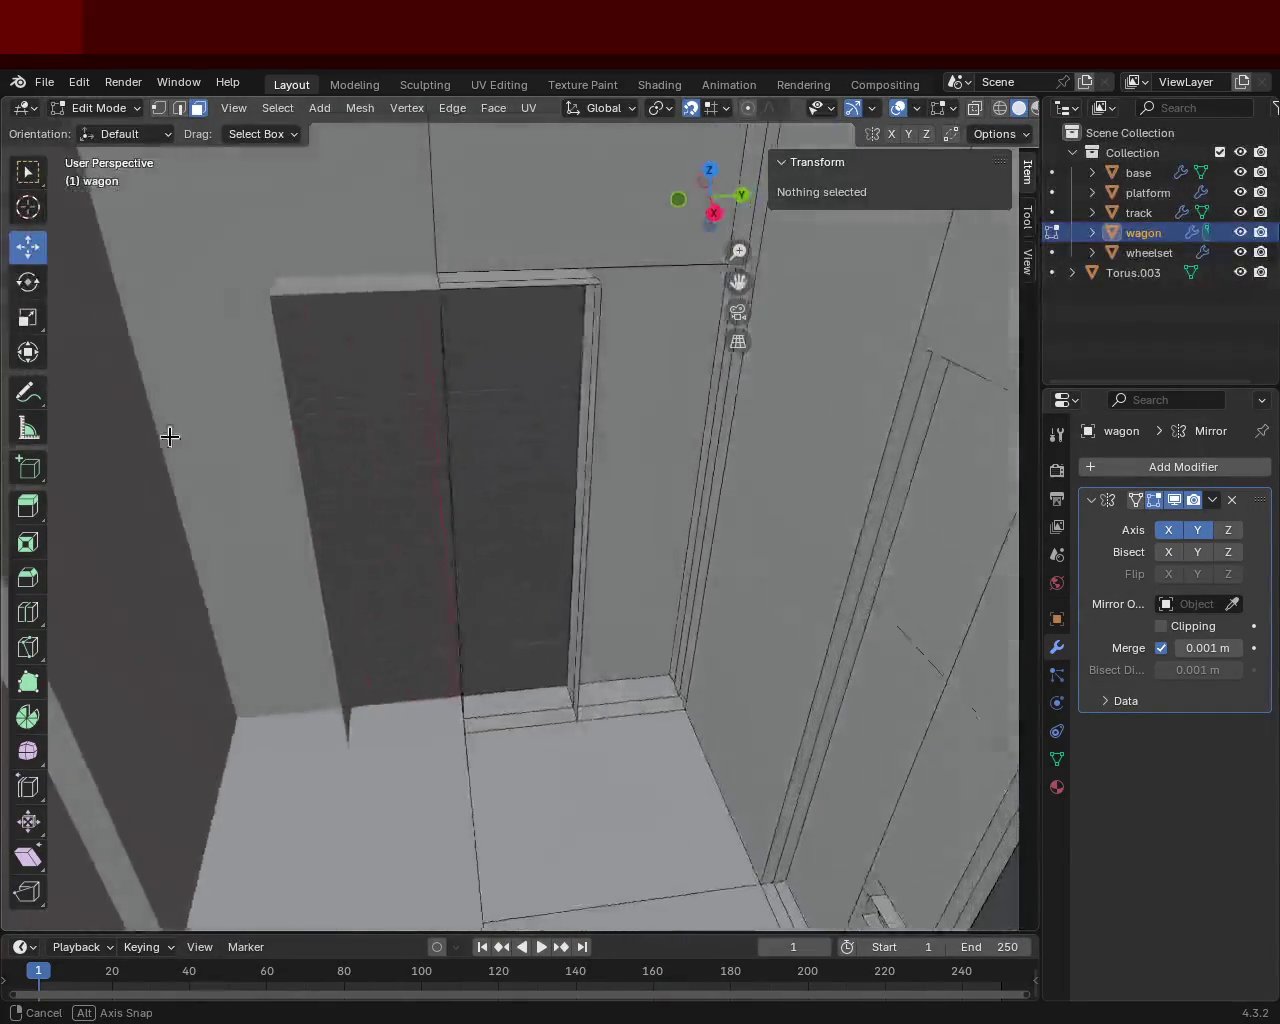
{"action": "middle_click_drag", "start_coordinate": [284, 403], "coordinate": [223, 449]}
{"action": "mouse_move", "coordinate": [598, 320]}
{"action": "middle_mouse_down"}
{"action": "mouse_move", "coordinate": [571, 437]}
{"action": "mouse_move", "coordinate": [586, 386]}
{"action": "mouse_move", "coordinate": [634, 377]}
{"action": "mouse_move", "coordinate": [600, 397]}
{"action": "middle_mouse_up"}
{"action": "left_click", "coordinate": [158, 108]}
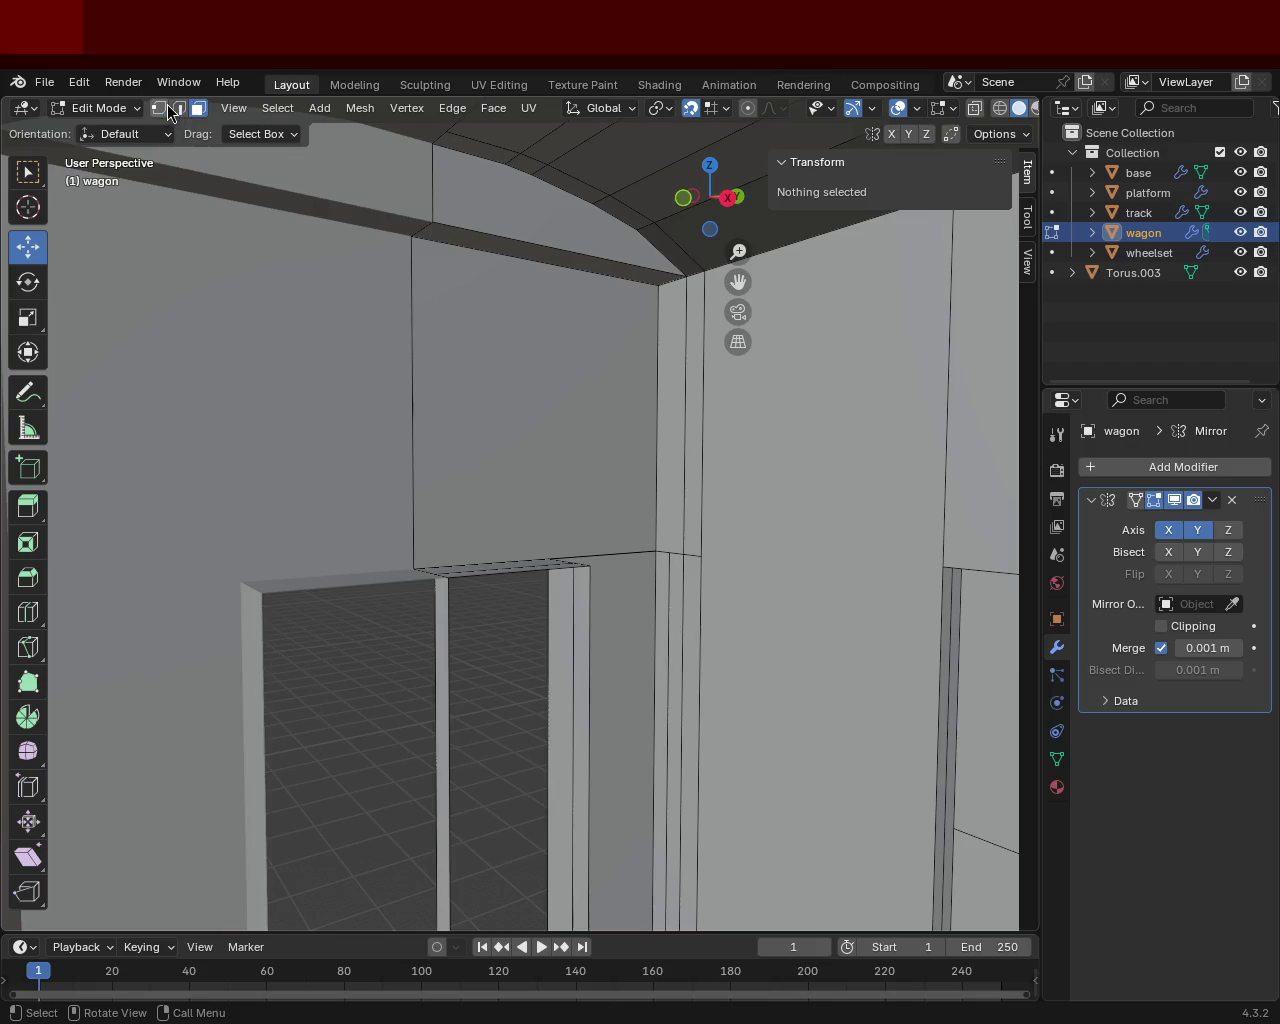
Step: Subdivide the wall panel's vertices and top strip edges above the doorway
{"action": "left_click", "coordinate": [434, 573]}
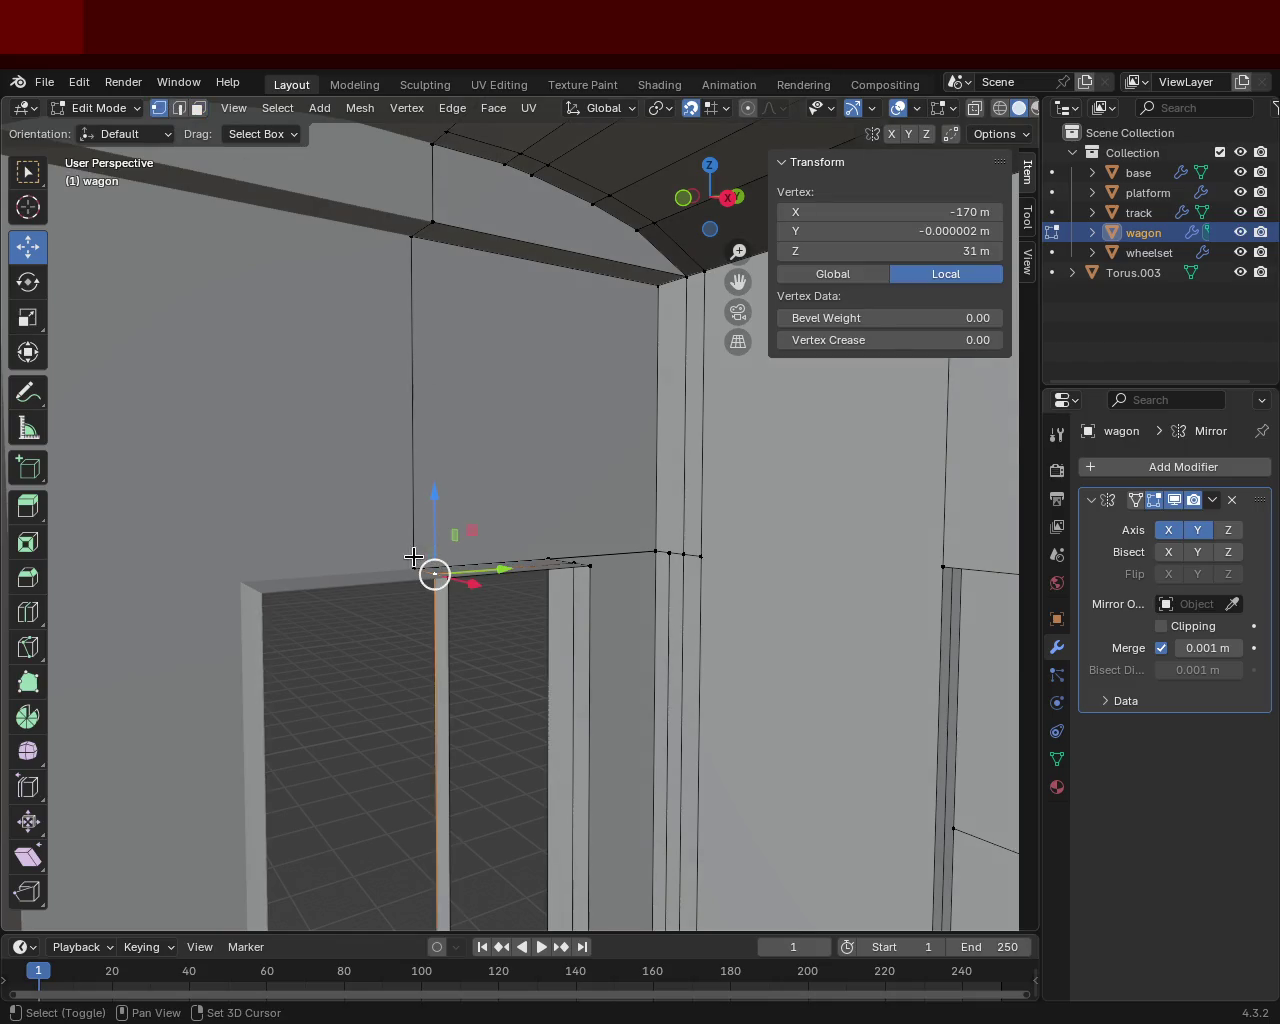
{"action": "left_click", "coordinate": [414, 568], "text": "shift"}
{"action": "left_click", "coordinate": [415, 236], "text": "shift"}
{"action": "left_click", "coordinate": [657, 287], "text": "shift"}
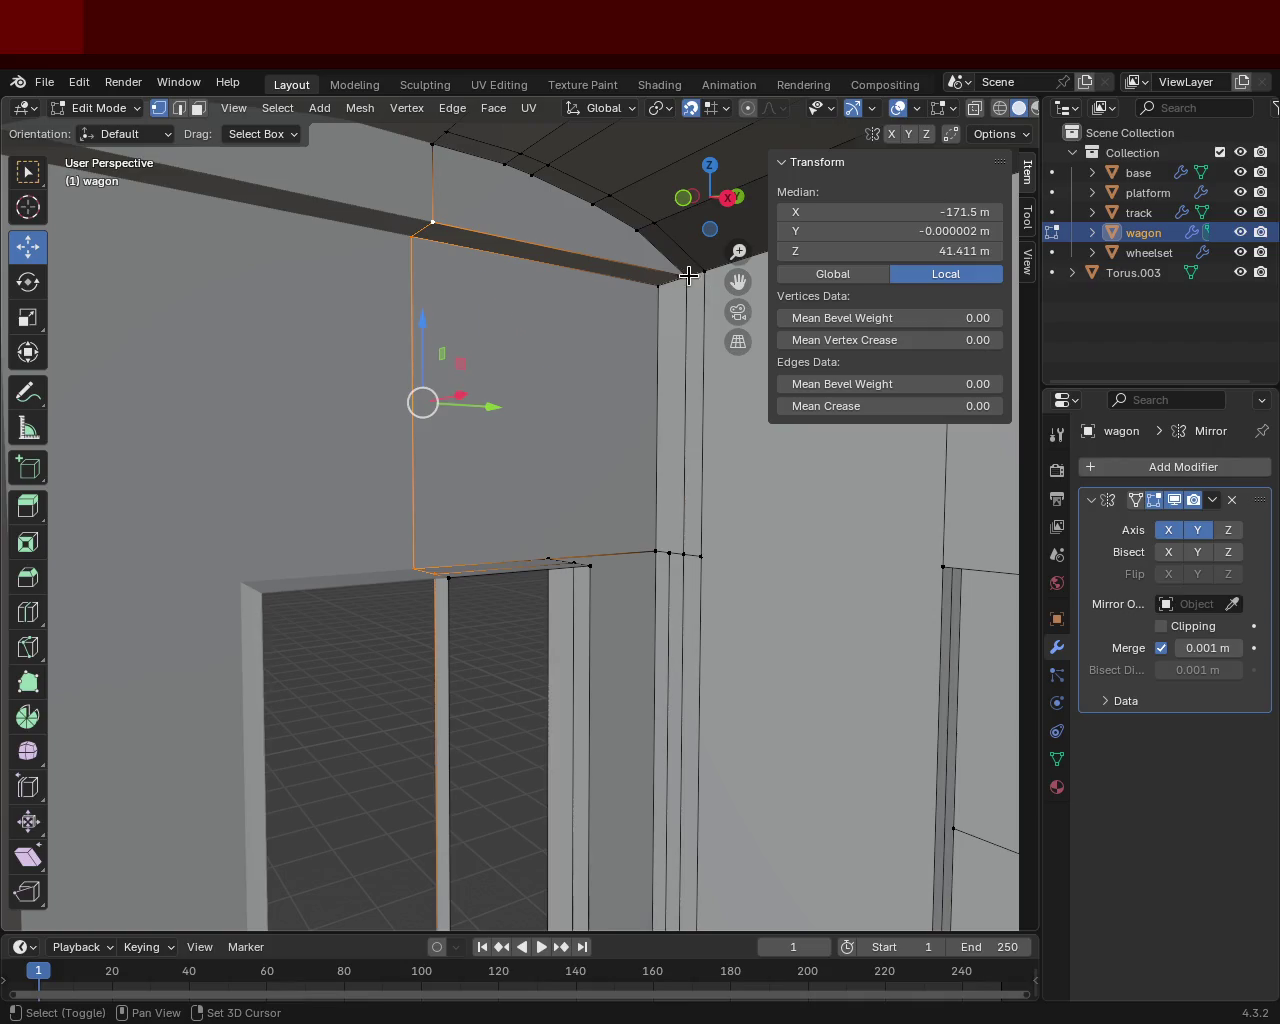
{"action": "left_click", "coordinate": [686, 275], "text": "shift"}
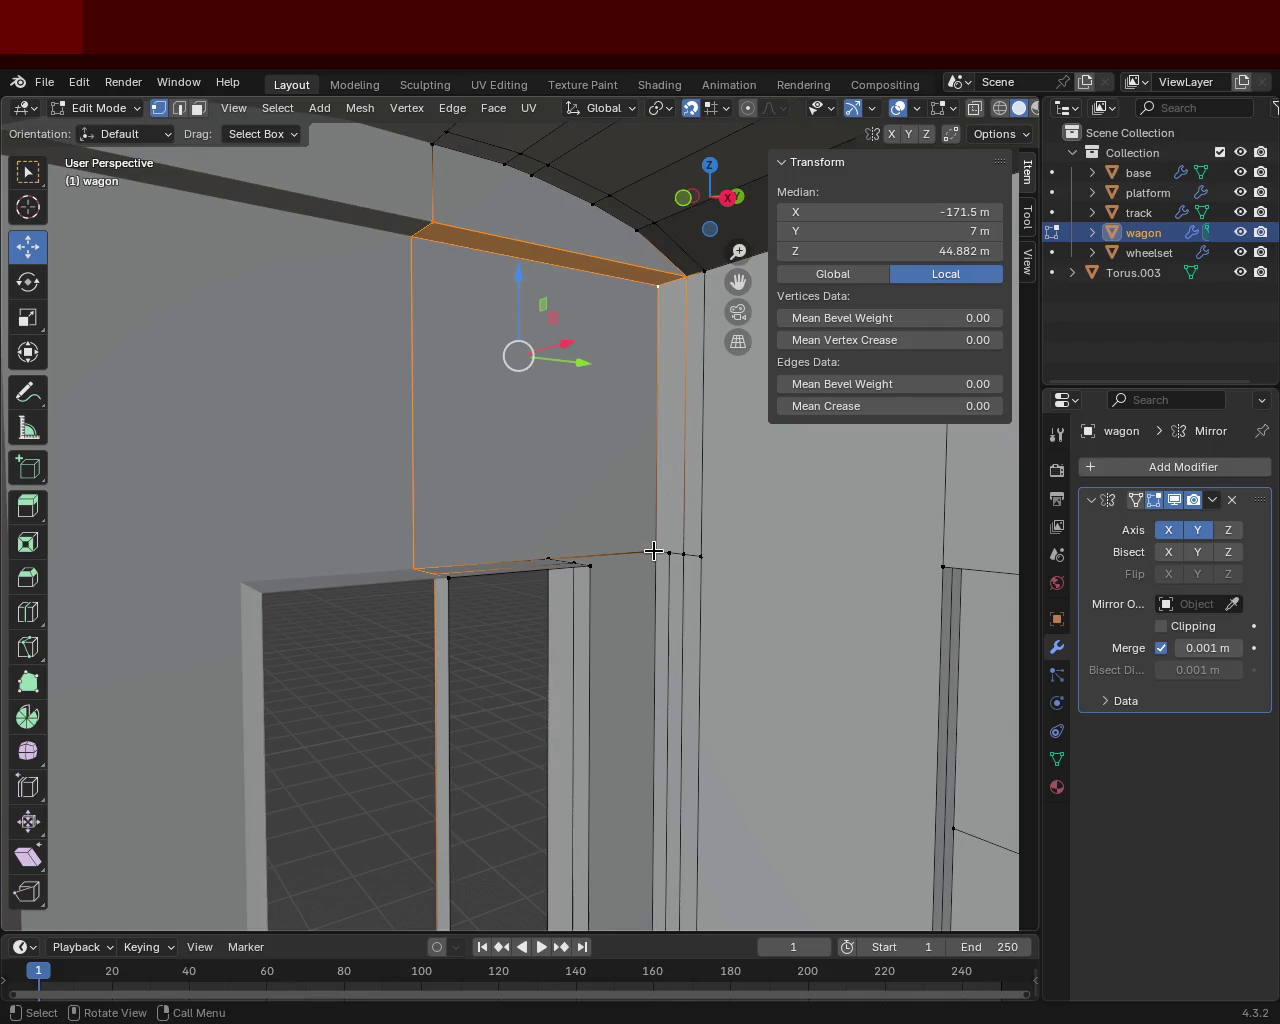
{"action": "middle_click_drag", "start_coordinate": [653, 551], "coordinate": [650, 530]}
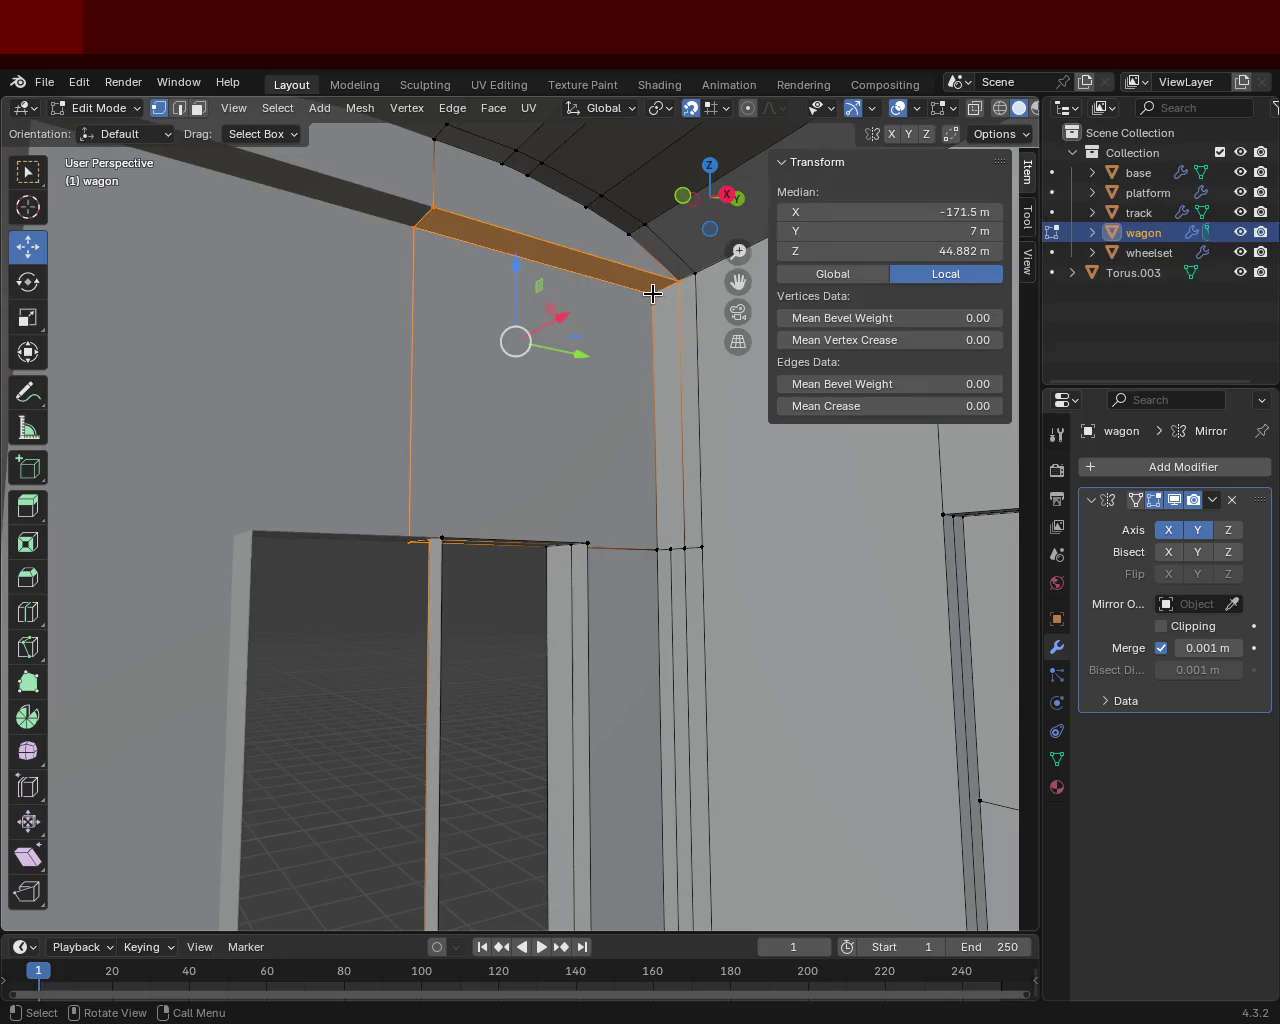
{"action": "left_click", "coordinate": [655, 292]}
{"action": "left_click", "coordinate": [681, 278], "text": "shift"}
{"action": "key", "text": "ctrl+e"}
{"action": "left_click", "coordinate": [560, 391]}
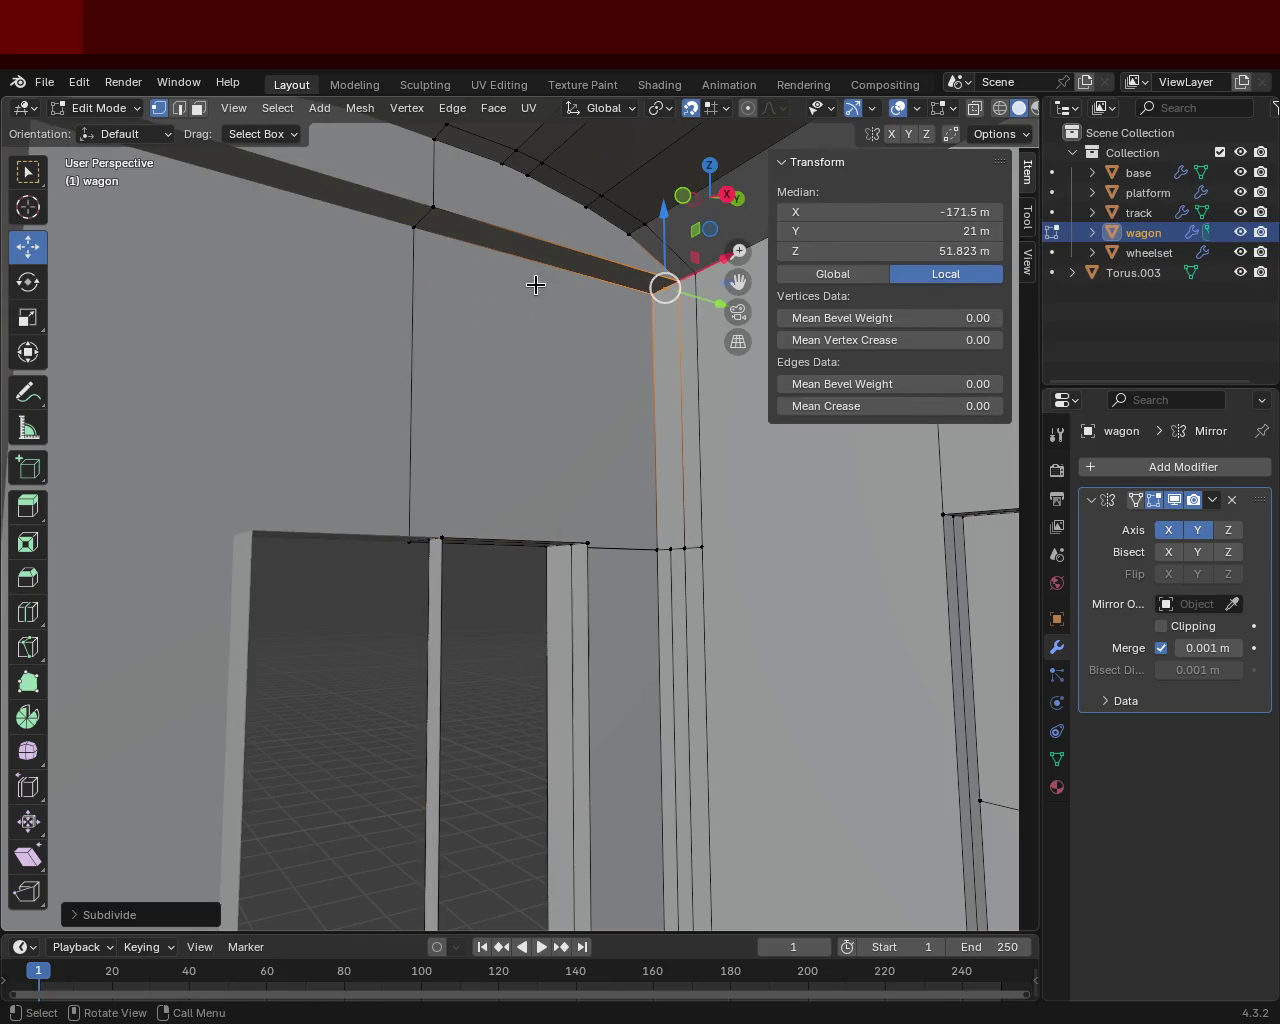
Step: Select the new corner vertices around the doorway top and door-frame corner
{"action": "left_click", "coordinate": [423, 217]}
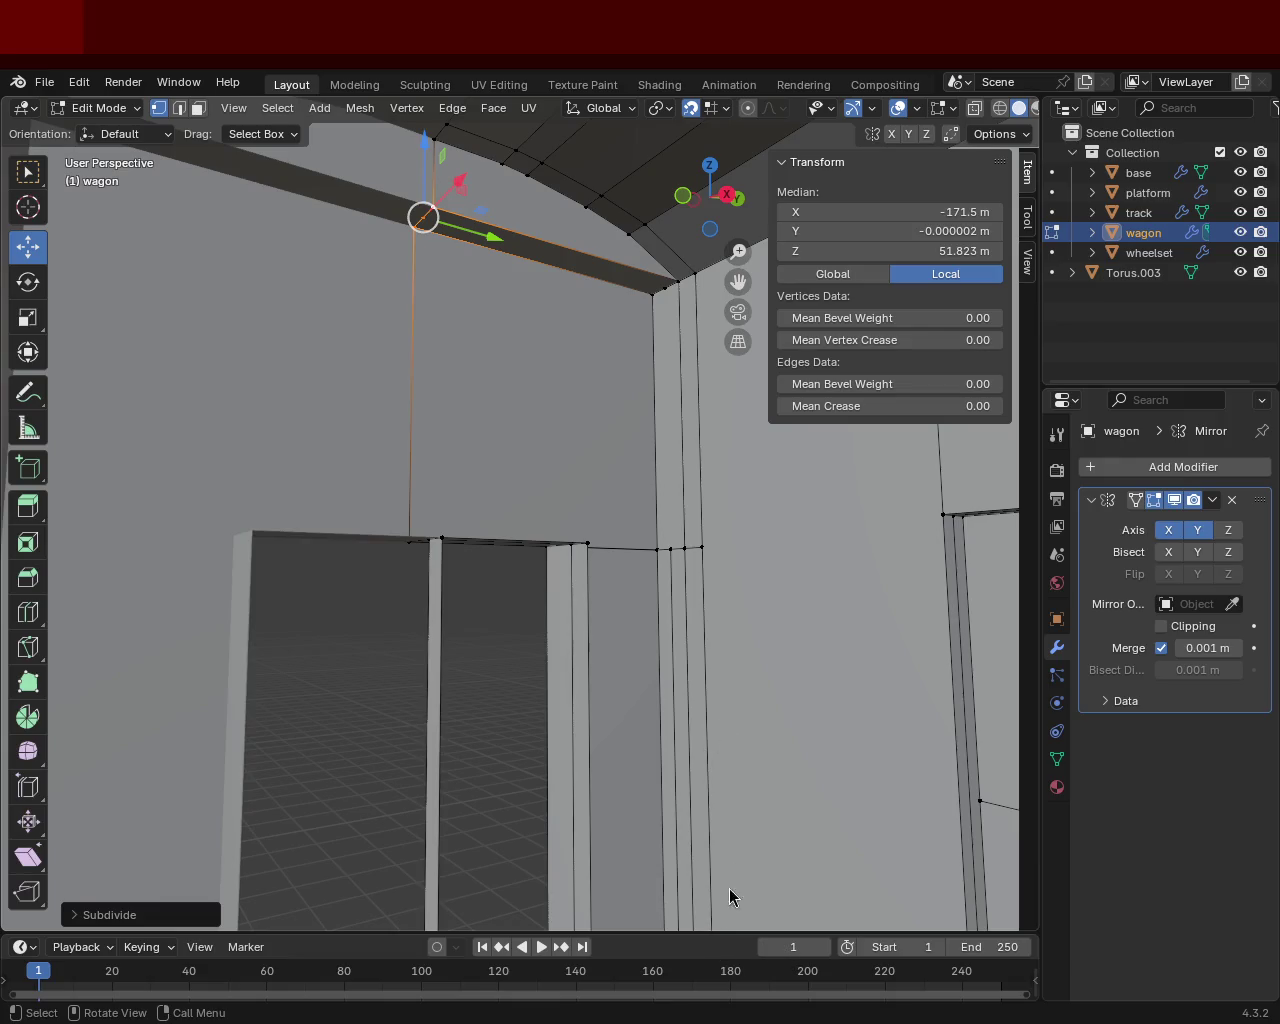
{"action": "mouse_move", "coordinate": [429, 266]}
{"action": "middle_mouse_down"}
{"action": "mouse_move", "coordinate": [526, 366]}
{"action": "mouse_move", "coordinate": [509, 403]}
{"action": "mouse_move", "coordinate": [517, 380]}
{"action": "middle_mouse_up"}
{"action": "left_click", "coordinate": [436, 553]}
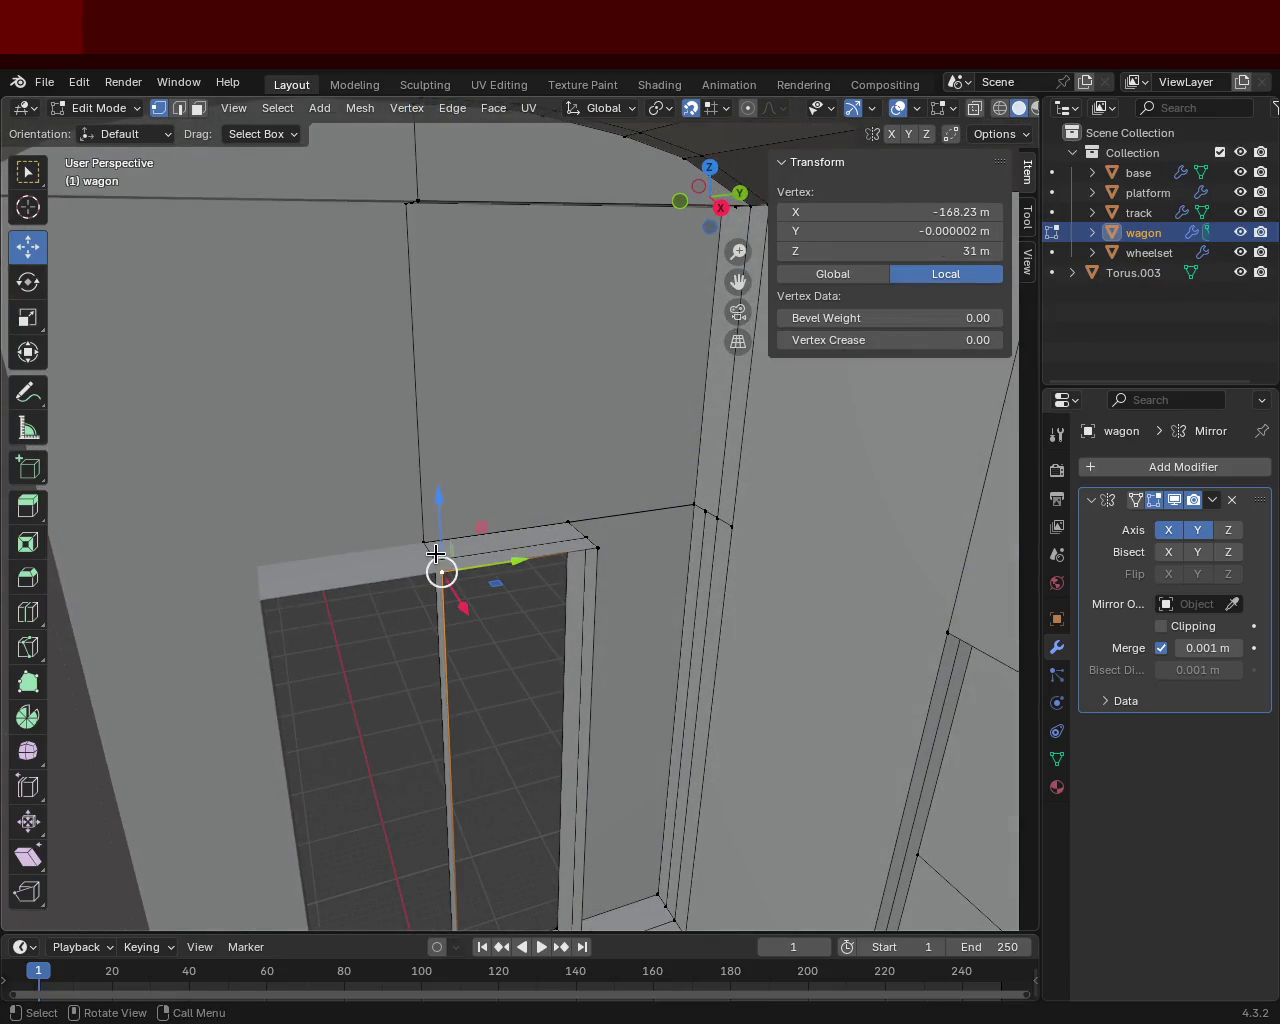
{"action": "mouse_move", "coordinate": [431, 229]}
{"action": "middle_mouse_down"}
{"action": "mouse_move", "coordinate": [446, 174]}
{"action": "mouse_move", "coordinate": [442, 213]}
{"action": "mouse_move", "coordinate": [412, 210]}
{"action": "middle_mouse_up"}
{"action": "left_click", "coordinate": [412, 210], "text": "shift"}
{"action": "mouse_move", "coordinate": [613, 323]}
{"action": "middle_mouse_down"}
{"action": "mouse_move", "coordinate": [596, 369]}
{"action": "mouse_move", "coordinate": [503, 355]}
{"action": "mouse_move", "coordinate": [598, 238]}
{"action": "mouse_move", "coordinate": [608, 251]}
{"action": "middle_mouse_up"}
{"action": "left_click", "coordinate": [606, 248], "text": "shift"}
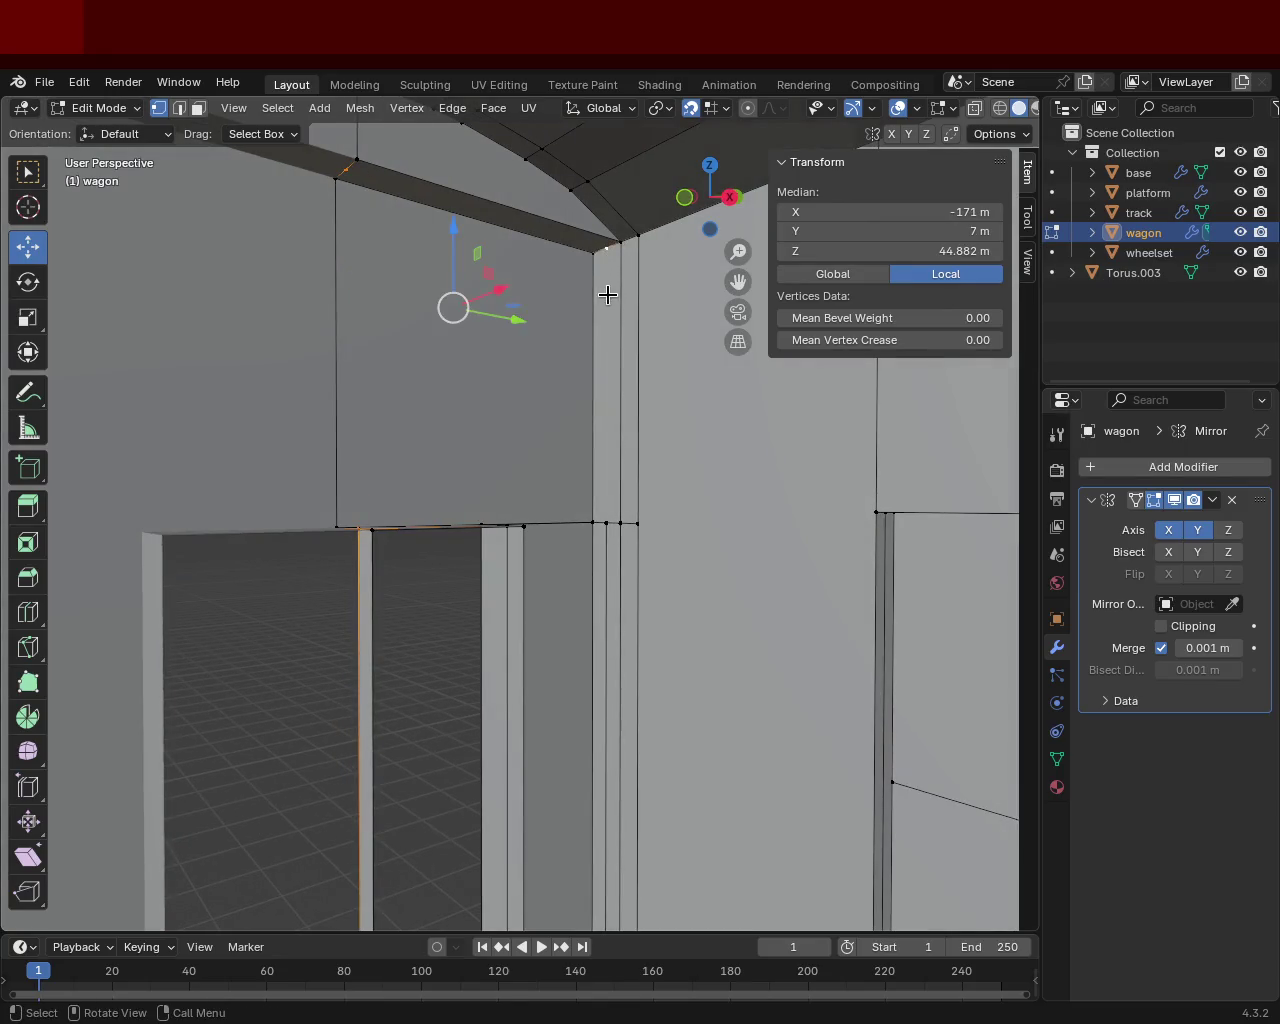
{"action": "mouse_move", "coordinate": [571, 543]}
{"action": "middle_mouse_down"}
{"action": "mouse_move", "coordinate": [594, 574]}
{"action": "mouse_move", "coordinate": [502, 577]}
{"action": "middle_mouse_up"}
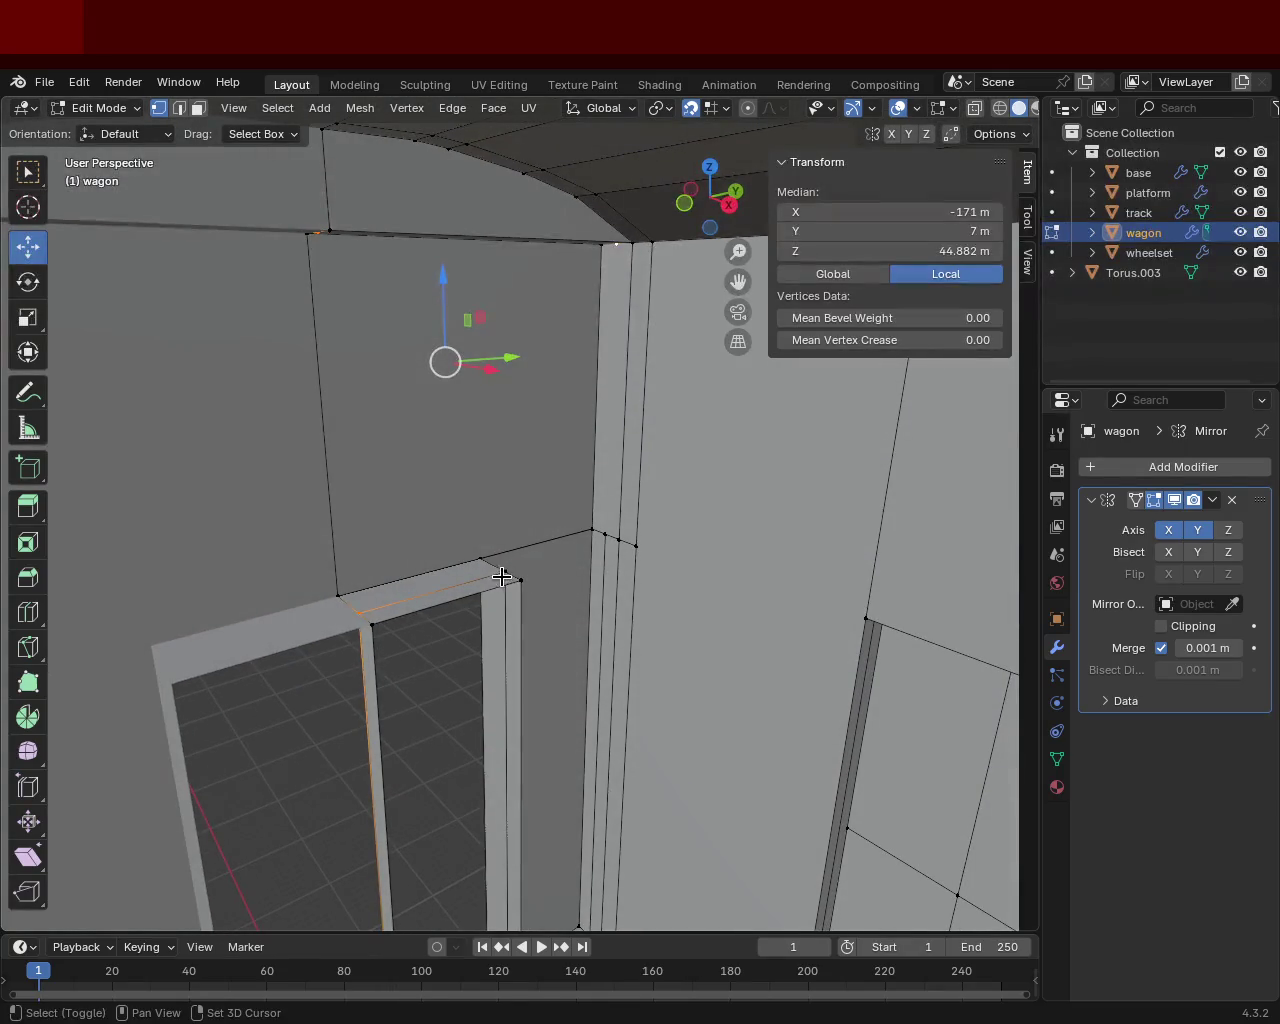
{"action": "left_click", "coordinate": [502, 577], "text": "shift"}
Step: Narrow the selection to the single vertex beside the doorway
{"action": "left_click", "coordinate": [603, 533], "text": "shift"}
{"action": "mouse_move", "coordinate": [603, 533]}
{"action": "middle_mouse_down"}
{"action": "mouse_move", "coordinate": [590, 504]}
{"action": "mouse_move", "coordinate": [600, 531]}
{"action": "middle_mouse_up"}
{"action": "left_click", "coordinate": [596, 541], "text": "shift"}
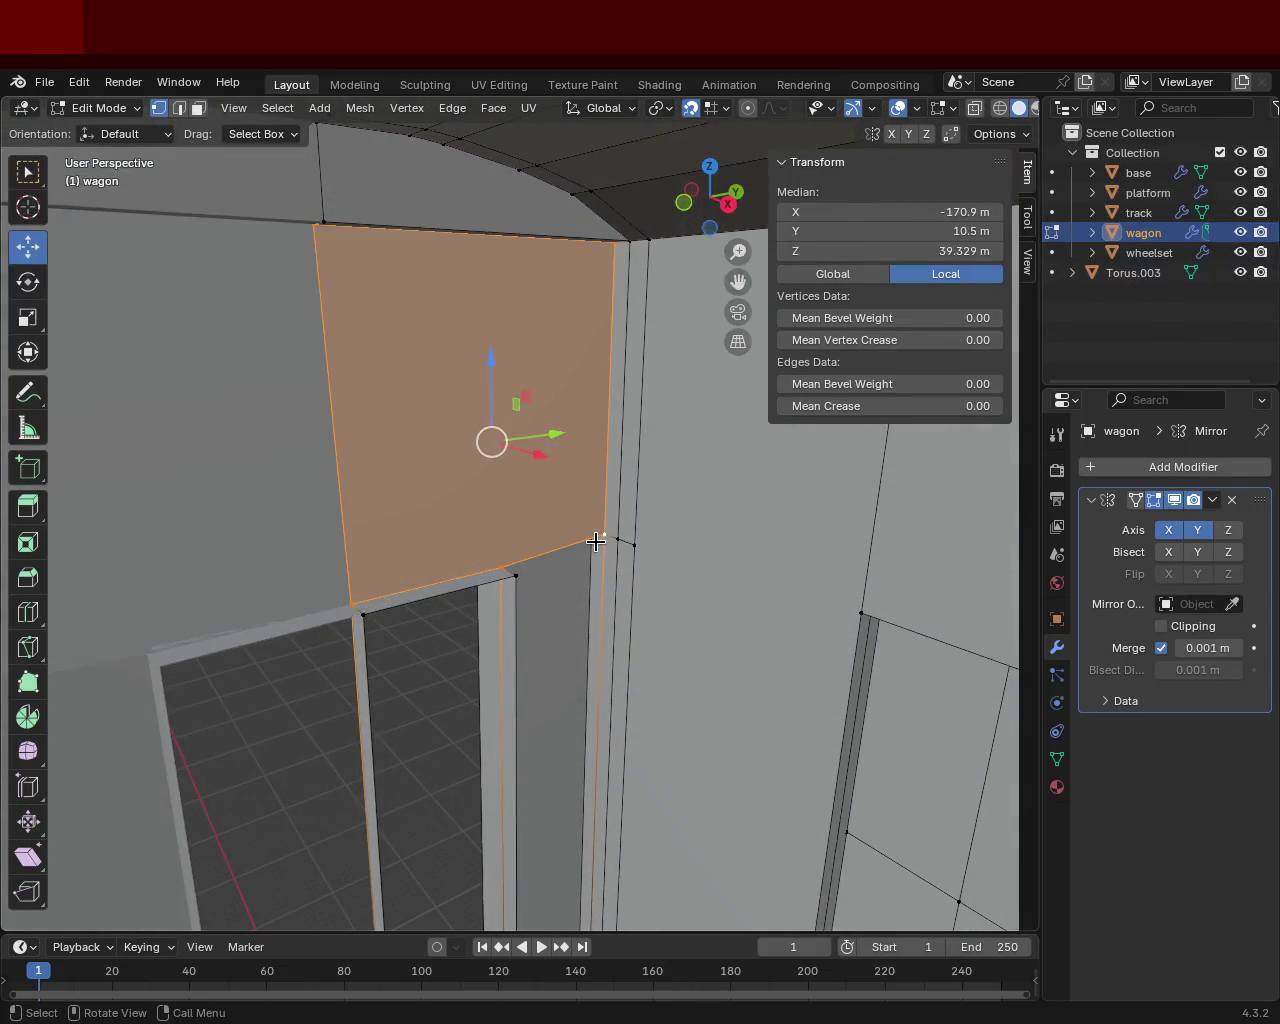
{"action": "left_click", "coordinate": [586, 517], "text": "shift"}
{"action": "middle_click_drag", "start_coordinate": [586, 517], "coordinate": [596, 561]}
{"action": "left_click", "coordinate": [608, 563], "text": "ctrl"}
{"action": "left_click", "coordinate": [608, 530]}
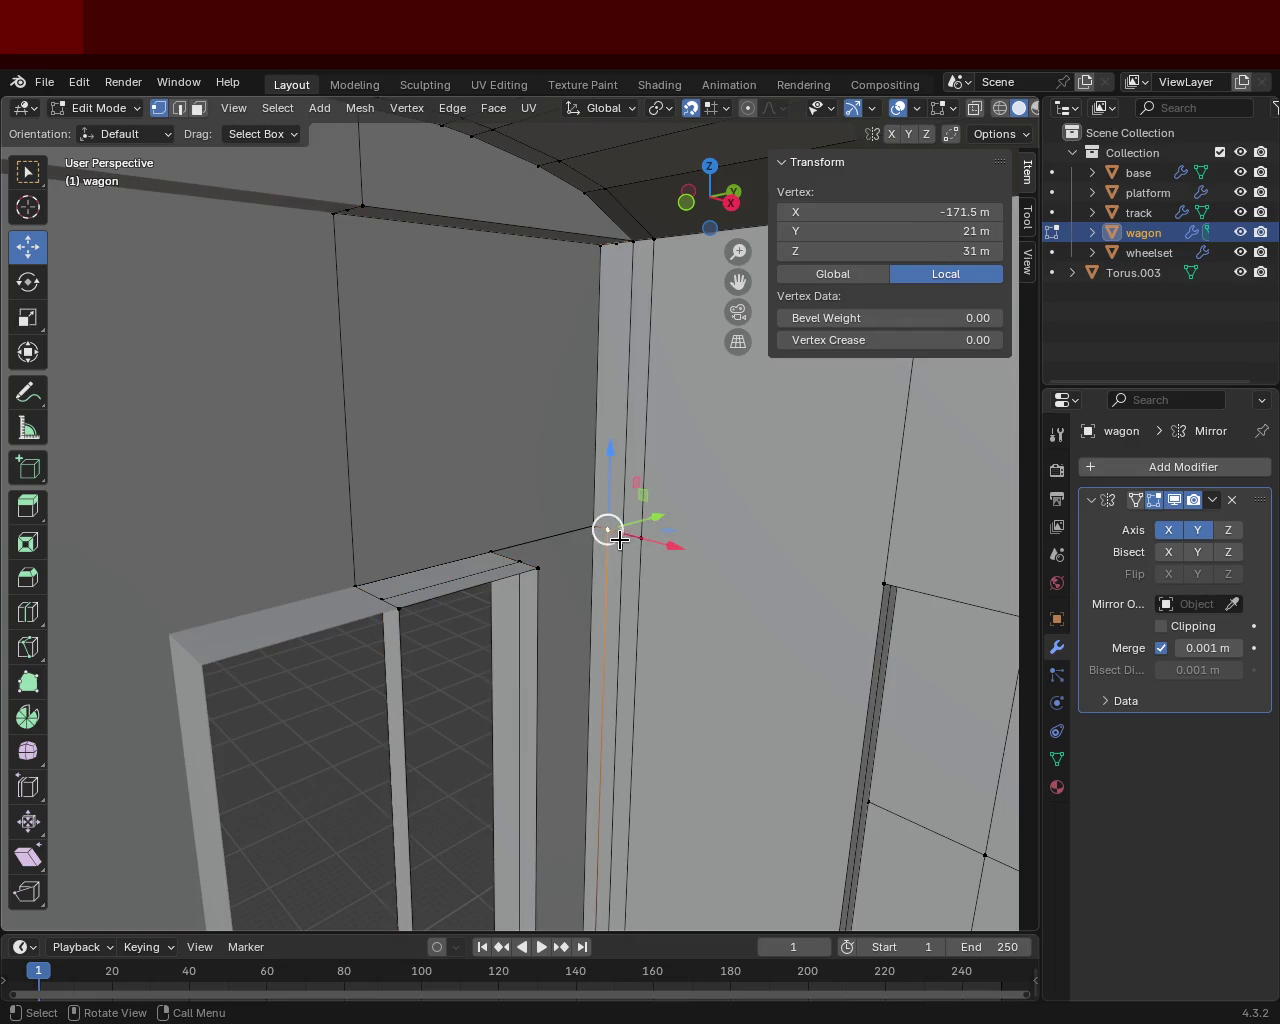
{"action": "mouse_move", "coordinate": [620, 540]}
{"action": "middle_mouse_down"}
{"action": "mouse_move", "coordinate": [626, 503]}
{"action": "mouse_move", "coordinate": [678, 641]}
{"action": "middle_mouse_up"}
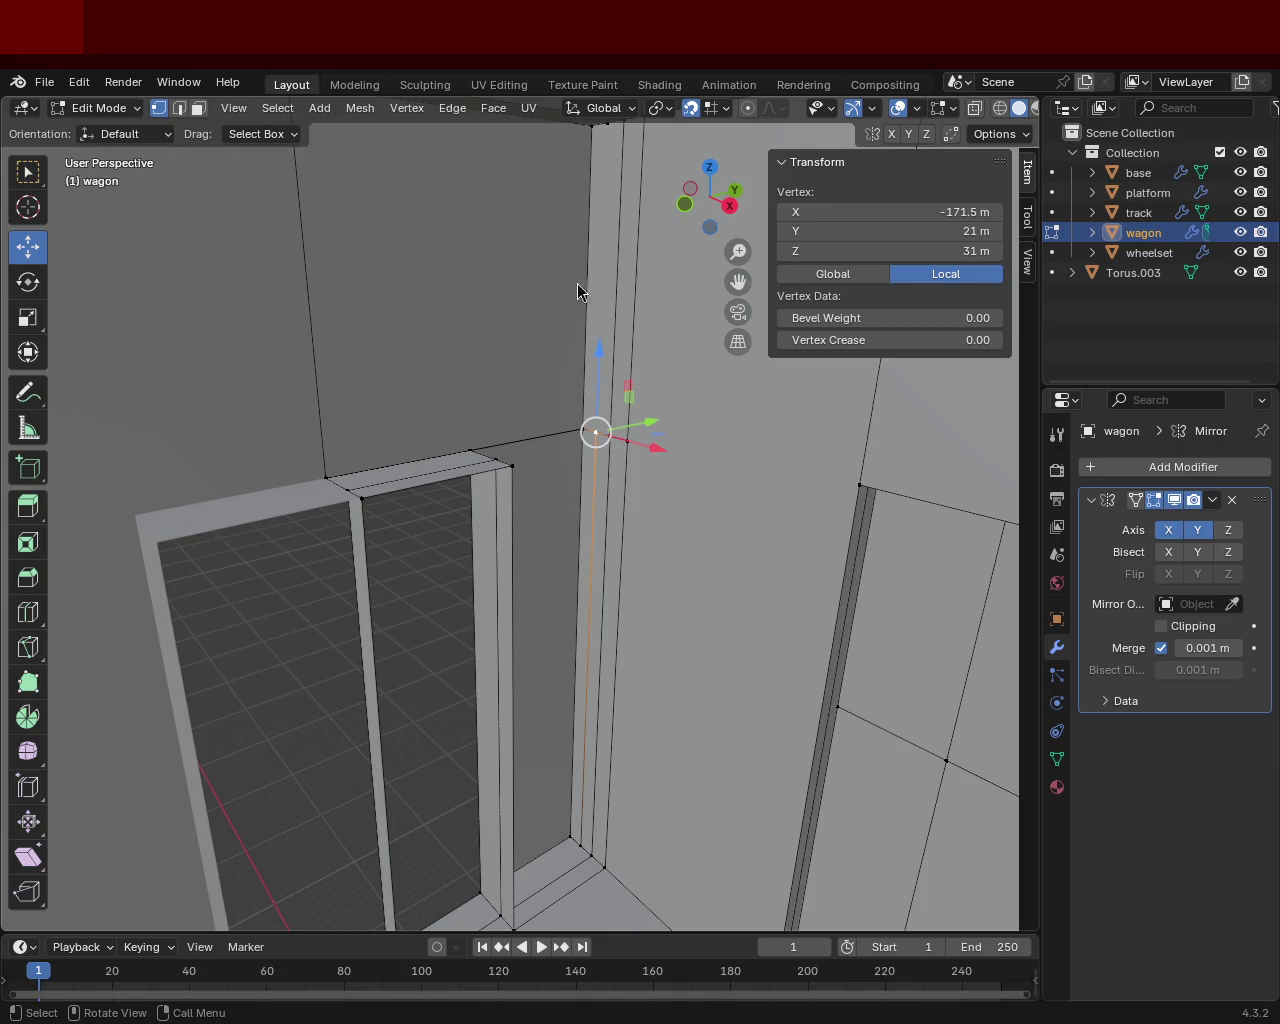
Step: Reselect the corner vertex, then select the vertical edge beside the doorway in edge mode
{"action": "mouse_move", "coordinate": [452, 412]}
{"action": "middle_mouse_down"}
{"action": "mouse_move", "coordinate": [570, 490]}
{"action": "mouse_move", "coordinate": [545, 452]}
{"action": "middle_mouse_up"}
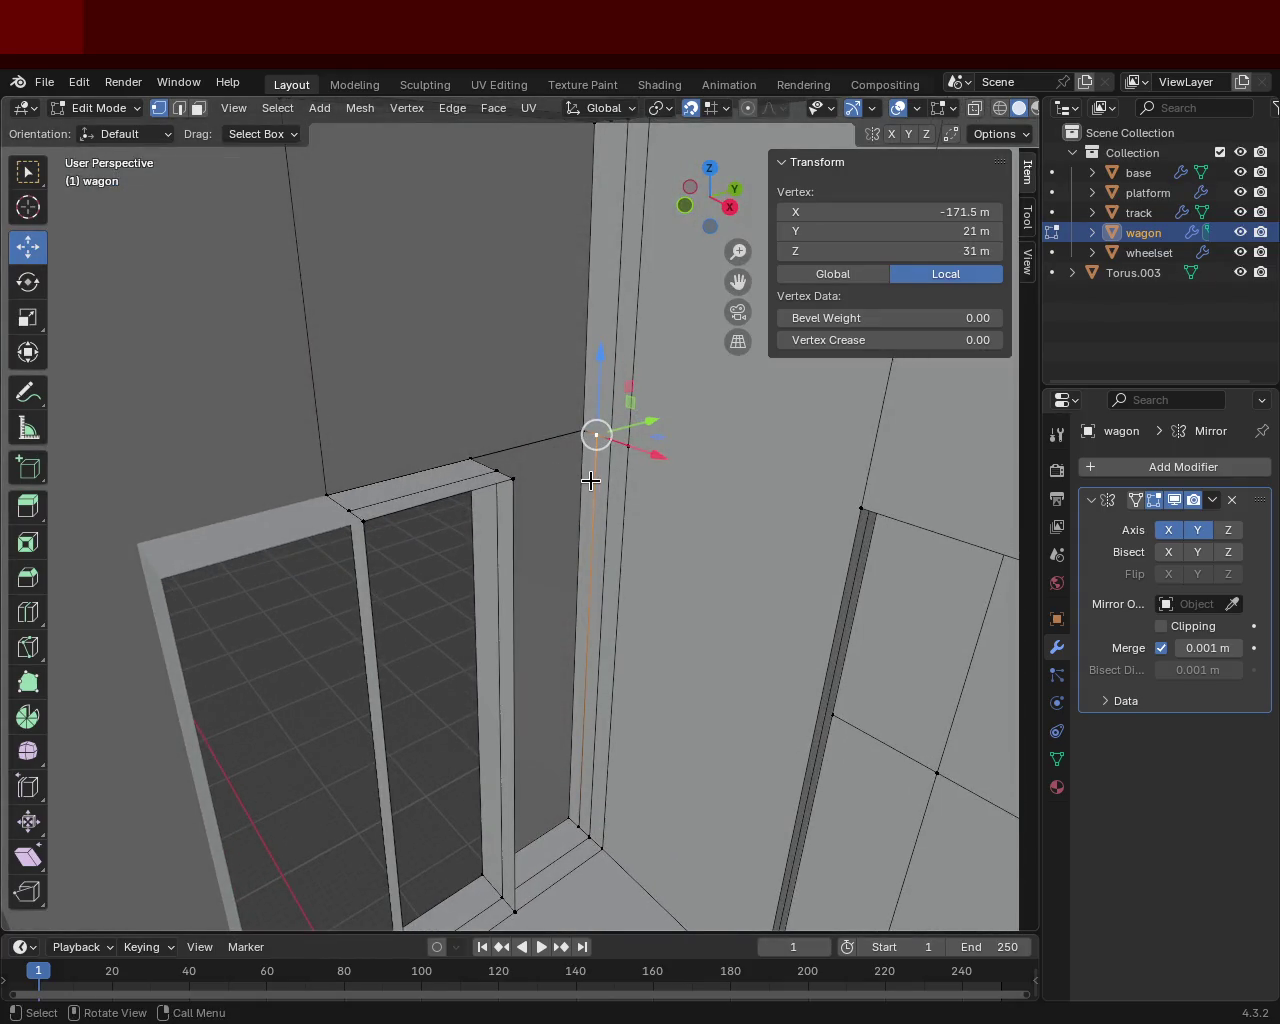
{"action": "left_click", "coordinate": [494, 468]}
{"action": "left_click", "coordinate": [597, 434]}
{"action": "left_click", "coordinate": [179, 108]}
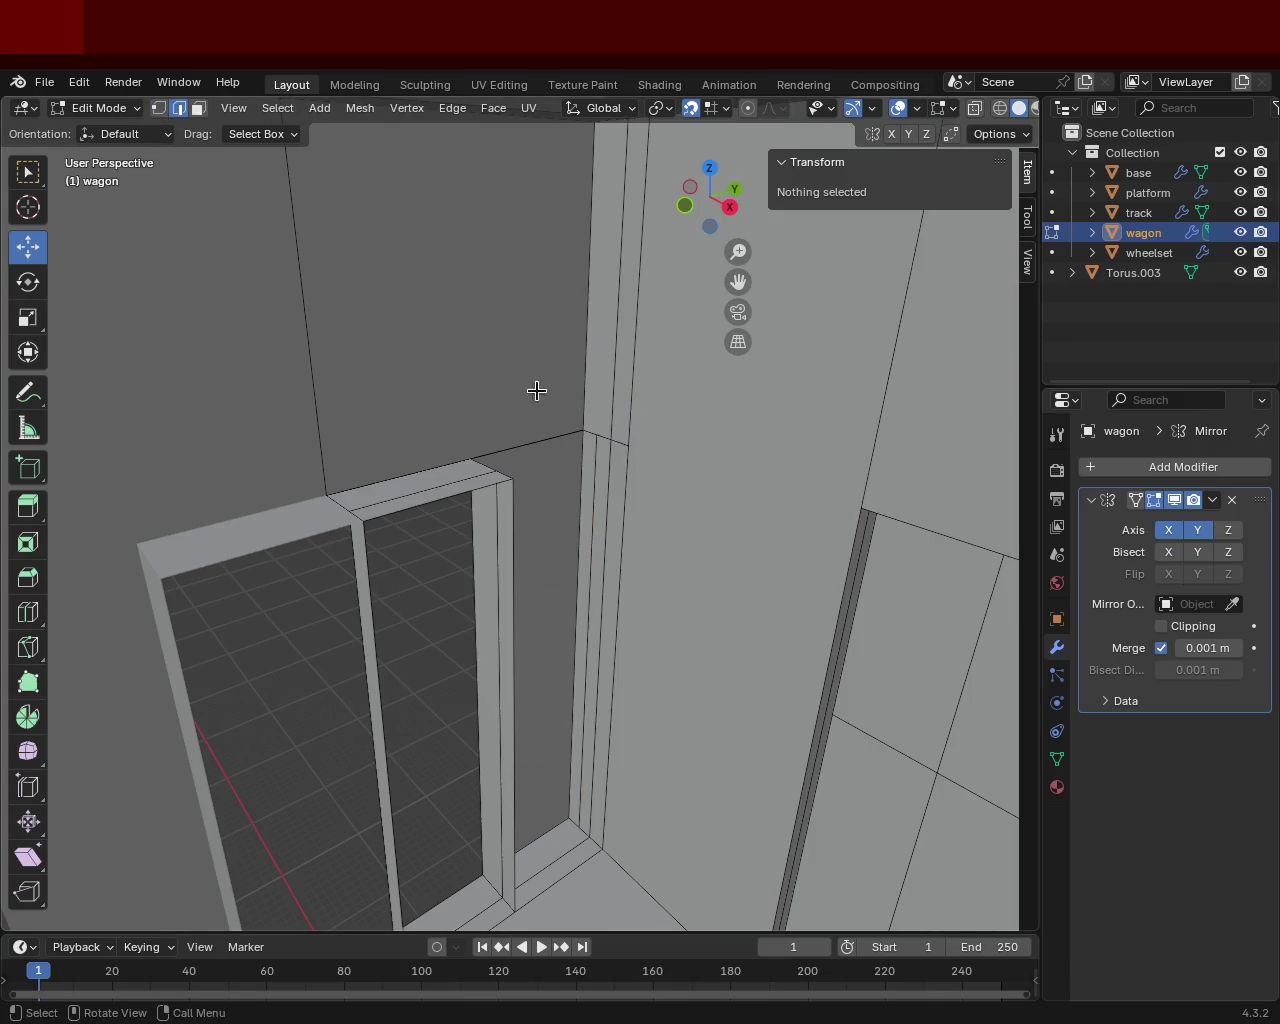
{"action": "left_click", "coordinate": [590, 475]}
Step: Dissolve the vertical edge beside the doorway and pick two vertices above the door frame
{"action": "key", "text": "x"}
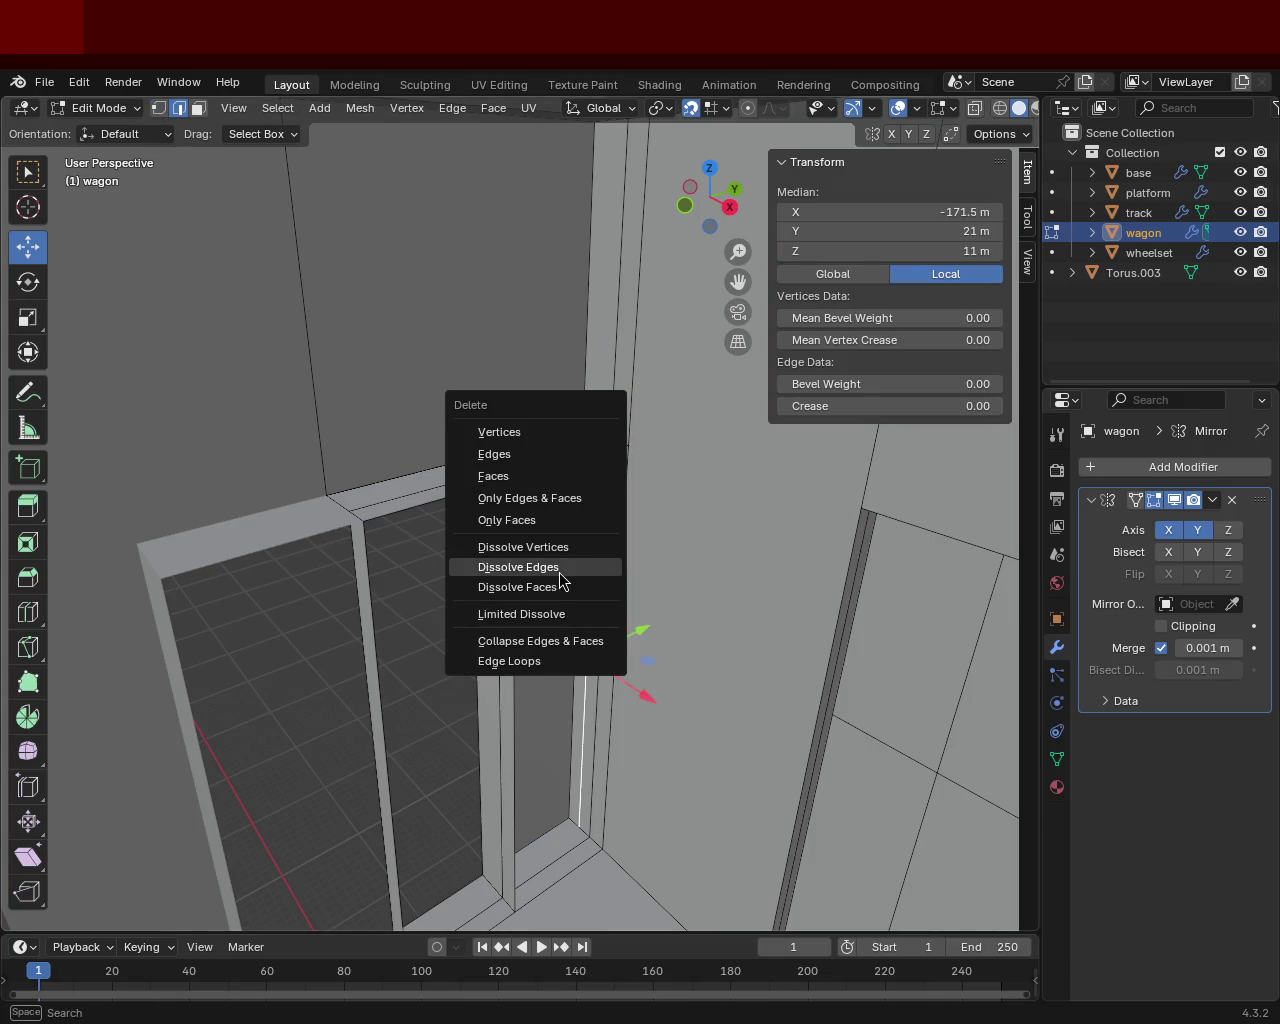
{"action": "left_click", "coordinate": [540, 572]}
{"action": "left_click", "coordinate": [158, 108]}
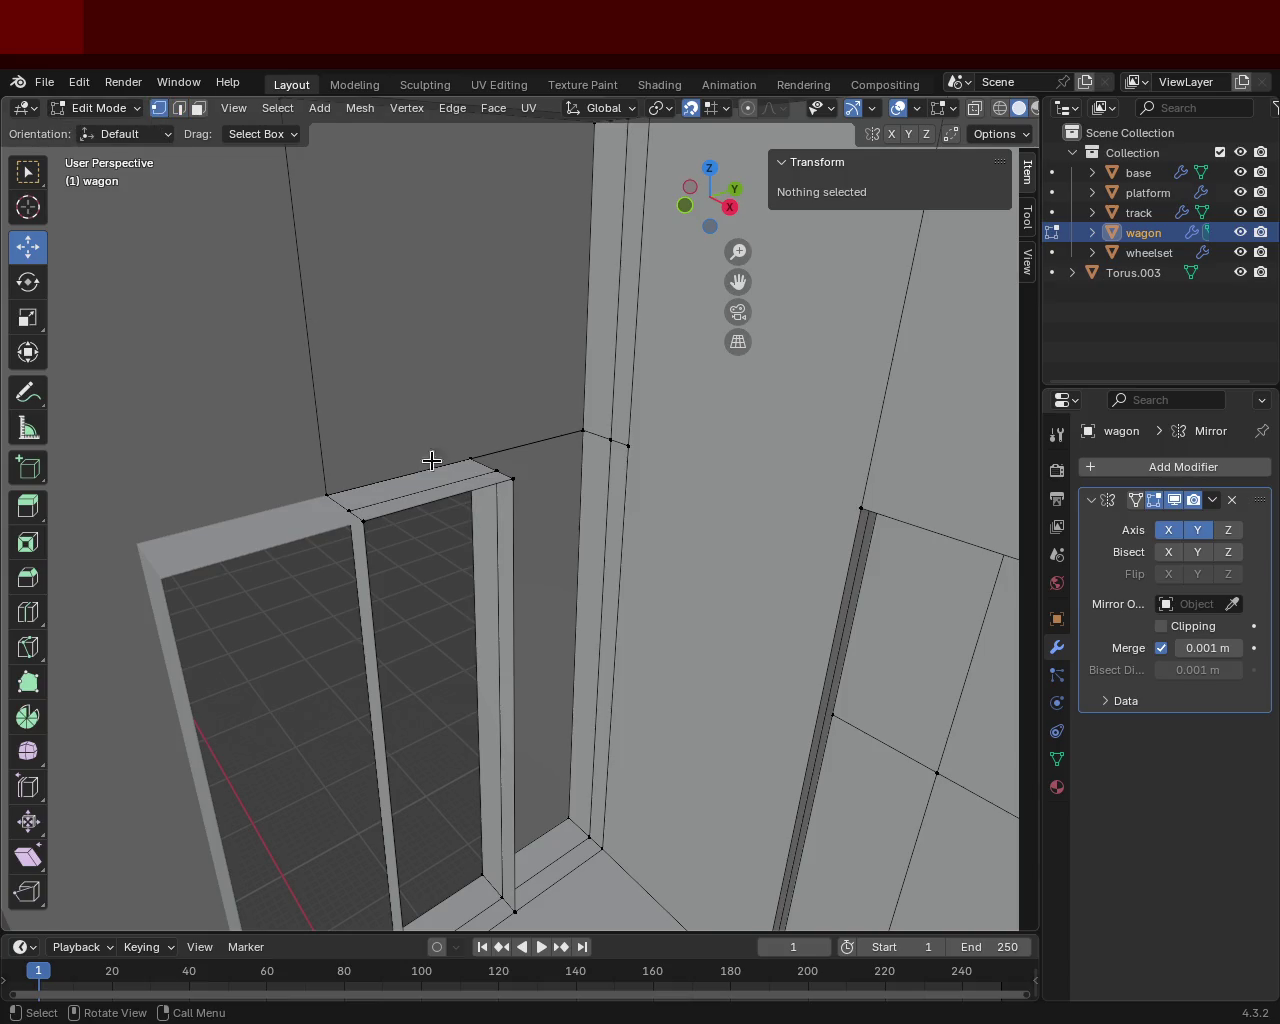
{"action": "left_click", "coordinate": [495, 470]}
{"action": "left_click", "coordinate": [608, 440]}
{"action": "left_click", "coordinate": [583, 430], "text": "shift"}
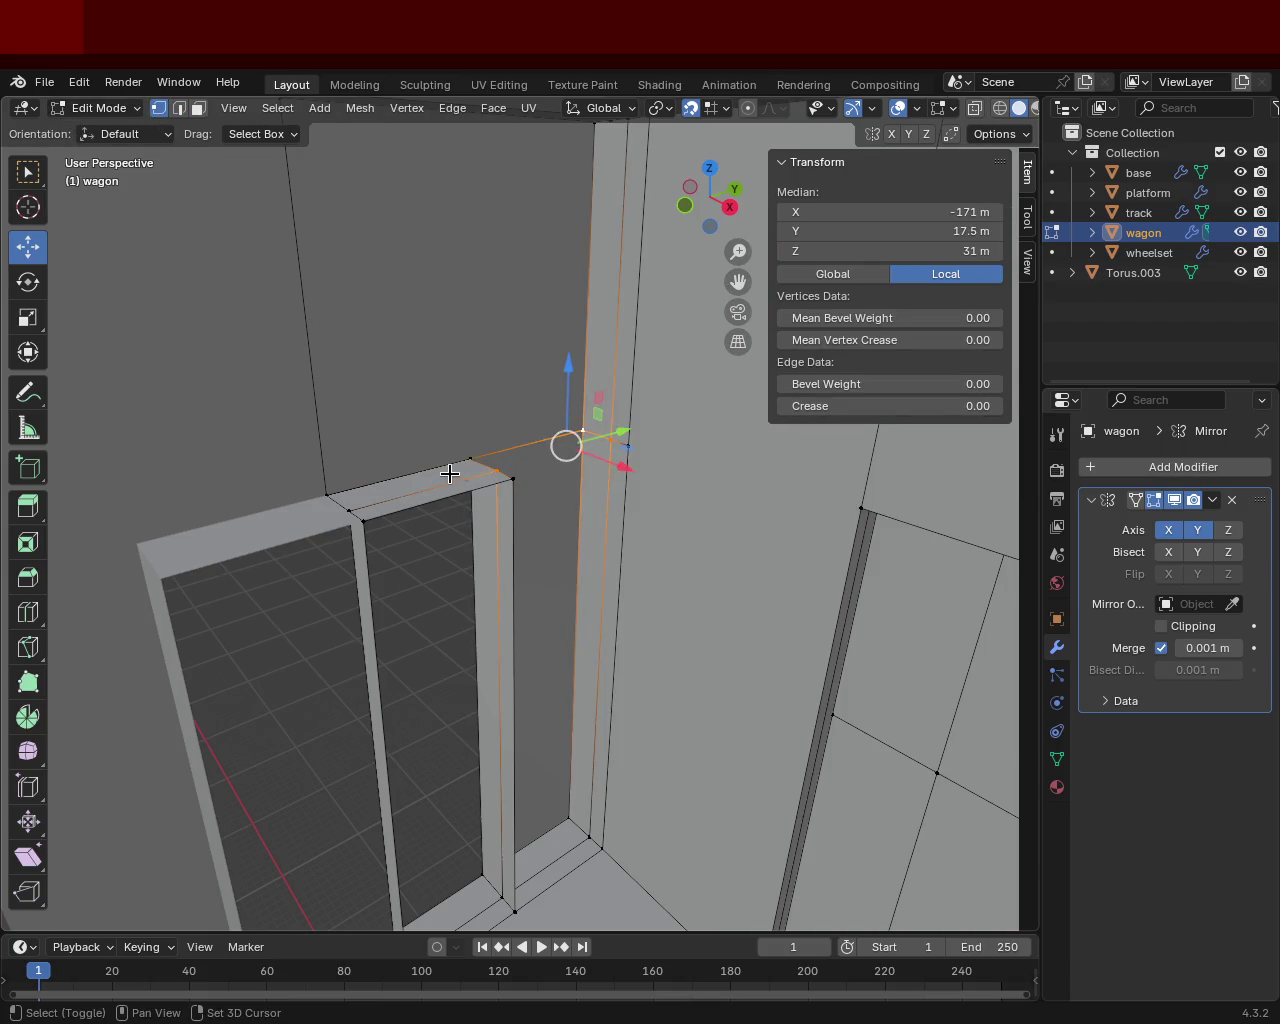
{"action": "left_click", "coordinate": [468, 457], "text": "shift"}
{"action": "left_click", "coordinate": [468, 457]}
{"action": "left_click", "coordinate": [608, 440]}
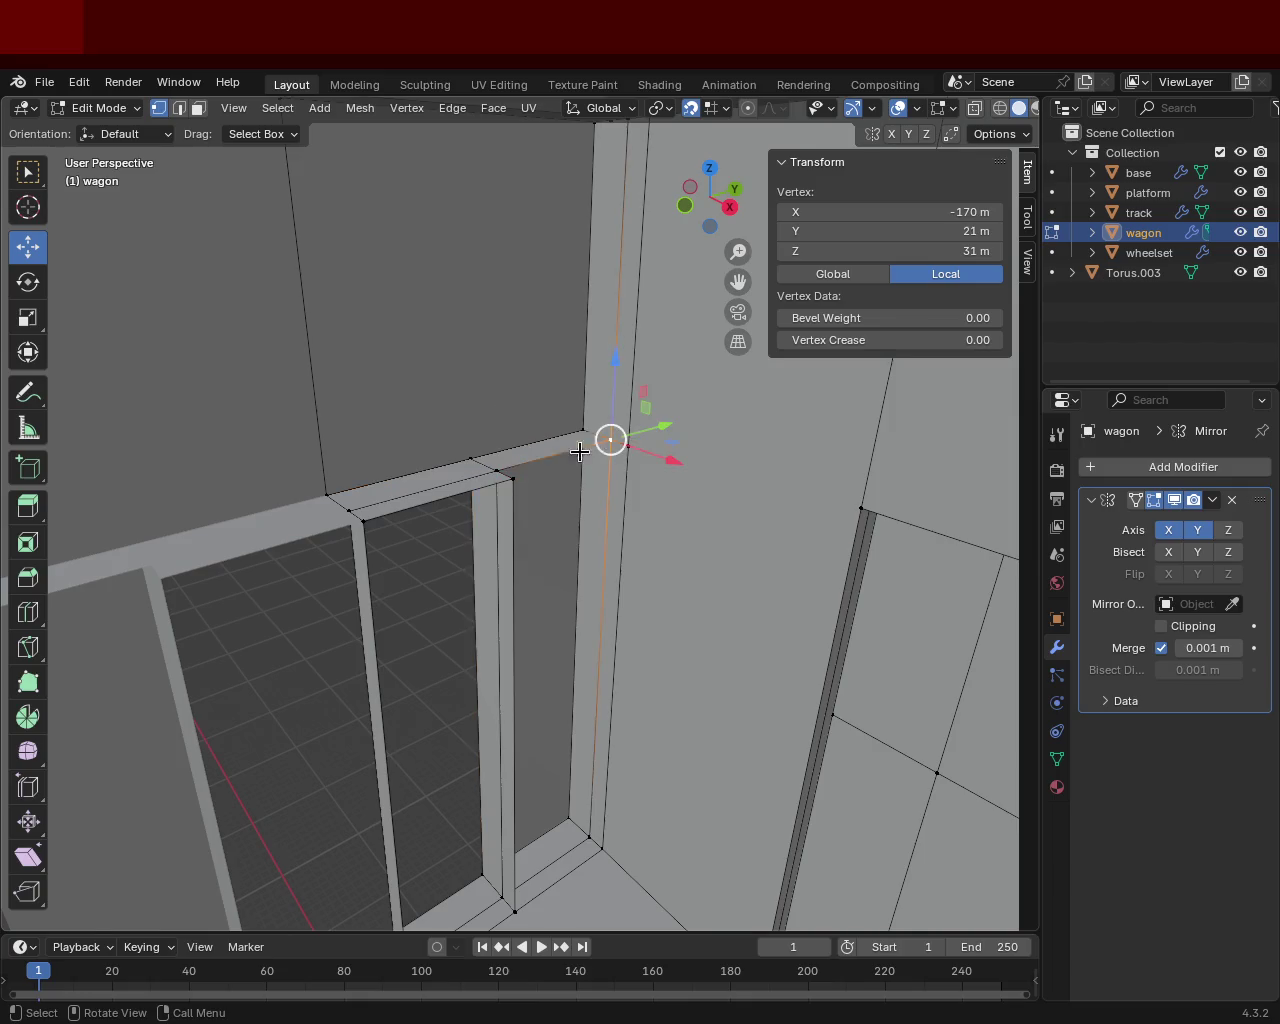
{"action": "left_click", "coordinate": [468, 457], "text": "shift"}
Step: Dissolve the stray vertex above the door opening
{"action": "mouse_move", "coordinate": [608, 477]}
{"action": "middle_mouse_down"}
{"action": "mouse_move", "coordinate": [596, 473]}
{"action": "mouse_move", "coordinate": [651, 300]}
{"action": "middle_mouse_up"}
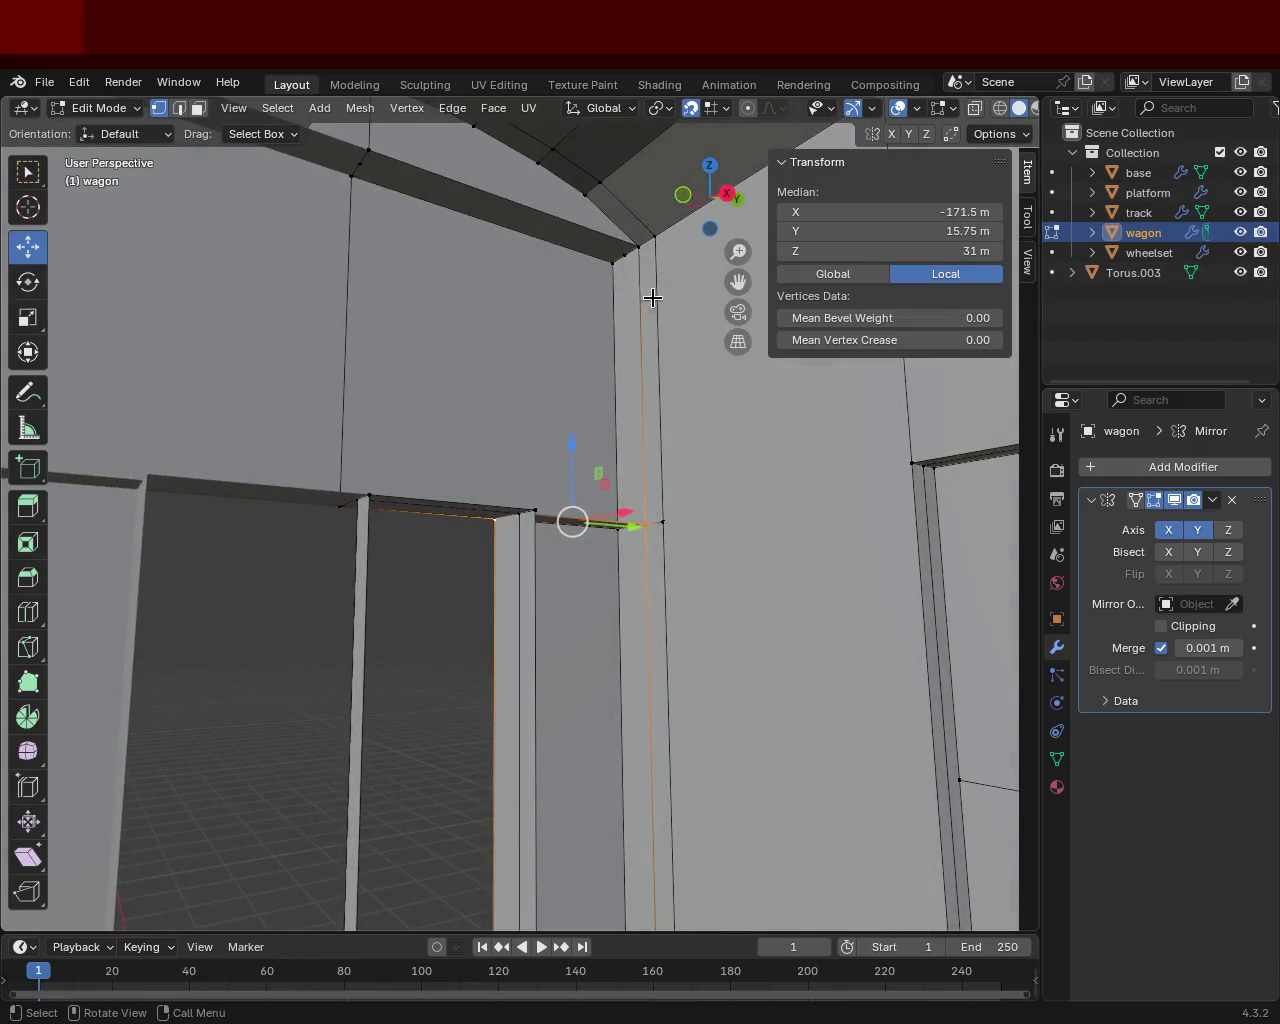
{"action": "left_click", "coordinate": [620, 251]}
{"action": "key", "text": "x"}
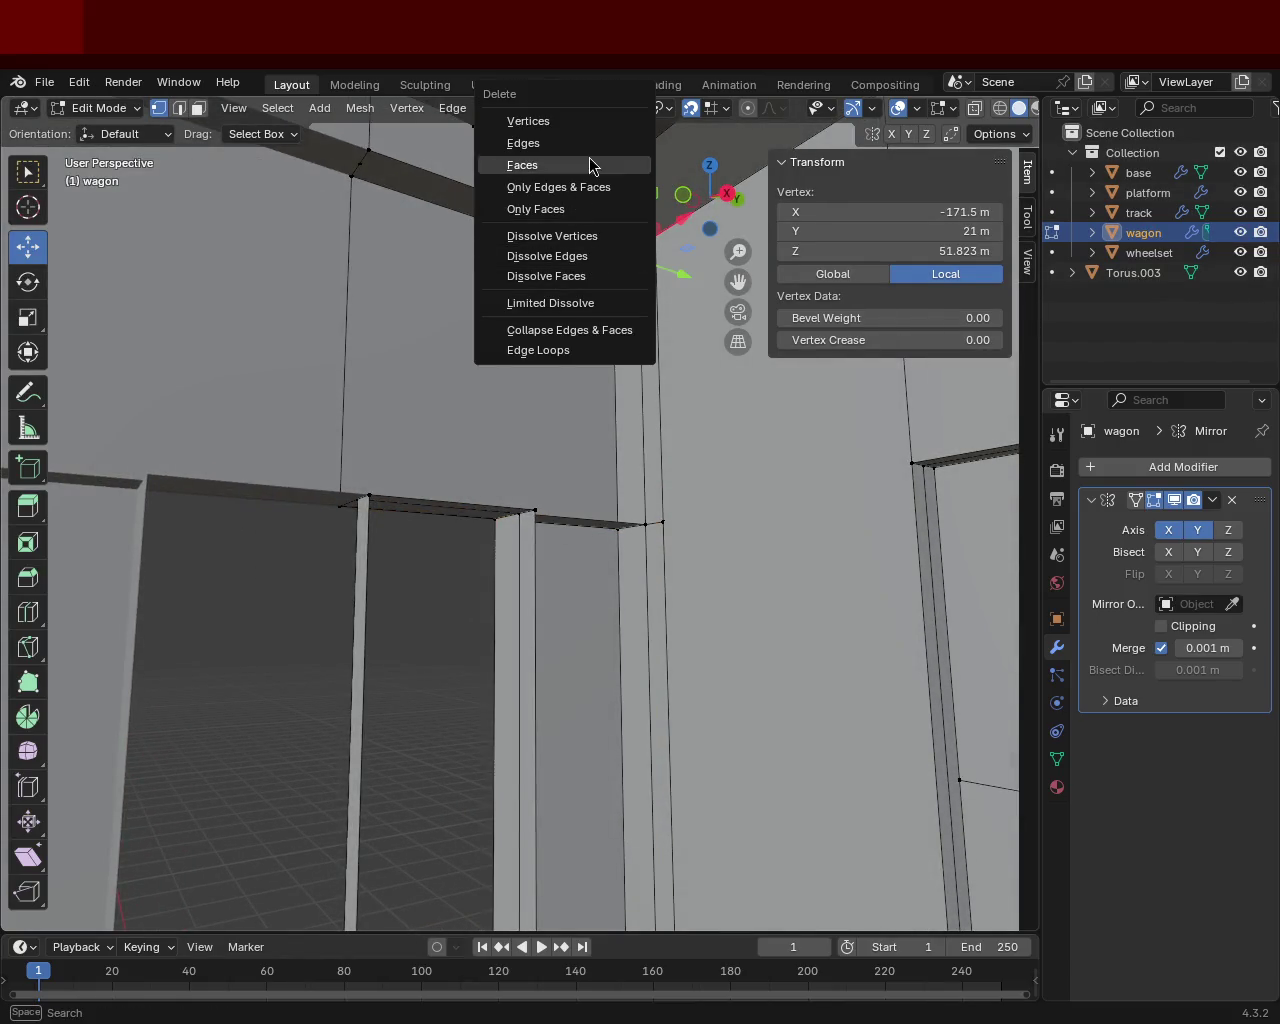
{"action": "left_click", "coordinate": [575, 238]}
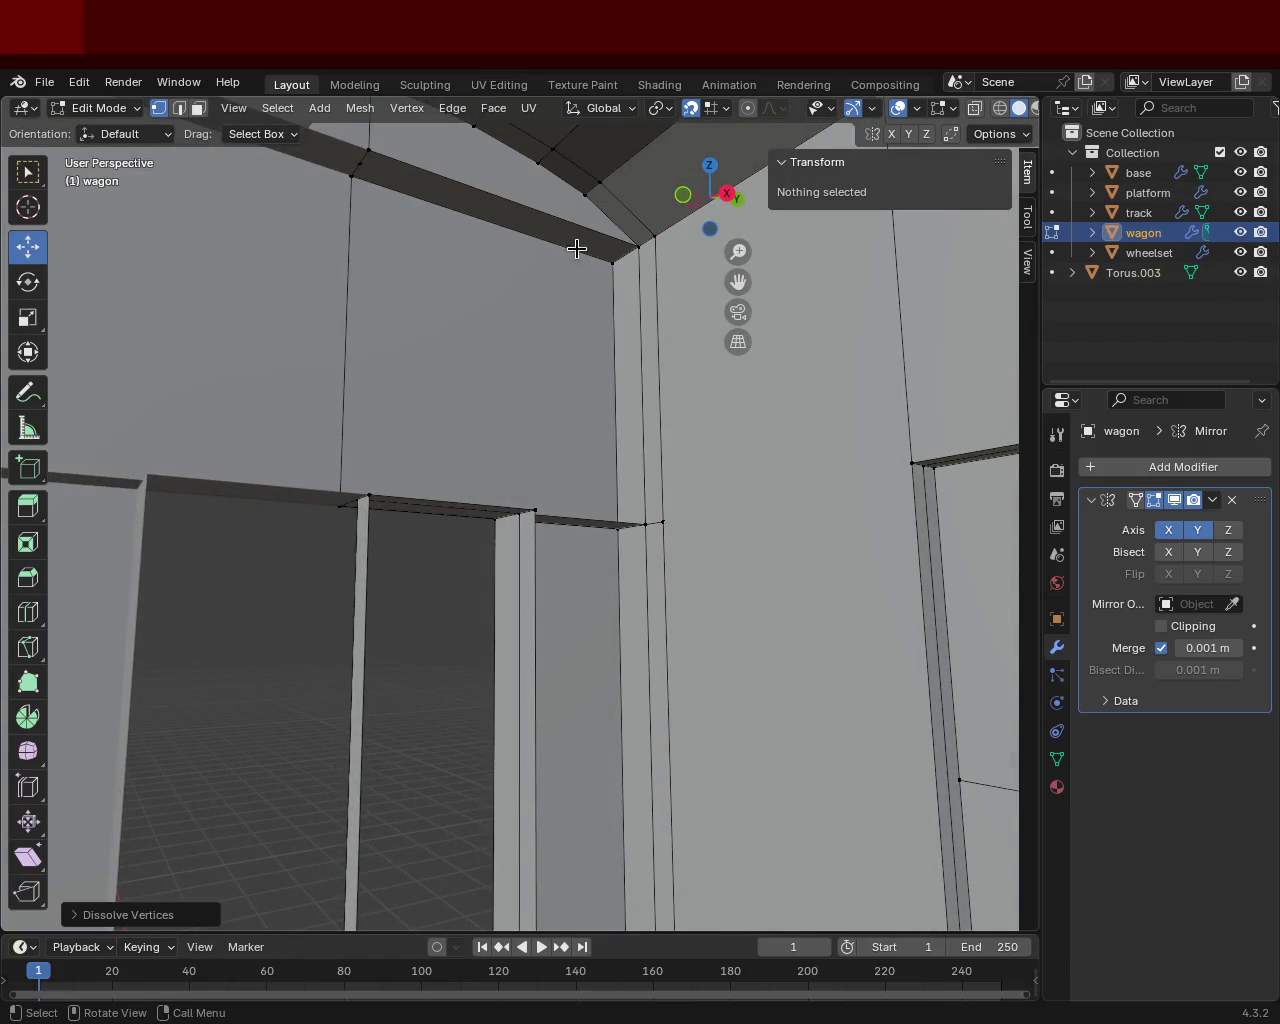
{"action": "key", "text": "x"}
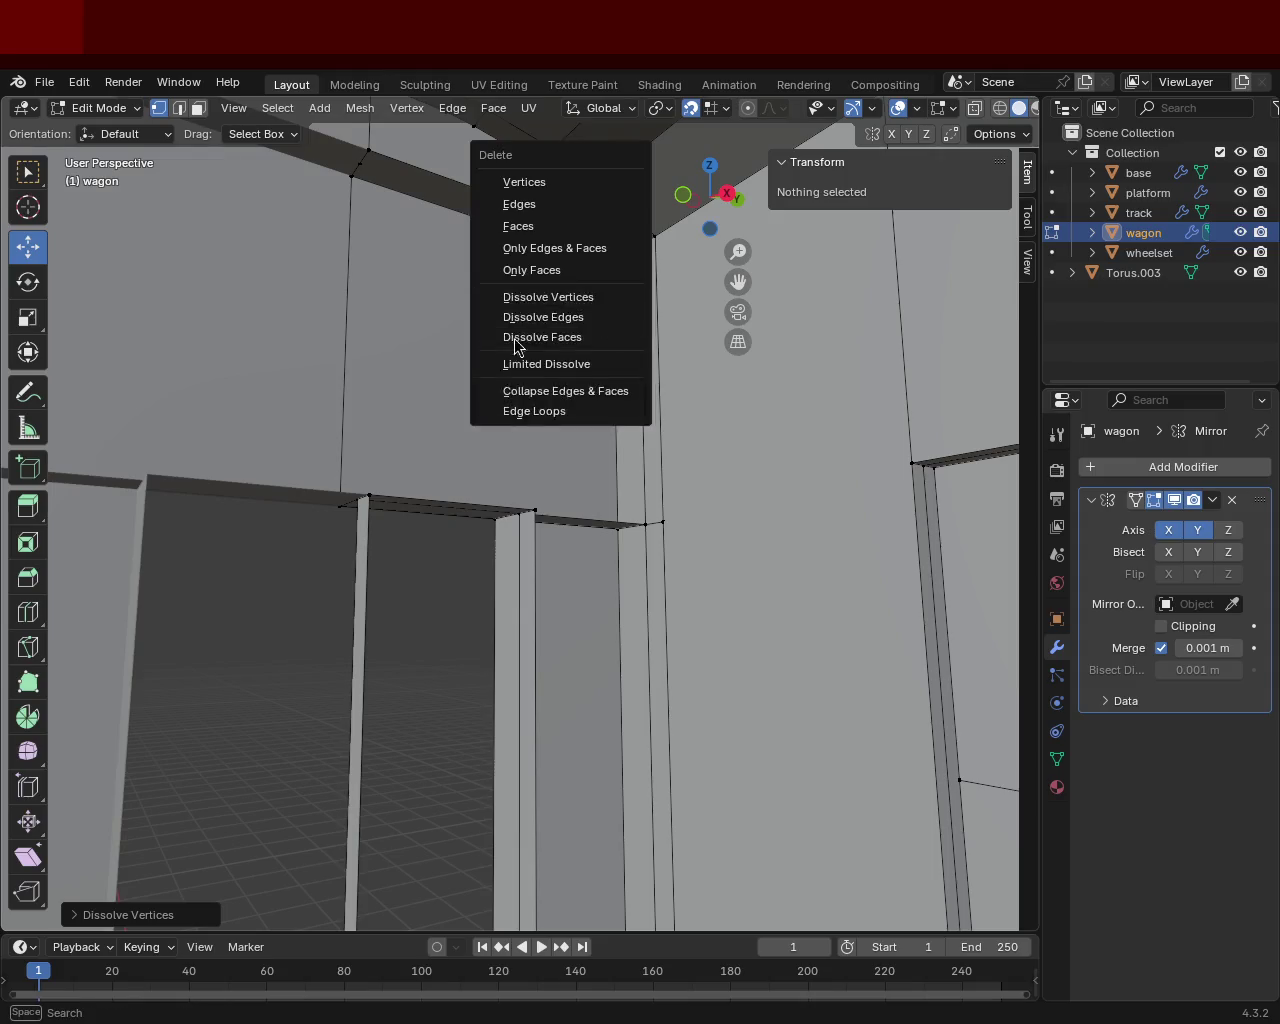
Step: Raise the door-frame corner vertex, then undo the move
{"action": "middle_click_drag", "start_coordinate": [517, 446], "coordinate": [566, 563]}
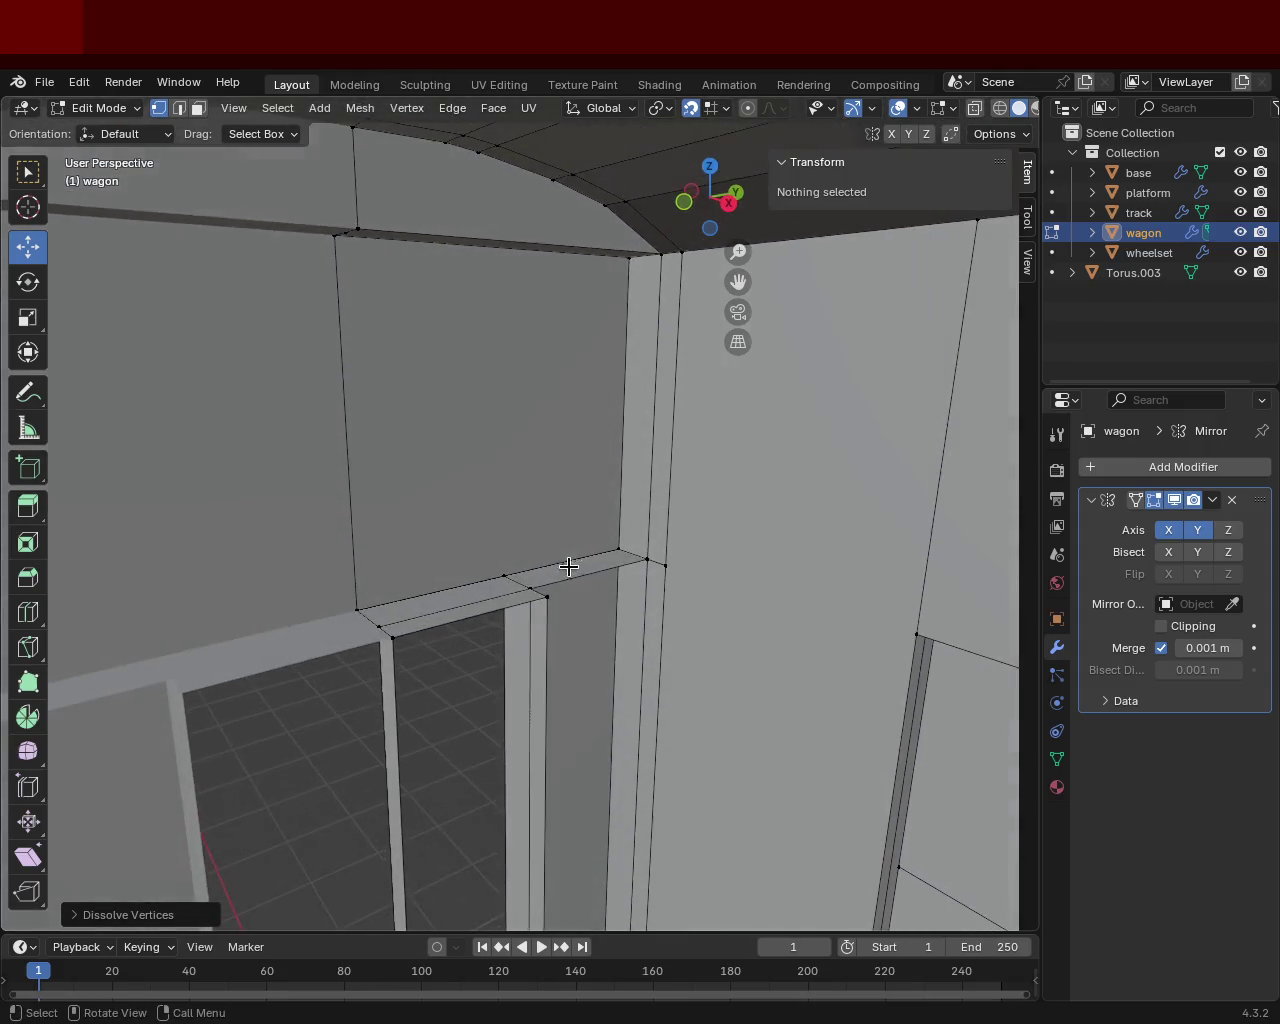
{"action": "left_click", "coordinate": [379, 625]}
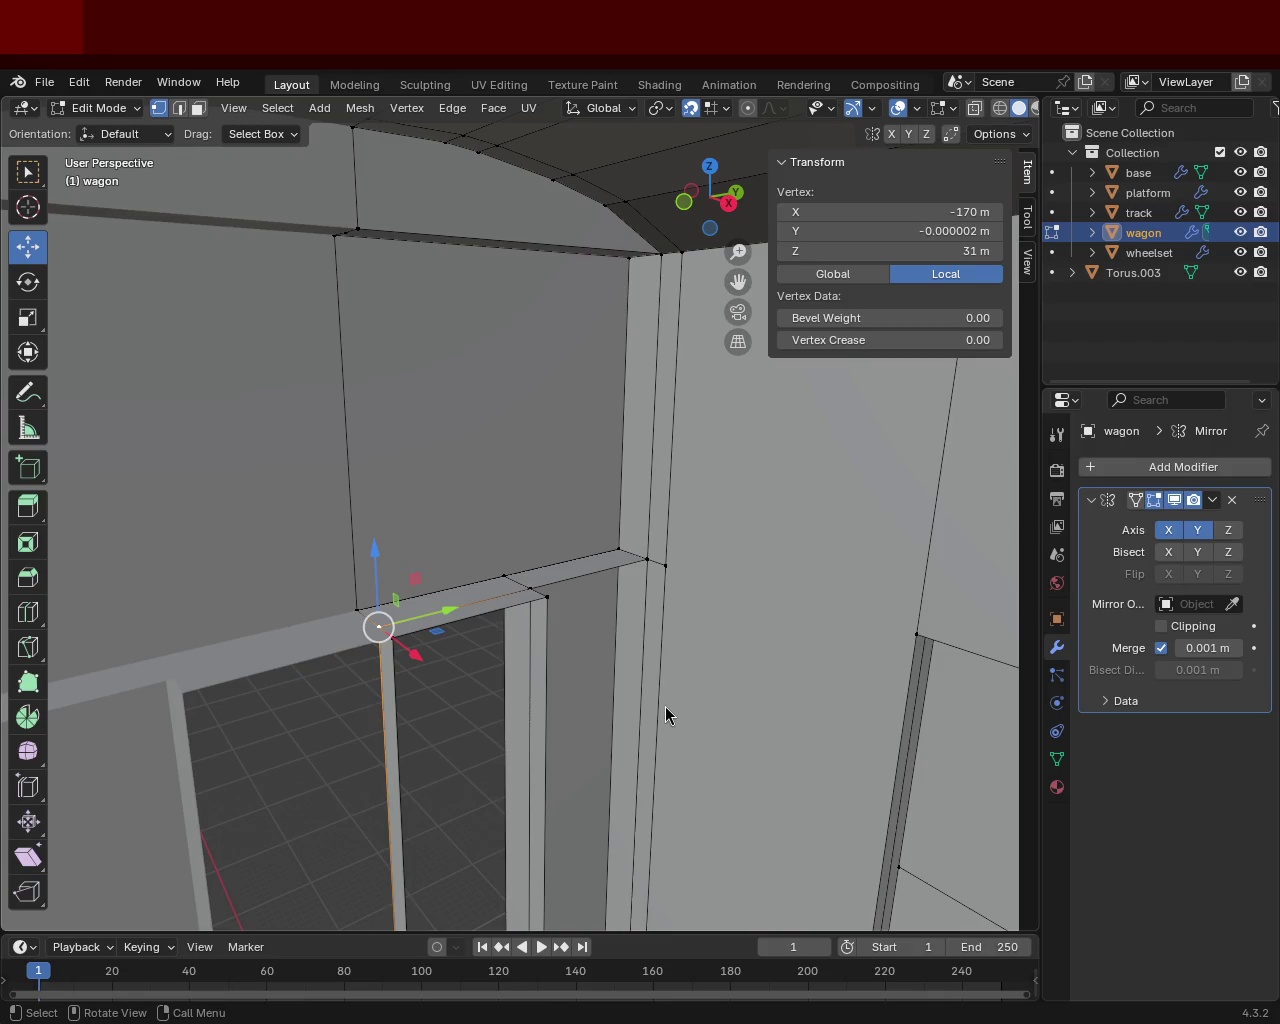
{"action": "left_click_drag", "start_coordinate": [375, 555], "coordinate": [369, 637]}
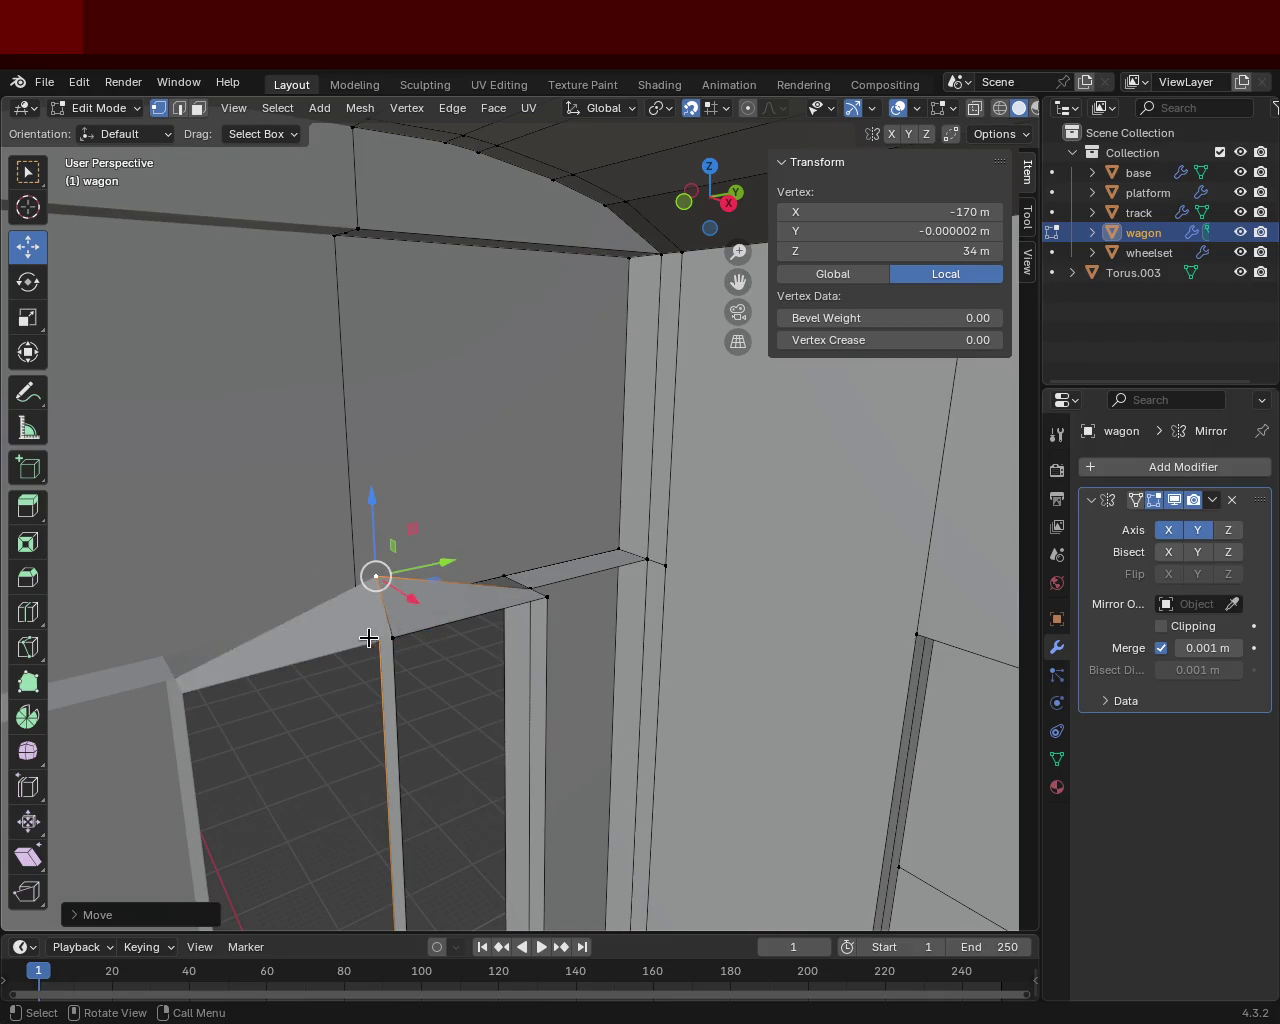
{"action": "key", "text": "ctrl+z"}
Step: Select the three top-edge vertices of the door and the two upper wall vertices
{"action": "left_click", "coordinate": [547, 597], "text": "shift"}
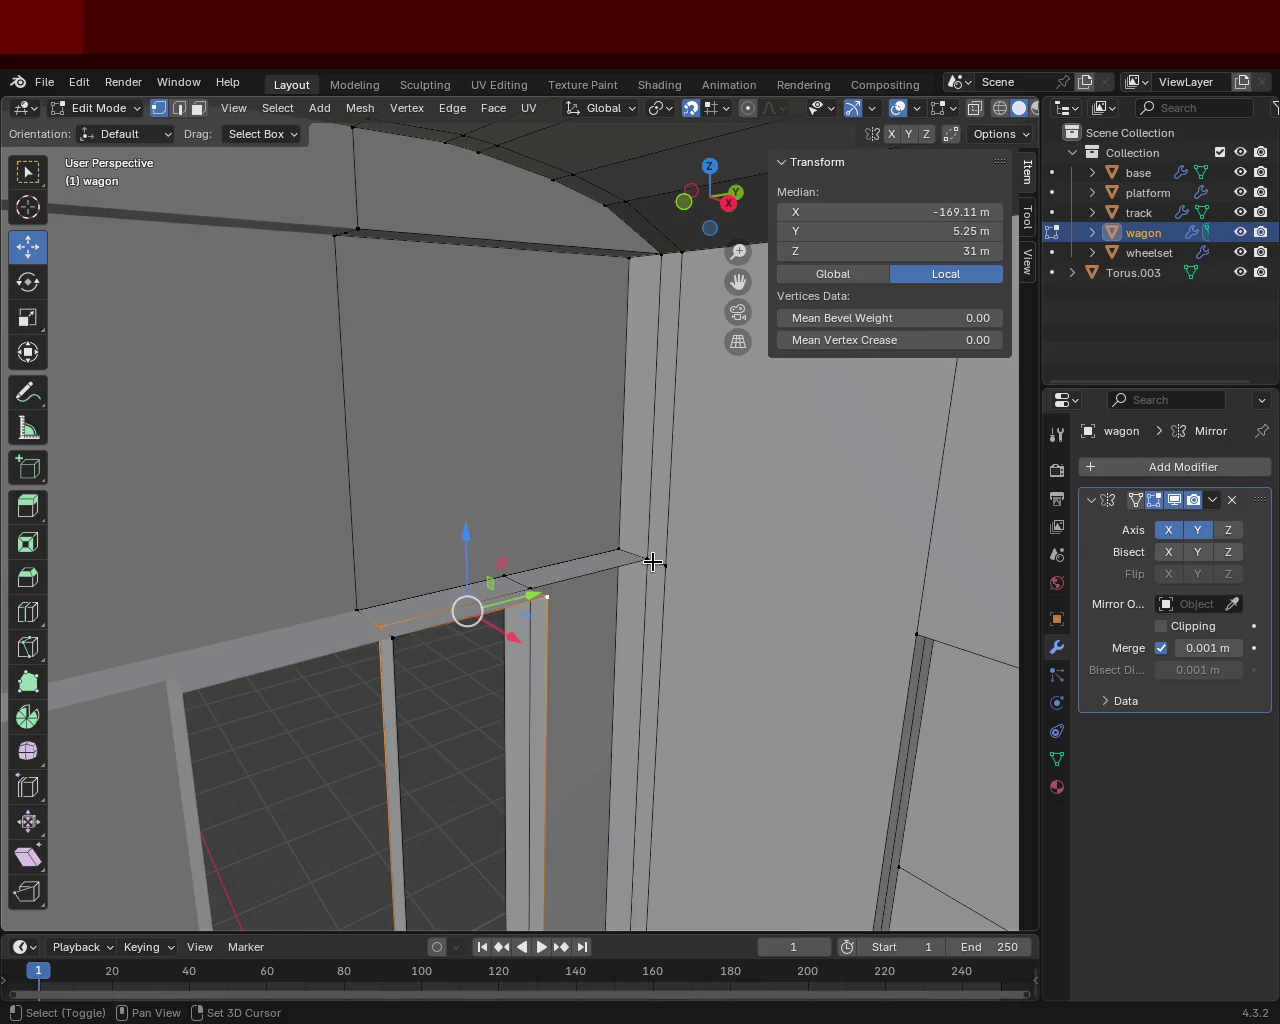
{"action": "left_click", "coordinate": [650, 562], "text": "shift"}
{"action": "left_click", "coordinate": [650, 560]}
{"action": "left_click", "coordinate": [391, 636]}
{"action": "left_click", "coordinate": [547, 597], "text": "shift"}
{"action": "left_click", "coordinate": [647, 559], "text": "shift"}
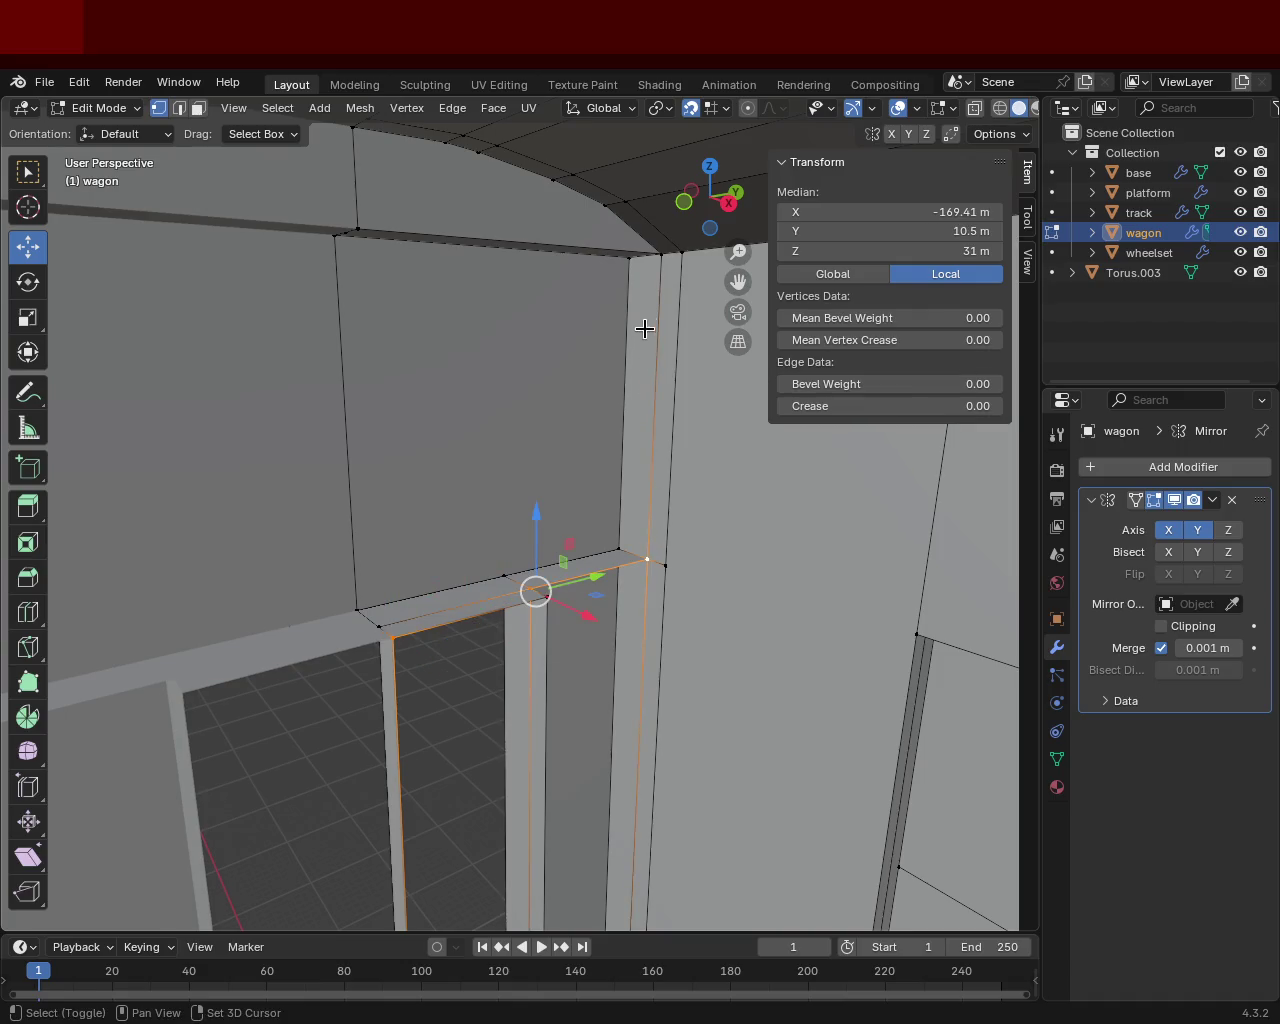
{"action": "left_click", "coordinate": [661, 253], "text": "shift"}
{"action": "left_click", "coordinate": [357, 229], "text": "shift"}
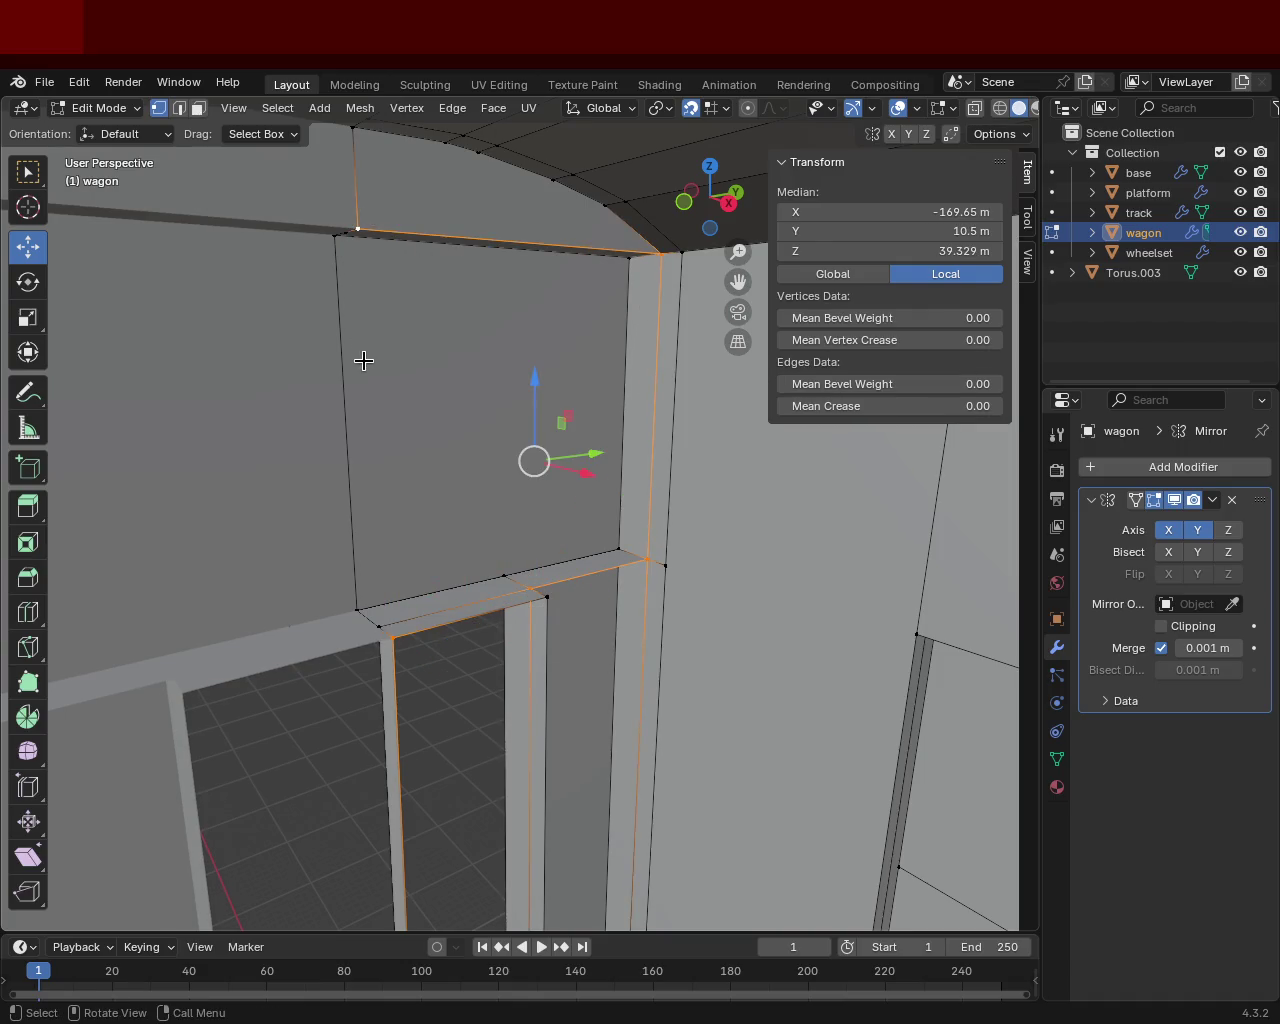
Step: Dissolve the stray vertex near the wall's top-left corner
{"action": "mouse_move", "coordinate": [380, 609]}
{"action": "left_mouse_down"}
{"action": "mouse_move", "coordinate": [345, 428]}
{"action": "mouse_move", "coordinate": [354, 440]}
{"action": "left_mouse_up"}
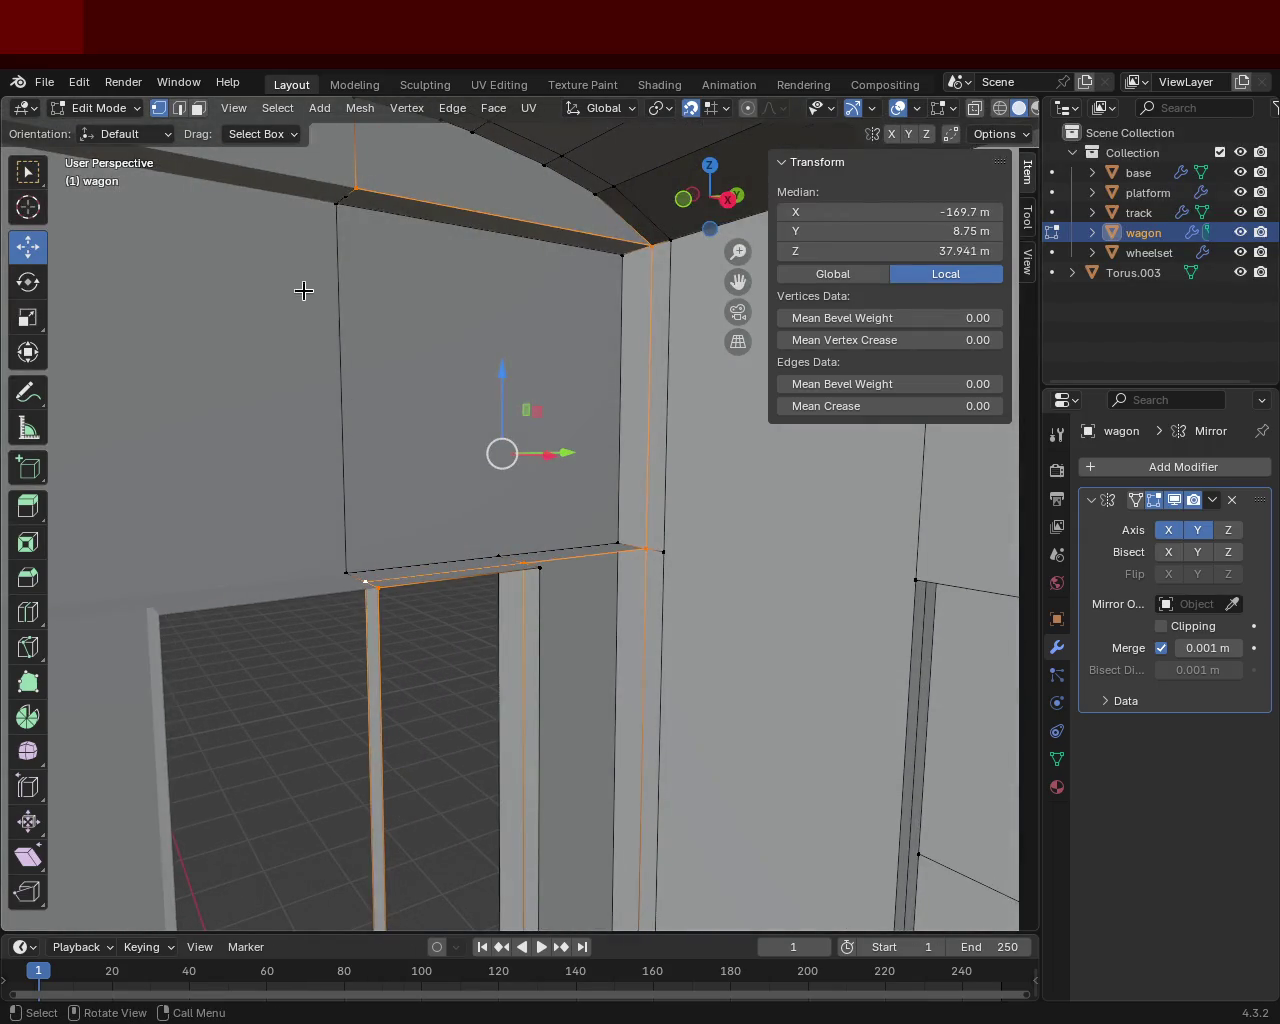
{"action": "left_click", "coordinate": [340, 194]}
{"action": "key", "text": "x"}
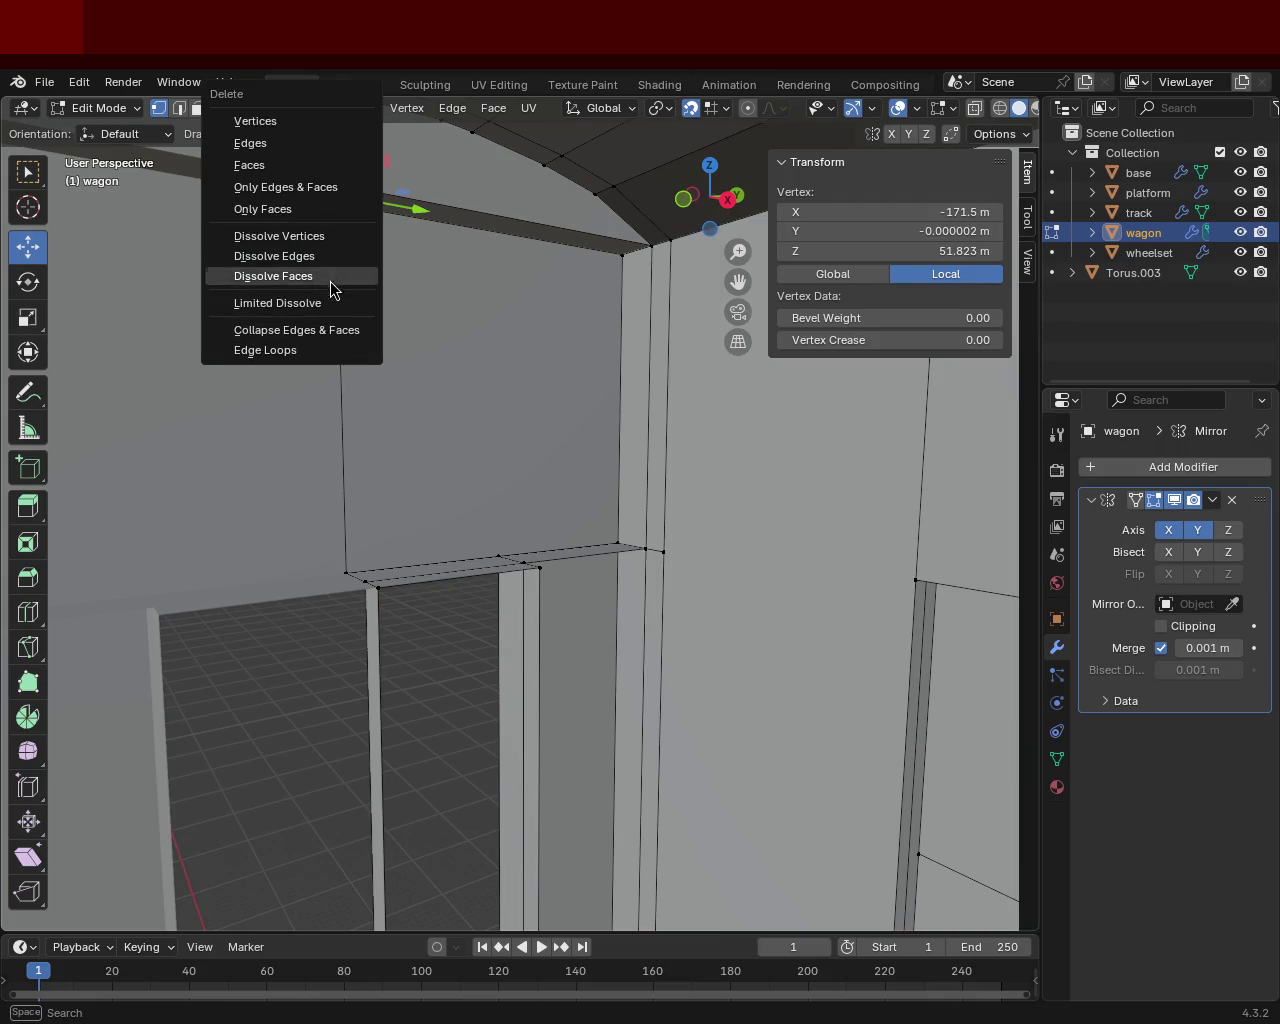
{"action": "left_click", "coordinate": [337, 241]}
Step: Select the corners of the wall panel above the doorway to define its face
{"action": "left_click", "coordinate": [355, 188]}
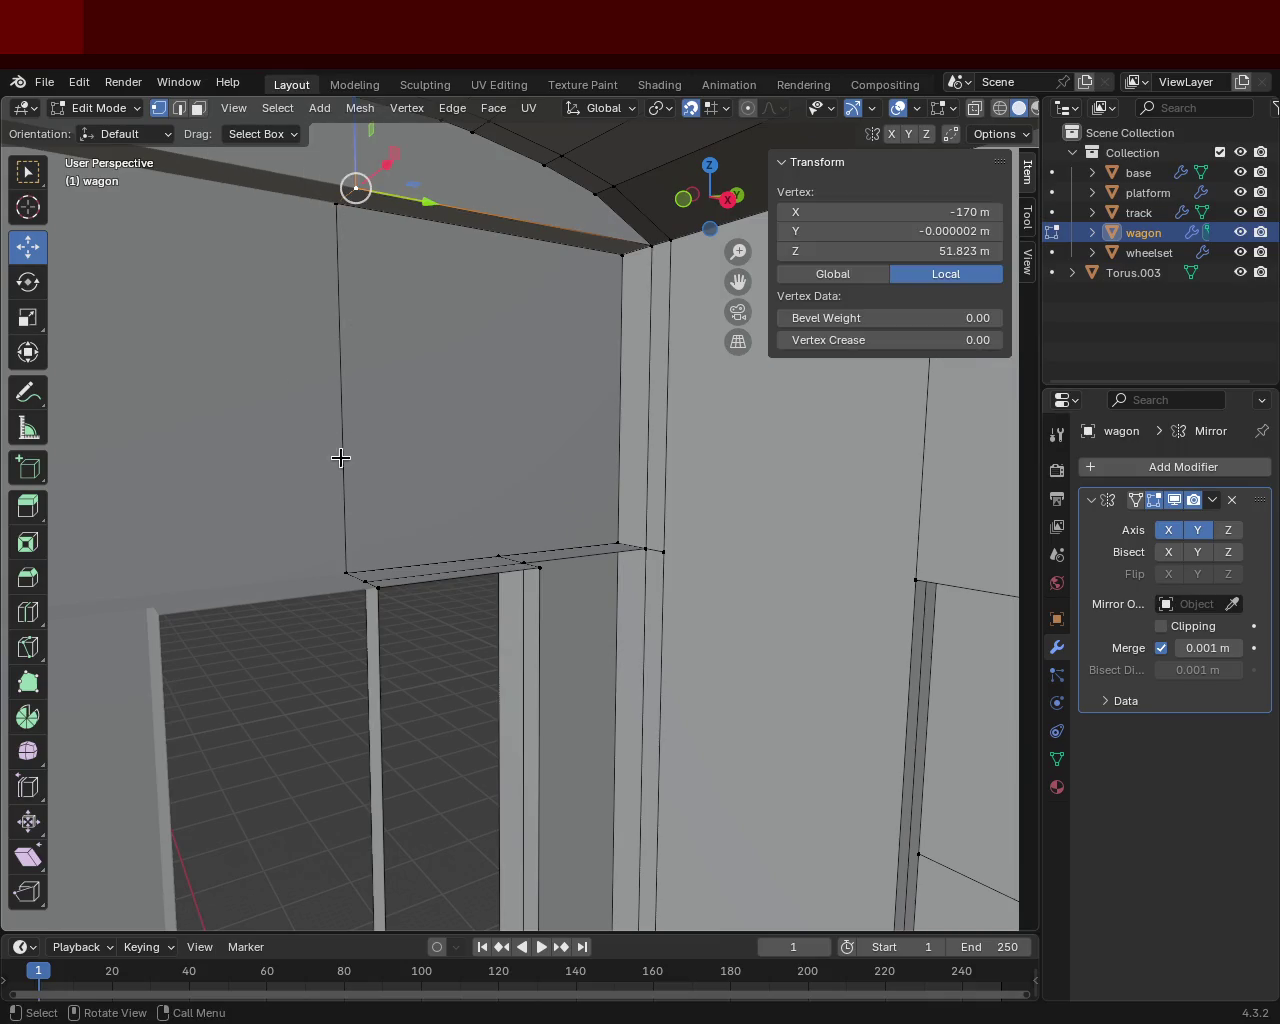
{"action": "left_click", "coordinate": [364, 579], "text": "shift"}
{"action": "left_click", "coordinate": [523, 562], "text": "shift"}
{"action": "left_click", "coordinate": [637, 553], "text": "shift"}
{"action": "left_click", "coordinate": [650, 245], "text": "shift"}
{"action": "mouse_move", "coordinate": [608, 277]}
{"action": "middle_mouse_down"}
{"action": "mouse_move", "coordinate": [443, 385]}
{"action": "mouse_move", "coordinate": [613, 603]}
{"action": "middle_mouse_up"}
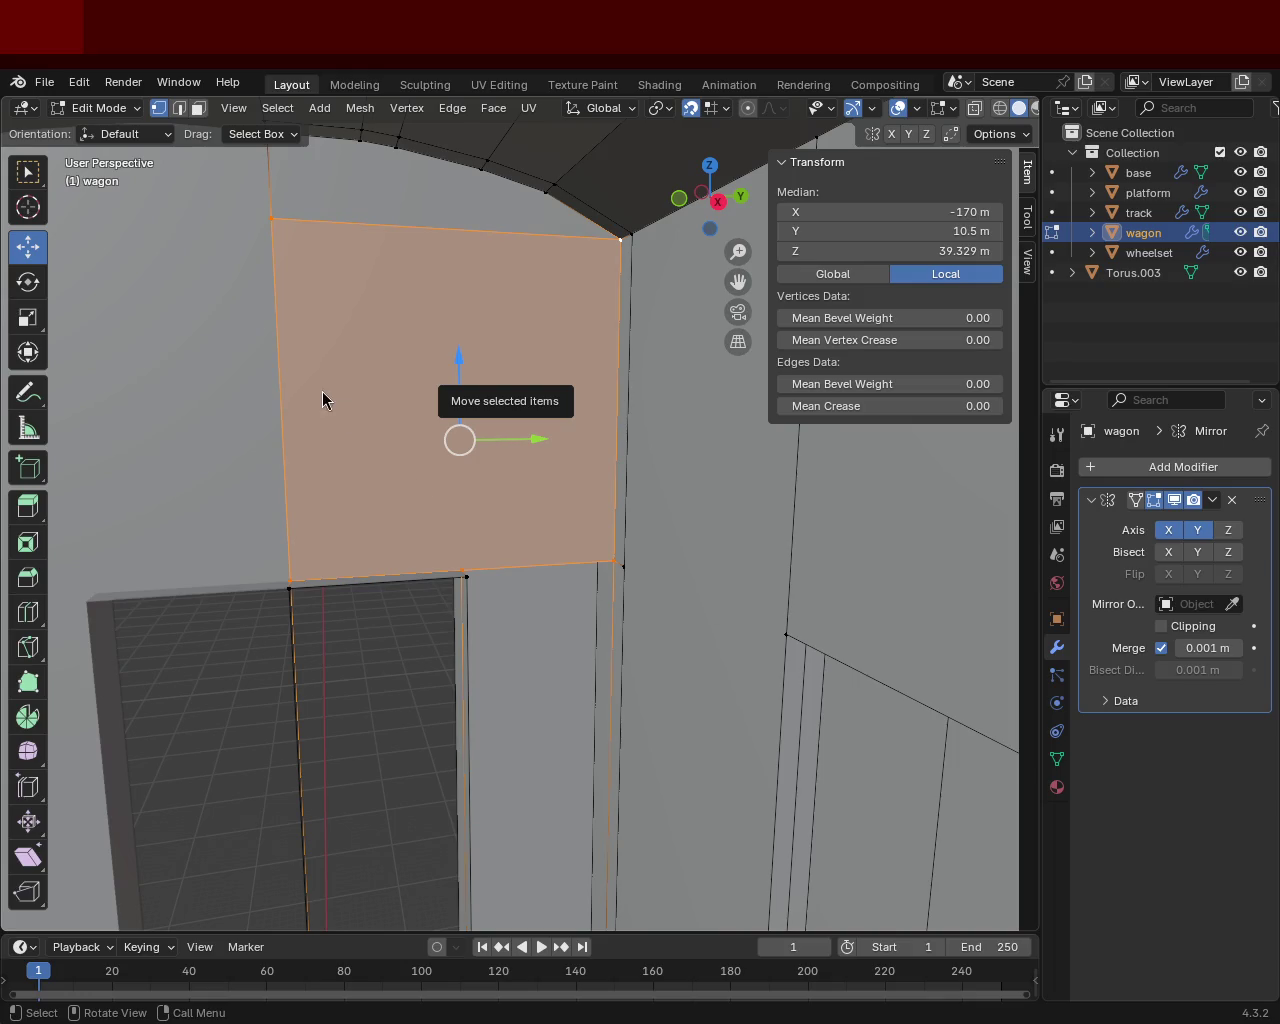
Step: Move the top jamb vertex to X -168.23 m
{"action": "left_click_drag", "start_coordinate": [465, 566], "coordinate": [413, 380]}
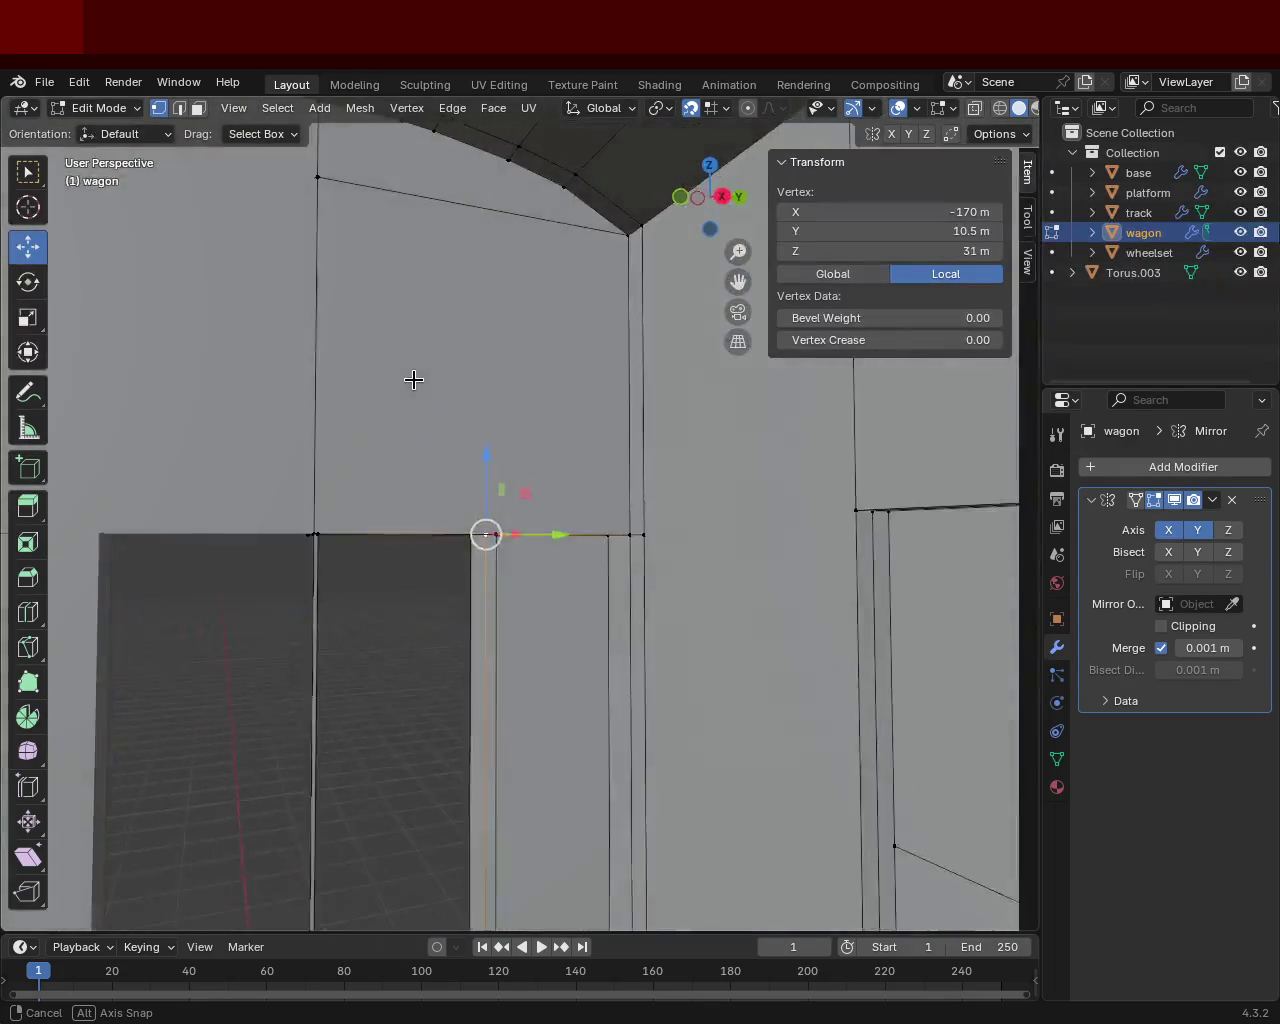
{"action": "mouse_move", "coordinate": [413, 380]}
{"action": "middle_mouse_down"}
{"action": "mouse_move", "coordinate": [420, 340]}
{"action": "mouse_move", "coordinate": [470, 357]}
{"action": "middle_mouse_up"}
{"action": "scroll", "coordinate": [420, 340], "scroll_direction": "down", "scroll_amount": 5}
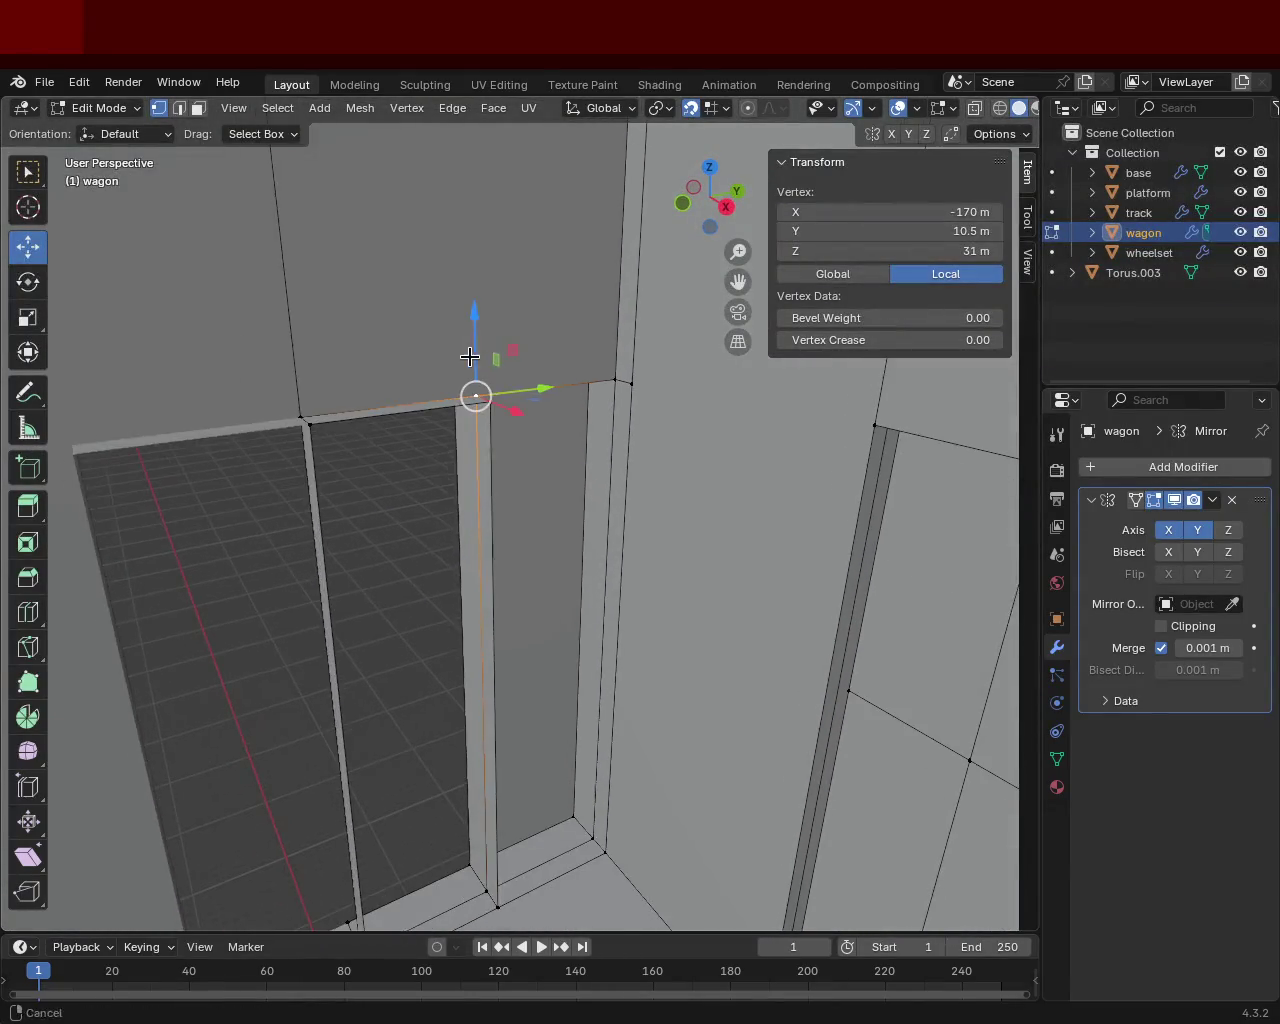
{"action": "left_click", "coordinate": [503, 486]}
Step: Select the inner jamb face corners, turn off X-ray, and pick the jamb's top-left vertex
{"action": "mouse_move", "coordinate": [503, 486]}
{"action": "middle_mouse_down", "text": "shift"}
{"action": "mouse_move", "coordinate": [357, 263]}
{"action": "mouse_move", "coordinate": [429, 423]}
{"action": "mouse_move", "coordinate": [474, 354]}
{"action": "mouse_move", "coordinate": [371, 363]}
{"action": "middle_mouse_up", "text": "shift"}
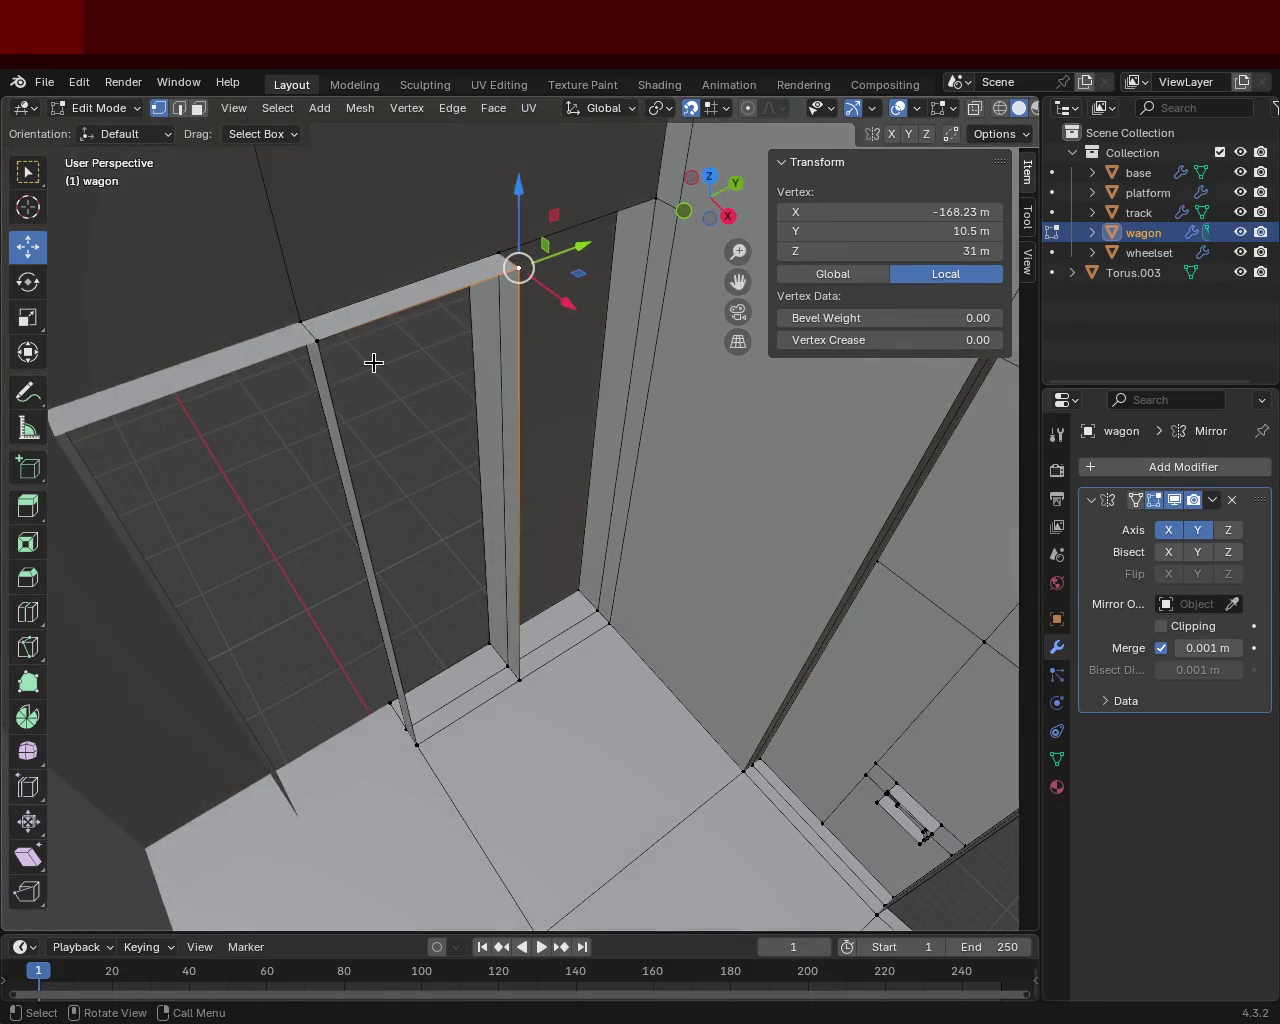
{"action": "left_click", "coordinate": [316, 346], "text": "shift"}
{"action": "left_click", "coordinate": [414, 746], "text": "shift"}
{"action": "left_click", "coordinate": [516, 684], "text": "shift"}
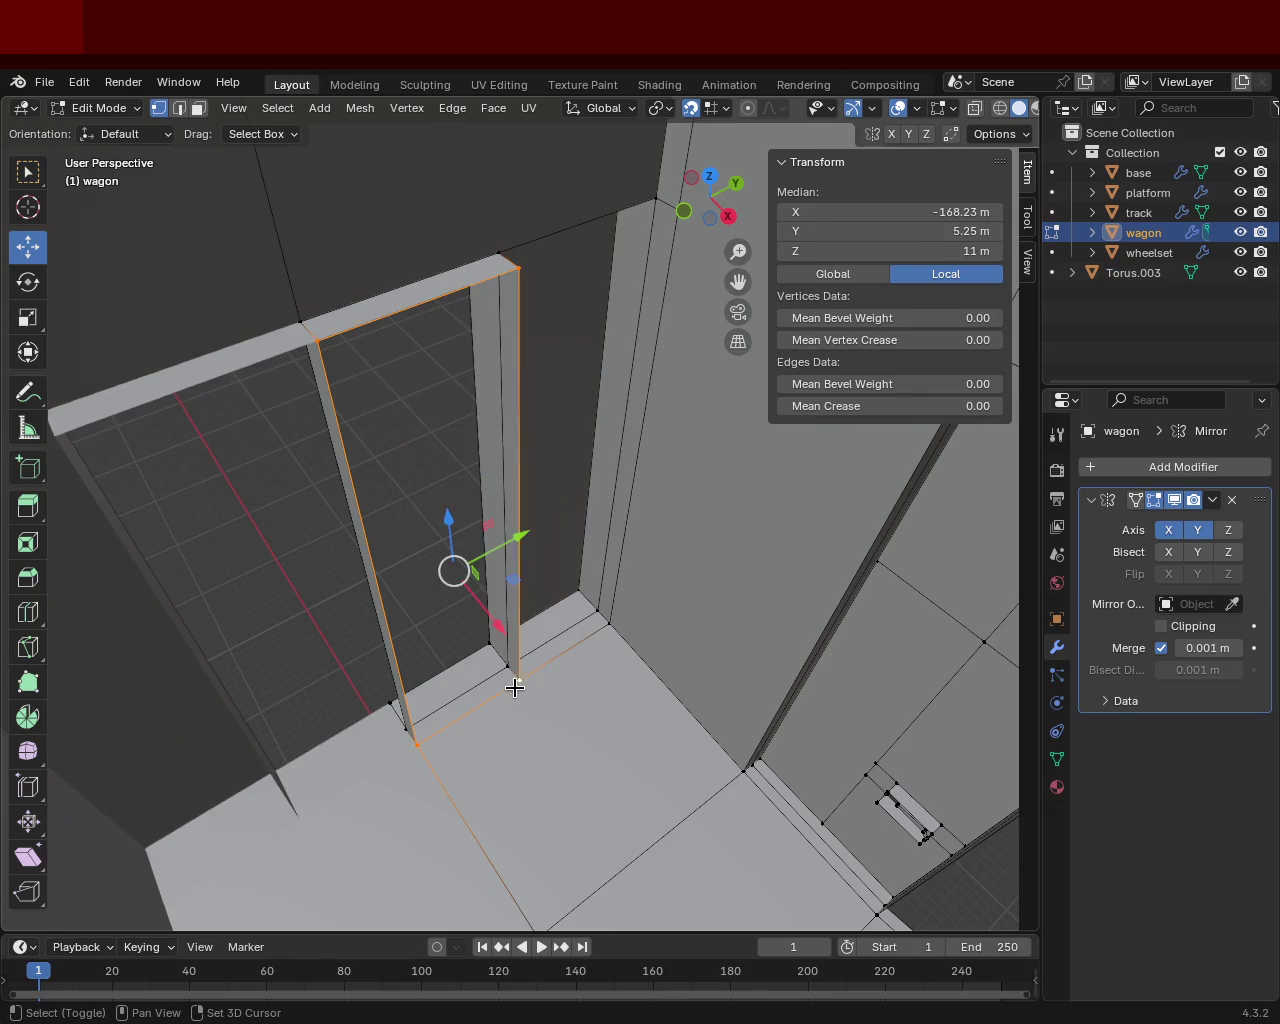
{"action": "key", "text": "alt+z"}
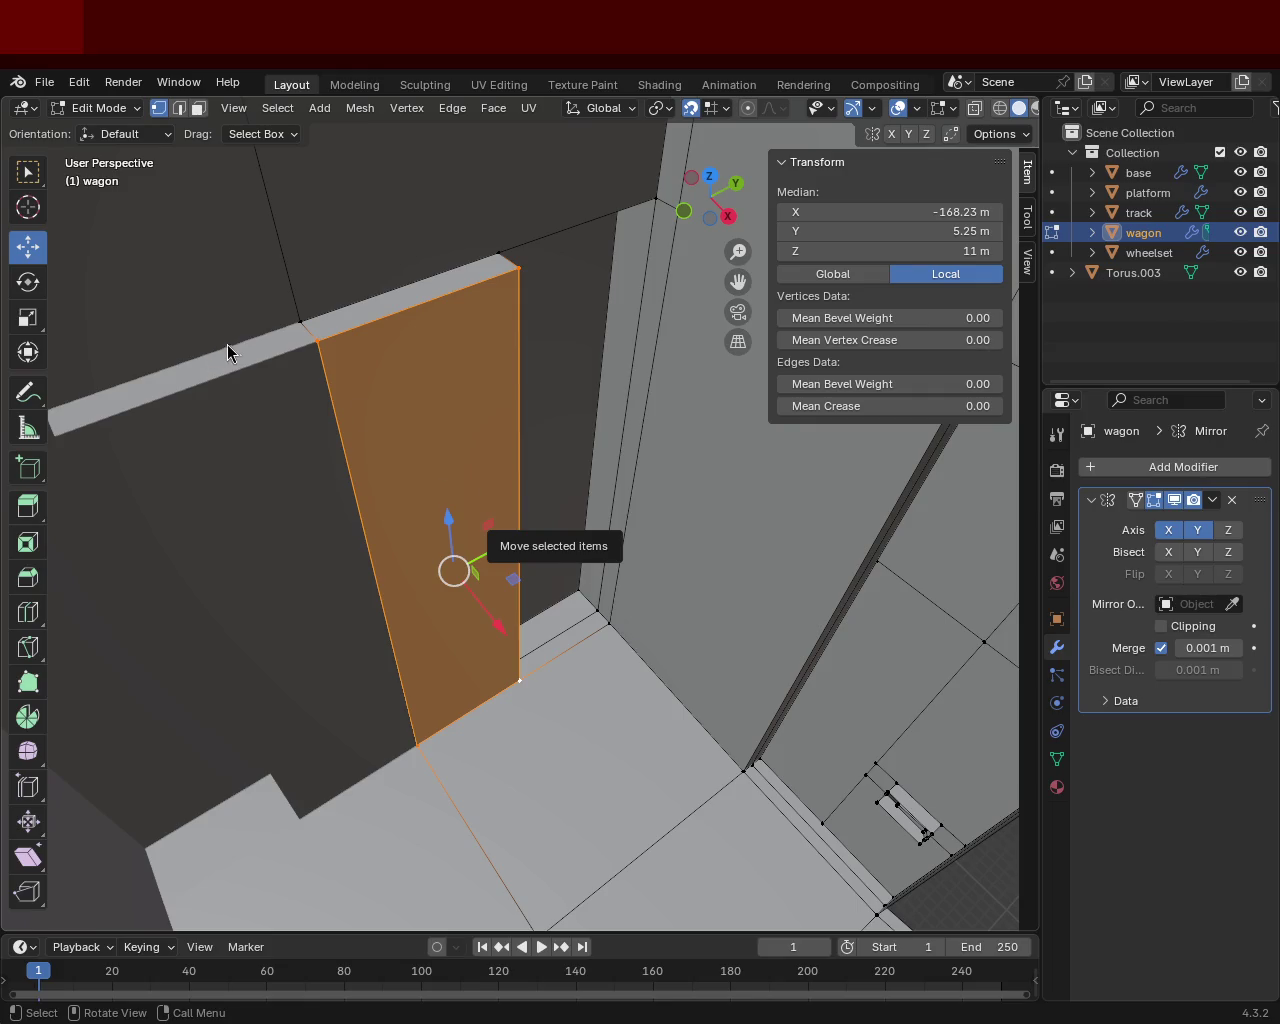
{"action": "mouse_move", "coordinate": [520, 542]}
{"action": "middle_mouse_down"}
{"action": "mouse_move", "coordinate": [486, 440]}
{"action": "mouse_move", "coordinate": [700, 520]}
{"action": "mouse_move", "coordinate": [423, 554]}
{"action": "mouse_move", "coordinate": [514, 451]}
{"action": "mouse_move", "coordinate": [480, 474]}
{"action": "mouse_move", "coordinate": [469, 380]}
{"action": "mouse_move", "coordinate": [471, 423]}
{"action": "middle_mouse_up"}
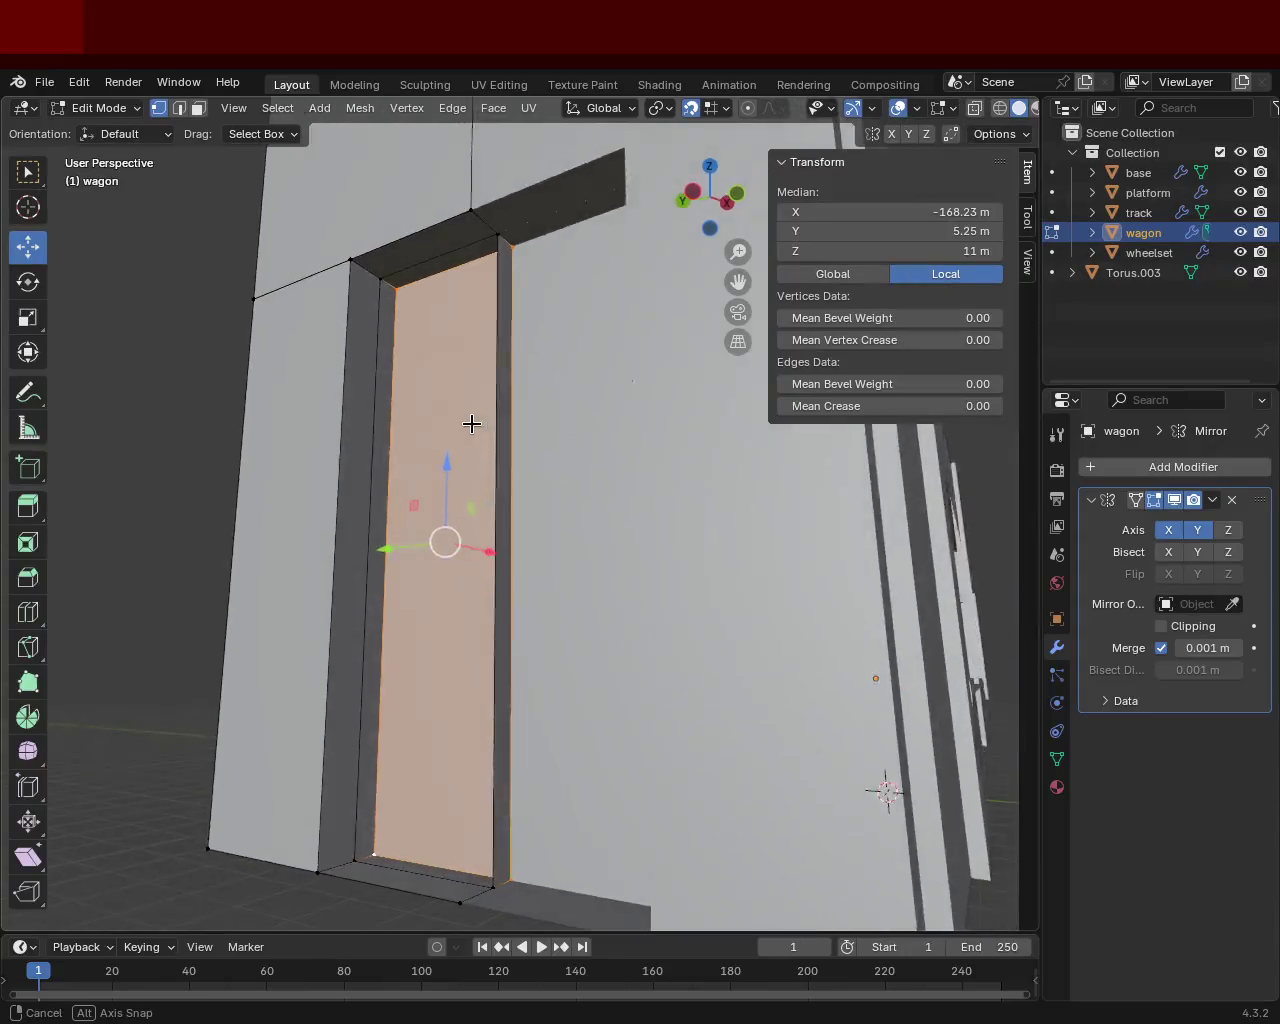
{"action": "left_click", "coordinate": [380, 278]}
{"action": "mouse_move", "coordinate": [385, 840]}
{"action": "middle_mouse_down"}
{"action": "mouse_move", "coordinate": [365, 755]}
{"action": "mouse_move", "coordinate": [400, 777]}
{"action": "mouse_move", "coordinate": [397, 811]}
{"action": "mouse_move", "coordinate": [337, 786]}
{"action": "mouse_move", "coordinate": [85, 853]}
{"action": "mouse_move", "coordinate": [131, 811]}
{"action": "mouse_move", "coordinate": [160, 846]}
{"action": "mouse_move", "coordinate": [409, 761]}
{"action": "mouse_move", "coordinate": [451, 677]}
{"action": "mouse_move", "coordinate": [414, 583]}
{"action": "mouse_move", "coordinate": [489, 426]}
{"action": "mouse_move", "coordinate": [612, 455]}
{"action": "mouse_move", "coordinate": [406, 583]}
{"action": "mouse_move", "coordinate": [357, 518]}
{"action": "mouse_move", "coordinate": [371, 520]}
{"action": "mouse_move", "coordinate": [354, 551]}
{"action": "mouse_move", "coordinate": [394, 500]}
{"action": "mouse_move", "coordinate": [405, 438]}
{"action": "middle_mouse_up"}
Step: Subdivide two edges at the wagon's top corner
{"action": "mouse_move", "coordinate": [382, 310]}
{"action": "middle_mouse_down"}
{"action": "mouse_move", "coordinate": [417, 431]}
{"action": "mouse_move", "coordinate": [423, 343]}
{"action": "mouse_move", "coordinate": [523, 397]}
{"action": "mouse_move", "coordinate": [578, 597]}
{"action": "mouse_move", "coordinate": [343, 563]}
{"action": "mouse_move", "coordinate": [531, 543]}
{"action": "mouse_move", "coordinate": [471, 629]}
{"action": "mouse_move", "coordinate": [449, 523]}
{"action": "mouse_move", "coordinate": [451, 598]}
{"action": "mouse_move", "coordinate": [423, 386]}
{"action": "mouse_move", "coordinate": [371, 331]}
{"action": "middle_mouse_up"}
{"action": "left_click", "coordinate": [270, 470], "text": "shift"}
{"action": "key", "text": "ctrl+e"}
{"action": "left_click", "coordinate": [330, 597]}
{"action": "left_click", "coordinate": [545, 567]}
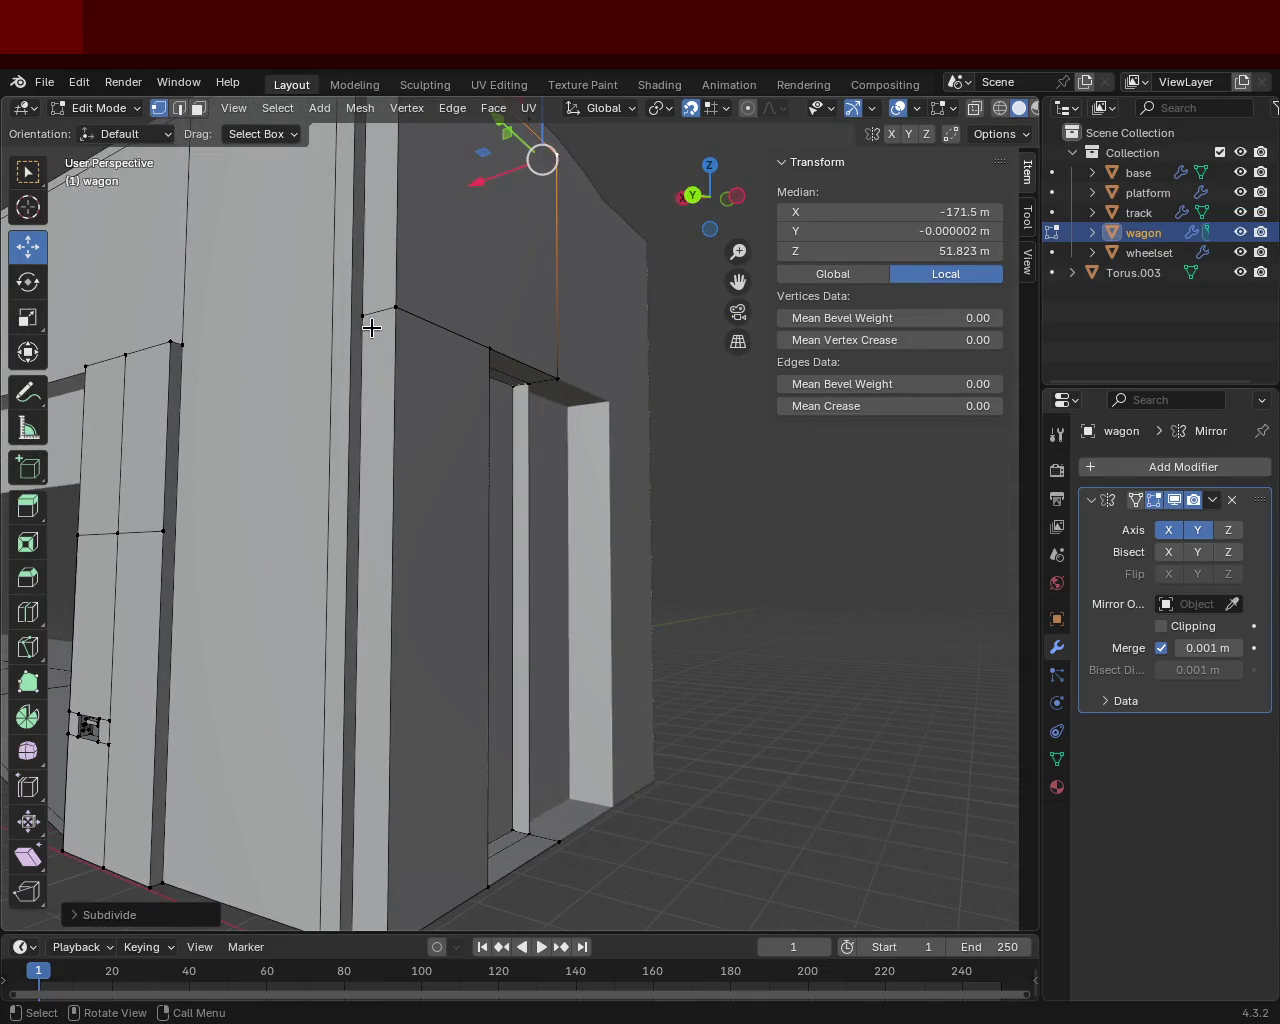
{"action": "left_click", "coordinate": [362, 312]}
{"action": "left_click", "coordinate": [412, 340], "text": "shift"}
{"action": "key", "text": "ctrl+e"}
{"action": "left_click", "coordinate": [395, 404]}
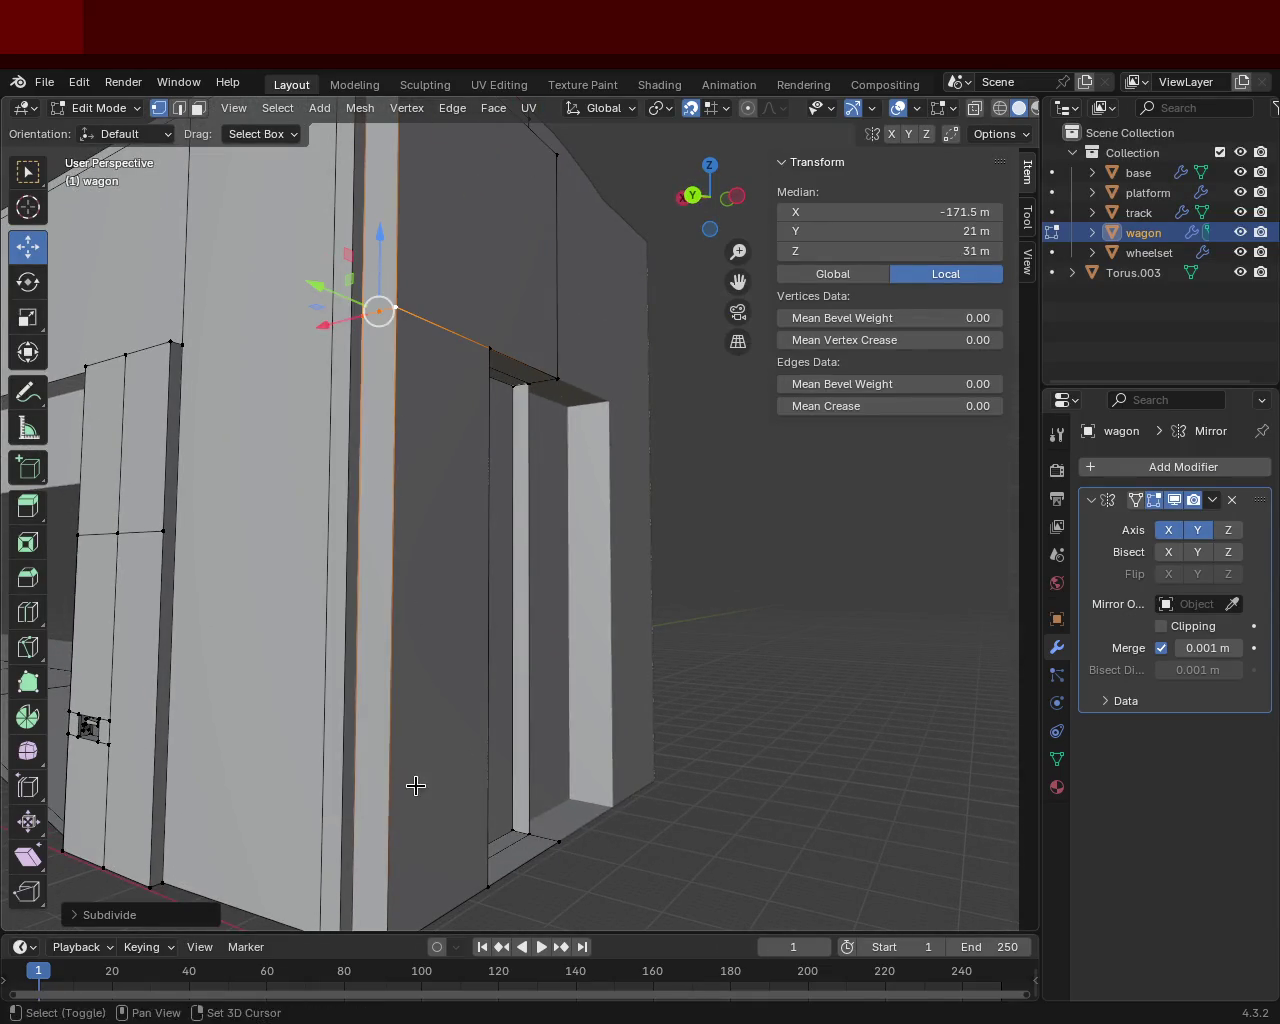
Step: Subdivide the edge at the wagon's bottom corner
{"action": "middle_click_drag", "start_coordinate": [409, 780], "coordinate": [346, 703]}
{"action": "left_click", "coordinate": [353, 718]}
{"action": "left_click", "coordinate": [380, 735], "text": "shift"}
{"action": "key", "text": "ctrl+e"}
{"action": "left_click", "coordinate": [369, 723]}
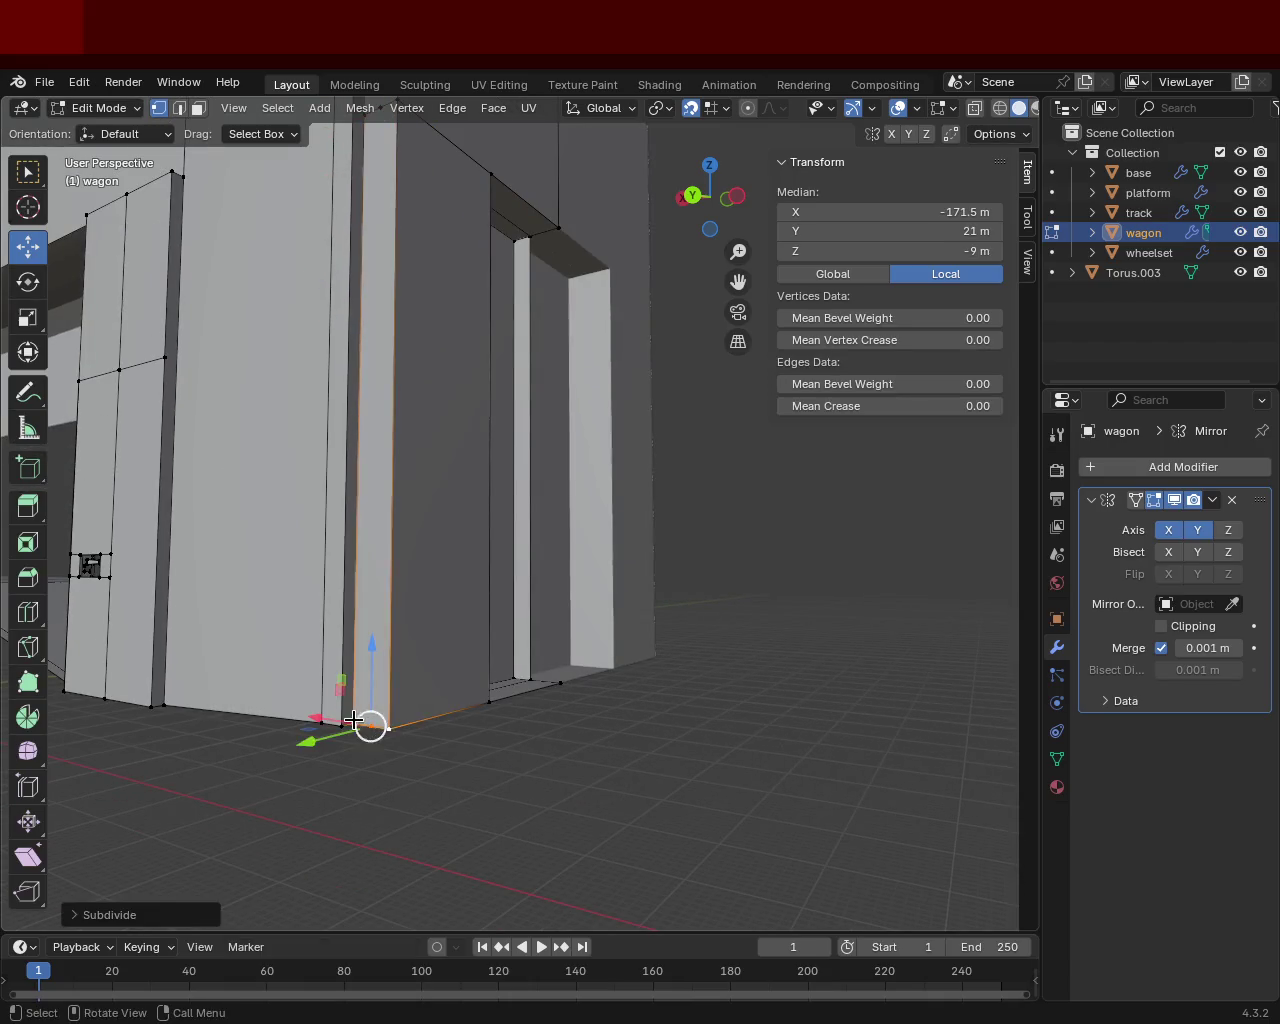
{"action": "left_click", "coordinate": [351, 717]}
Step: Select the door jamb's bottom and top corner vertices, spanning floor to roof
{"action": "left_click", "coordinate": [352, 724]}
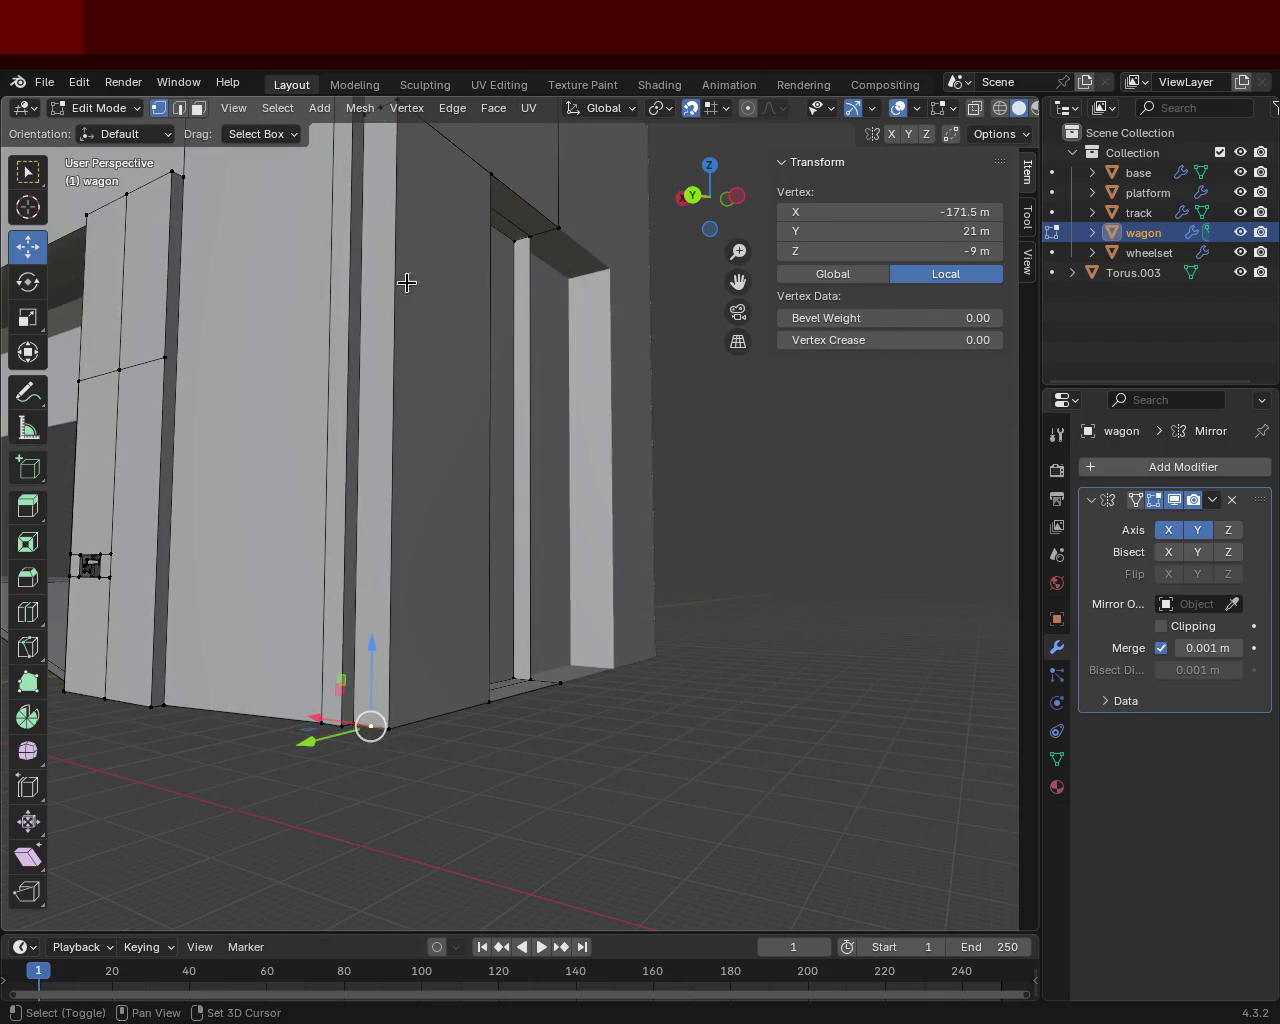
{"action": "middle_click_drag", "start_coordinate": [403, 311], "coordinate": [443, 543], "text": "shift"}
{"action": "left_click", "coordinate": [391, 531]}
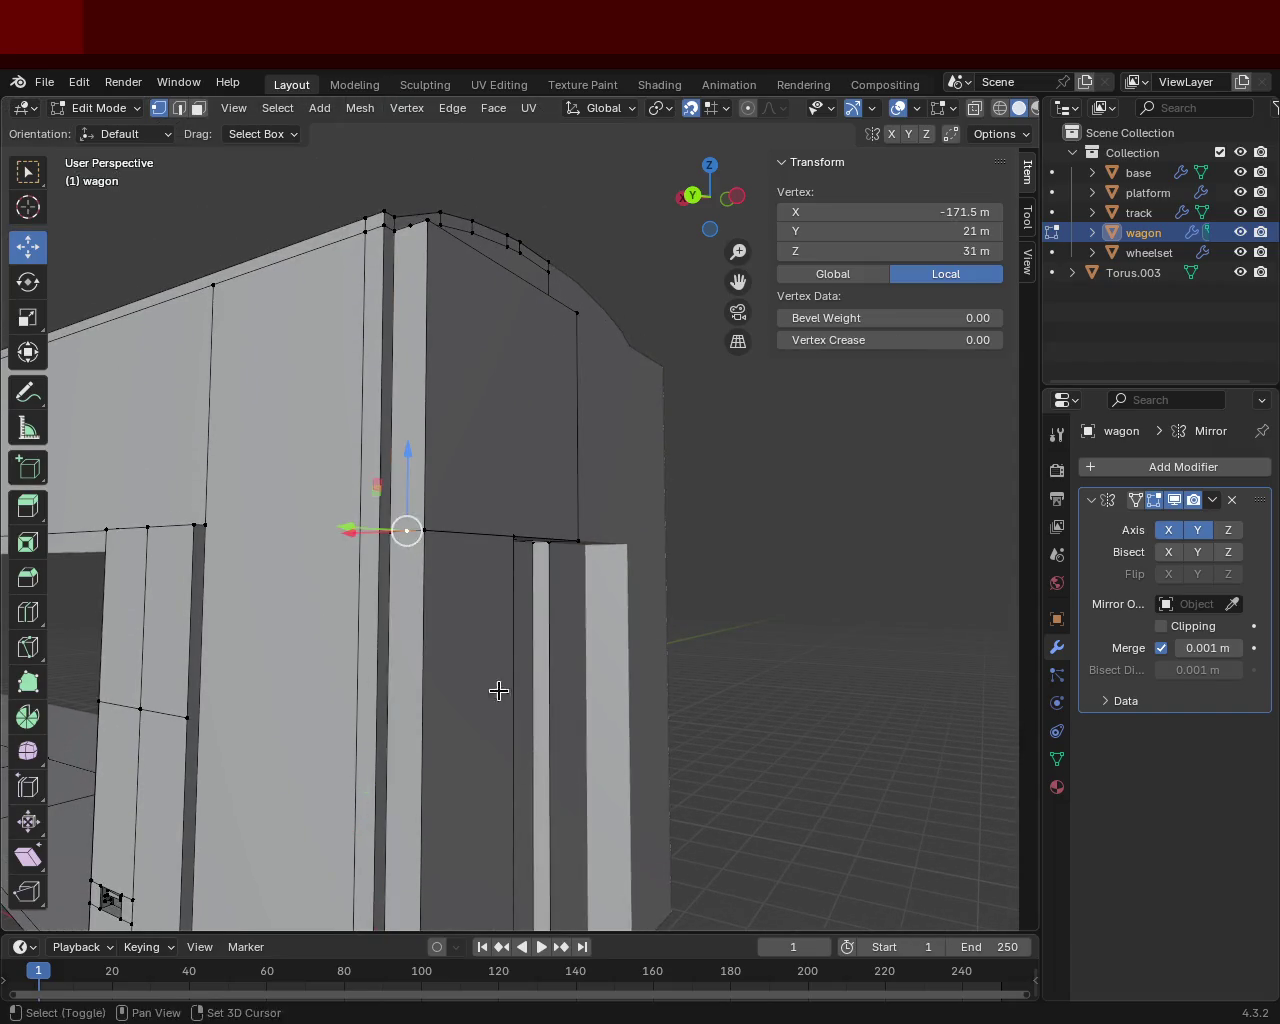
{"action": "middle_click_drag", "start_coordinate": [494, 680], "coordinate": [463, 608], "text": "shift"}
{"action": "left_click", "coordinate": [383, 840]}
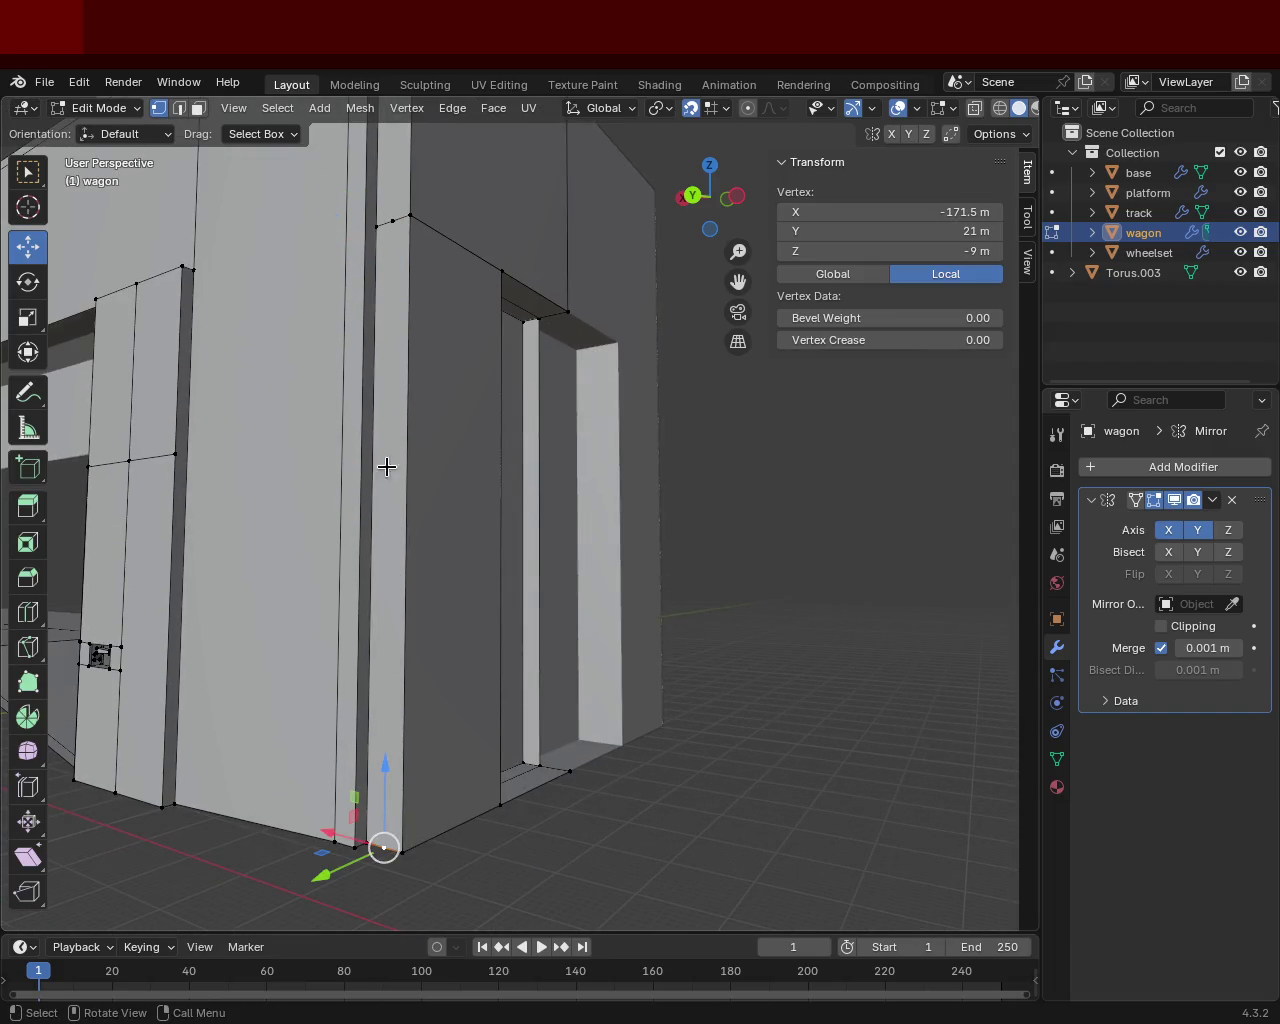
{"action": "left_click", "coordinate": [396, 217], "text": "shift"}
{"action": "mouse_move", "coordinate": [437, 180]}
{"action": "middle_mouse_down", "text": "shift"}
{"action": "mouse_move", "coordinate": [416, 562]}
{"action": "mouse_move", "coordinate": [503, 592]}
{"action": "middle_mouse_up", "text": "shift"}
{"action": "left_click", "coordinate": [540, 536], "text": "shift"}
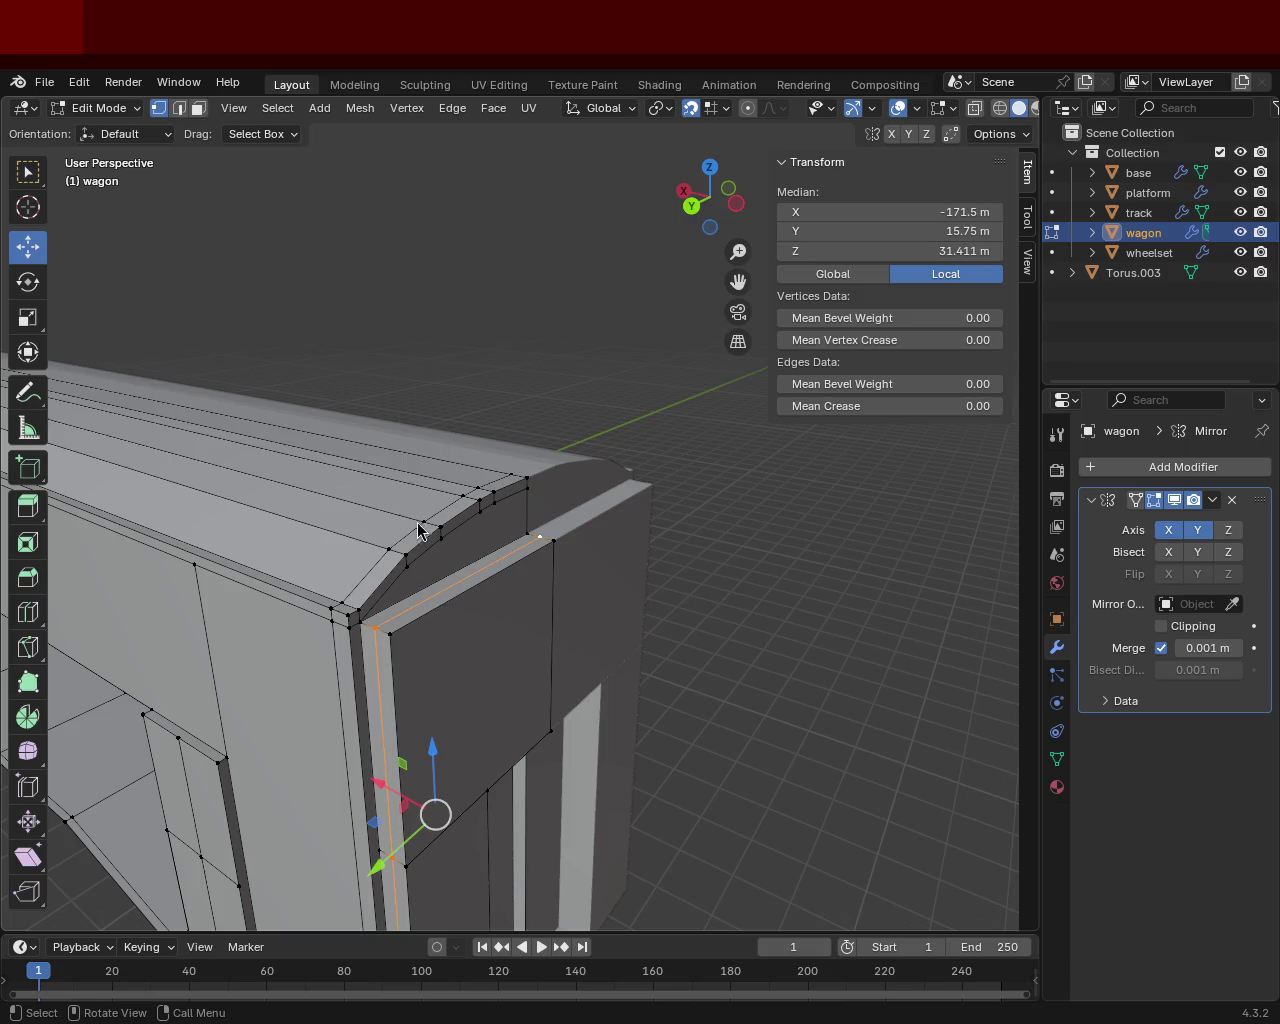
Step: In Face mode, select the top and side jamb faces at the end door's corner
{"action": "mouse_move", "coordinate": [577, 651]}
{"action": "middle_mouse_down"}
{"action": "mouse_move", "coordinate": [551, 500]}
{"action": "mouse_move", "coordinate": [471, 543]}
{"action": "mouse_move", "coordinate": [532, 433]}
{"action": "middle_mouse_up"}
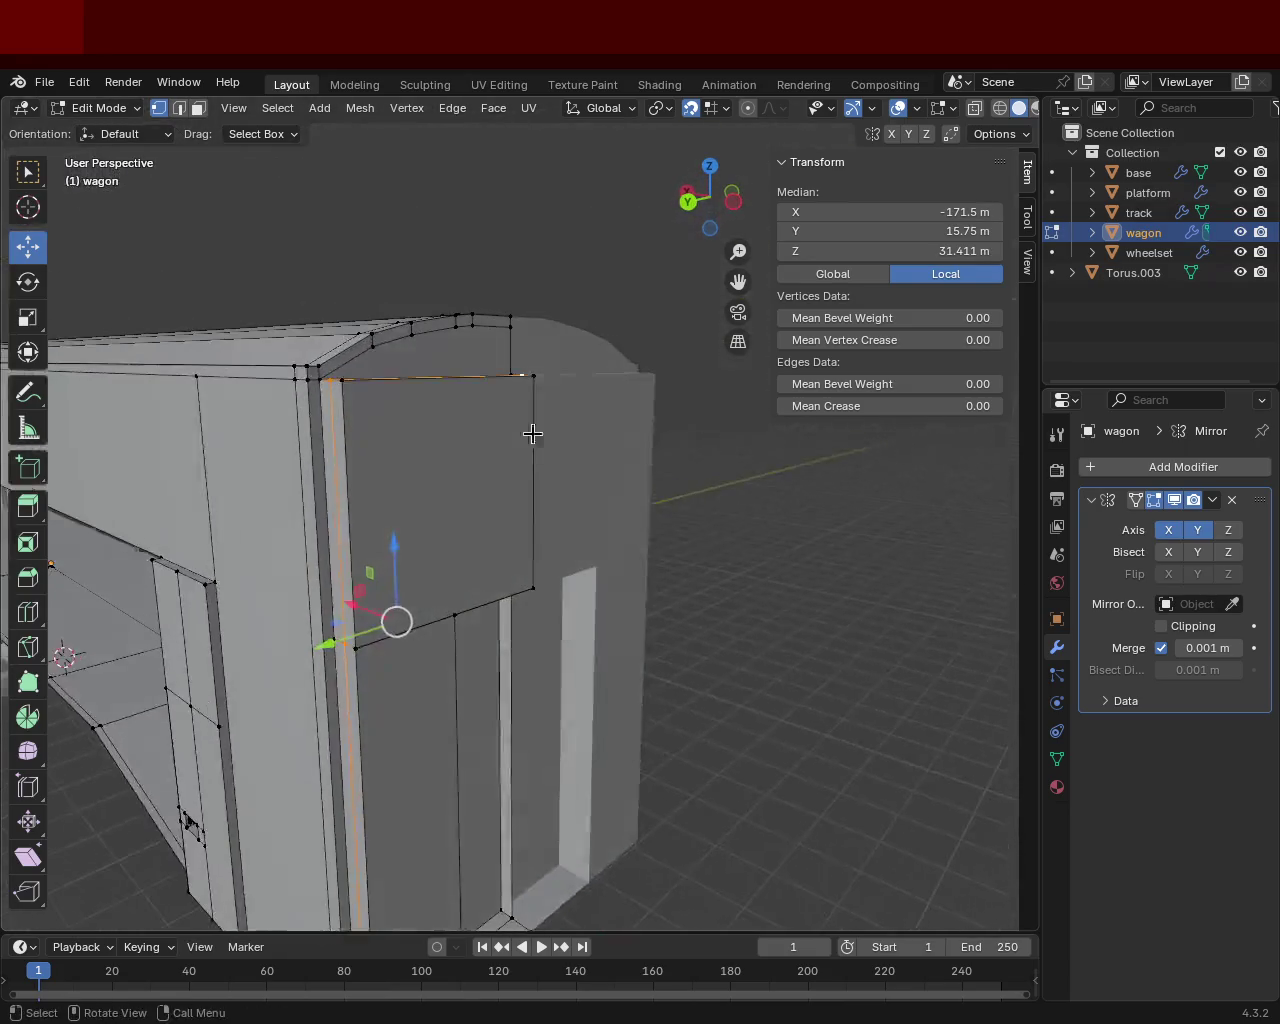
{"action": "left_click", "coordinate": [198, 107]}
{"action": "mouse_move", "coordinate": [420, 486]}
{"action": "middle_mouse_down"}
{"action": "mouse_move", "coordinate": [474, 491]}
{"action": "mouse_move", "coordinate": [537, 414]}
{"action": "middle_mouse_up"}
{"action": "left_click", "coordinate": [537, 408]}
{"action": "left_click", "coordinate": [522, 480], "text": "shift"}
{"action": "middle_click_drag", "start_coordinate": [523, 517], "coordinate": [494, 500]}
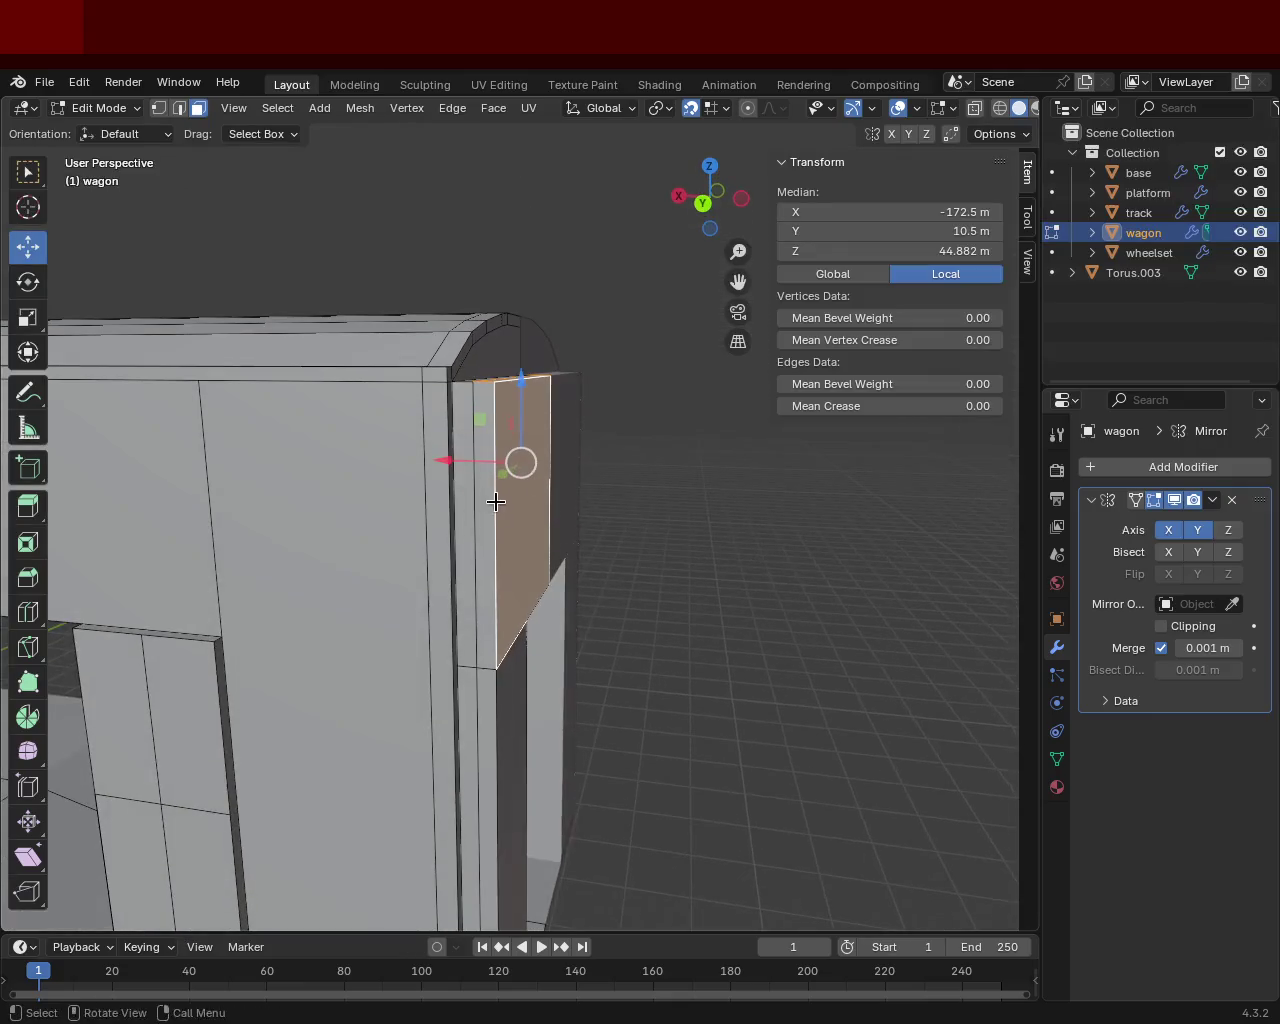
{"action": "left_click", "coordinate": [503, 494], "text": "shift"}
{"action": "left_click", "coordinate": [492, 557], "text": "shift"}
Step: Add the lower and upper jamb faces, then delete all selected faces
{"action": "mouse_move", "coordinate": [494, 569]}
{"action": "middle_mouse_down"}
{"action": "mouse_move", "coordinate": [529, 409]}
{"action": "mouse_move", "coordinate": [351, 430]}
{"action": "middle_mouse_up"}
{"action": "left_click", "coordinate": [351, 430]}
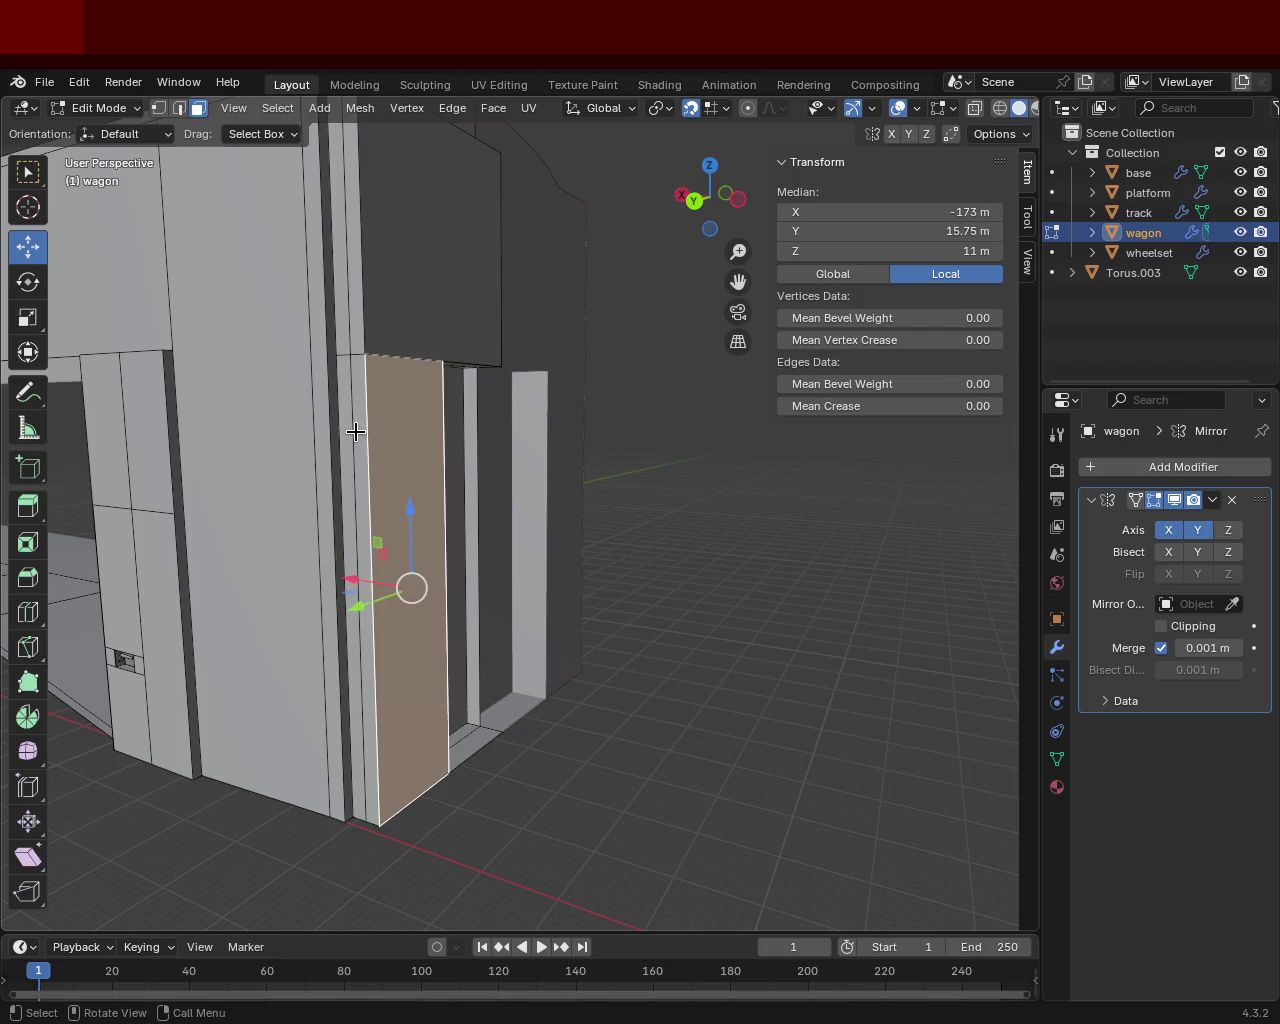
{"action": "left_click", "coordinate": [418, 300], "text": "shift"}
{"action": "left_click", "coordinate": [418, 300], "text": "shift"}
{"action": "mouse_move", "coordinate": [418, 300]}
{"action": "middle_mouse_down"}
{"action": "mouse_move", "coordinate": [421, 363]}
{"action": "mouse_move", "coordinate": [451, 277]}
{"action": "mouse_move", "coordinate": [457, 363]}
{"action": "middle_mouse_up"}
{"action": "left_click", "coordinate": [424, 326], "text": "shift"}
{"action": "key", "text": "x"}
{"action": "left_click", "coordinate": [392, 252]}
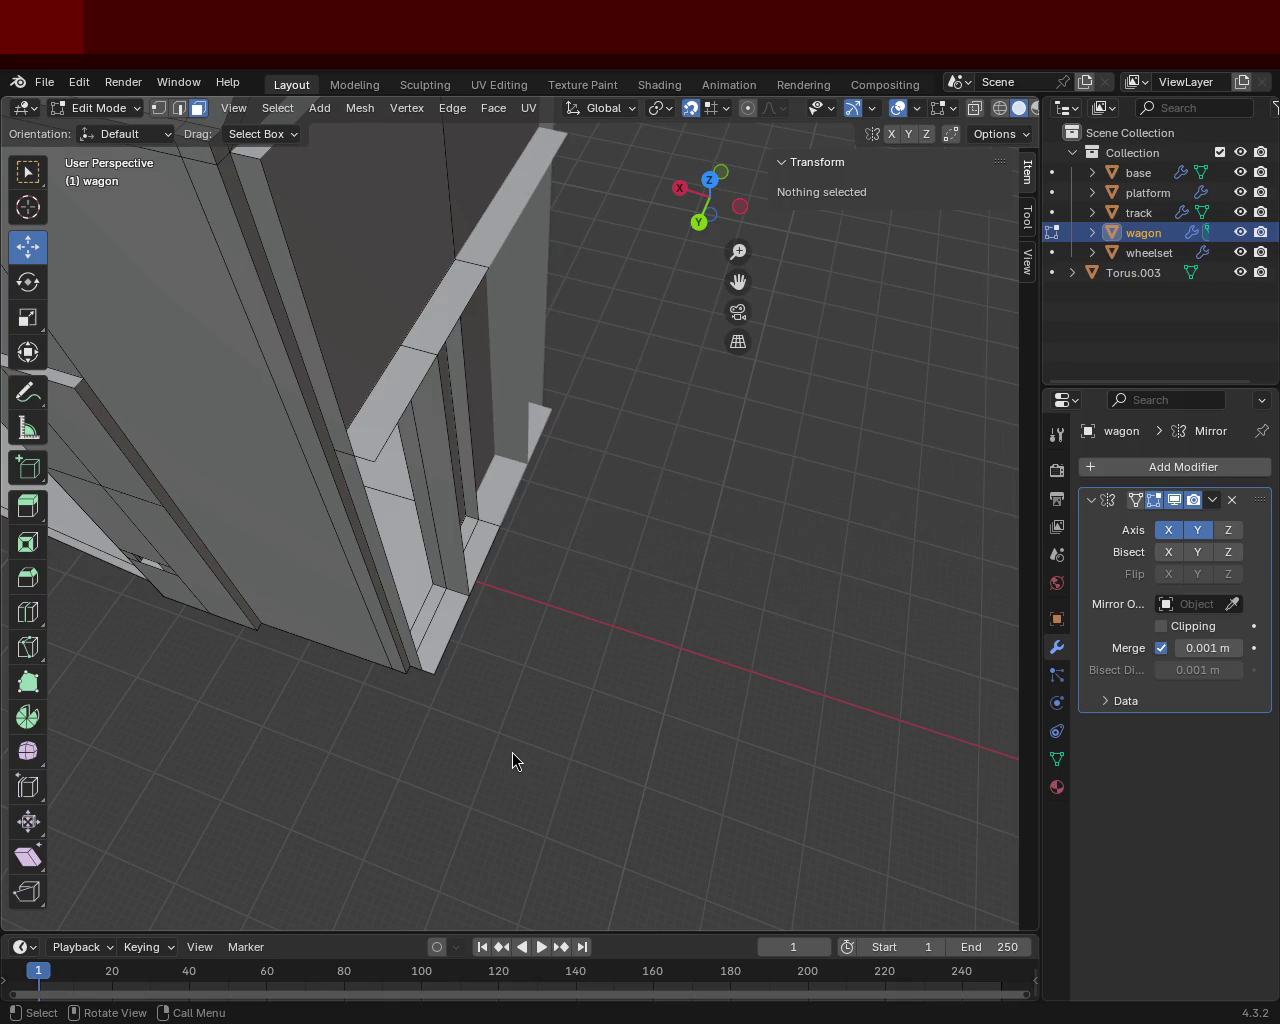
{"action": "middle_click_drag", "start_coordinate": [486, 449], "coordinate": [509, 400]}
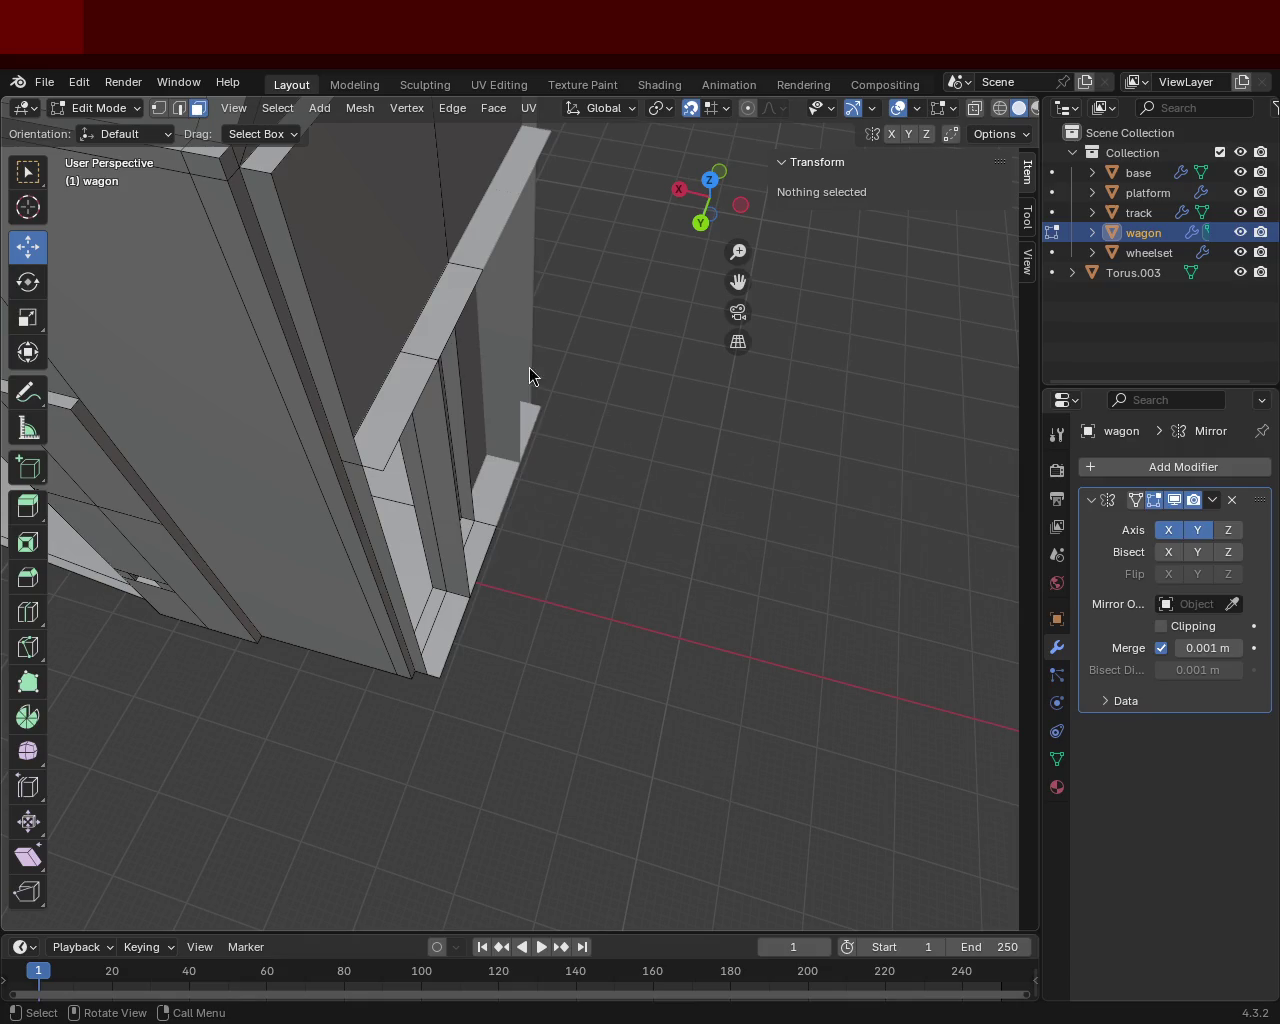
Step: Subdivide the edge above the side door with Ctrl+E
{"action": "mouse_move", "coordinate": [529, 376]}
{"action": "middle_mouse_down"}
{"action": "mouse_move", "coordinate": [494, 386]}
{"action": "mouse_move", "coordinate": [607, 447]}
{"action": "mouse_move", "coordinate": [537, 449]}
{"action": "mouse_move", "coordinate": [414, 363]}
{"action": "mouse_move", "coordinate": [494, 534]}
{"action": "mouse_move", "coordinate": [404, 463]}
{"action": "middle_mouse_up"}
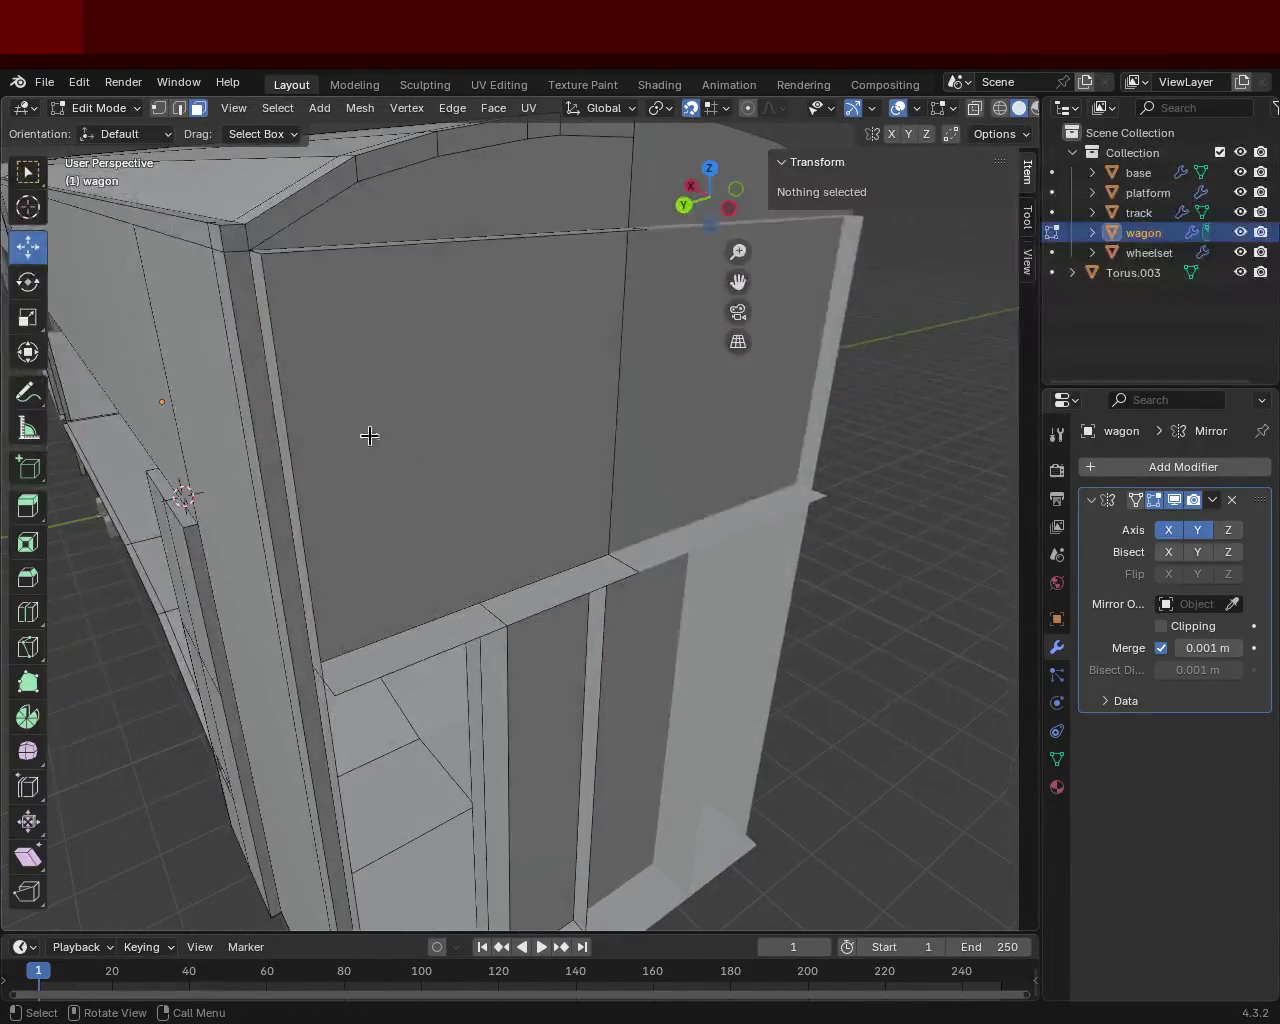
{"action": "left_click", "coordinate": [158, 108]}
{"action": "left_click", "coordinate": [608, 553]}
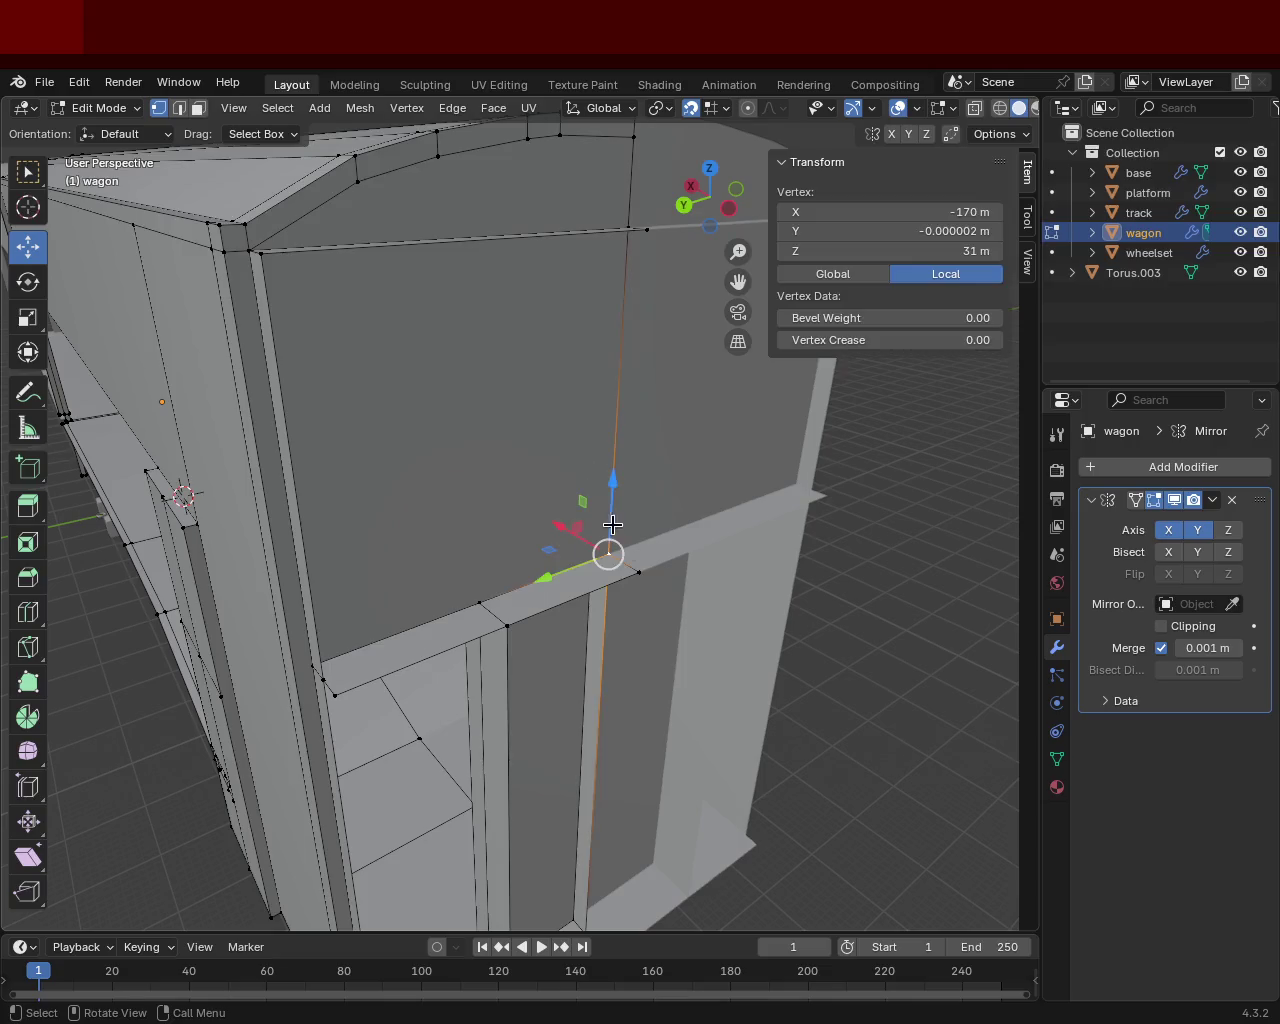
{"action": "left_click", "coordinate": [642, 573], "text": "shift"}
{"action": "key", "text": "ctrl+e"}
{"action": "left_click", "coordinate": [645, 580]}
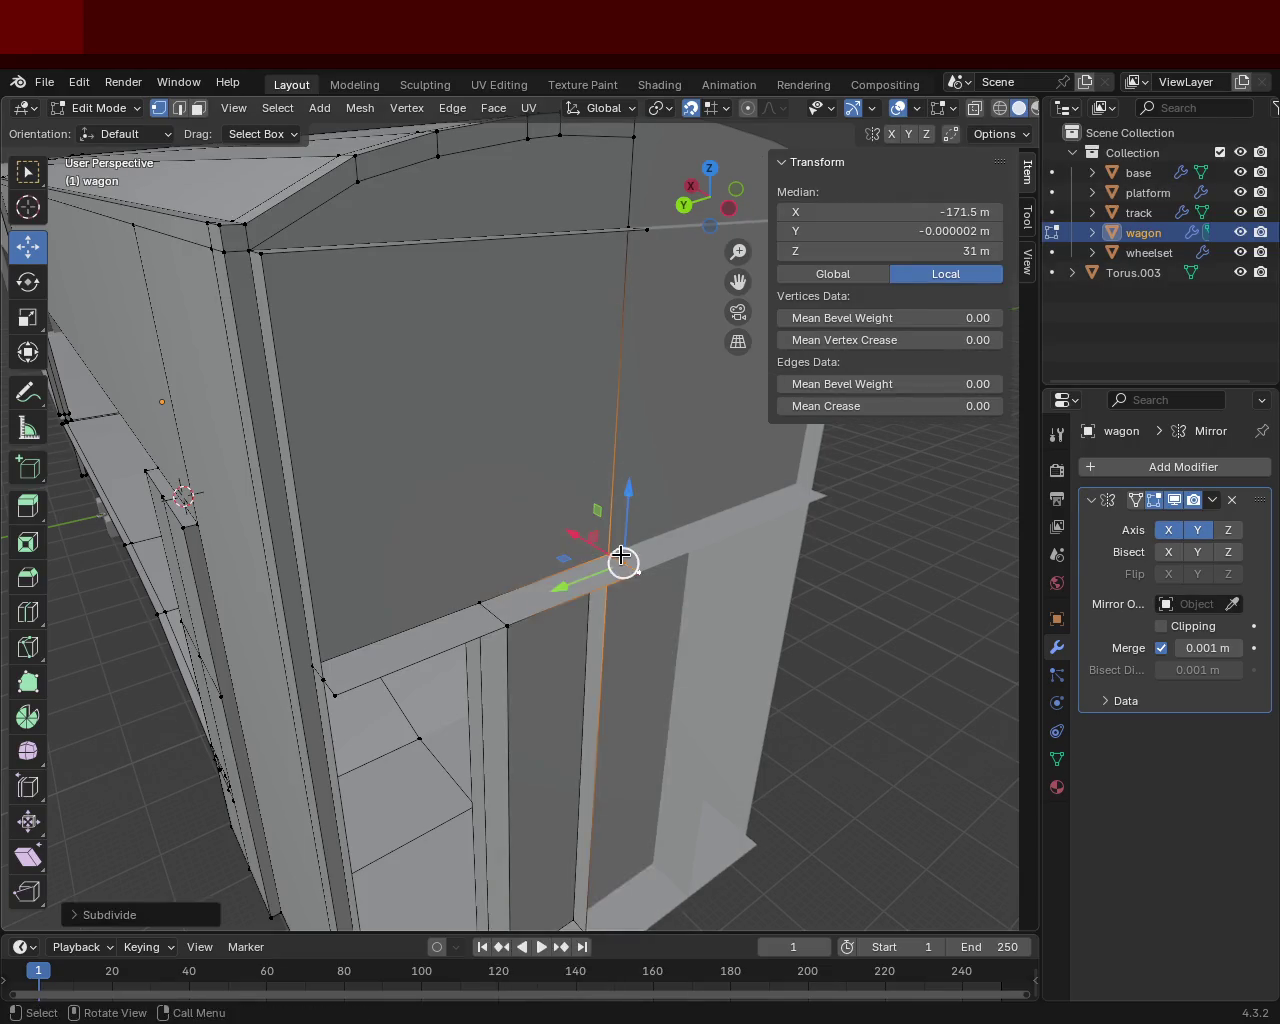
Step: Select the thin ledge faces along the top of the opening and delete them
{"action": "left_click", "coordinate": [324, 679], "text": "shift"}
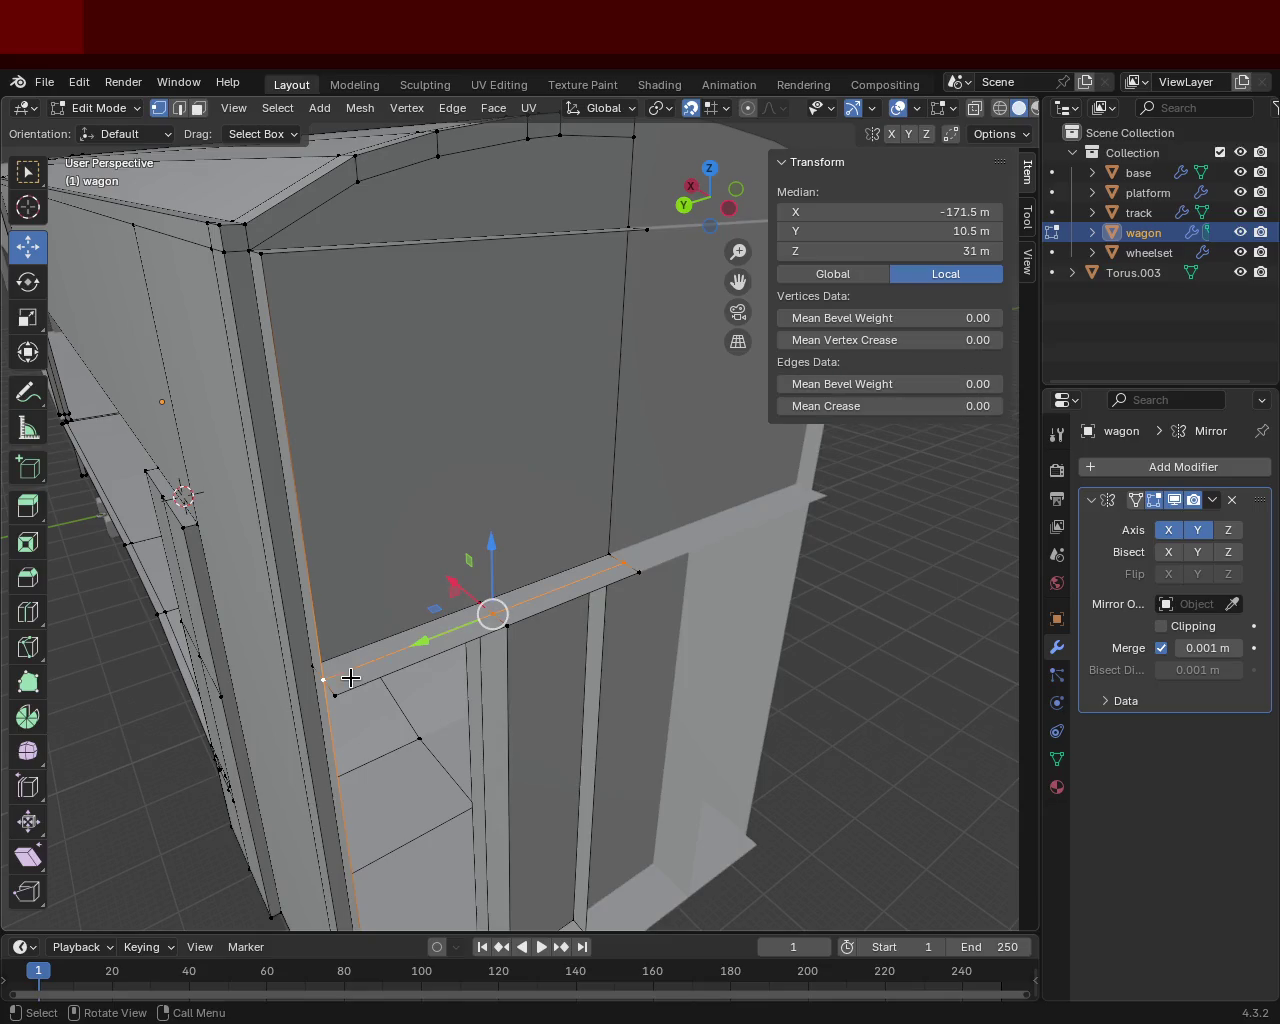
{"action": "left_click", "coordinate": [198, 108]}
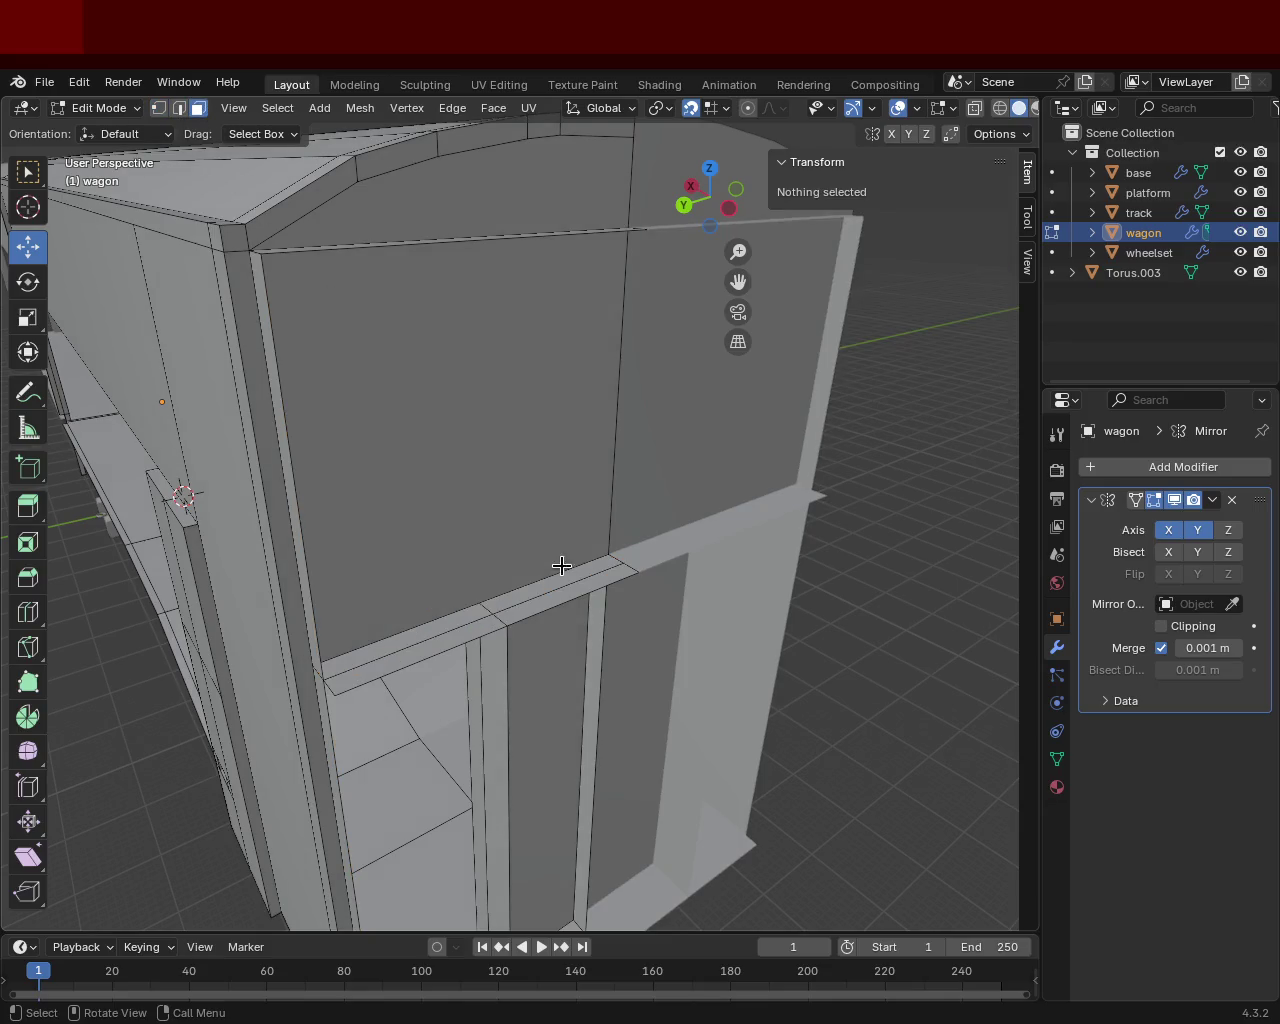
{"action": "left_click", "coordinate": [575, 576]}
{"action": "left_click", "coordinate": [575, 588]}
{"action": "left_click", "coordinate": [462, 637], "text": "shift"}
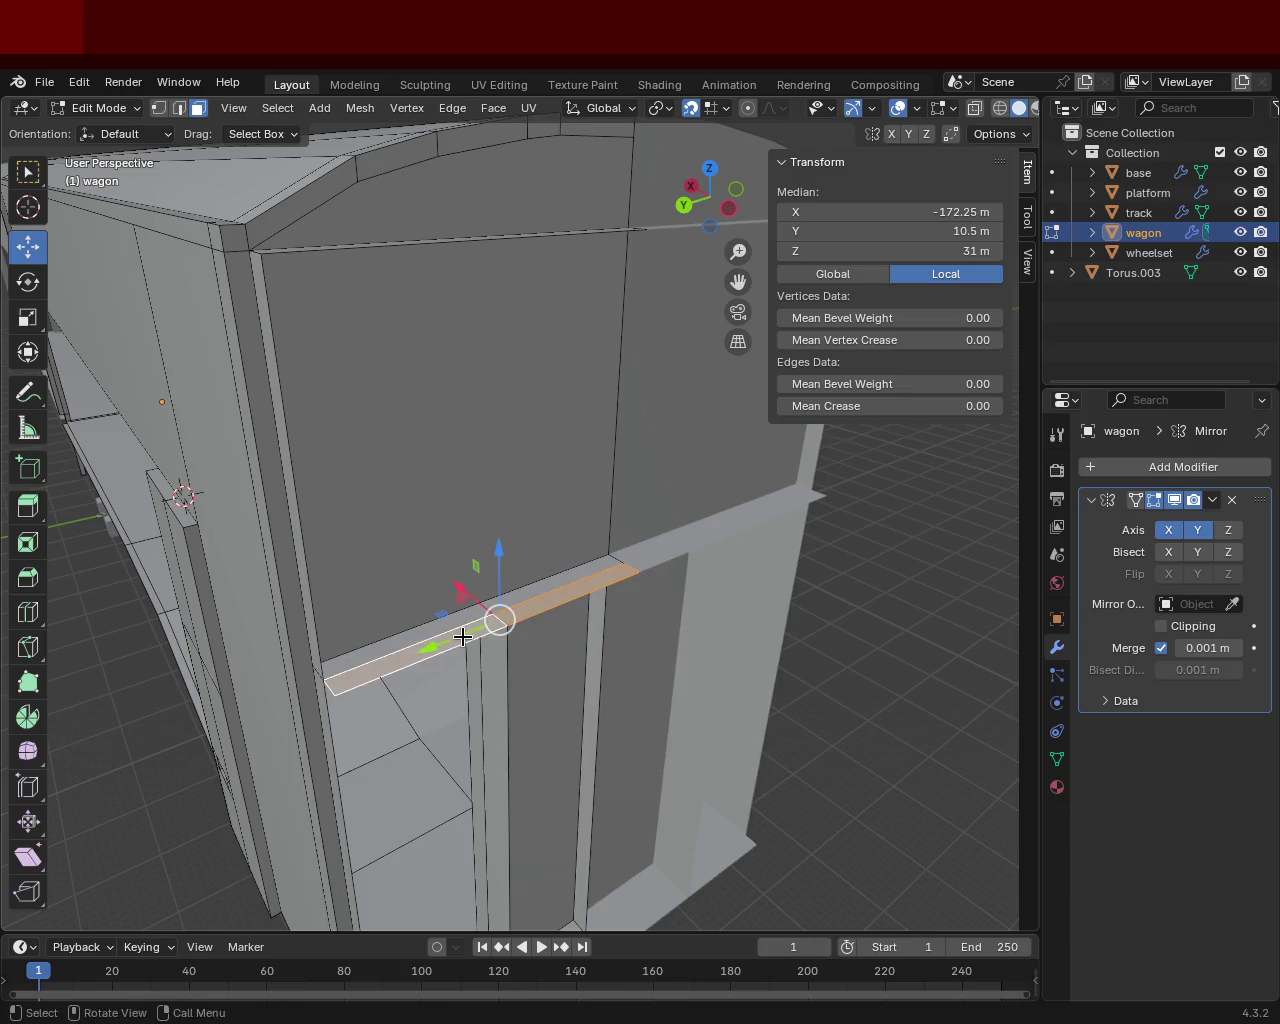
{"action": "key", "text": "x"}
{"action": "left_click", "coordinate": [423, 639]}
Step: Orbit around the wagon to inspect the cleared ledge and door corner
{"action": "mouse_move", "coordinate": [508, 633]}
{"action": "middle_mouse_down"}
{"action": "mouse_move", "coordinate": [543, 317]}
{"action": "mouse_move", "coordinate": [658, 440]}
{"action": "middle_mouse_up"}
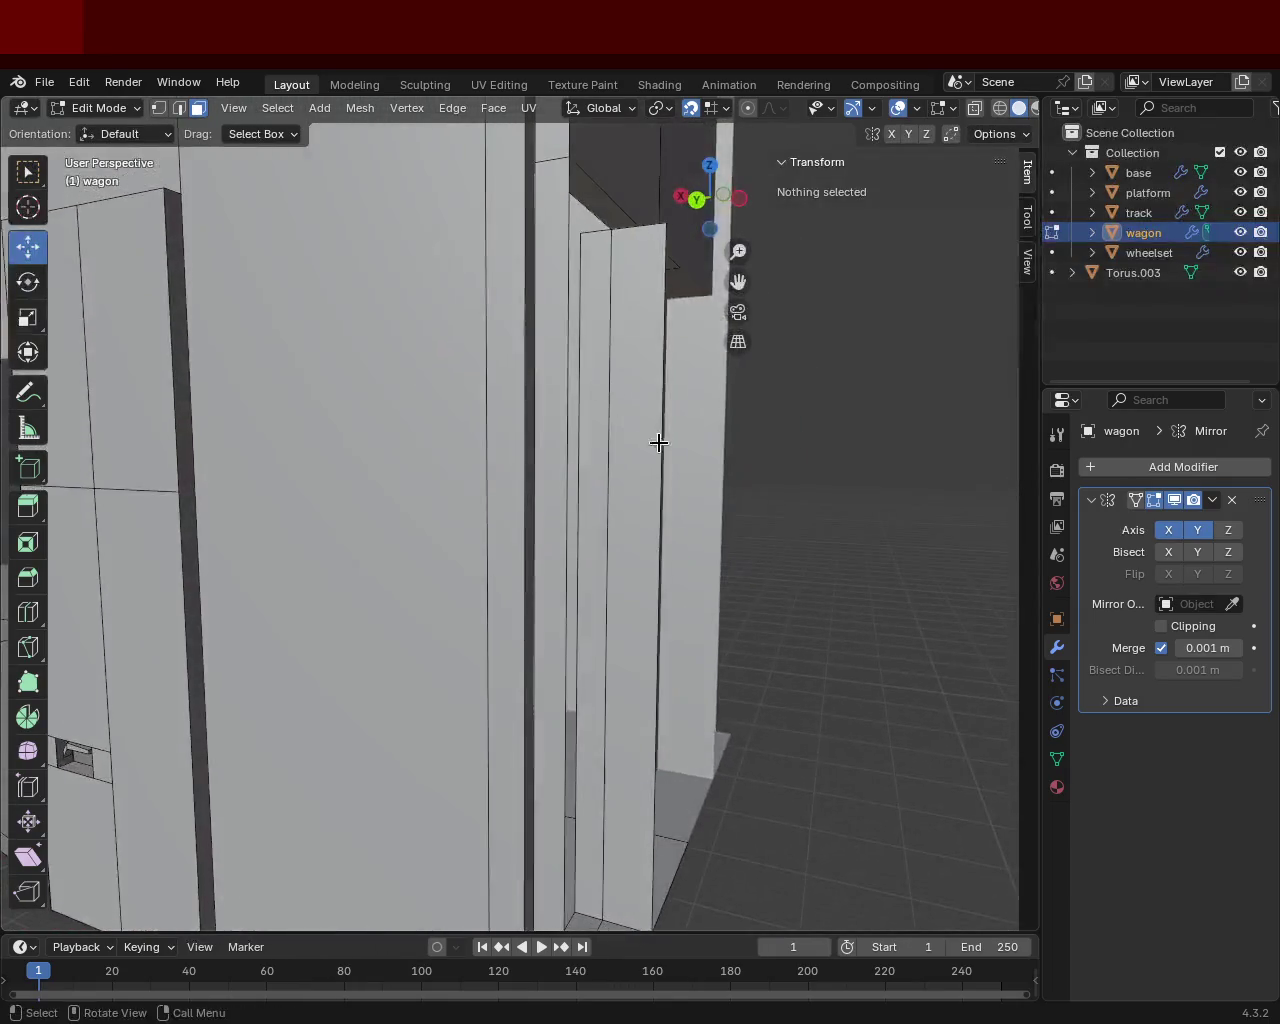
{"action": "mouse_move", "coordinate": [631, 377]}
{"action": "middle_mouse_down"}
{"action": "mouse_move", "coordinate": [563, 457]}
{"action": "mouse_move", "coordinate": [600, 520]}
{"action": "mouse_move", "coordinate": [566, 606]}
{"action": "mouse_move", "coordinate": [566, 531]}
{"action": "middle_mouse_up"}
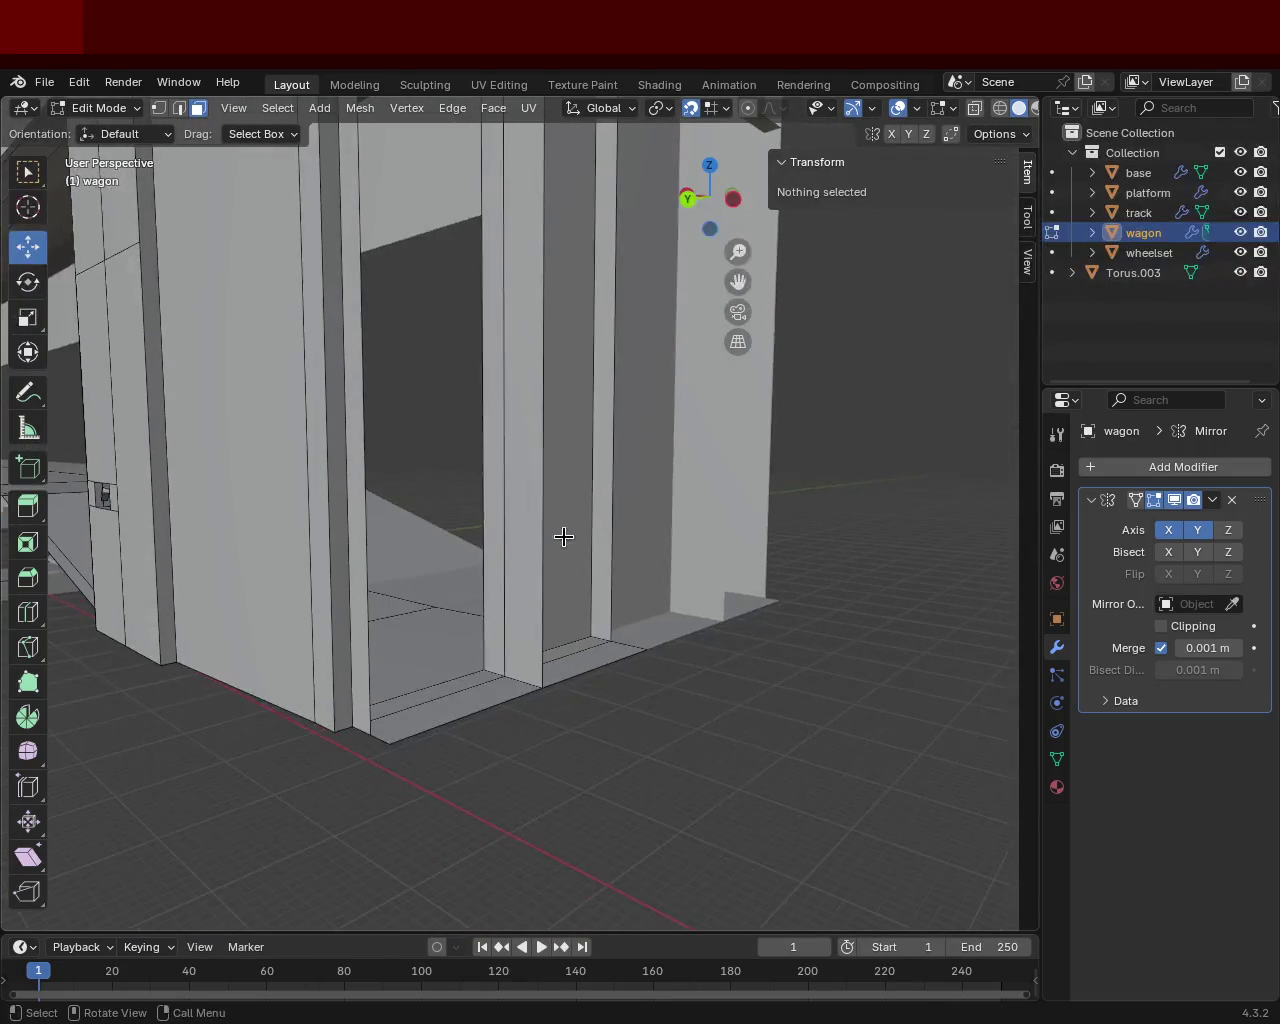
{"action": "scroll", "coordinate": [514, 590], "scroll_direction": "up", "scroll_amount": 2}
{"action": "middle_click_drag", "start_coordinate": [514, 590], "coordinate": [543, 620]}
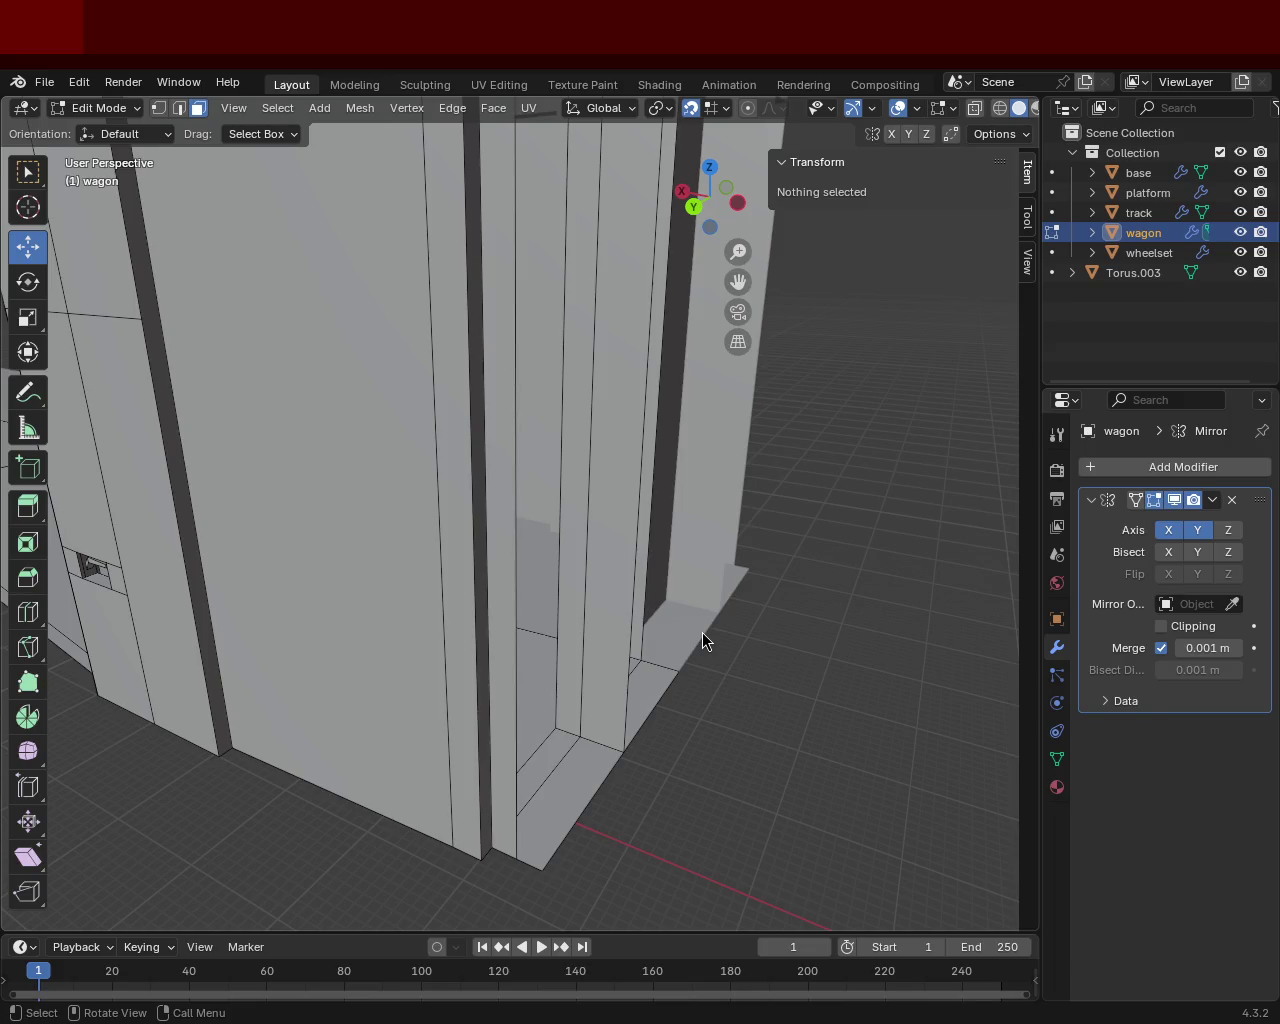
{"action": "mouse_move", "coordinate": [615, 535]}
{"action": "middle_mouse_down"}
{"action": "mouse_move", "coordinate": [646, 480]}
{"action": "mouse_move", "coordinate": [623, 366]}
{"action": "mouse_move", "coordinate": [634, 537]}
{"action": "mouse_move", "coordinate": [695, 644]}
{"action": "mouse_move", "coordinate": [697, 351]}
{"action": "mouse_move", "coordinate": [683, 531]}
{"action": "mouse_move", "coordinate": [663, 534]}
{"action": "mouse_move", "coordinate": [681, 580]}
{"action": "mouse_move", "coordinate": [634, 429]}
{"action": "mouse_move", "coordinate": [631, 534]}
{"action": "mouse_move", "coordinate": [454, 451]}
{"action": "mouse_move", "coordinate": [480, 509]}
{"action": "mouse_move", "coordinate": [626, 534]}
{"action": "mouse_move", "coordinate": [569, 506]}
{"action": "middle_mouse_up"}
{"action": "mouse_move", "coordinate": [560, 411]}
{"action": "middle_mouse_down"}
{"action": "mouse_move", "coordinate": [514, 543]}
{"action": "mouse_move", "coordinate": [508, 449]}
{"action": "middle_mouse_up"}
Step: Subdivide the door's bottom edge and select the new midpoint with the jamb corner
{"action": "left_click", "coordinate": [160, 108]}
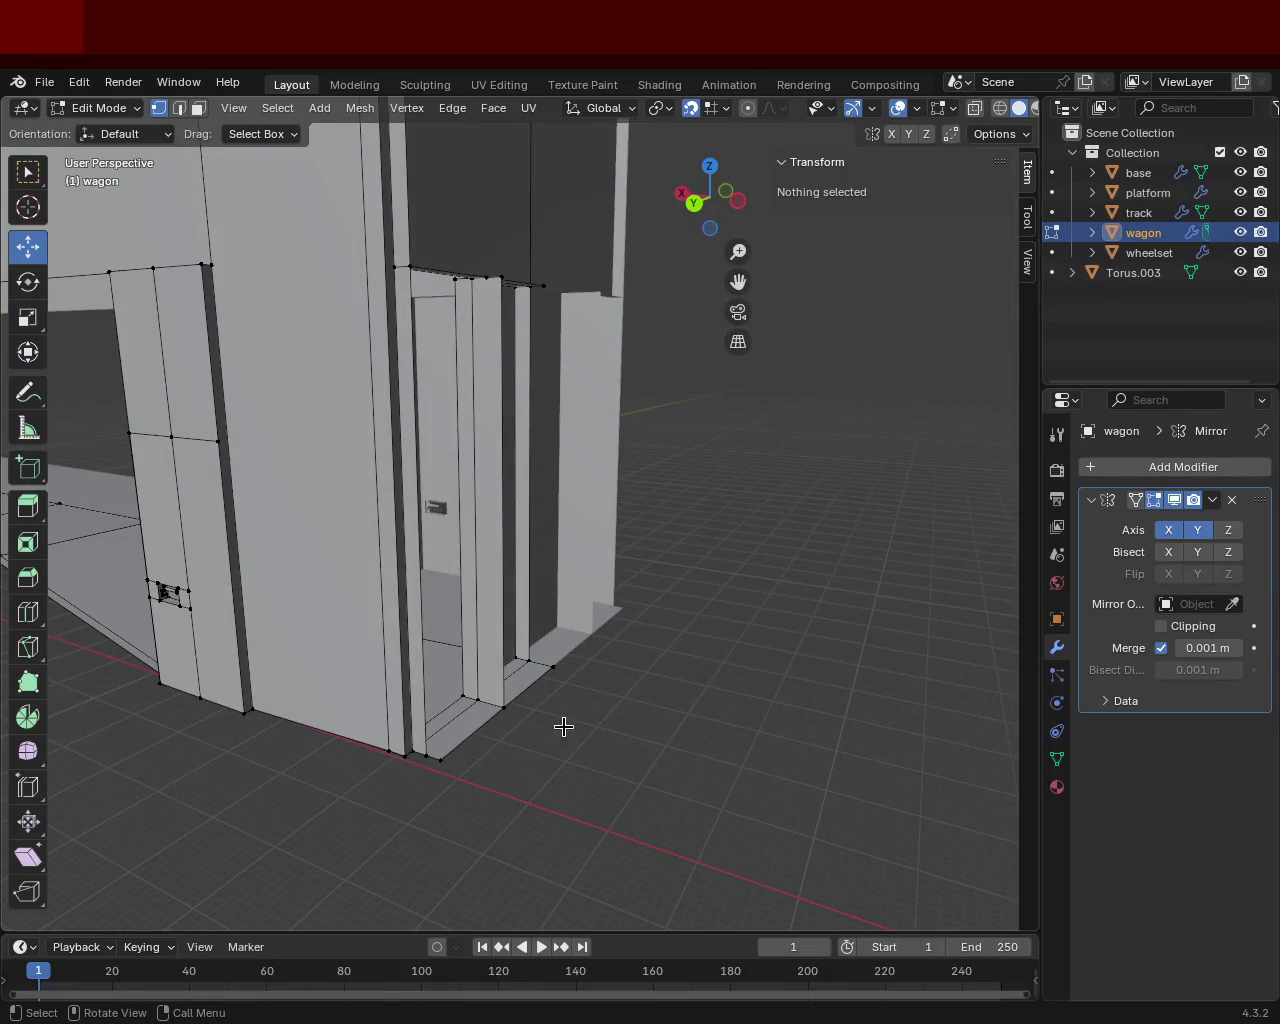
{"action": "left_click", "coordinate": [476, 706]}
{"action": "left_click", "coordinate": [504, 707], "text": "shift"}
{"action": "key", "text": "ctrl+e"}
{"action": "left_click", "coordinate": [400, 594]}
{"action": "left_click", "coordinate": [490, 702]}
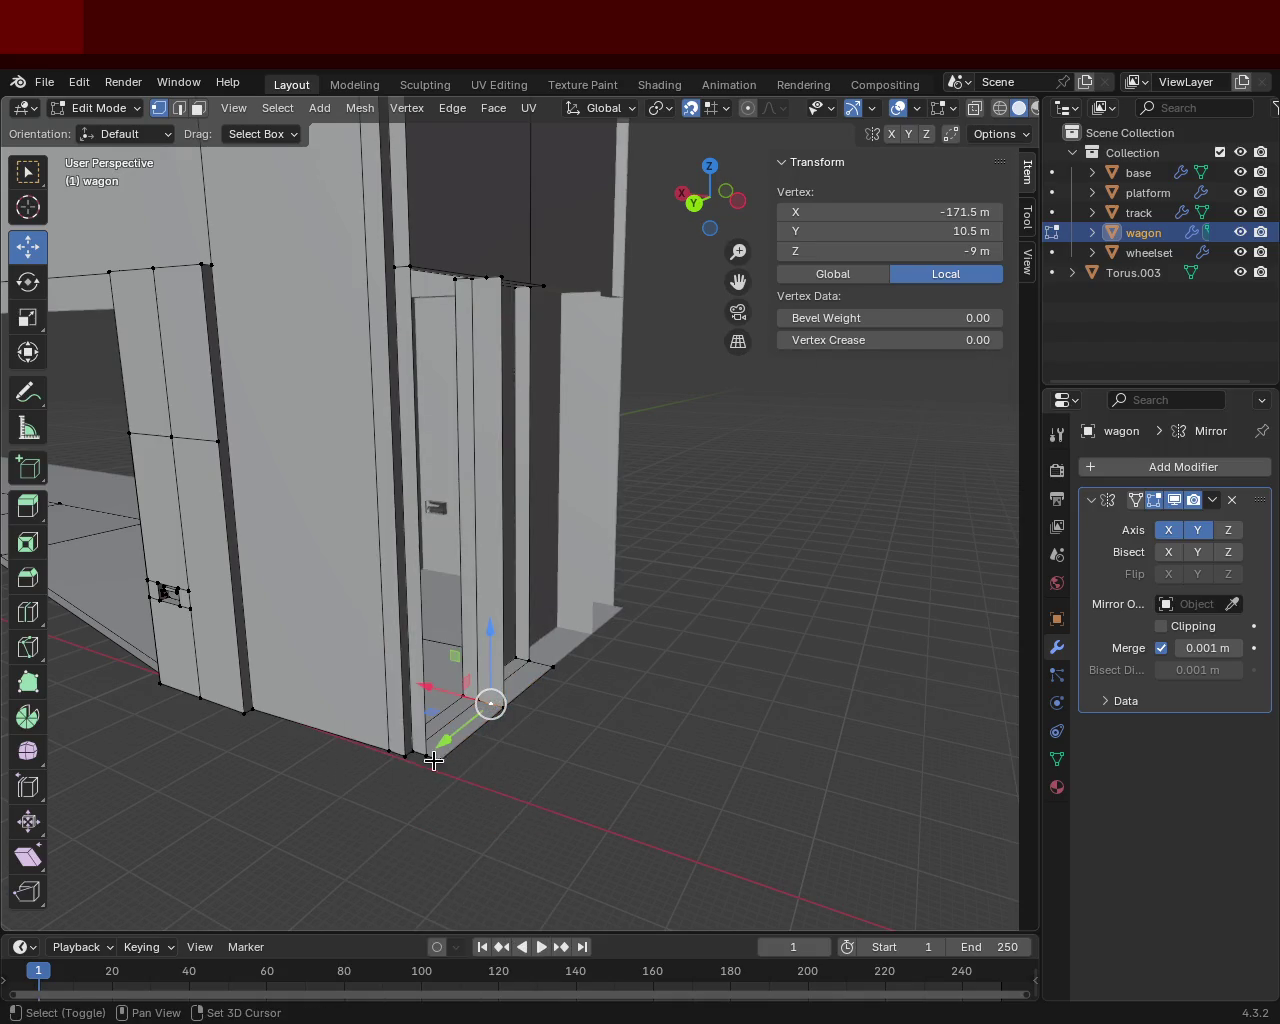
{"action": "left_click", "coordinate": [428, 745], "text": "shift"}
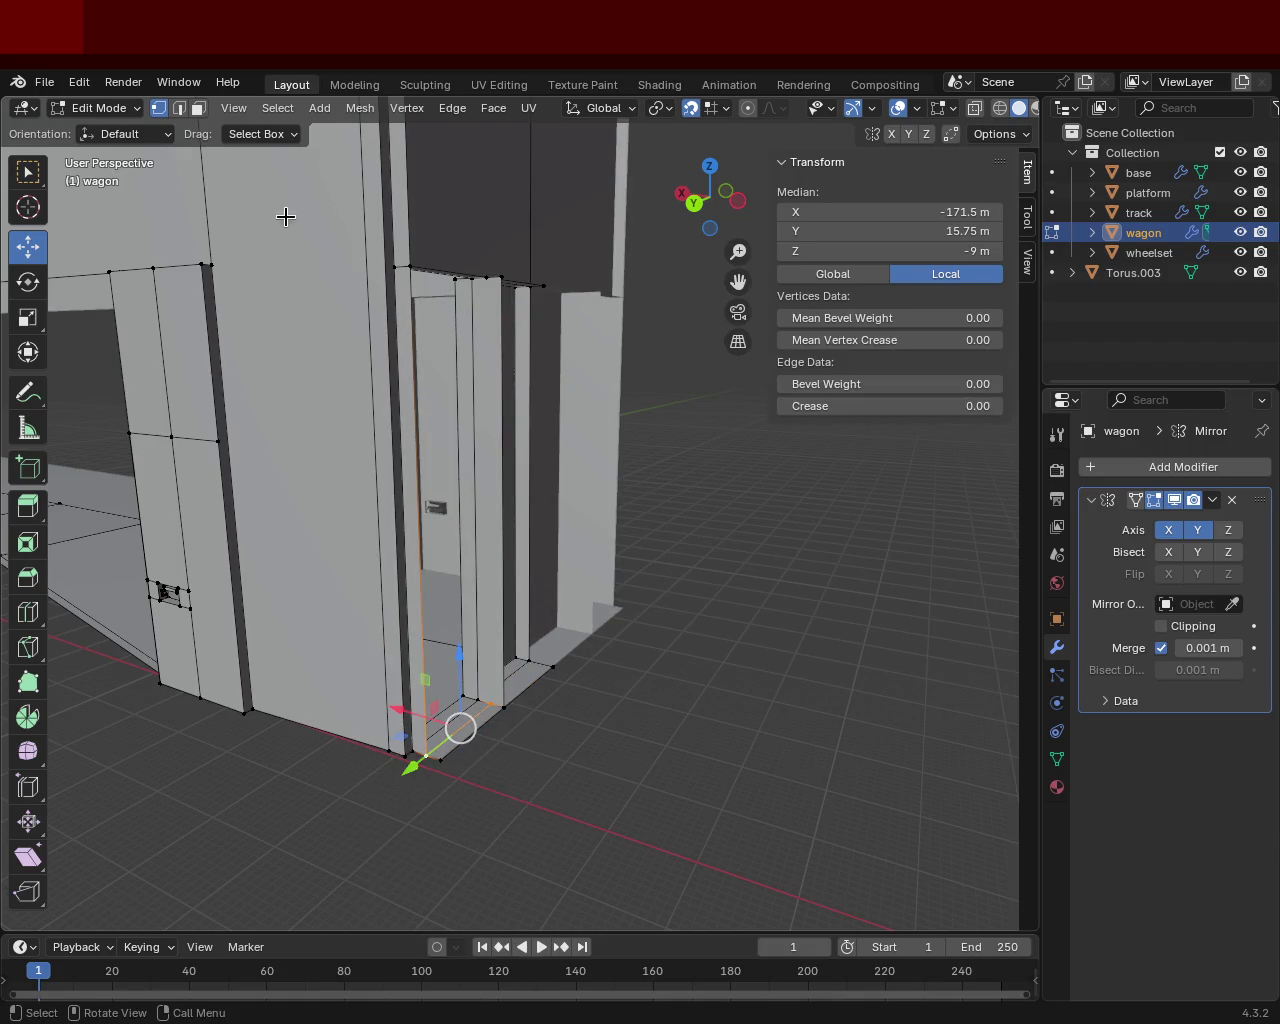
Step: Join the jamb's top and bottom vertices with a new vertical edge using J
{"action": "left_click", "coordinate": [198, 108]}
{"action": "left_click", "coordinate": [481, 720]}
{"action": "left_click", "coordinate": [486, 709]}
{"action": "mouse_move", "coordinate": [486, 709]}
{"action": "middle_mouse_down", "text": "shift"}
{"action": "mouse_move", "coordinate": [511, 609]}
{"action": "mouse_move", "coordinate": [511, 534]}
{"action": "mouse_move", "coordinate": [283, 260]}
{"action": "middle_mouse_up", "text": "shift"}
{"action": "left_click", "coordinate": [159, 108]}
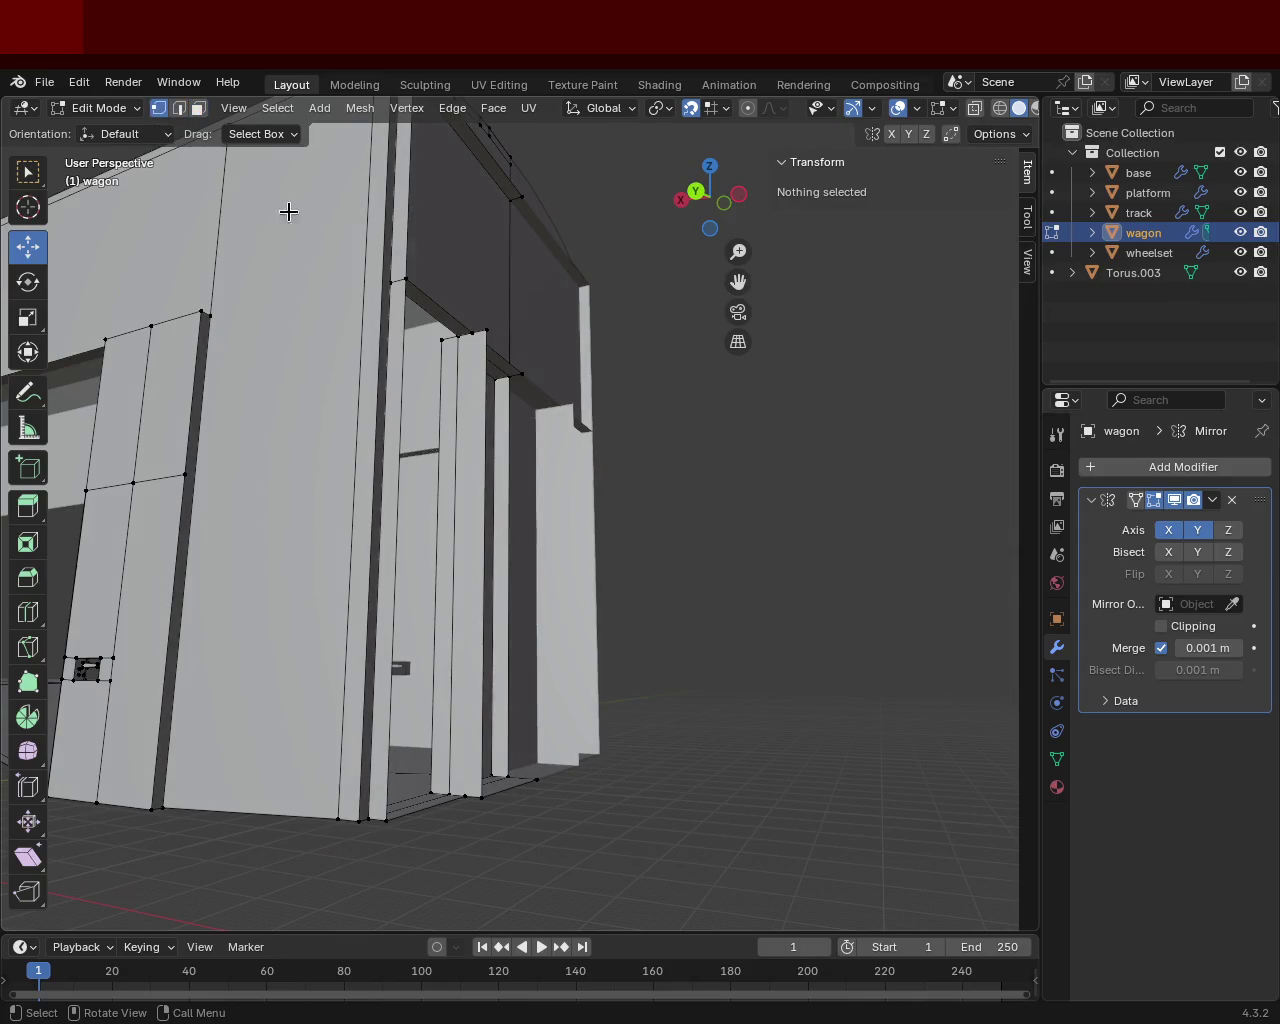
{"action": "left_click", "coordinate": [468, 338]}
{"action": "left_click", "coordinate": [456, 797], "text": "shift"}
{"action": "left_click", "coordinate": [466, 796]}
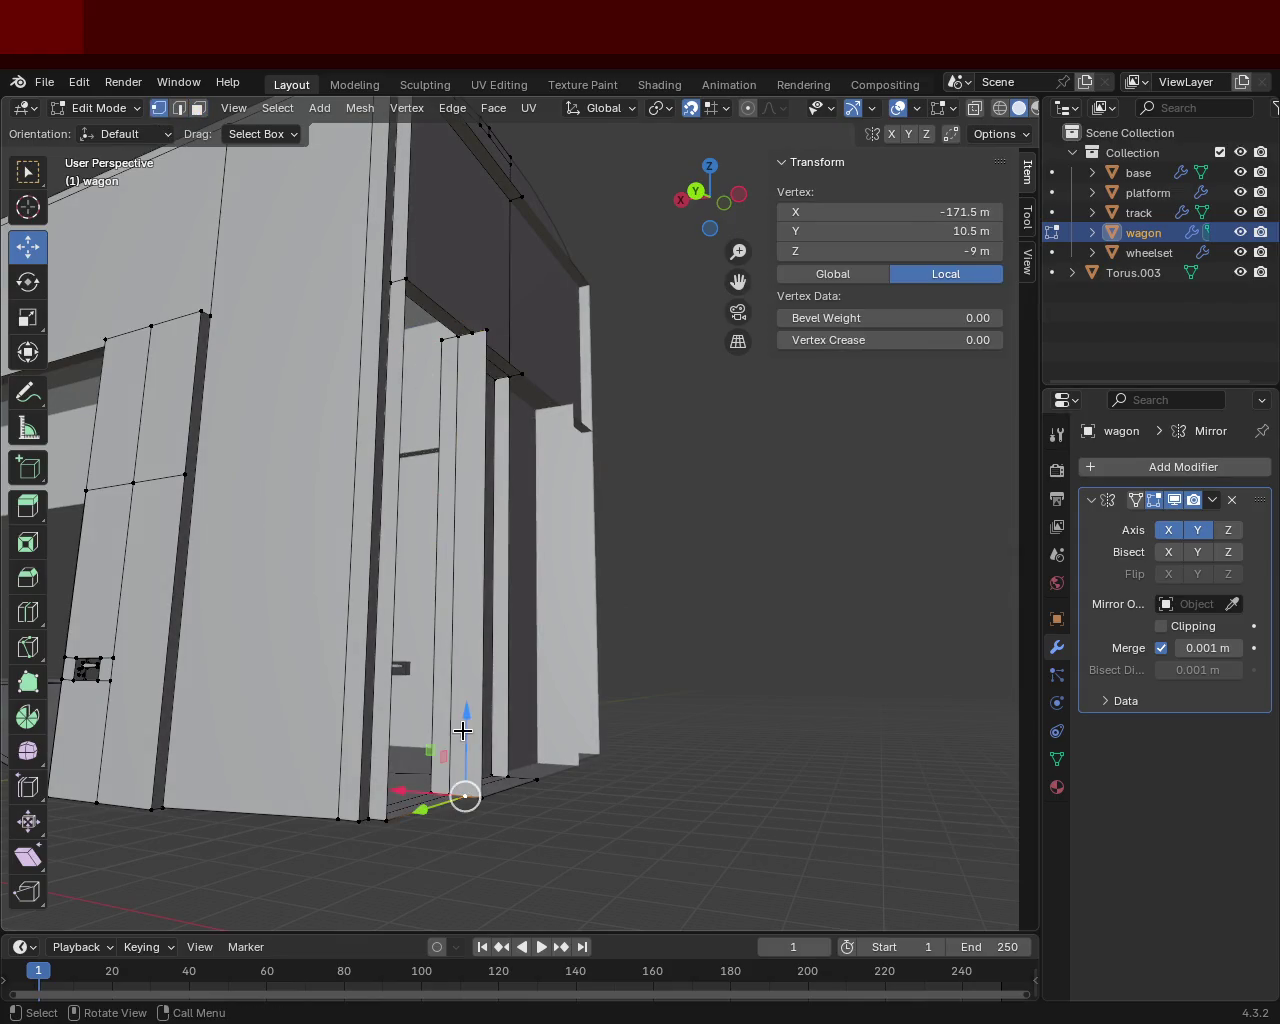
{"action": "left_click", "coordinate": [468, 340], "text": "shift"}
{"action": "key", "text": "j"}
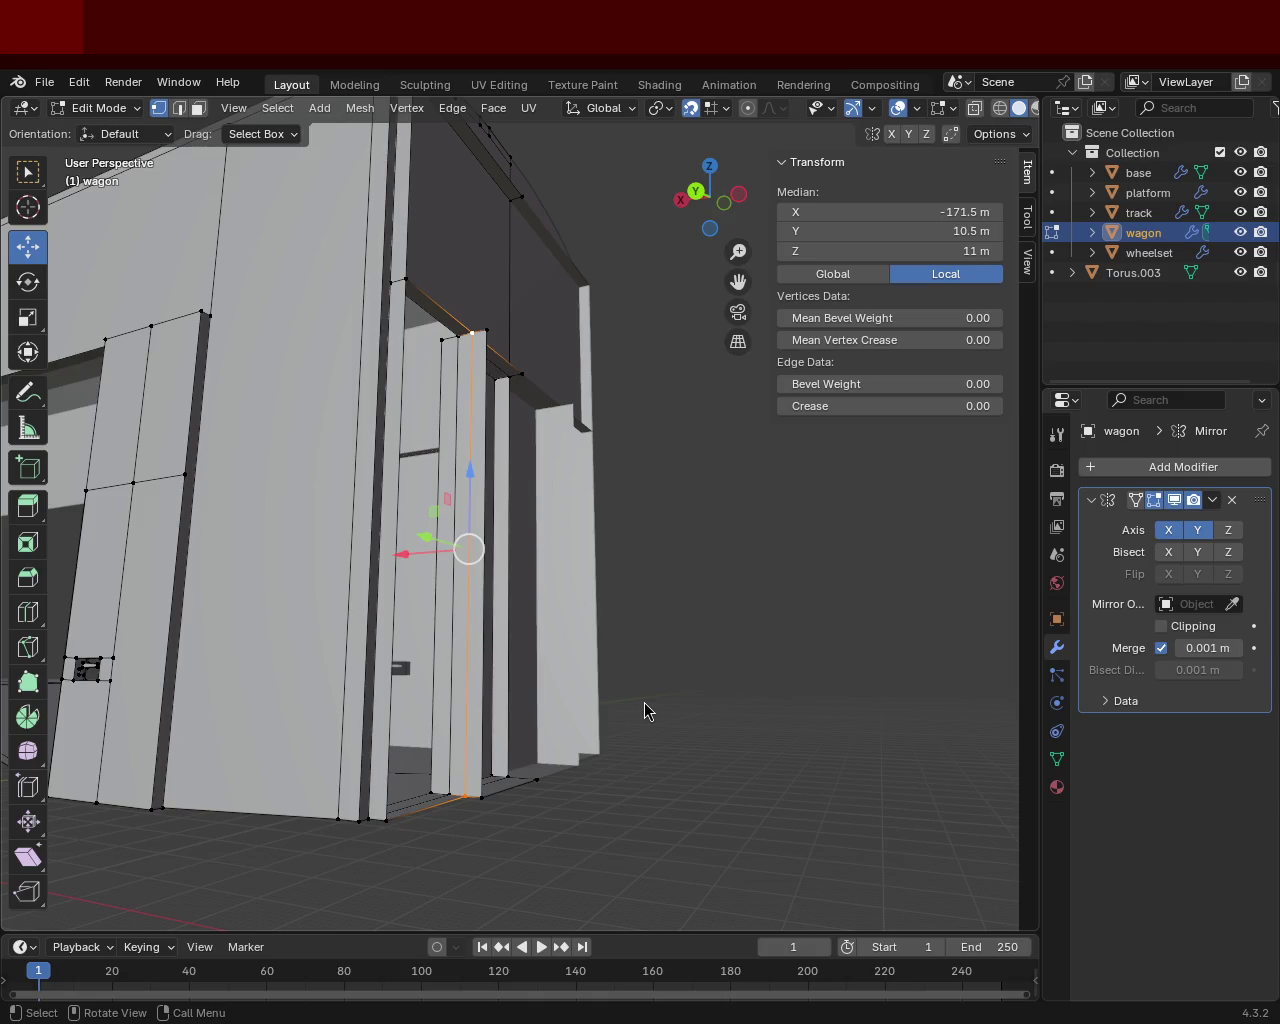
Step: Select the tall narrow jamb face beside the door in Face mode
{"action": "scroll", "coordinate": [473, 521], "scroll_direction": "up", "scroll_amount": 3}
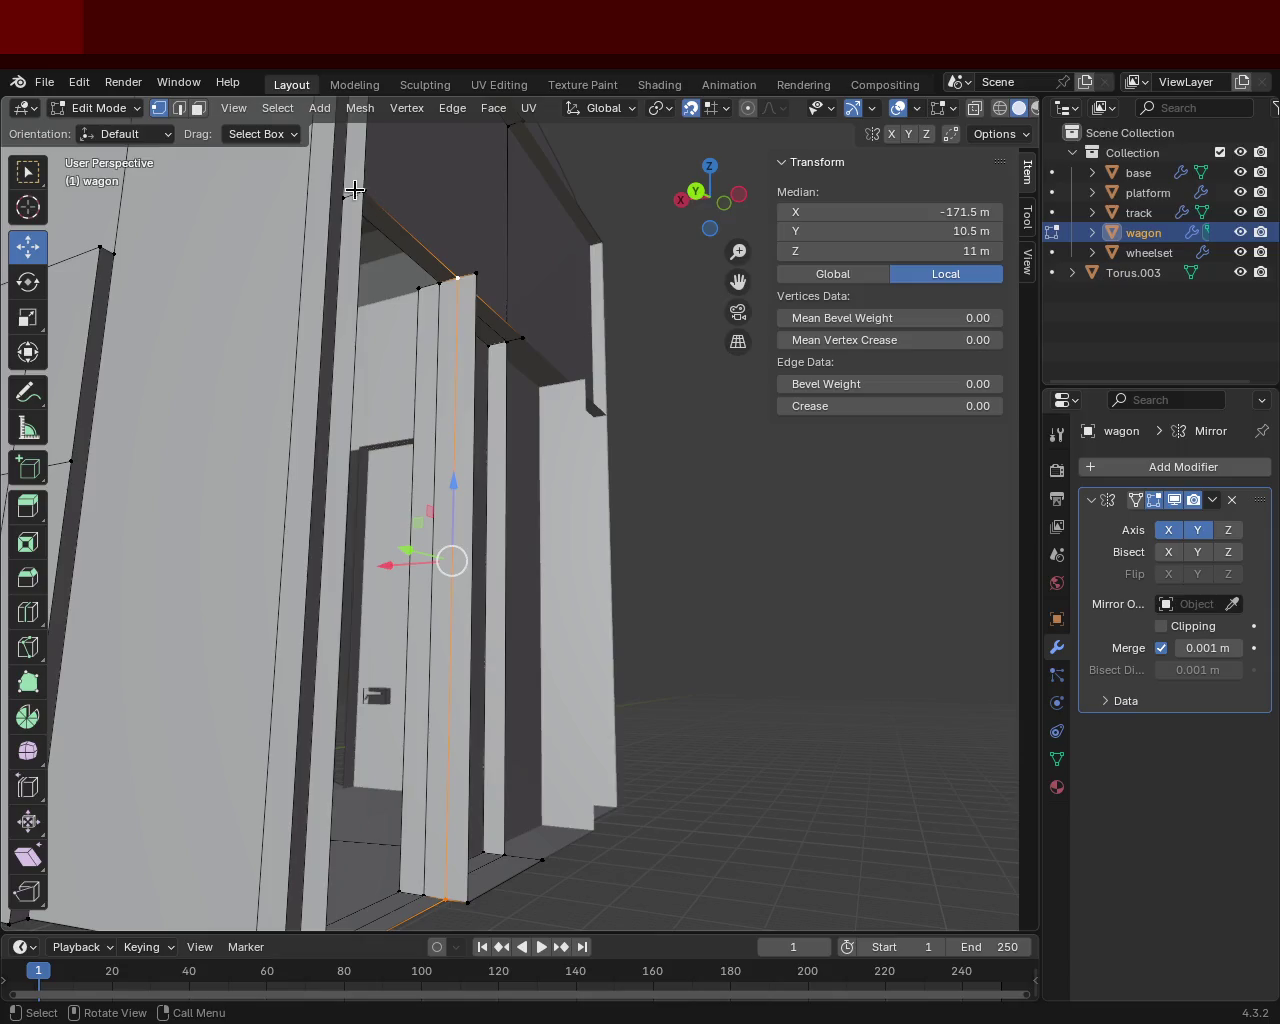
{"action": "key", "text": "3"}
{"action": "left_click", "coordinate": [466, 371]}
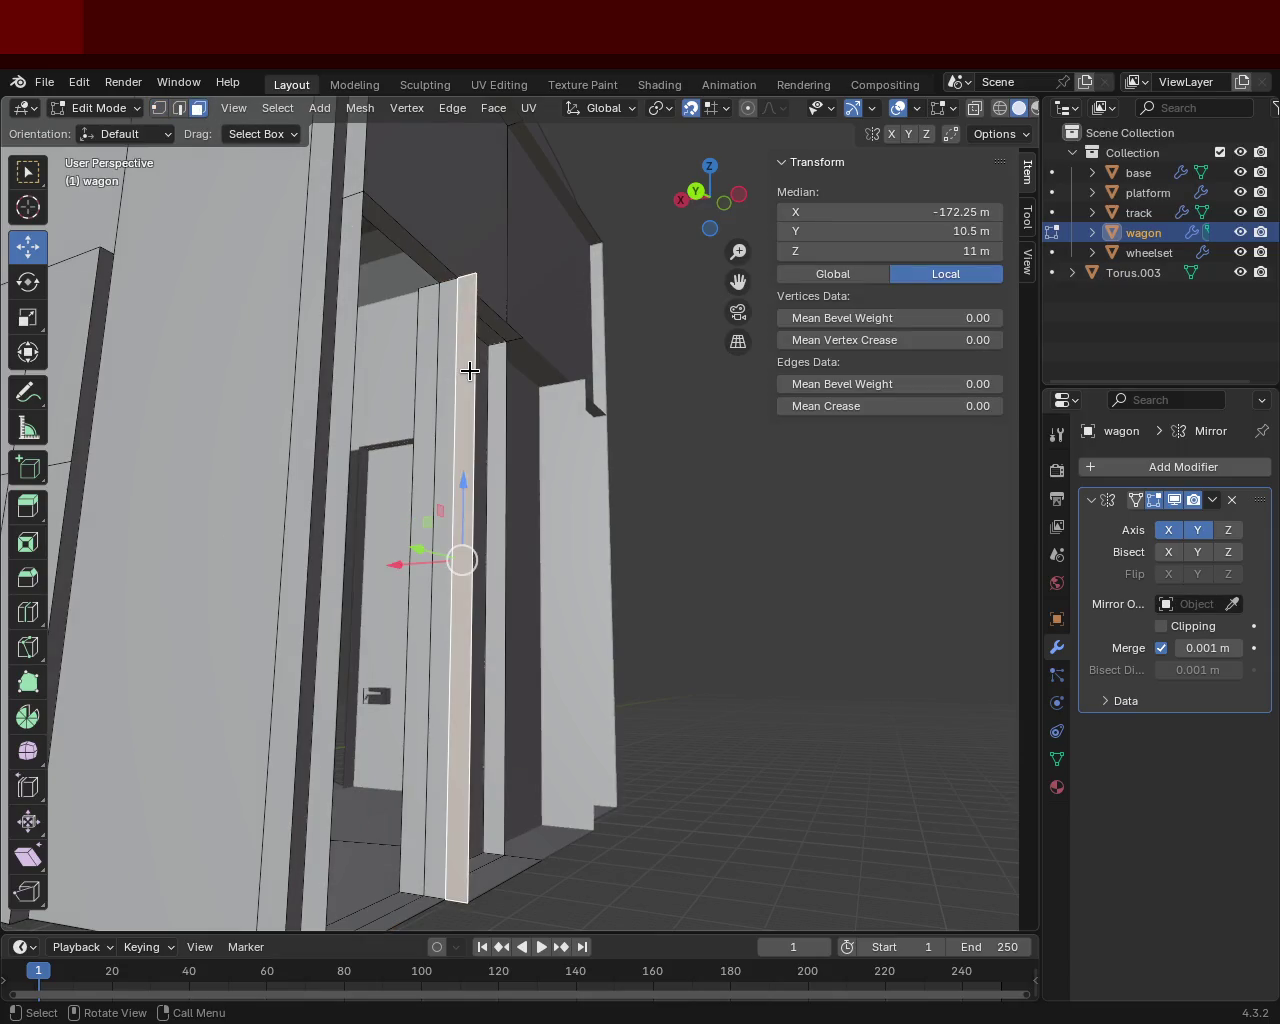
Step: Delete the selected door face so the doorway is open
{"action": "key", "text": "x"}
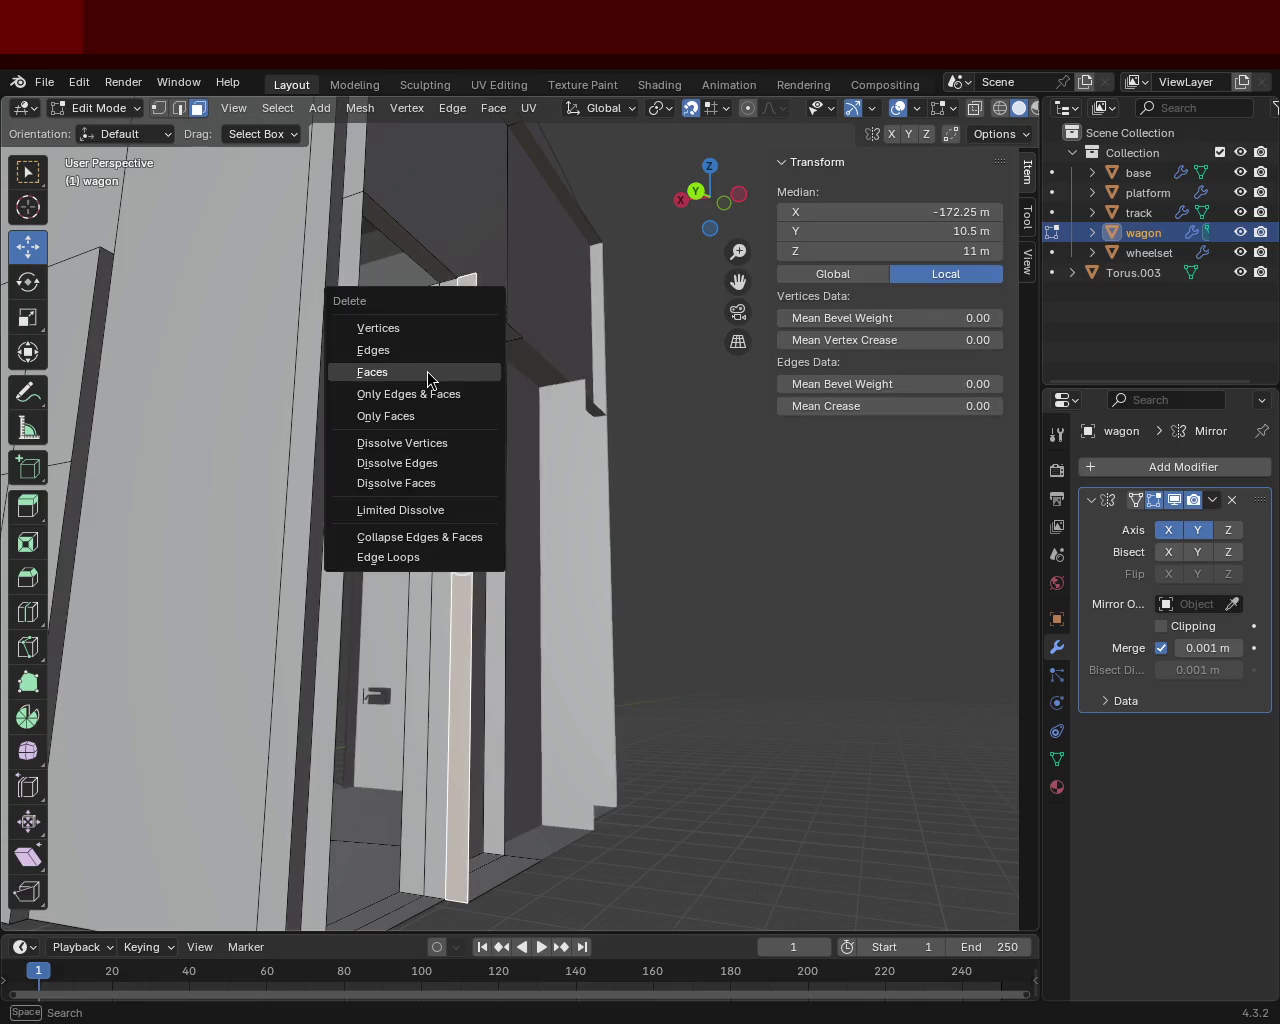
{"action": "left_click", "coordinate": [427, 371]}
{"action": "mouse_move", "coordinate": [563, 439]}
{"action": "middle_mouse_down"}
{"action": "mouse_move", "coordinate": [525, 442]}
{"action": "mouse_move", "coordinate": [600, 466]}
{"action": "mouse_move", "coordinate": [597, 614]}
{"action": "mouse_move", "coordinate": [563, 457]}
{"action": "mouse_move", "coordinate": [536, 567]}
{"action": "middle_mouse_up"}
Step: Work through the door's bottom vertices, ending with only the lower-left vertex selected
{"action": "key", "text": "1"}
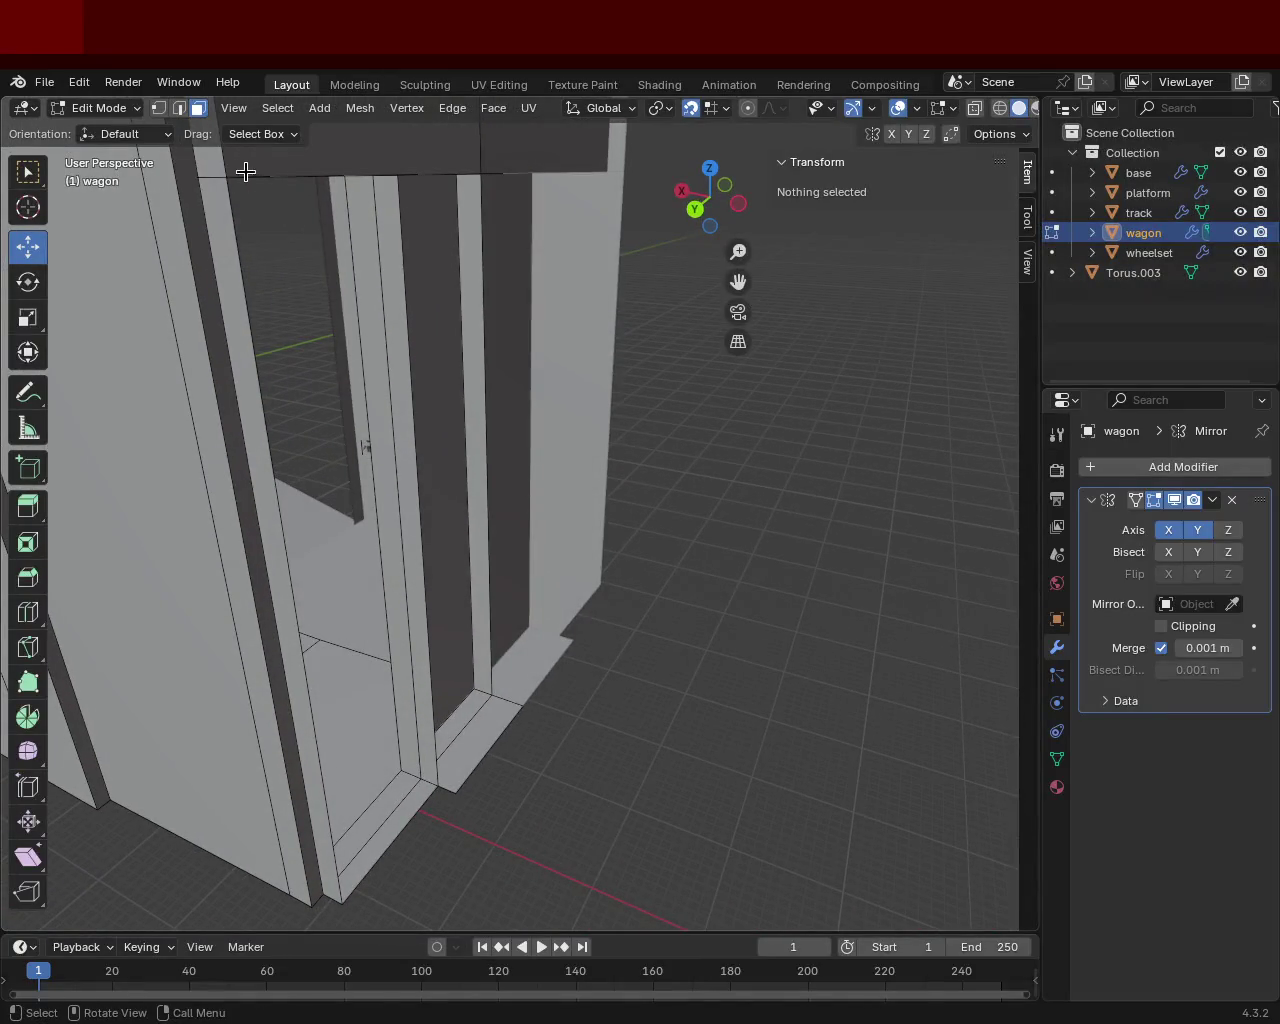
{"action": "left_click", "coordinate": [491, 692]}
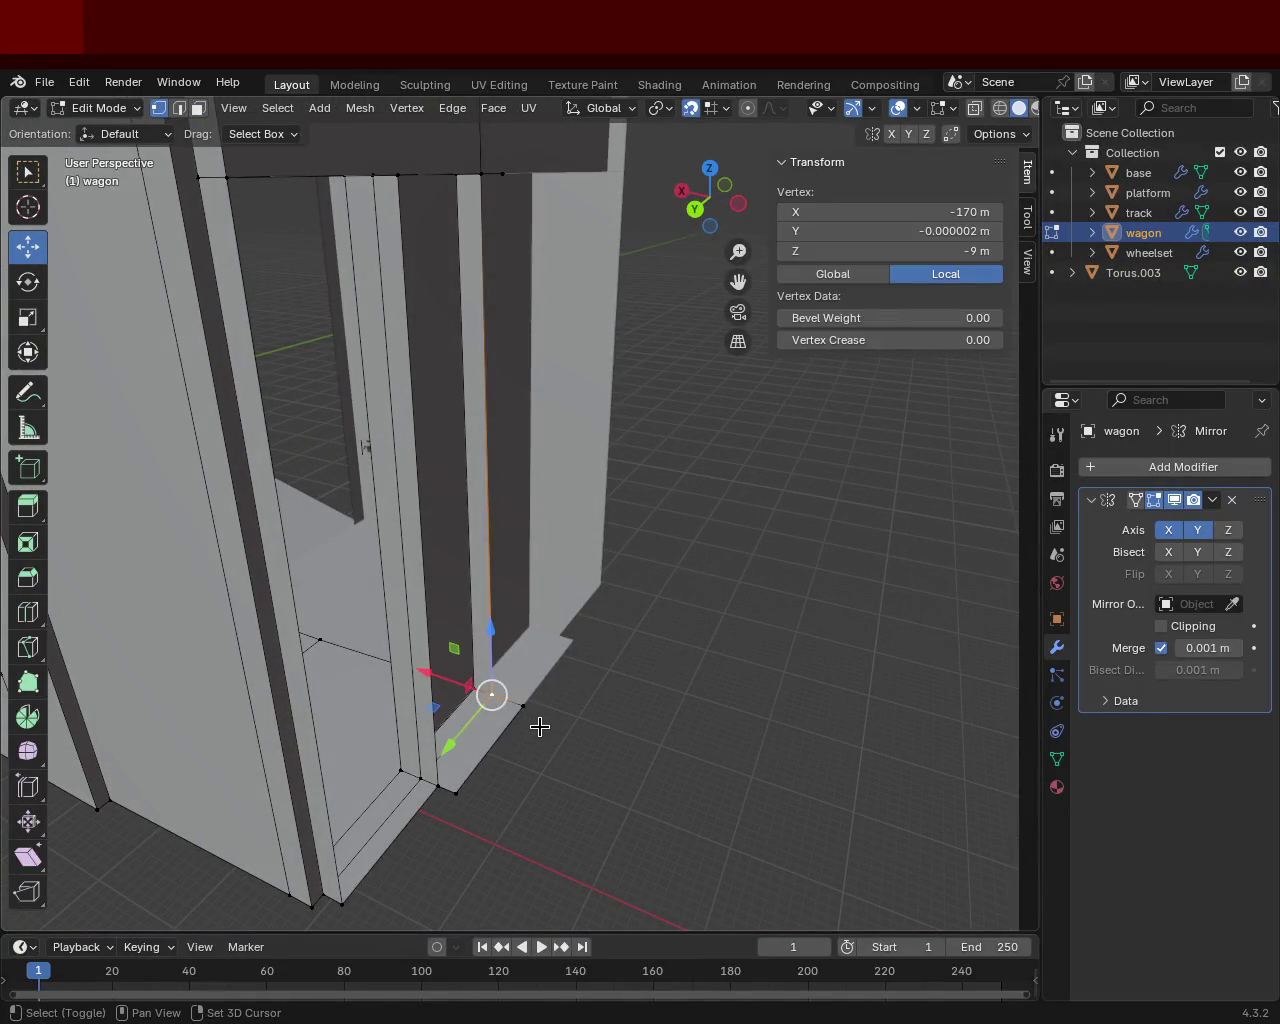
{"action": "left_click", "coordinate": [522, 705], "text": "shift"}
{"action": "right_click", "coordinate": [507, 693]}
{"action": "left_click", "coordinate": [507, 693]}
{"action": "left_click", "coordinate": [491, 692], "text": "shift"}
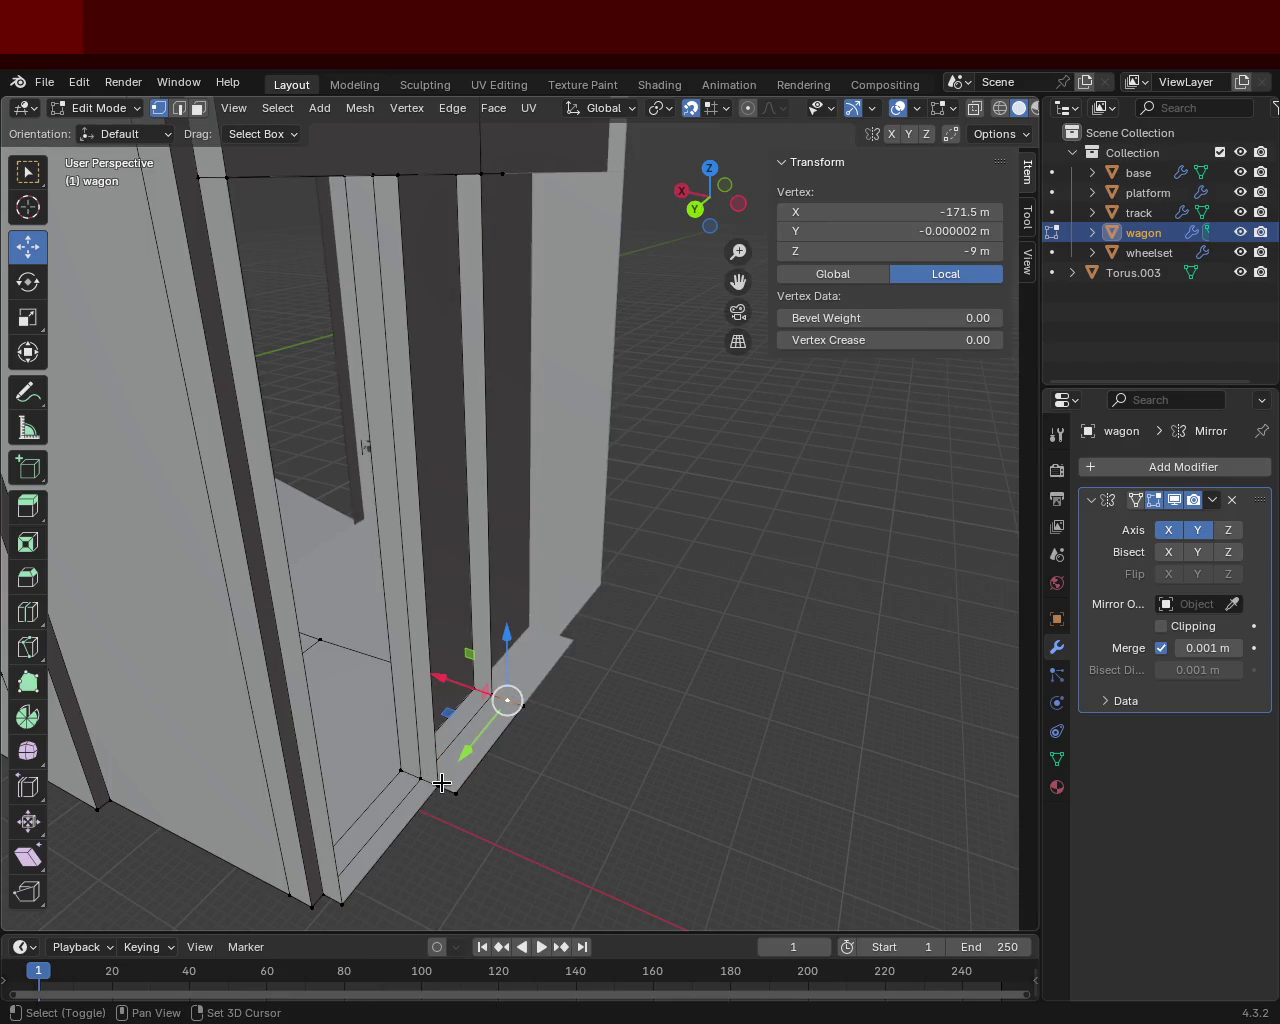
{"action": "left_click", "coordinate": [440, 780], "text": "shift"}
{"action": "left_click", "coordinate": [438, 784]}
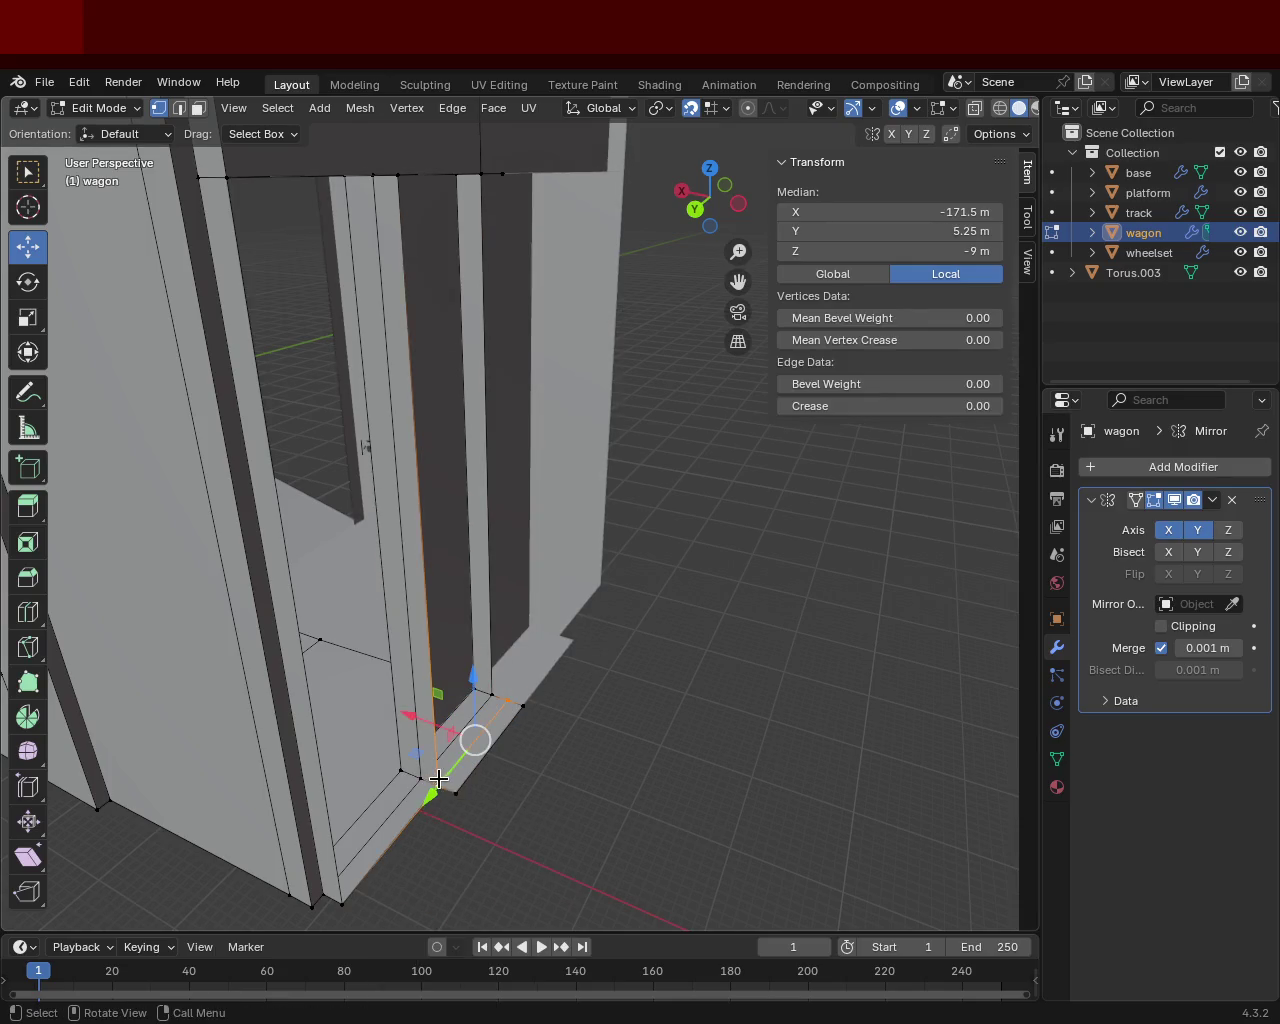
Step: Test a face at the door bottom in Face mode, then clear the selection
{"action": "left_click", "coordinate": [197, 108]}
{"action": "left_click", "coordinate": [509, 749]}
{"action": "left_click", "coordinate": [539, 757]}
{"action": "mouse_move", "coordinate": [539, 757]}
{"action": "middle_mouse_down"}
{"action": "mouse_move", "coordinate": [411, 700]}
{"action": "mouse_move", "coordinate": [600, 629]}
{"action": "mouse_move", "coordinate": [697, 737]}
{"action": "mouse_move", "coordinate": [752, 681]}
{"action": "mouse_move", "coordinate": [614, 551]}
{"action": "mouse_move", "coordinate": [620, 463]}
{"action": "mouse_move", "coordinate": [565, 411]}
{"action": "mouse_move", "coordinate": [649, 491]}
{"action": "mouse_move", "coordinate": [666, 537]}
{"action": "mouse_move", "coordinate": [683, 520]}
{"action": "mouse_move", "coordinate": [839, 571]}
{"action": "mouse_move", "coordinate": [920, 526]}
{"action": "mouse_move", "coordinate": [937, 580]}
{"action": "mouse_move", "coordinate": [877, 637]}
{"action": "mouse_move", "coordinate": [743, 576]}
{"action": "mouse_move", "coordinate": [617, 554]}
{"action": "mouse_move", "coordinate": [629, 511]}
{"action": "mouse_move", "coordinate": [658, 497]}
{"action": "mouse_move", "coordinate": [606, 466]}
{"action": "mouse_move", "coordinate": [560, 466]}
{"action": "mouse_move", "coordinate": [574, 477]}
{"action": "mouse_move", "coordinate": [448, 438]}
{"action": "middle_mouse_up"}
Step: Select the four door-frame corner vertices, then reselect a single bottom vertex
{"action": "left_click", "coordinate": [158, 107]}
{"action": "left_click", "coordinate": [532, 283]}
{"action": "left_click", "coordinate": [530, 812], "text": "shift"}
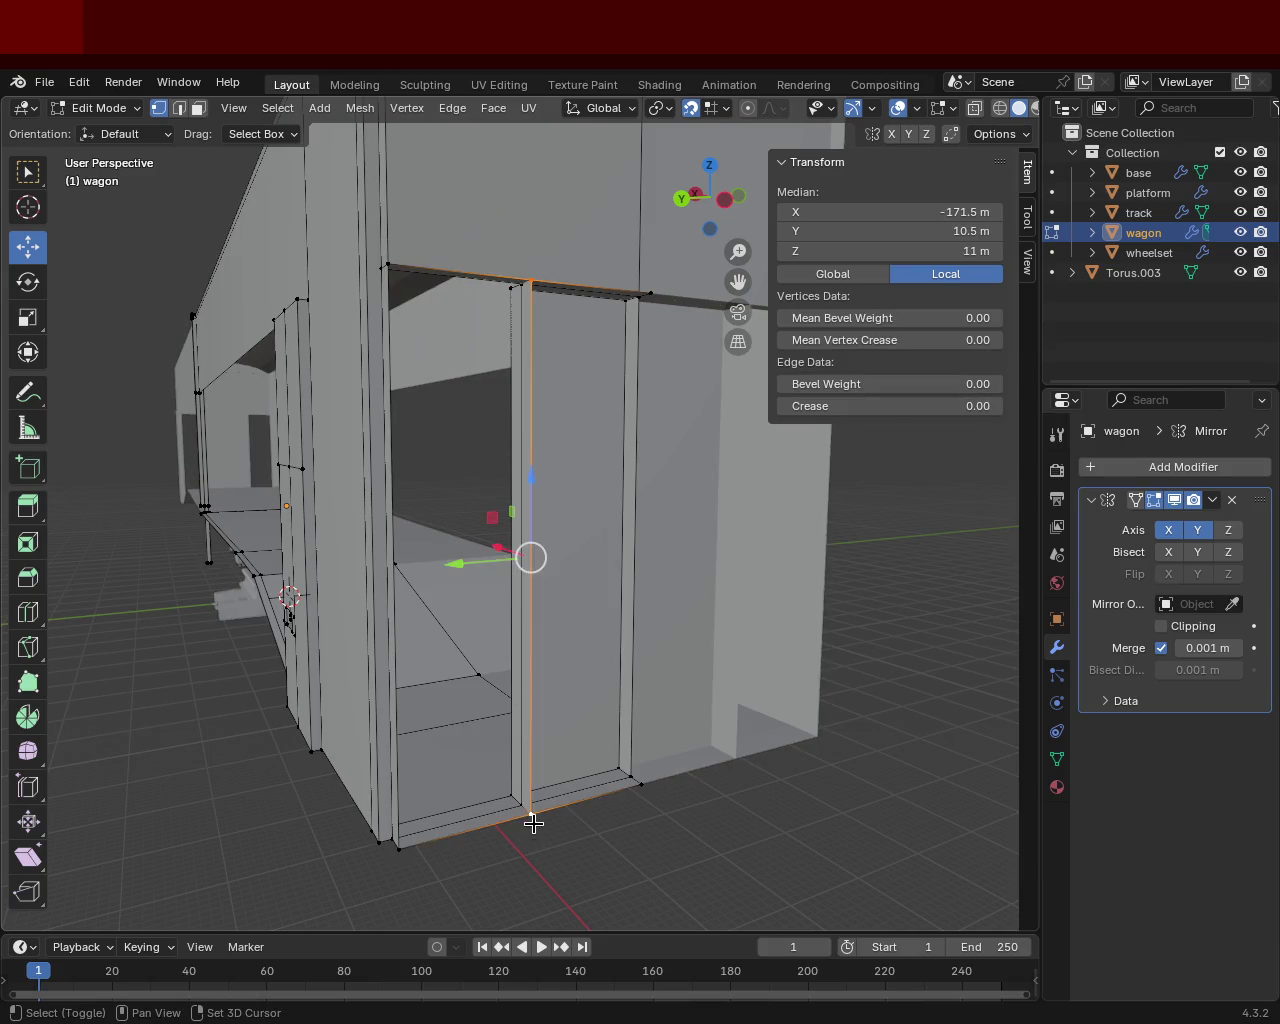
{"action": "left_click", "coordinate": [399, 848], "text": "shift"}
{"action": "left_click", "coordinate": [388, 264], "text": "shift"}
{"action": "mouse_move", "coordinate": [390, 262]}
{"action": "middle_mouse_down"}
{"action": "mouse_move", "coordinate": [443, 266]}
{"action": "mouse_move", "coordinate": [477, 292]}
{"action": "mouse_move", "coordinate": [477, 343]}
{"action": "mouse_move", "coordinate": [543, 420]}
{"action": "middle_mouse_up"}
{"action": "left_click", "coordinate": [514, 816]}
Step: Add the vertical edge's top vertex and the upper end panel's corners to the selection
{"action": "mouse_move", "coordinate": [520, 770]}
{"action": "middle_mouse_down"}
{"action": "mouse_move", "coordinate": [531, 640]}
{"action": "mouse_move", "coordinate": [485, 378]}
{"action": "mouse_move", "coordinate": [436, 371]}
{"action": "mouse_move", "coordinate": [466, 400]}
{"action": "middle_mouse_up"}
{"action": "mouse_move", "coordinate": [466, 166]}
{"action": "middle_mouse_down"}
{"action": "mouse_move", "coordinate": [474, 466]}
{"action": "mouse_move", "coordinate": [492, 406]}
{"action": "middle_mouse_up"}
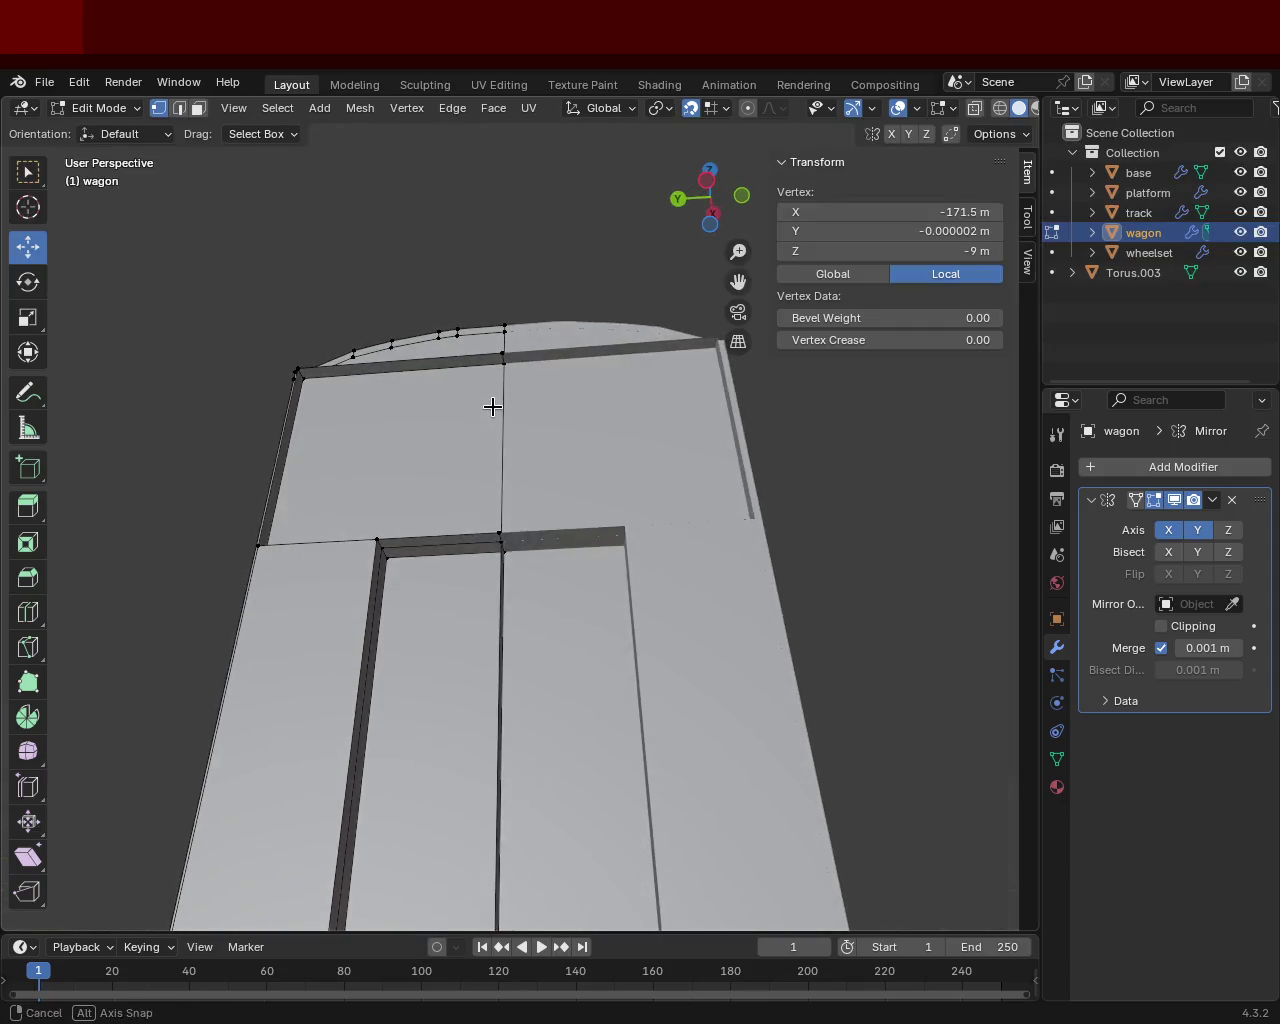
{"action": "left_click", "coordinate": [497, 347], "text": "shift"}
{"action": "middle_click_drag", "start_coordinate": [318, 359], "coordinate": [460, 435]}
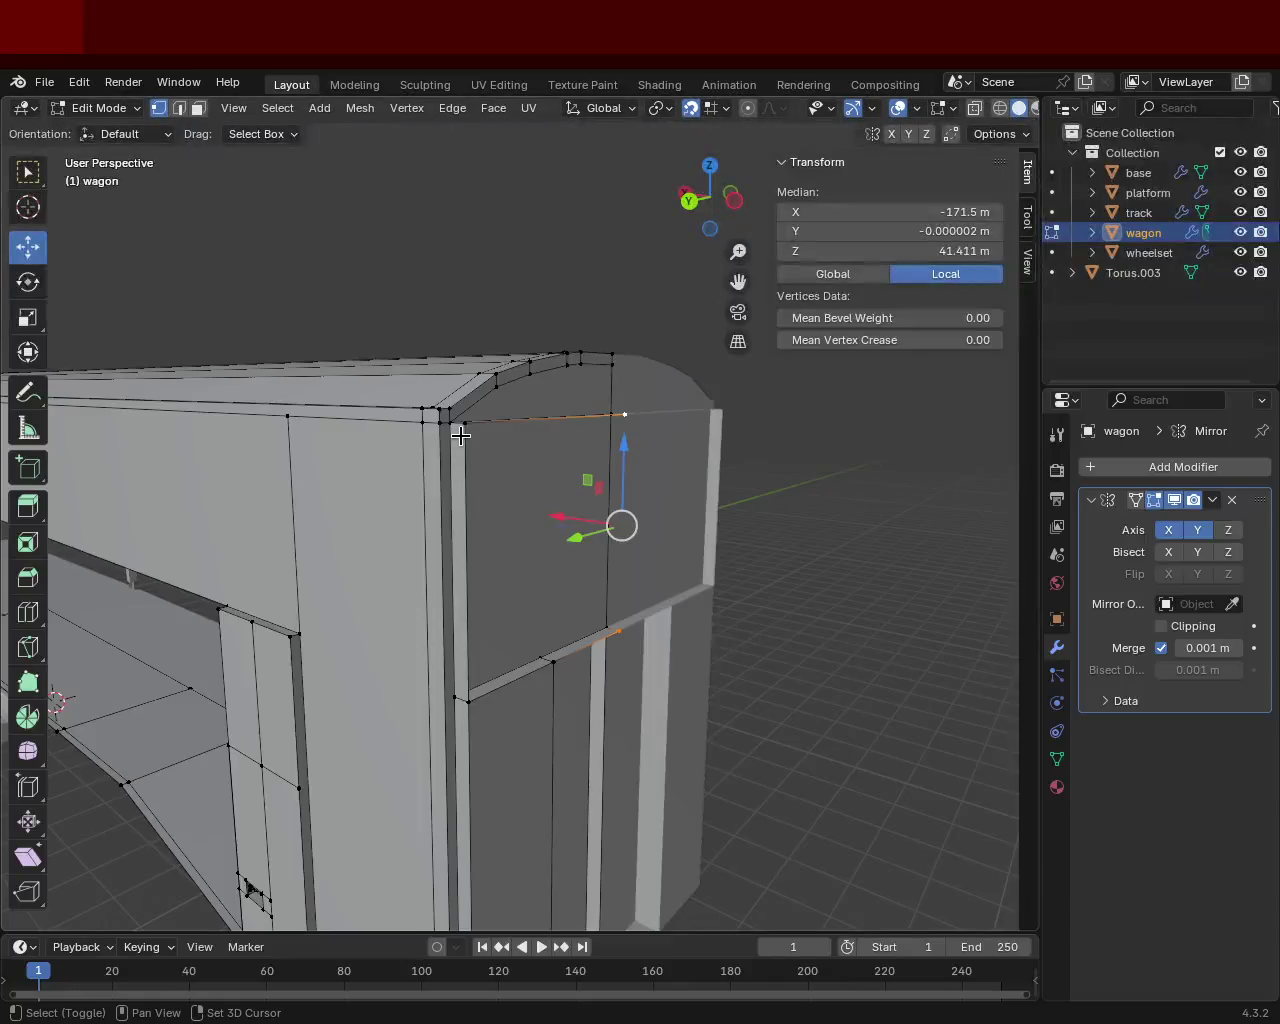
{"action": "left_click", "coordinate": [460, 435], "text": "shift"}
{"action": "left_click", "coordinate": [452, 718], "text": "shift"}
{"action": "left_click", "coordinate": [543, 674], "text": "shift"}
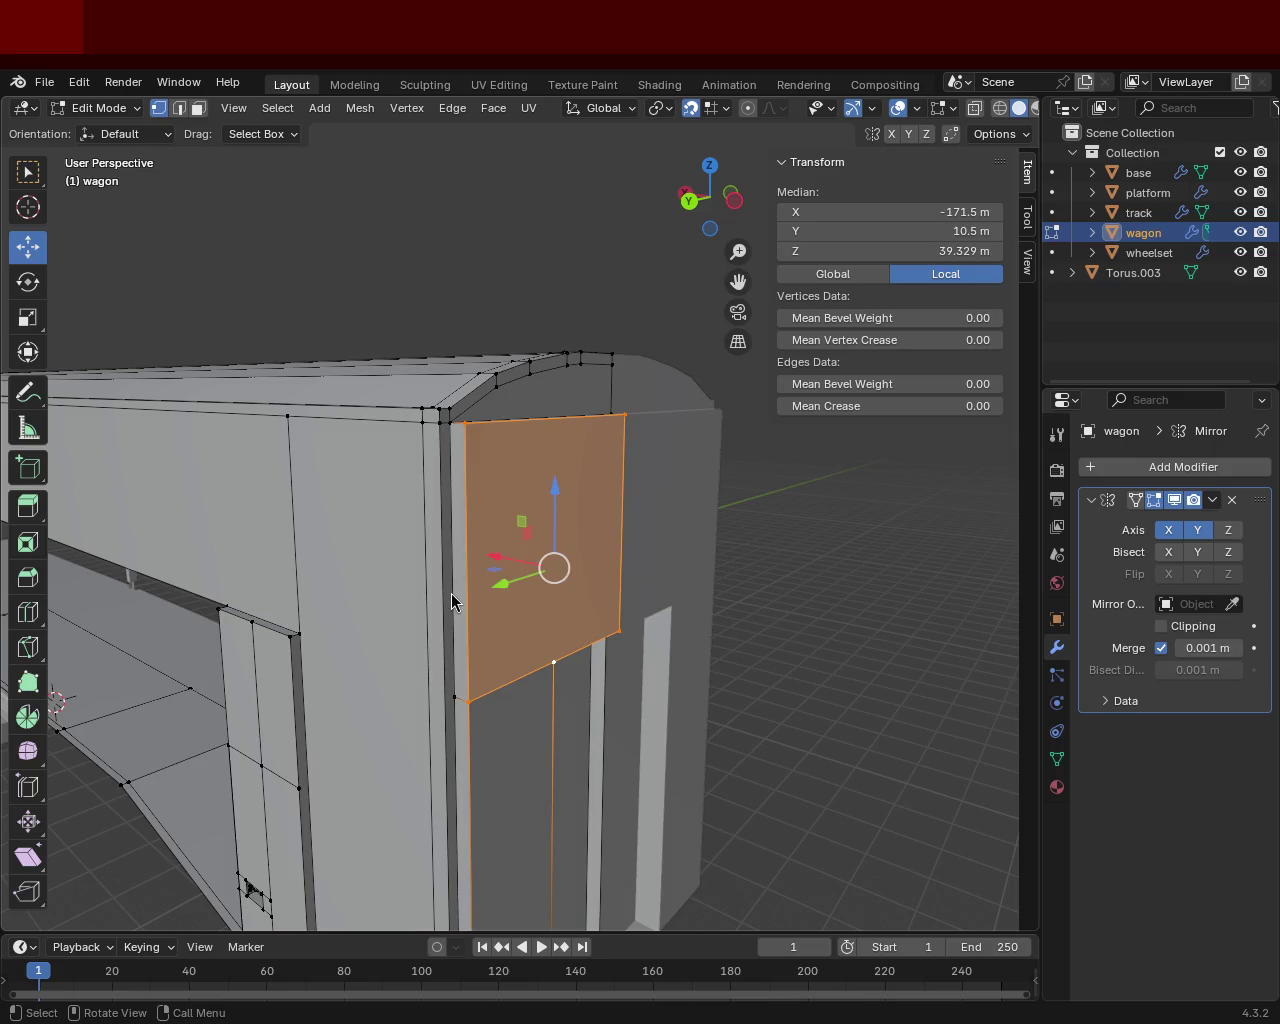
{"action": "mouse_move", "coordinate": [432, 490]}
{"action": "middle_mouse_down"}
{"action": "mouse_move", "coordinate": [349, 560]}
{"action": "mouse_move", "coordinate": [414, 571]}
{"action": "mouse_move", "coordinate": [337, 331]}
{"action": "mouse_move", "coordinate": [403, 357]}
{"action": "mouse_move", "coordinate": [487, 357]}
{"action": "mouse_move", "coordinate": [360, 437]}
{"action": "mouse_move", "coordinate": [402, 414]}
{"action": "mouse_move", "coordinate": [457, 431]}
{"action": "mouse_move", "coordinate": [514, 537]}
{"action": "mouse_move", "coordinate": [526, 483]}
{"action": "mouse_move", "coordinate": [503, 469]}
{"action": "mouse_move", "coordinate": [549, 429]}
{"action": "middle_mouse_up"}
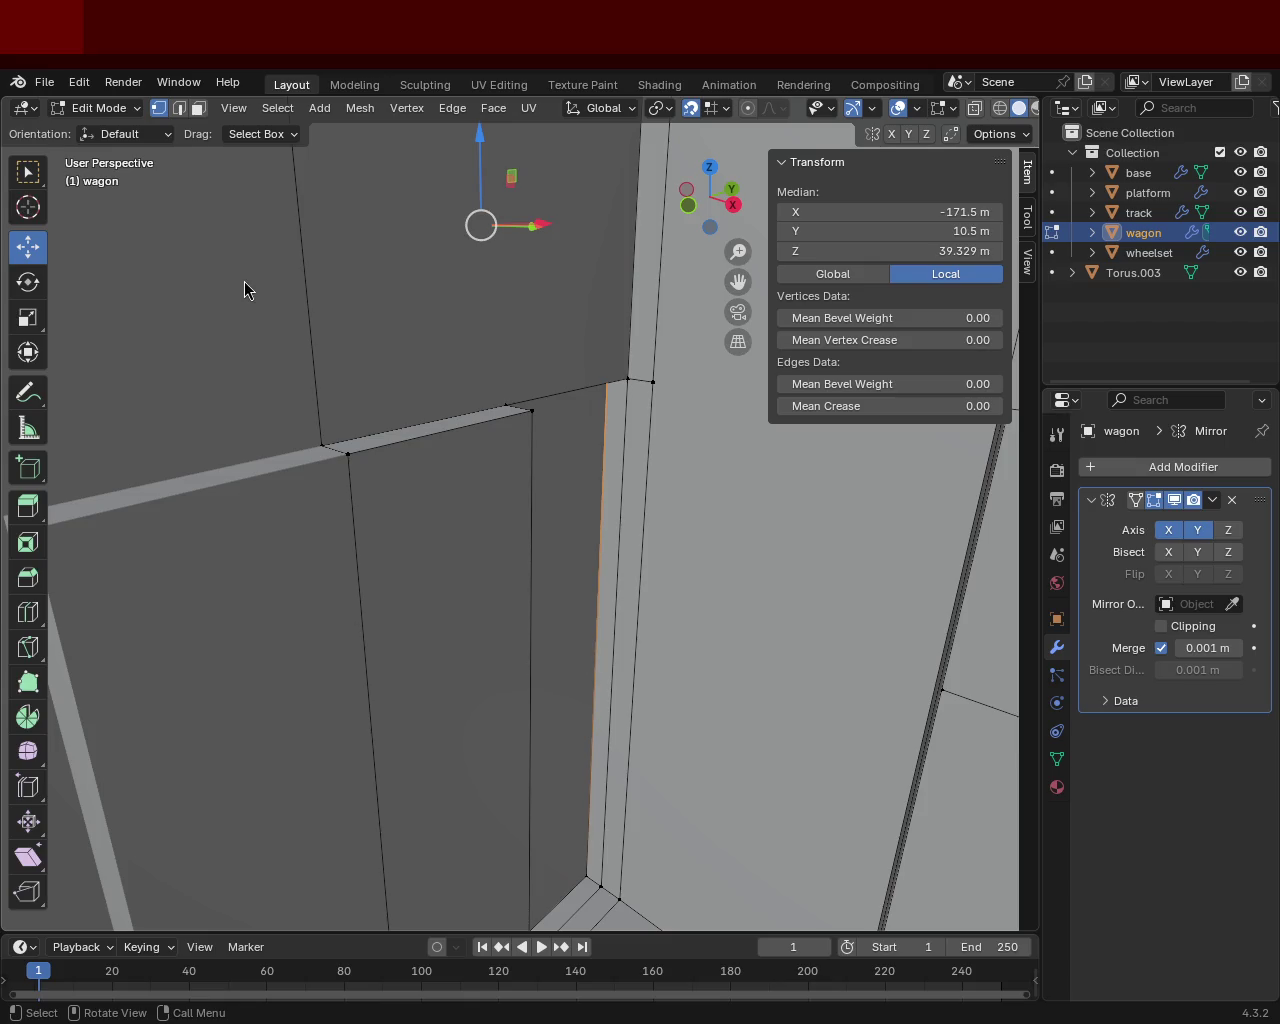
Step: Orbit into the doorway, clear the selection and select only the narrow inner jamb face
{"action": "mouse_move", "coordinate": [399, 426]}
{"action": "middle_mouse_down"}
{"action": "mouse_move", "coordinate": [477, 466]}
{"action": "mouse_move", "coordinate": [670, 442]}
{"action": "middle_mouse_up"}
{"action": "mouse_move", "coordinate": [568, 374]}
{"action": "middle_mouse_down"}
{"action": "mouse_move", "coordinate": [389, 537]}
{"action": "mouse_move", "coordinate": [624, 597]}
{"action": "mouse_move", "coordinate": [551, 294]}
{"action": "mouse_move", "coordinate": [323, 463]}
{"action": "mouse_move", "coordinate": [489, 443]}
{"action": "mouse_move", "coordinate": [456, 536]}
{"action": "mouse_move", "coordinate": [520, 486]}
{"action": "mouse_move", "coordinate": [431, 497]}
{"action": "mouse_move", "coordinate": [486, 494]}
{"action": "mouse_move", "coordinate": [468, 436]}
{"action": "mouse_move", "coordinate": [509, 389]}
{"action": "mouse_move", "coordinate": [469, 597]}
{"action": "mouse_move", "coordinate": [406, 426]}
{"action": "mouse_move", "coordinate": [460, 451]}
{"action": "mouse_move", "coordinate": [446, 494]}
{"action": "mouse_move", "coordinate": [500, 494]}
{"action": "mouse_move", "coordinate": [366, 480]}
{"action": "mouse_move", "coordinate": [366, 523]}
{"action": "middle_mouse_up"}
{"action": "scroll", "coordinate": [434, 423], "scroll_direction": "down", "scroll_amount": 2}
{"action": "scroll", "coordinate": [460, 546], "scroll_direction": "down", "scroll_amount": 3}
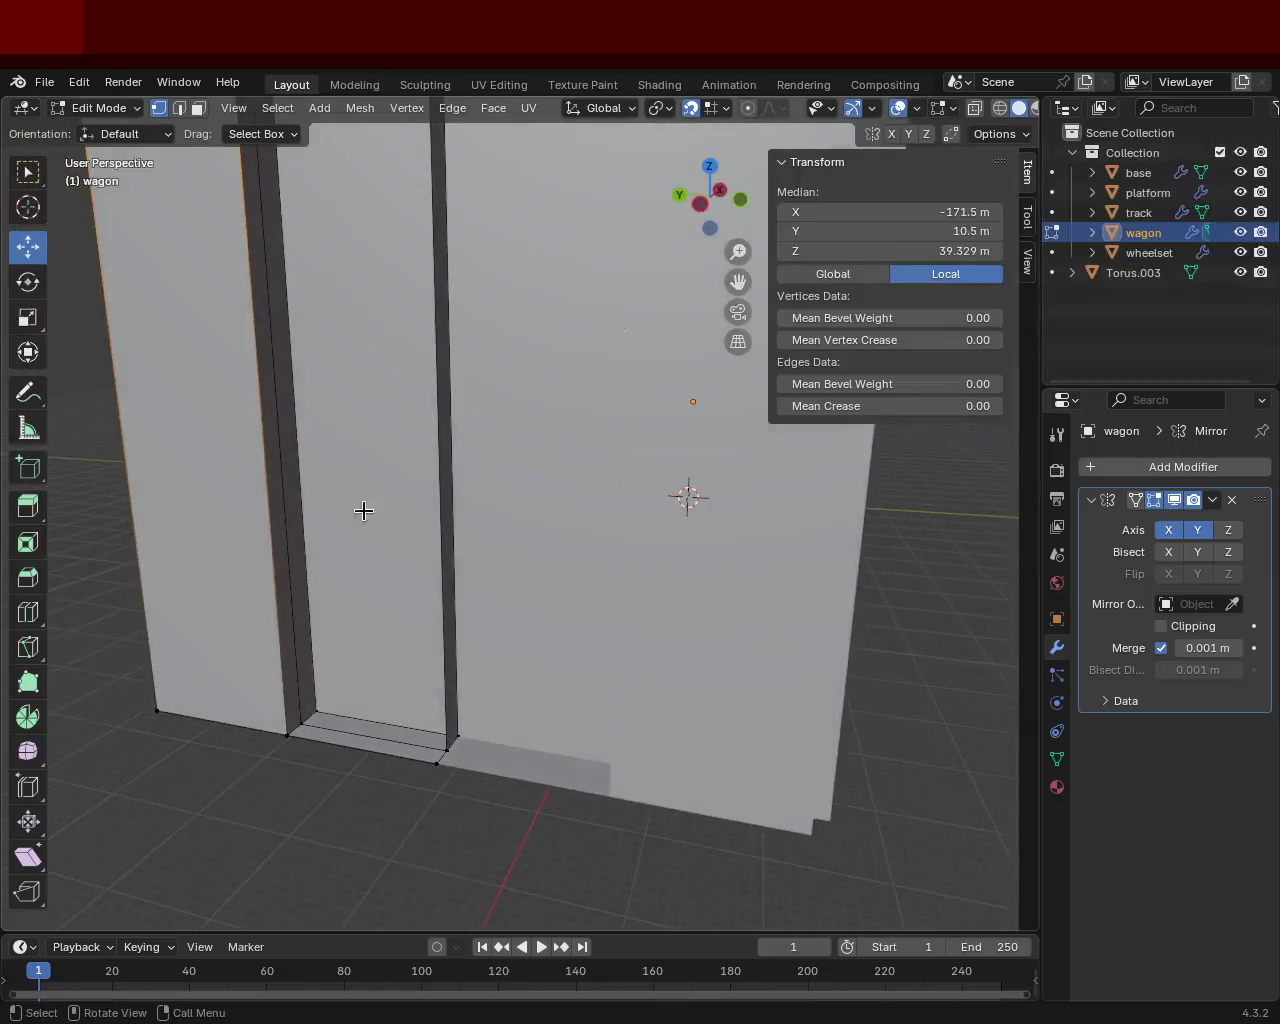
{"action": "mouse_move", "coordinate": [313, 424]}
{"action": "middle_mouse_down"}
{"action": "mouse_move", "coordinate": [254, 400]}
{"action": "mouse_move", "coordinate": [400, 451]}
{"action": "mouse_move", "coordinate": [231, 451]}
{"action": "mouse_move", "coordinate": [213, 531]}
{"action": "mouse_move", "coordinate": [304, 496]}
{"action": "middle_mouse_up"}
{"action": "mouse_move", "coordinate": [367, 395]}
{"action": "middle_mouse_down"}
{"action": "mouse_move", "coordinate": [420, 517]}
{"action": "mouse_move", "coordinate": [291, 557]}
{"action": "mouse_move", "coordinate": [517, 557]}
{"action": "mouse_move", "coordinate": [703, 529]}
{"action": "mouse_move", "coordinate": [817, 449]}
{"action": "mouse_move", "coordinate": [586, 483]}
{"action": "middle_mouse_up"}
{"action": "mouse_move", "coordinate": [531, 408]}
{"action": "middle_mouse_down"}
{"action": "mouse_move", "coordinate": [609, 400]}
{"action": "mouse_move", "coordinate": [535, 378]}
{"action": "middle_mouse_up"}
{"action": "mouse_move", "coordinate": [430, 432]}
{"action": "middle_mouse_down"}
{"action": "mouse_move", "coordinate": [303, 500]}
{"action": "mouse_move", "coordinate": [309, 469]}
{"action": "mouse_move", "coordinate": [486, 423]}
{"action": "mouse_move", "coordinate": [359, 383]}
{"action": "mouse_move", "coordinate": [286, 426]}
{"action": "middle_mouse_up"}
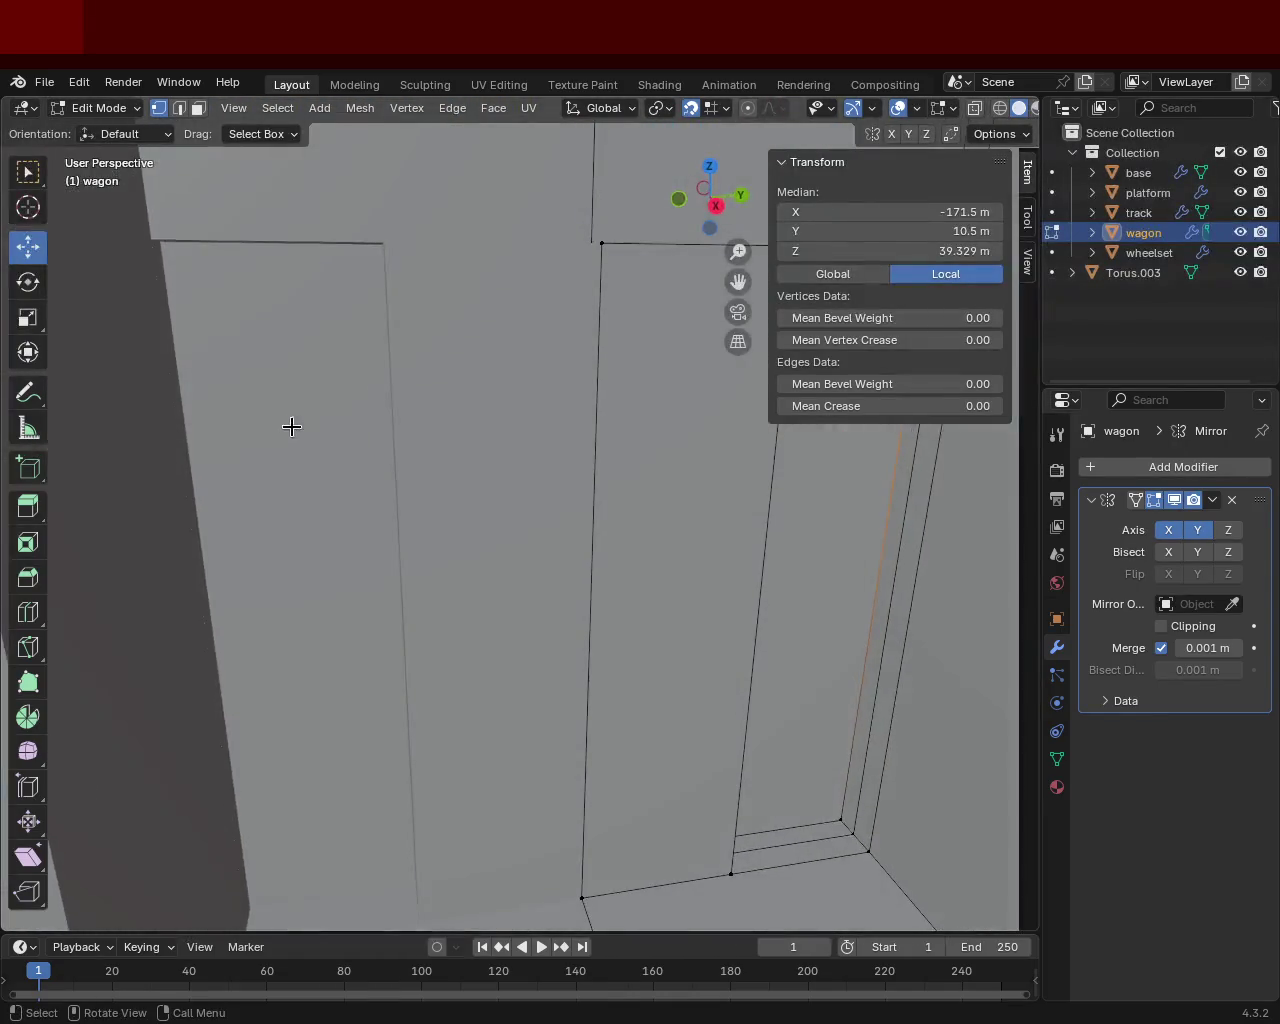
{"action": "left_click", "coordinate": [300, 400]}
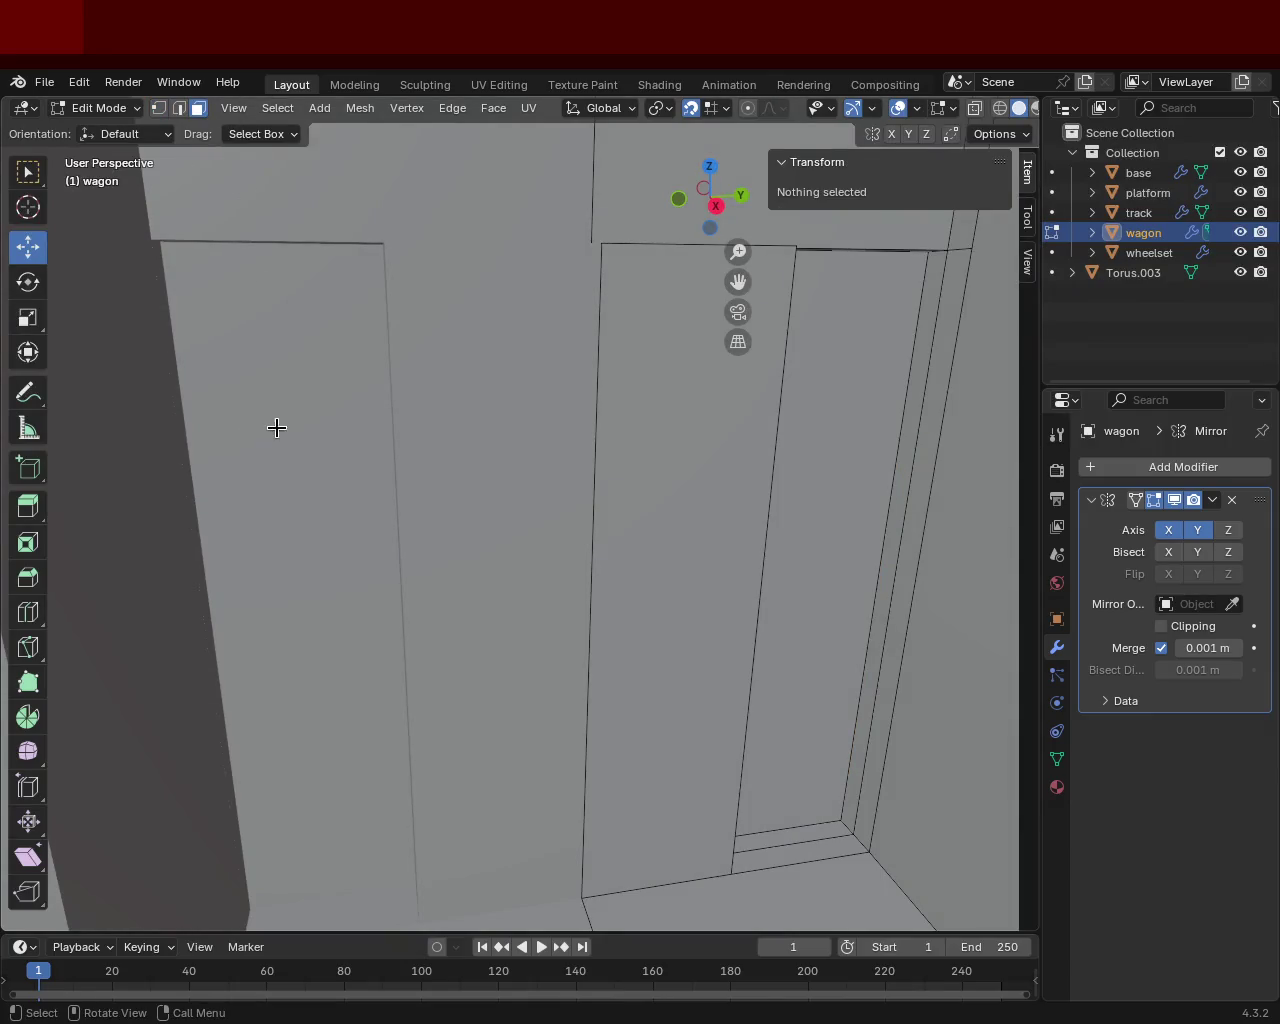
{"action": "left_click", "coordinate": [775, 515]}
{"action": "mouse_move", "coordinate": [200, 443]}
{"action": "middle_mouse_down"}
{"action": "mouse_move", "coordinate": [506, 400]}
{"action": "mouse_move", "coordinate": [551, 437]}
{"action": "mouse_move", "coordinate": [429, 400]}
{"action": "mouse_move", "coordinate": [437, 432]}
{"action": "mouse_move", "coordinate": [307, 398]}
{"action": "mouse_move", "coordinate": [189, 394]}
{"action": "mouse_move", "coordinate": [549, 431]}
{"action": "mouse_move", "coordinate": [449, 474]}
{"action": "mouse_move", "coordinate": [580, 436]}
{"action": "mouse_move", "coordinate": [431, 434]}
{"action": "mouse_move", "coordinate": [449, 323]}
{"action": "mouse_move", "coordinate": [409, 349]}
{"action": "mouse_move", "coordinate": [411, 423]}
{"action": "mouse_move", "coordinate": [449, 426]}
{"action": "mouse_move", "coordinate": [394, 315]}
{"action": "middle_mouse_up"}
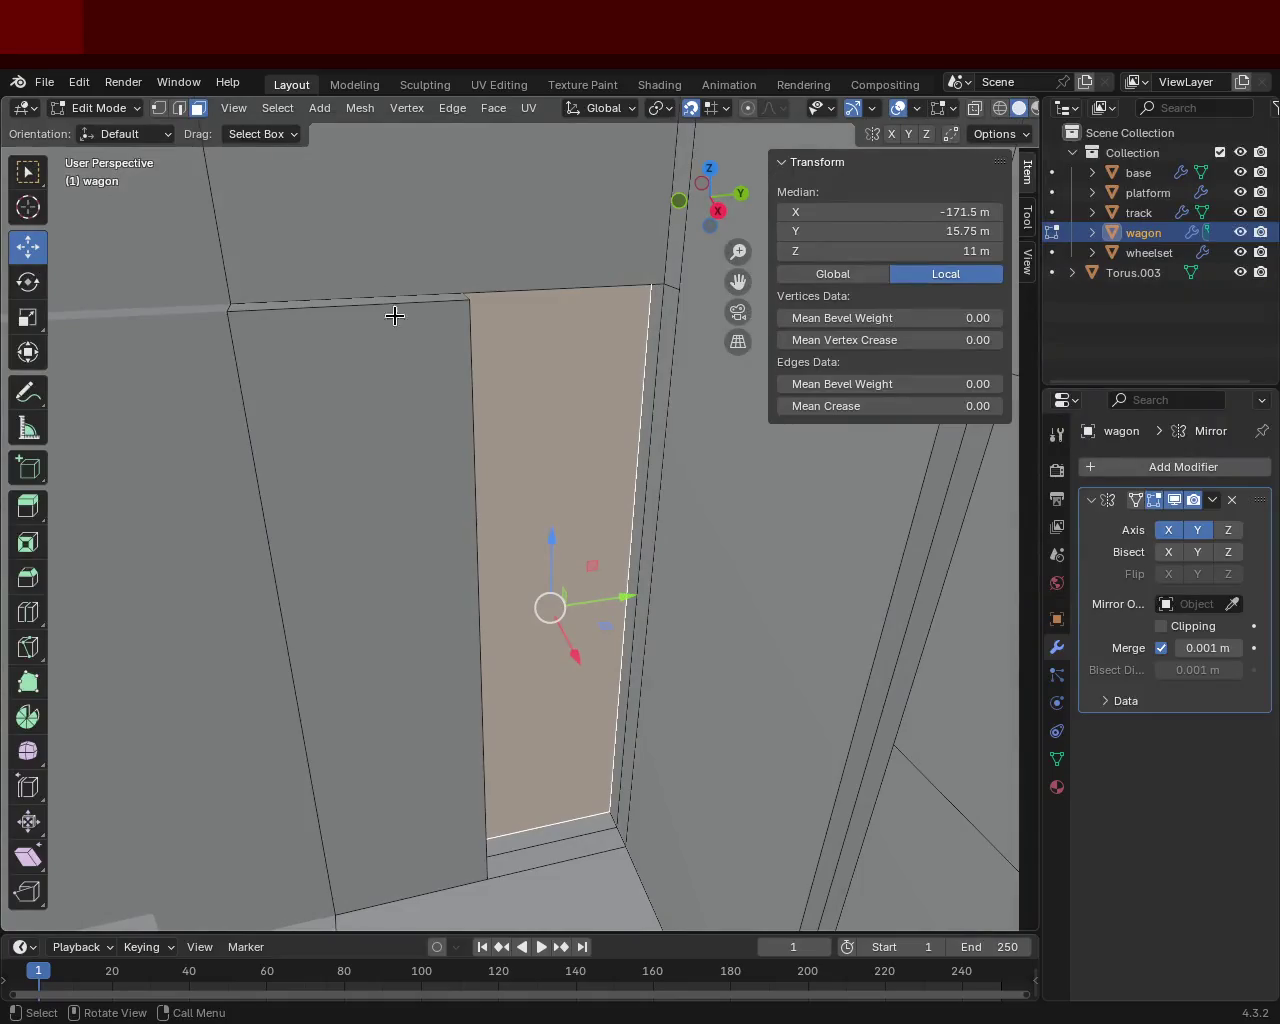
{"action": "left_click", "coordinate": [160, 108]}
Step: Select the jamb's corner vertices to form the tall face, then select the door face
{"action": "mouse_move", "coordinate": [529, 457]}
{"action": "middle_mouse_down"}
{"action": "mouse_move", "coordinate": [617, 500]}
{"action": "mouse_move", "coordinate": [640, 471]}
{"action": "mouse_move", "coordinate": [618, 303]}
{"action": "mouse_move", "coordinate": [473, 369]}
{"action": "middle_mouse_up"}
{"action": "left_click", "coordinate": [620, 298]}
{"action": "left_click", "coordinate": [455, 292], "text": "shift"}
{"action": "mouse_move", "coordinate": [455, 292]}
{"action": "middle_mouse_down"}
{"action": "mouse_move", "coordinate": [500, 460]}
{"action": "mouse_move", "coordinate": [434, 623]}
{"action": "mouse_move", "coordinate": [577, 646]}
{"action": "middle_mouse_up"}
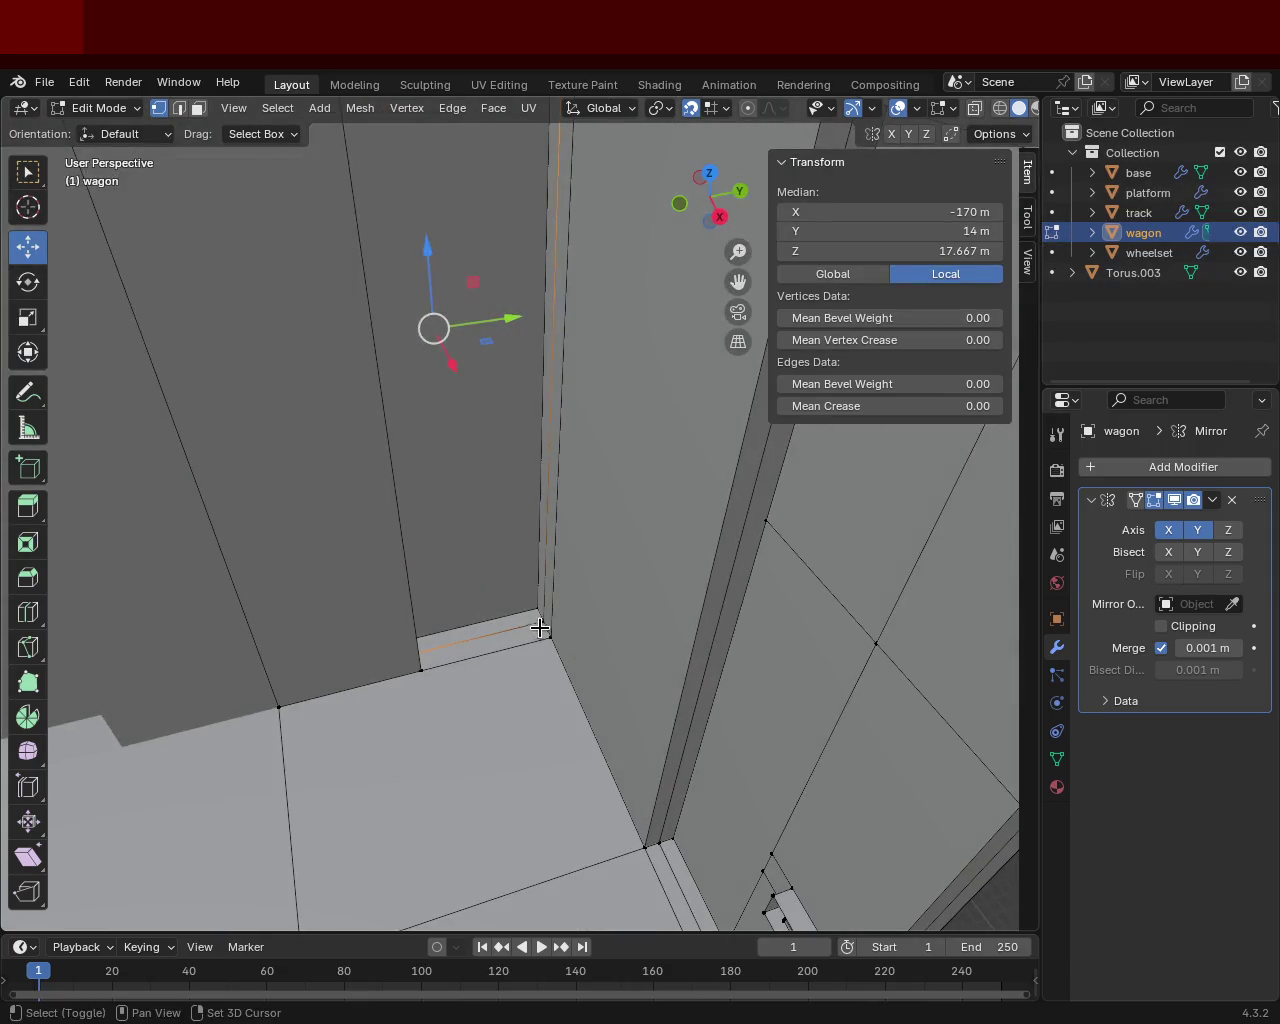
{"action": "left_click", "coordinate": [540, 621], "text": "shift"}
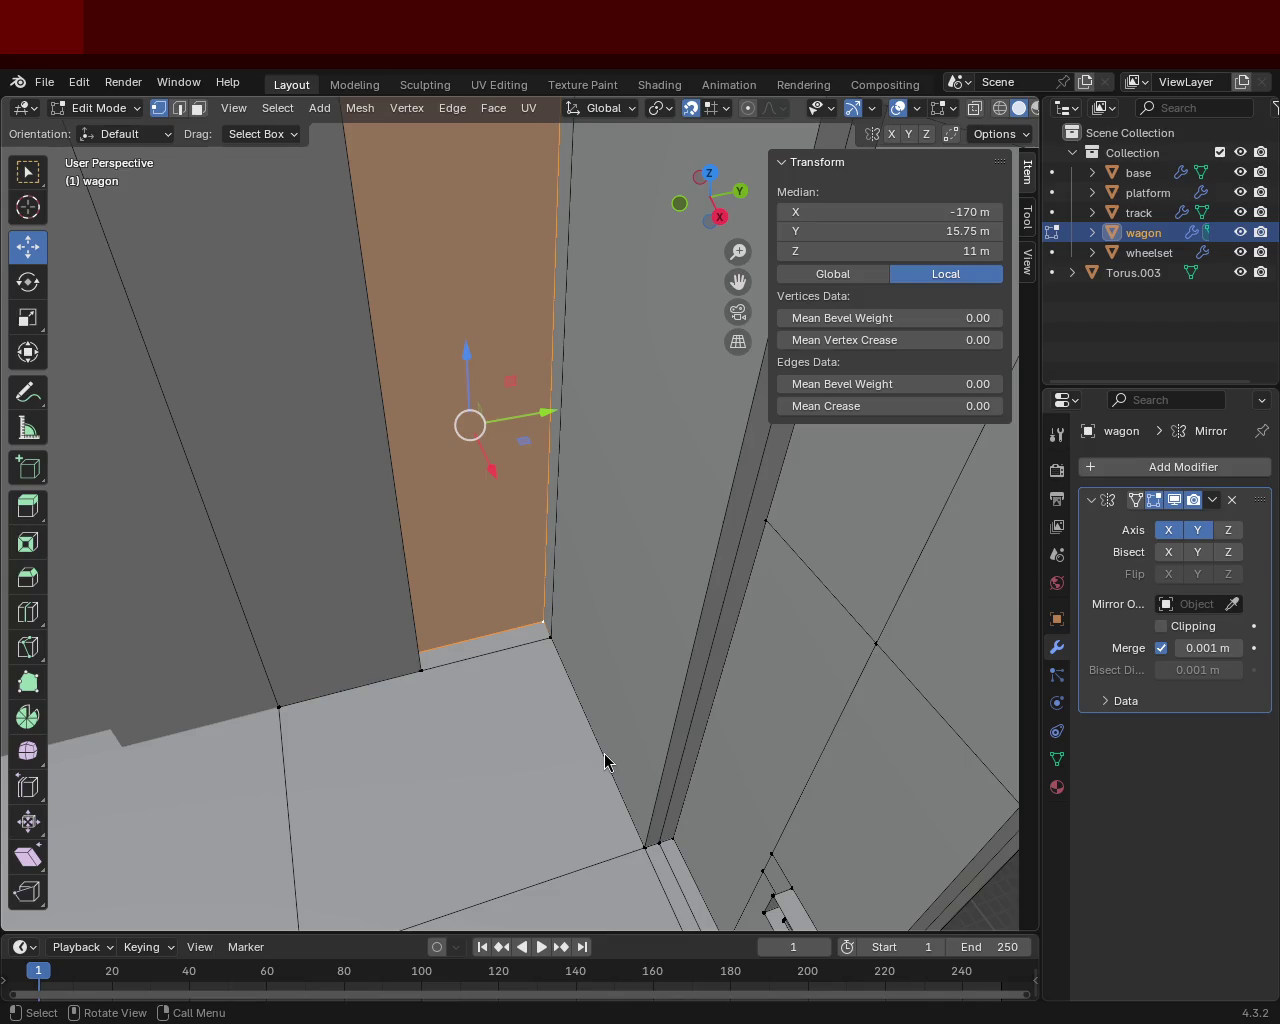
{"action": "mouse_move", "coordinate": [455, 348]}
{"action": "middle_mouse_down"}
{"action": "mouse_move", "coordinate": [506, 409]}
{"action": "mouse_move", "coordinate": [409, 497]}
{"action": "mouse_move", "coordinate": [597, 468]}
{"action": "mouse_move", "coordinate": [317, 492]}
{"action": "mouse_move", "coordinate": [272, 209]}
{"action": "middle_mouse_up"}
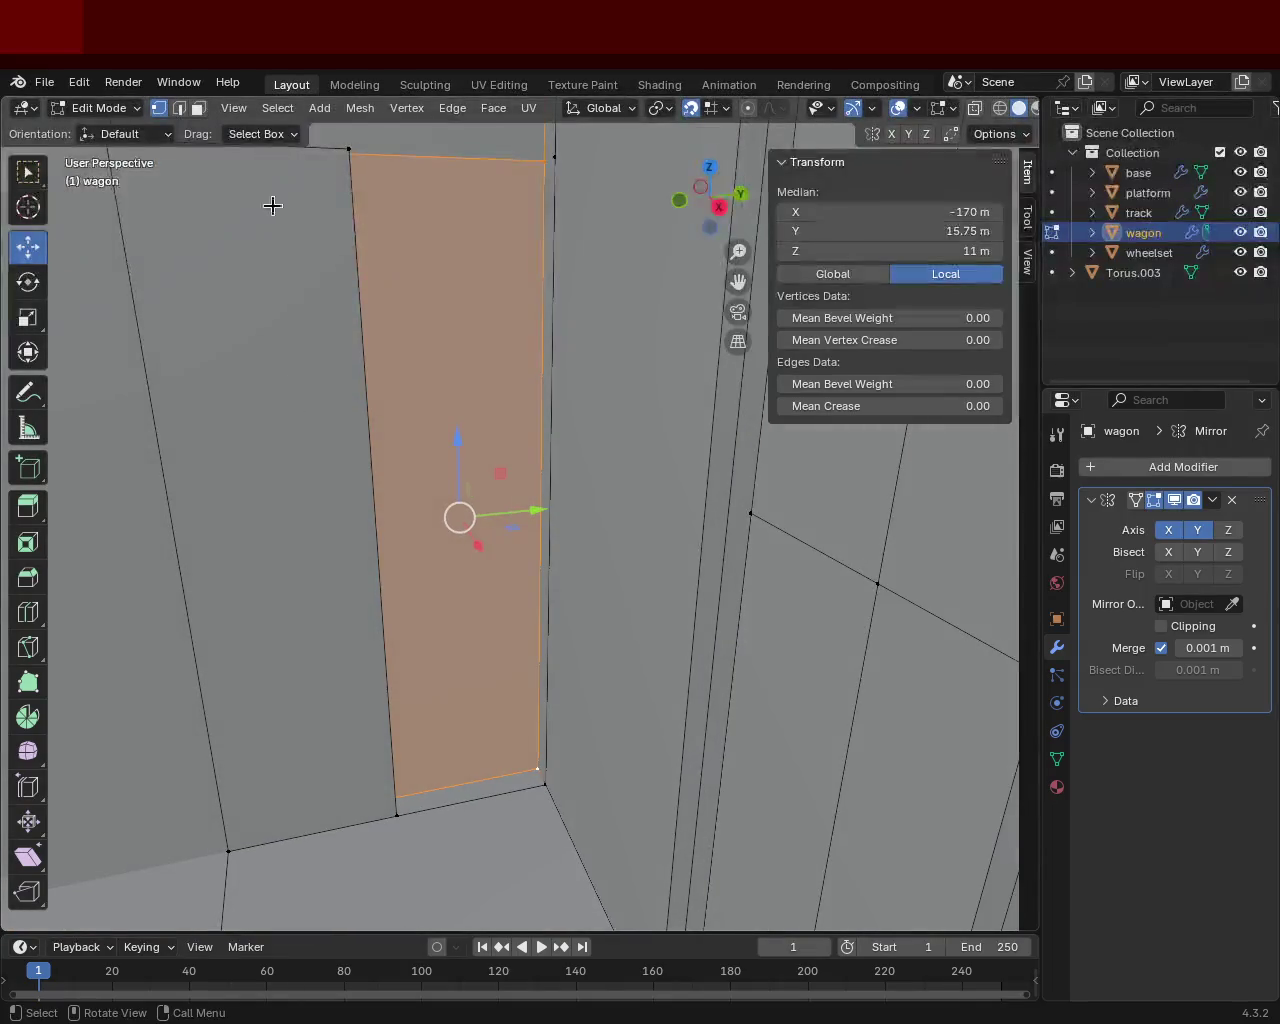
{"action": "mouse_move", "coordinate": [508, 440]}
{"action": "middle_mouse_down"}
{"action": "mouse_move", "coordinate": [520, 357]}
{"action": "mouse_move", "coordinate": [554, 394]}
{"action": "middle_mouse_up"}
{"action": "left_click", "coordinate": [547, 520]}
{"action": "mouse_move", "coordinate": [547, 520]}
{"action": "middle_mouse_down"}
{"action": "mouse_move", "coordinate": [449, 429]}
{"action": "mouse_move", "coordinate": [357, 471]}
{"action": "mouse_move", "coordinate": [491, 526]}
{"action": "mouse_move", "coordinate": [440, 420]}
{"action": "mouse_move", "coordinate": [437, 265]}
{"action": "mouse_move", "coordinate": [423, 449]}
{"action": "mouse_move", "coordinate": [491, 443]}
{"action": "mouse_move", "coordinate": [417, 437]}
{"action": "mouse_move", "coordinate": [500, 451]}
{"action": "mouse_move", "coordinate": [509, 349]}
{"action": "mouse_move", "coordinate": [443, 463]}
{"action": "mouse_move", "coordinate": [574, 526]}
{"action": "mouse_move", "coordinate": [461, 477]}
{"action": "mouse_move", "coordinate": [623, 460]}
{"action": "mouse_move", "coordinate": [569, 634]}
{"action": "mouse_move", "coordinate": [551, 394]}
{"action": "mouse_move", "coordinate": [558, 512]}
{"action": "middle_mouse_up"}
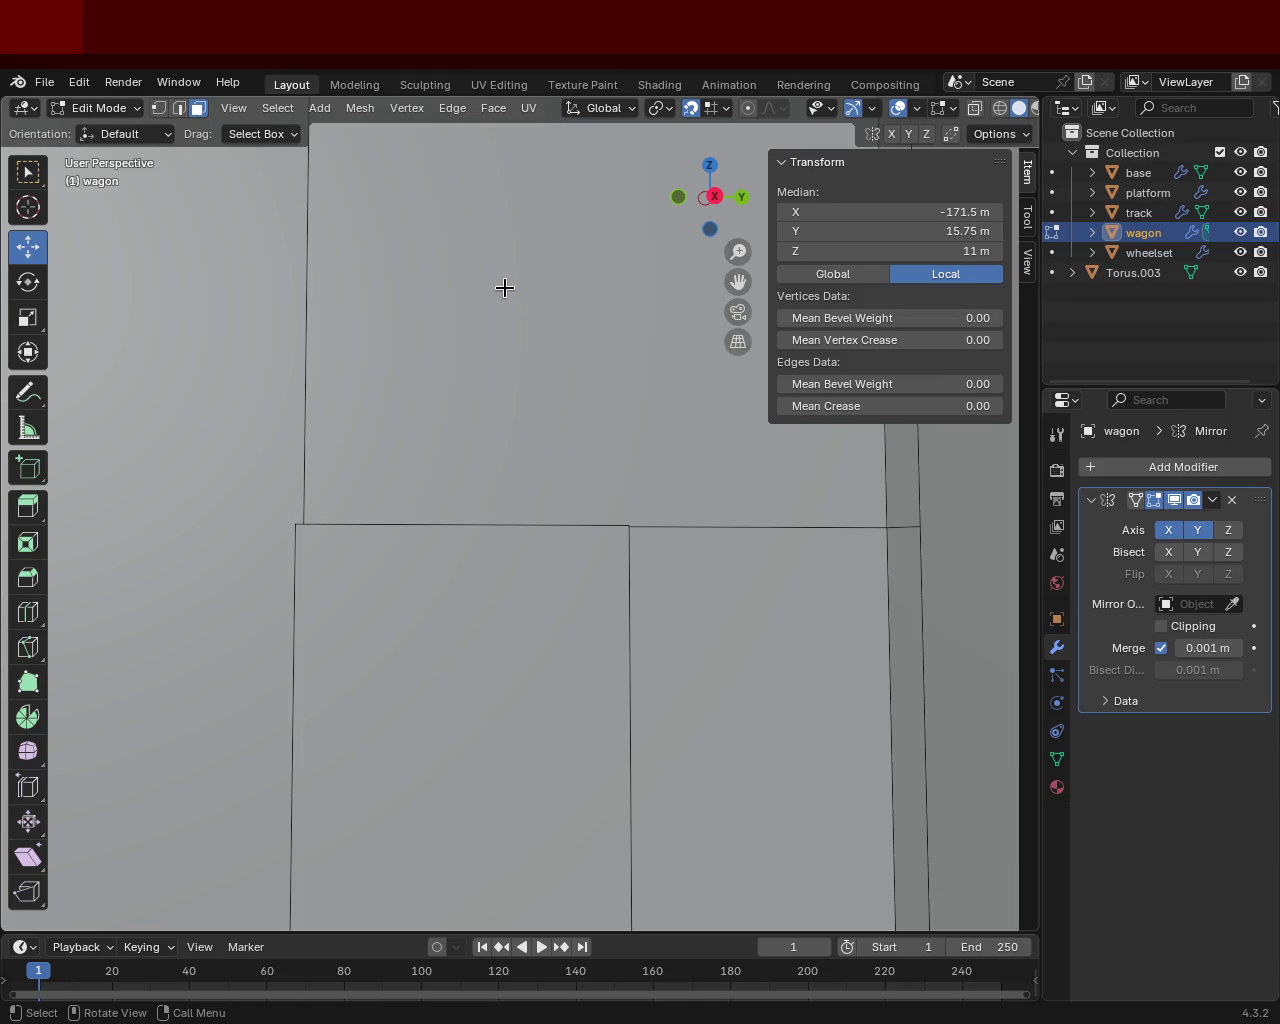
Step: Select the thin strip face beside the door and delete it with Only Edges & Faces
{"action": "scroll", "coordinate": [504, 288], "scroll_direction": "down", "scroll_amount": 5}
{"action": "mouse_move", "coordinate": [494, 449]}
{"action": "middle_mouse_down"}
{"action": "mouse_move", "coordinate": [410, 440]}
{"action": "mouse_move", "coordinate": [523, 211]}
{"action": "mouse_move", "coordinate": [662, 677]}
{"action": "middle_mouse_up"}
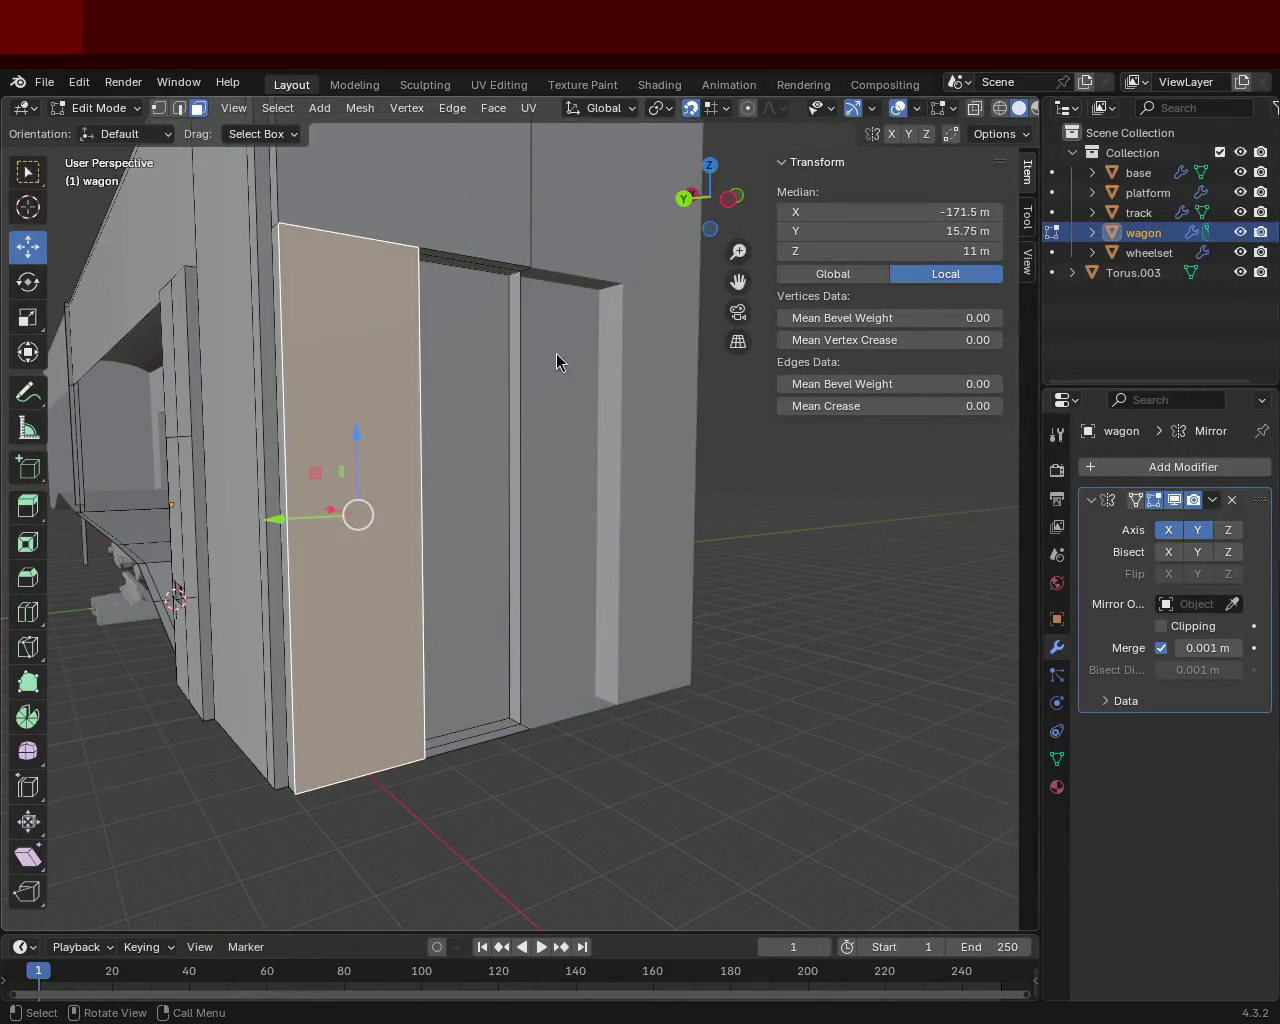
{"action": "mouse_move", "coordinate": [467, 358]}
{"action": "middle_mouse_down"}
{"action": "mouse_move", "coordinate": [469, 434]}
{"action": "mouse_move", "coordinate": [443, 526]}
{"action": "mouse_move", "coordinate": [386, 417]}
{"action": "mouse_move", "coordinate": [487, 444]}
{"action": "mouse_move", "coordinate": [629, 374]}
{"action": "mouse_move", "coordinate": [363, 494]}
{"action": "mouse_move", "coordinate": [280, 586]}
{"action": "mouse_move", "coordinate": [591, 494]}
{"action": "mouse_move", "coordinate": [627, 556]}
{"action": "middle_mouse_up"}
{"action": "scroll", "coordinate": [469, 434], "scroll_direction": "up", "scroll_amount": 4}
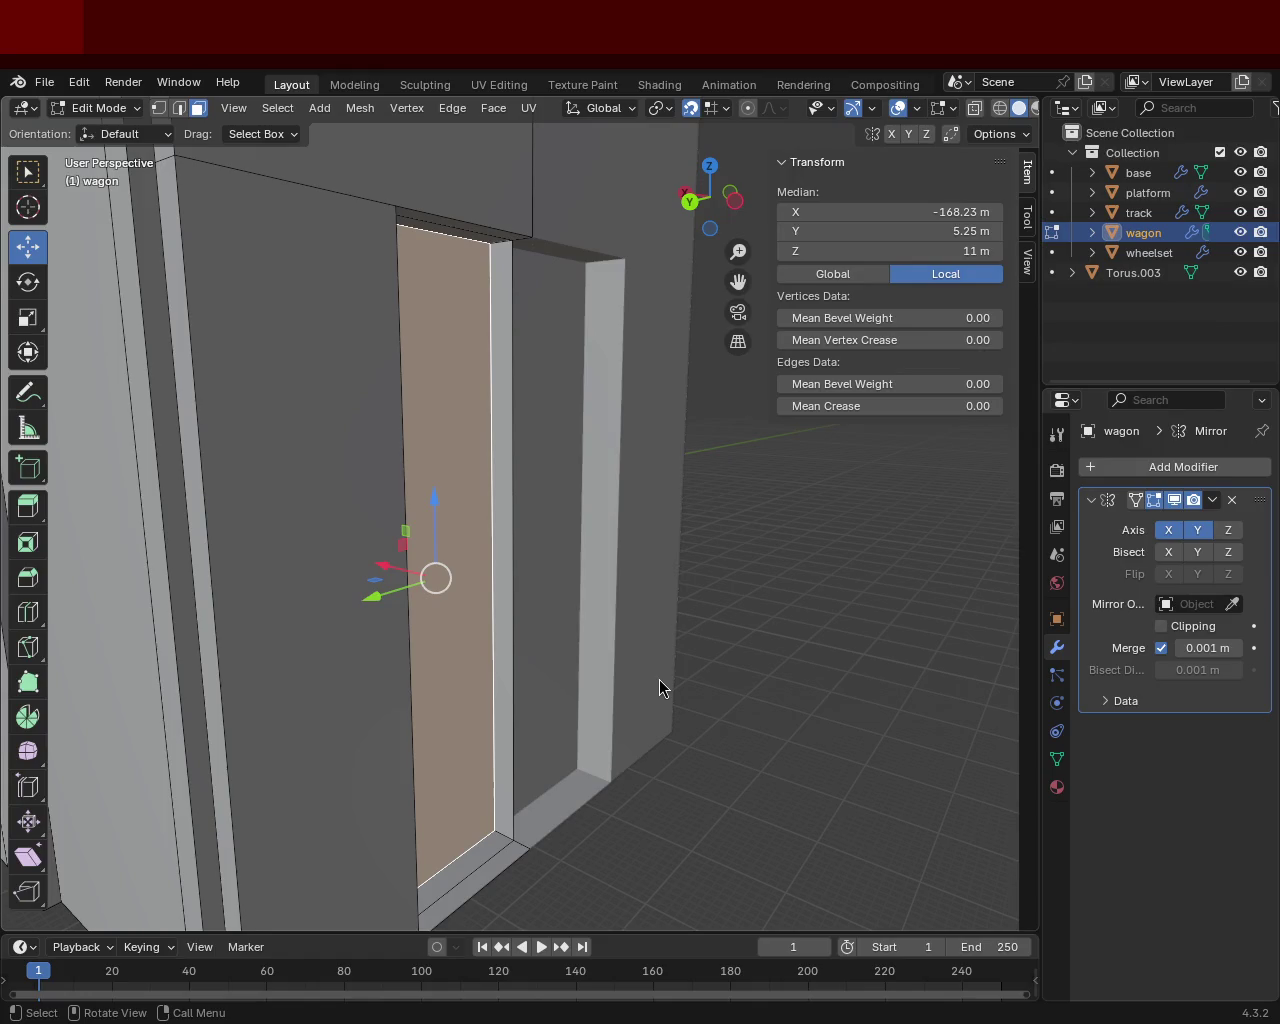
{"action": "middle_click_drag", "start_coordinate": [601, 486], "coordinate": [610, 443]}
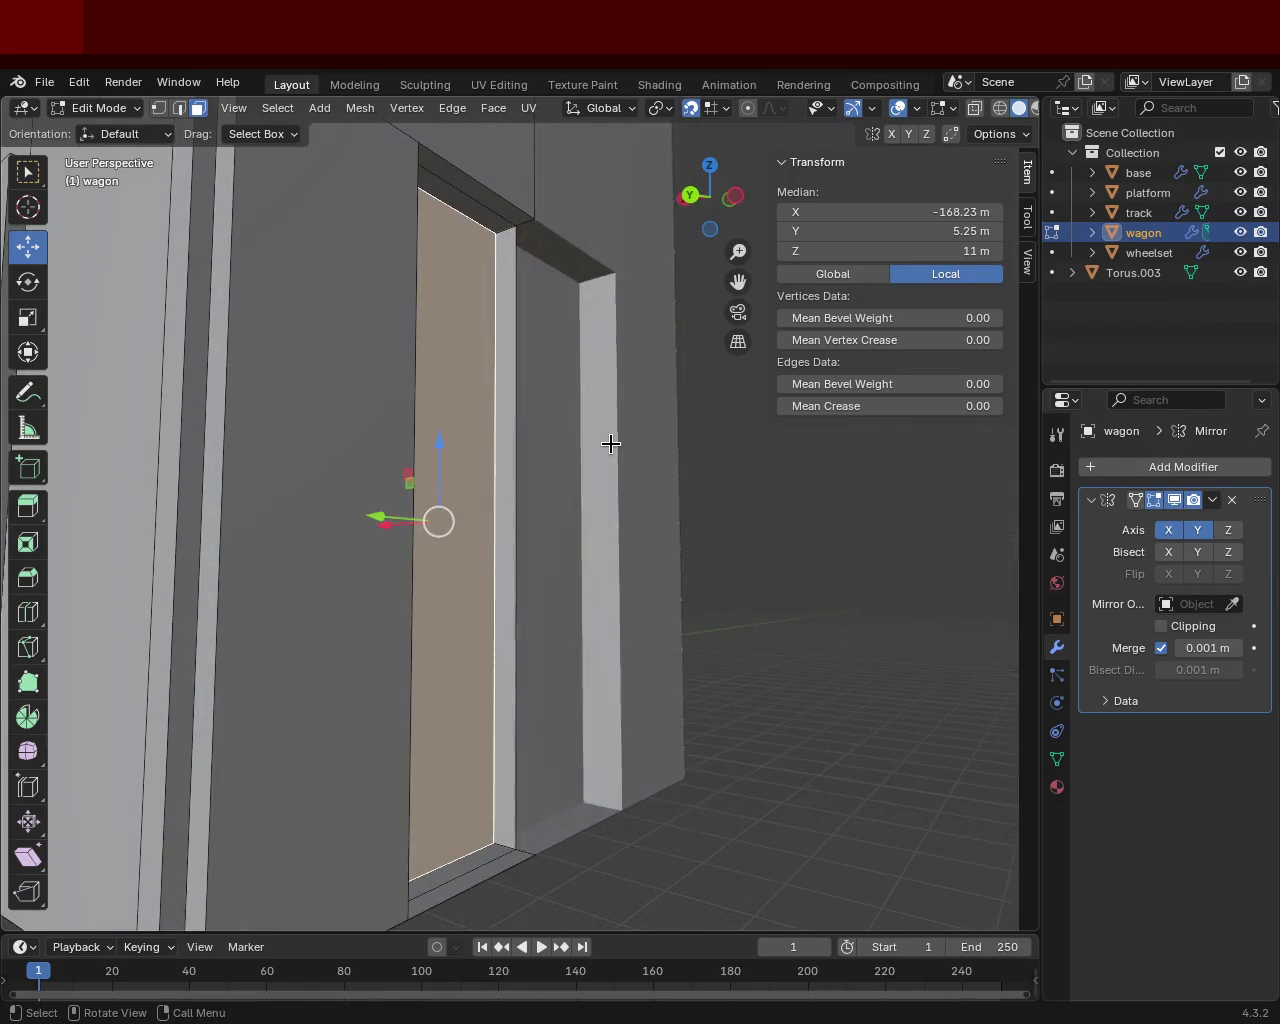
{"action": "mouse_move", "coordinate": [579, 372]}
{"action": "middle_mouse_down"}
{"action": "mouse_move", "coordinate": [437, 306]}
{"action": "mouse_move", "coordinate": [403, 334]}
{"action": "mouse_move", "coordinate": [566, 374]}
{"action": "mouse_move", "coordinate": [843, 763]}
{"action": "middle_mouse_up"}
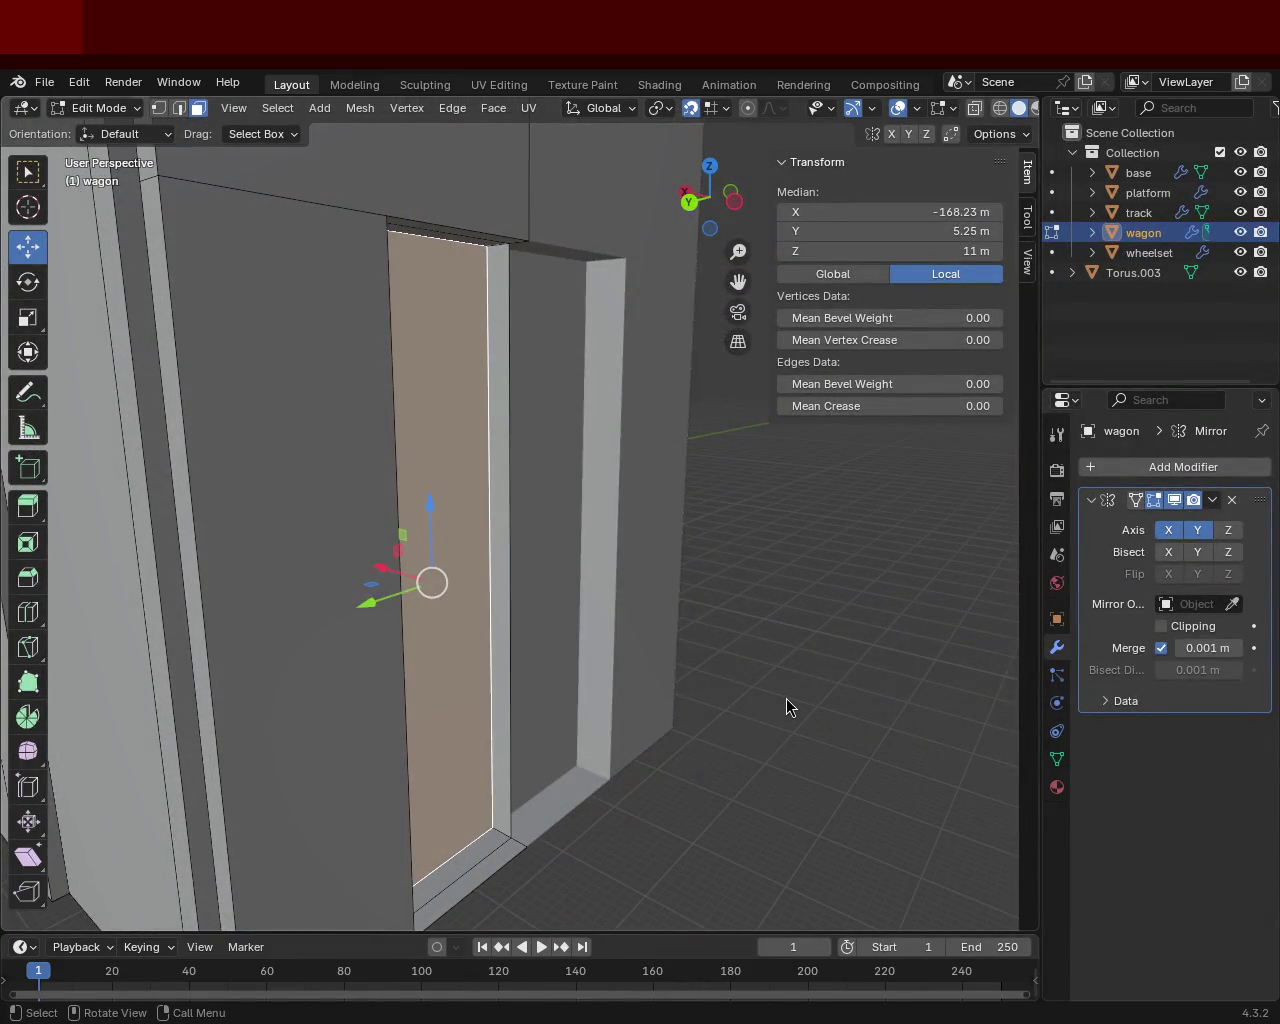
{"action": "left_click", "coordinate": [495, 274]}
{"action": "middle_click_drag", "start_coordinate": [470, 297], "coordinate": [511, 303]}
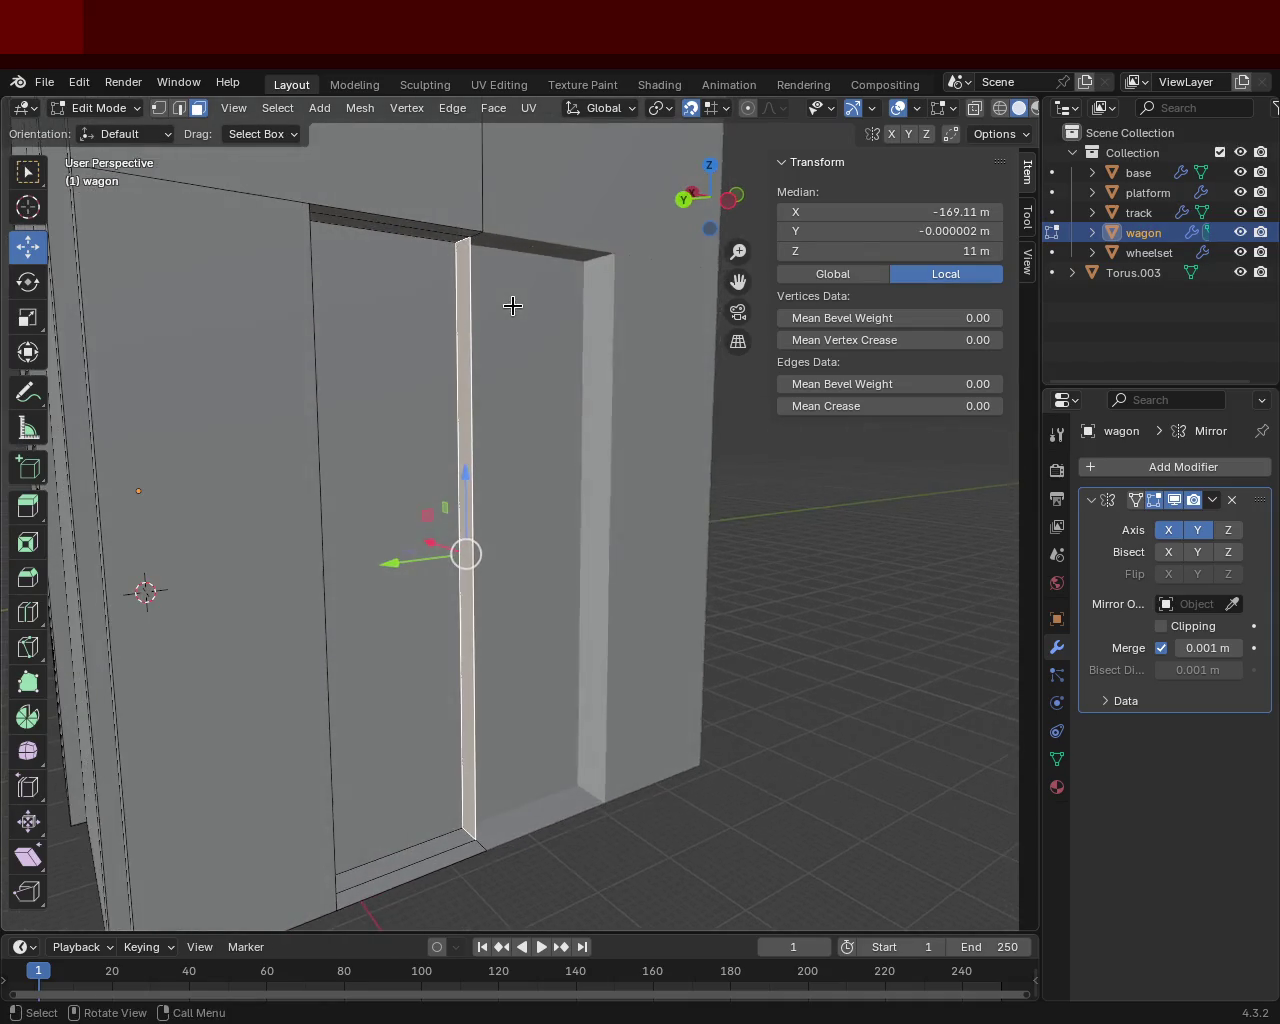
{"action": "key", "text": "x"}
{"action": "left_click", "coordinate": [474, 380]}
{"action": "mouse_move", "coordinate": [509, 386]}
{"action": "middle_mouse_down"}
{"action": "mouse_move", "coordinate": [391, 306]}
{"action": "mouse_move", "coordinate": [357, 471]}
{"action": "mouse_move", "coordinate": [392, 455]}
{"action": "mouse_move", "coordinate": [257, 406]}
{"action": "mouse_move", "coordinate": [397, 457]}
{"action": "mouse_move", "coordinate": [326, 500]}
{"action": "mouse_move", "coordinate": [403, 533]}
{"action": "mouse_move", "coordinate": [497, 432]}
{"action": "mouse_move", "coordinate": [506, 450]}
{"action": "middle_mouse_up"}
{"action": "mouse_move", "coordinate": [872, 580]}
{"action": "middle_mouse_down"}
{"action": "mouse_move", "coordinate": [651, 586]}
{"action": "mouse_move", "coordinate": [577, 609]}
{"action": "mouse_move", "coordinate": [674, 523]}
{"action": "mouse_move", "coordinate": [657, 557]}
{"action": "mouse_move", "coordinate": [707, 627]}
{"action": "middle_mouse_up"}
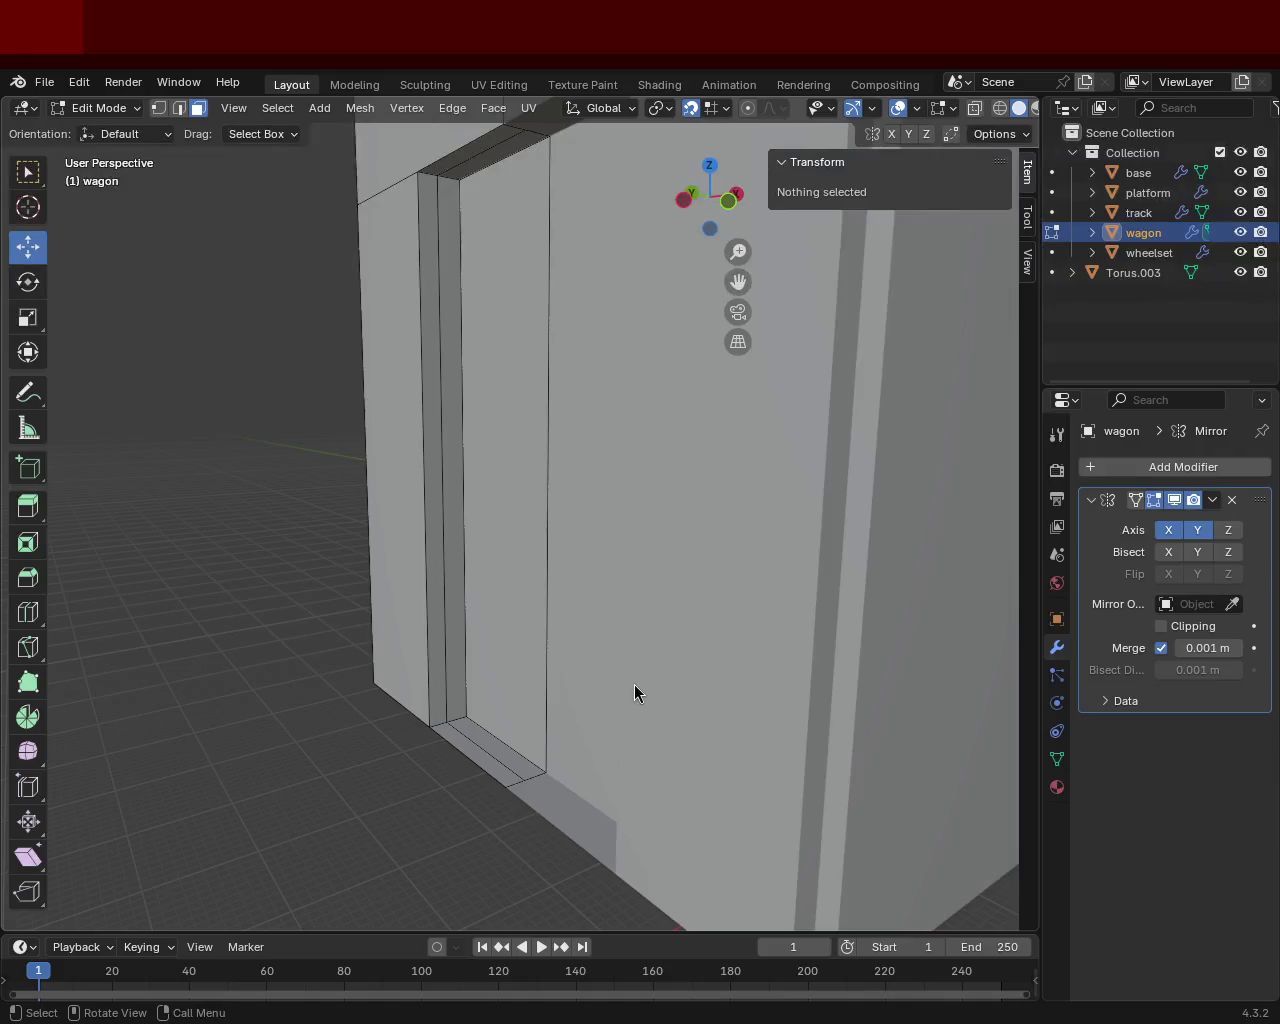